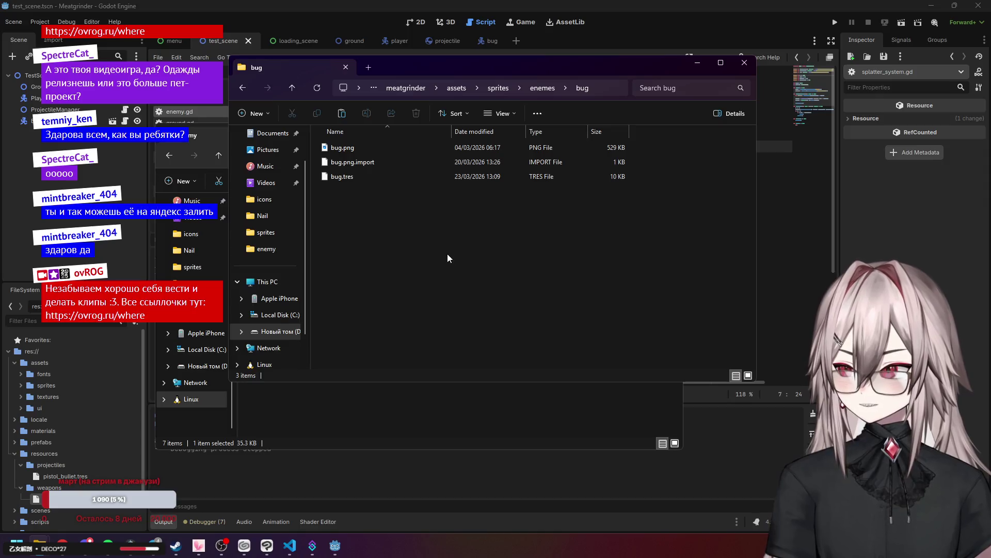
- Paste bug_gibs.png into the bug sprites folder, close the enemy folder window, and return to Godot
key("ctrl+v")
left_click(362, 392)
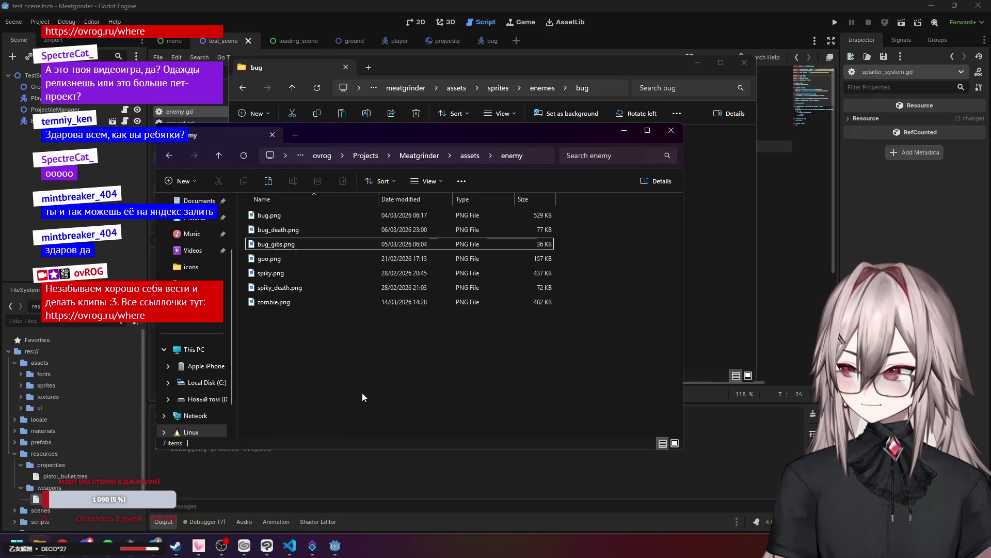
left_click(668, 136)
left_click(433, 231)
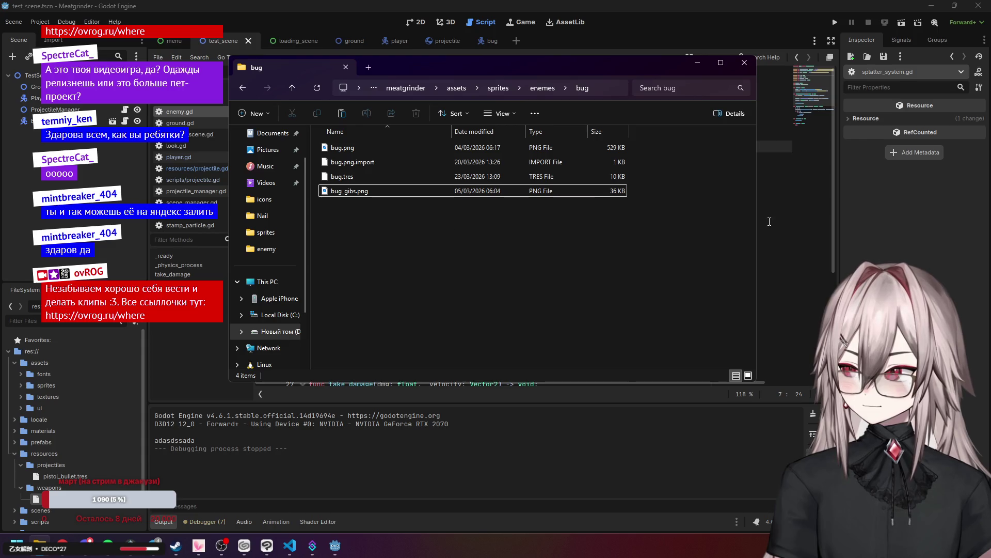
left_click(762, 219)
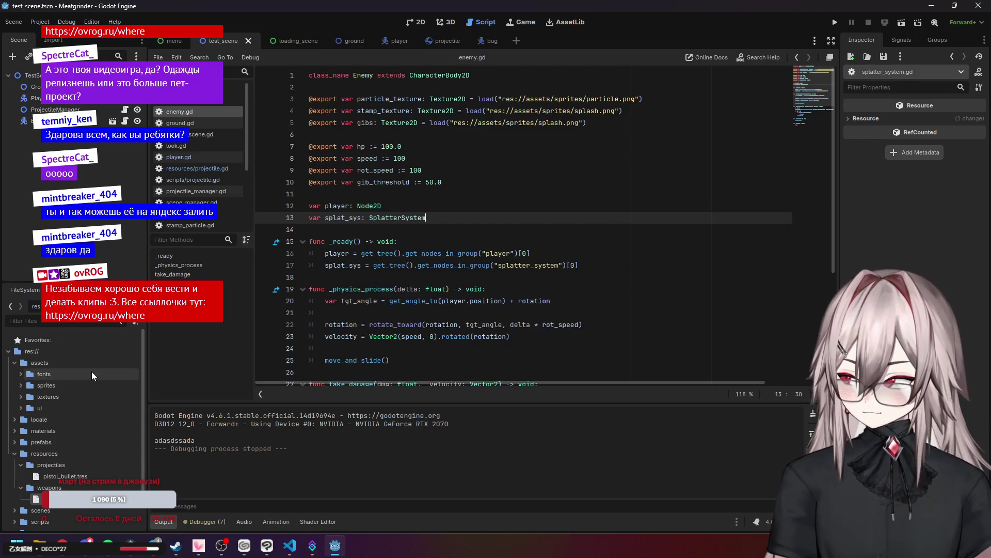
- Expand sprites > enemes > bug in the FileSystem dock to reveal bug_gibs.png
scroll(93, 370, "down", 3)
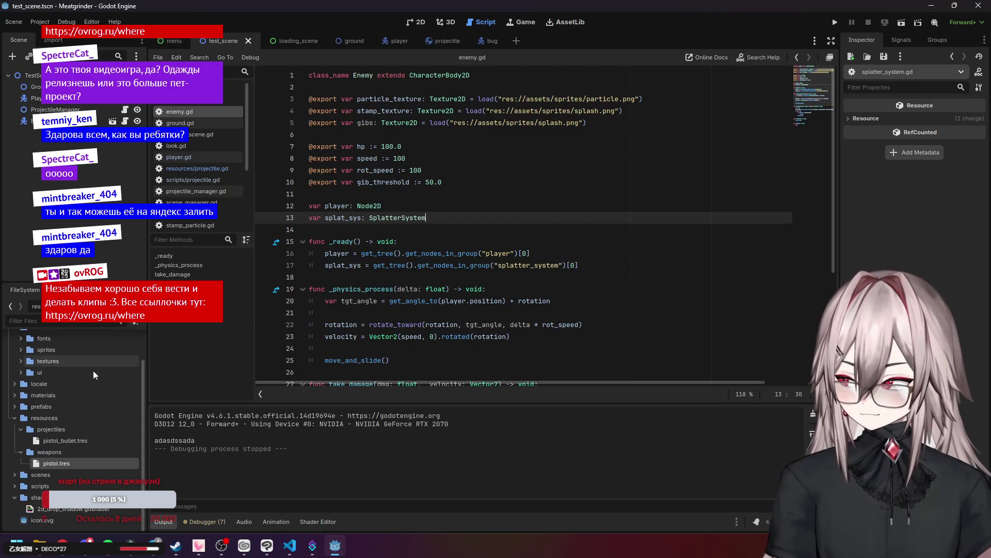
left_click(22, 361)
left_click(25, 362)
left_click(23, 354)
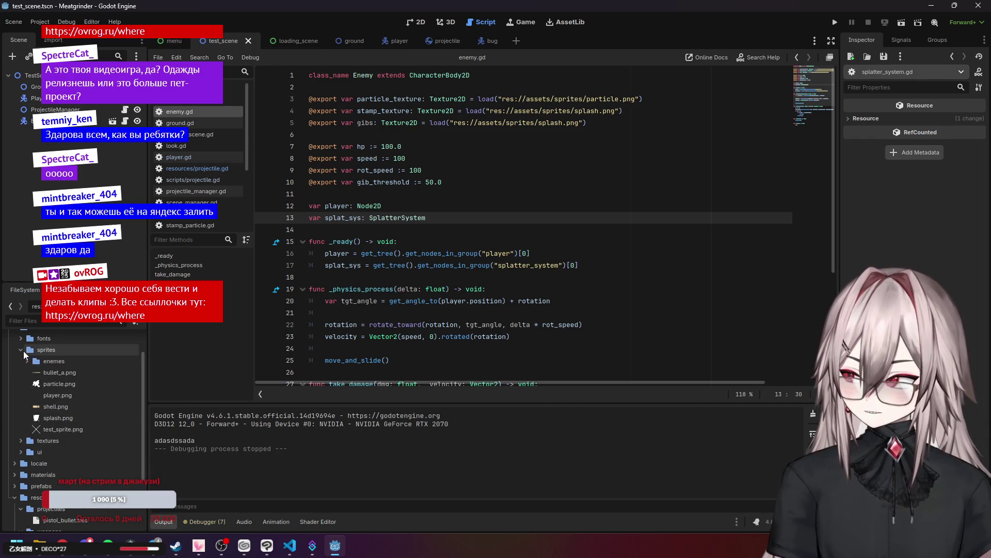
left_click(28, 361)
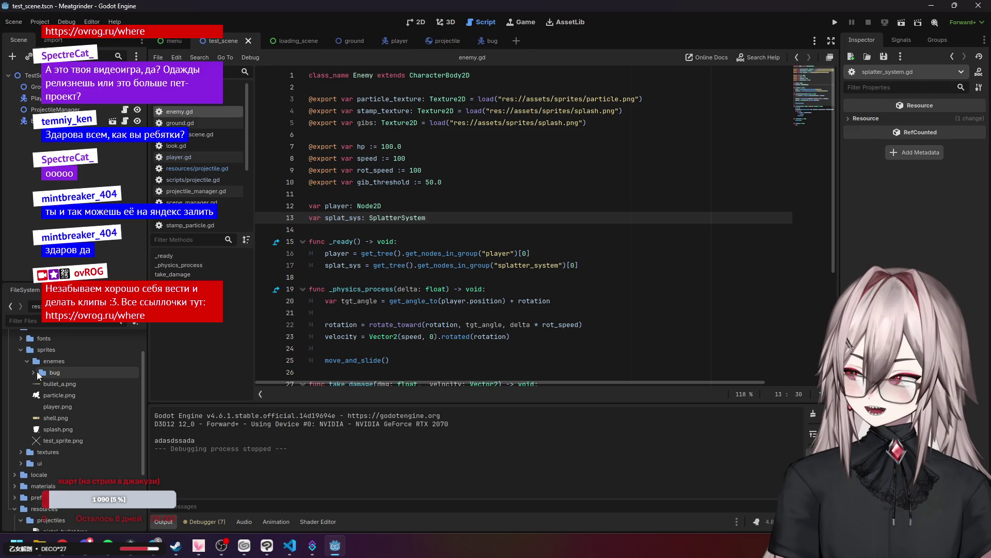
left_click(38, 370)
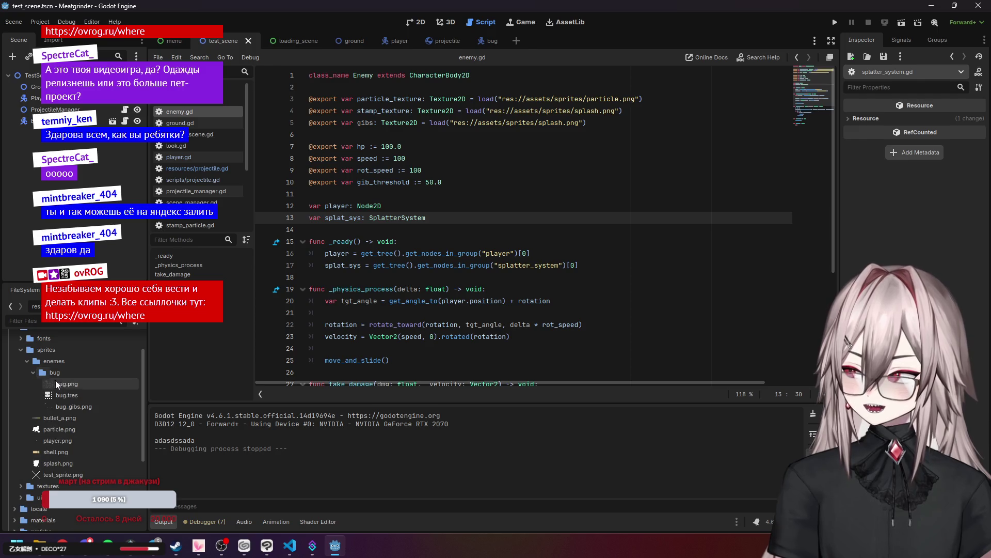
- Start creating a new resource from bug_gibs.png's context menu, then cancel it
right_click(85, 407)
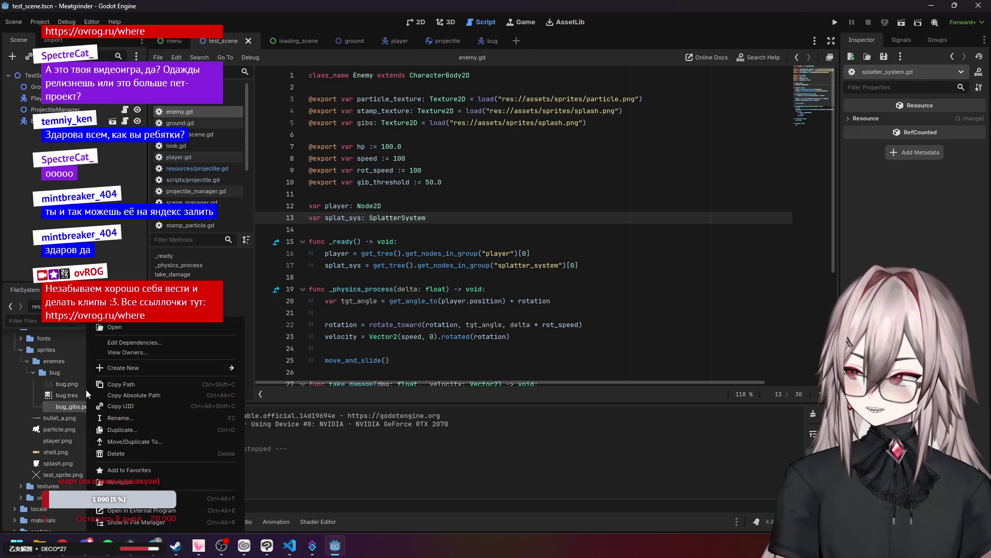
mouse_move(163, 371)
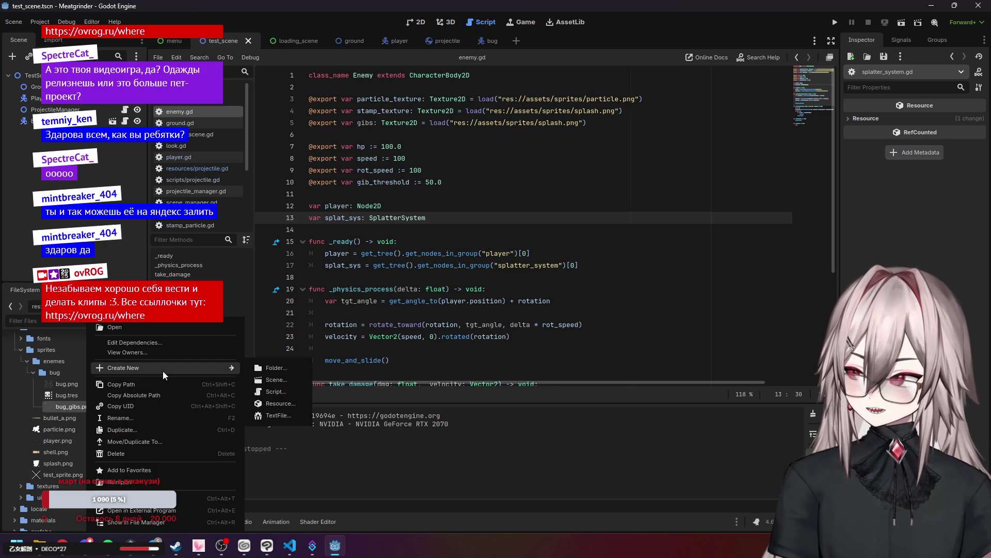
left_click(275, 403)
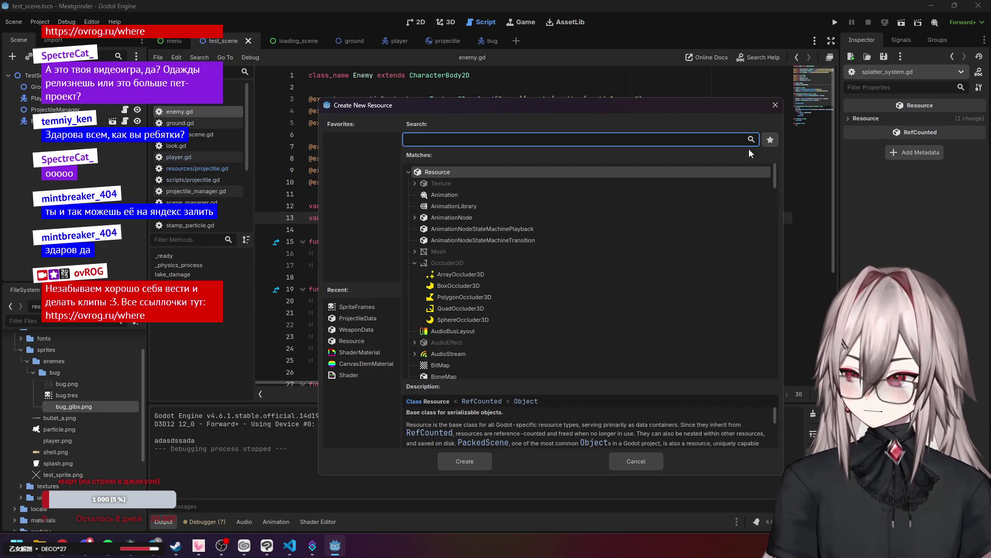
key("Escape")
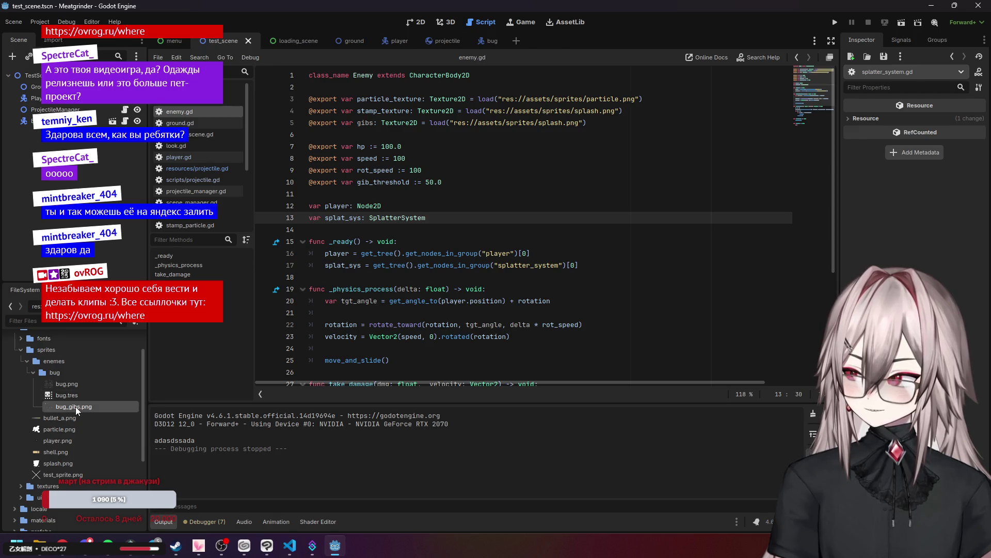
- Open bug.tres in the SpriteFrames editor to view its walk animation frames
right_click(76, 407)
left_click(64, 392)
left_click(64, 391)
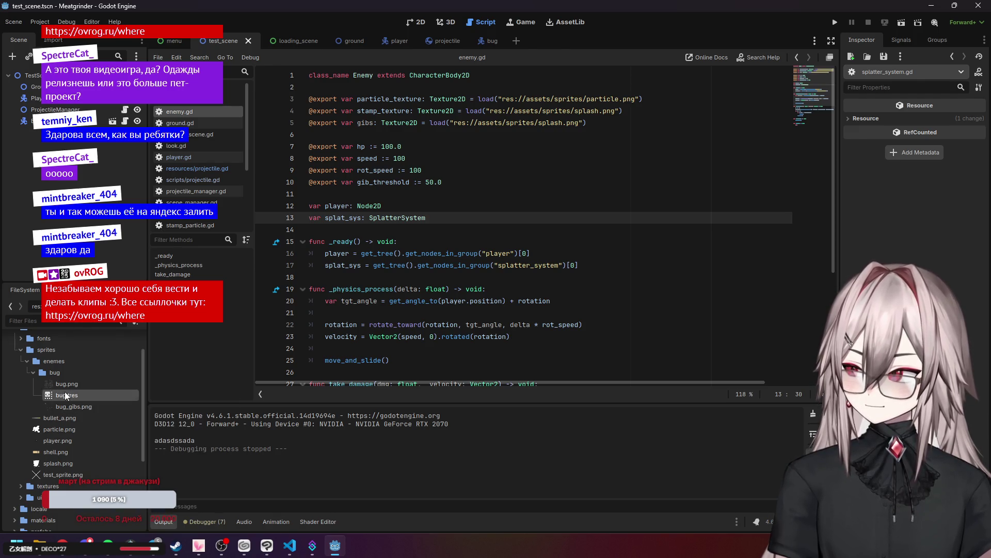
double_click(64, 394)
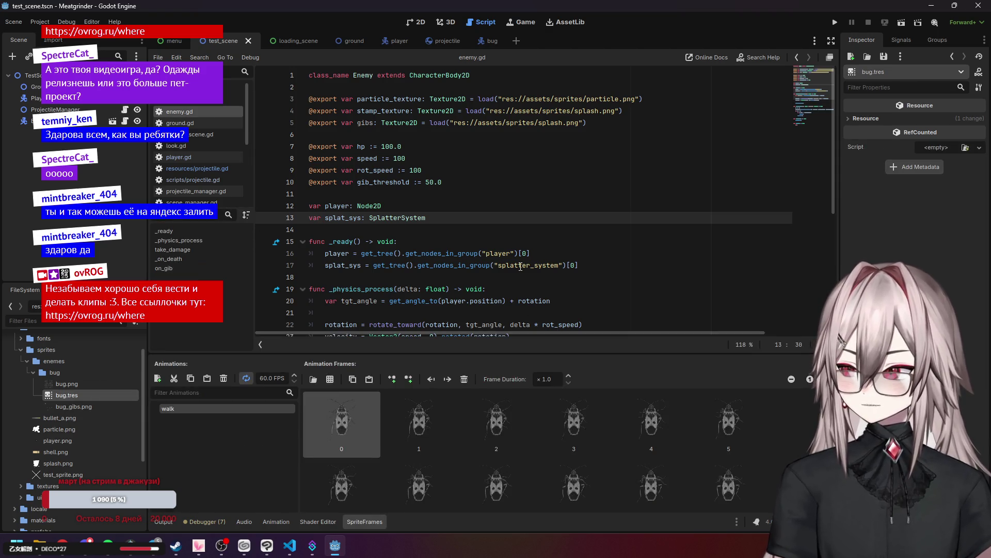
- Switch to the bug scene in the 2D view and inspect bug.tres's animation frames
left_click(416, 22)
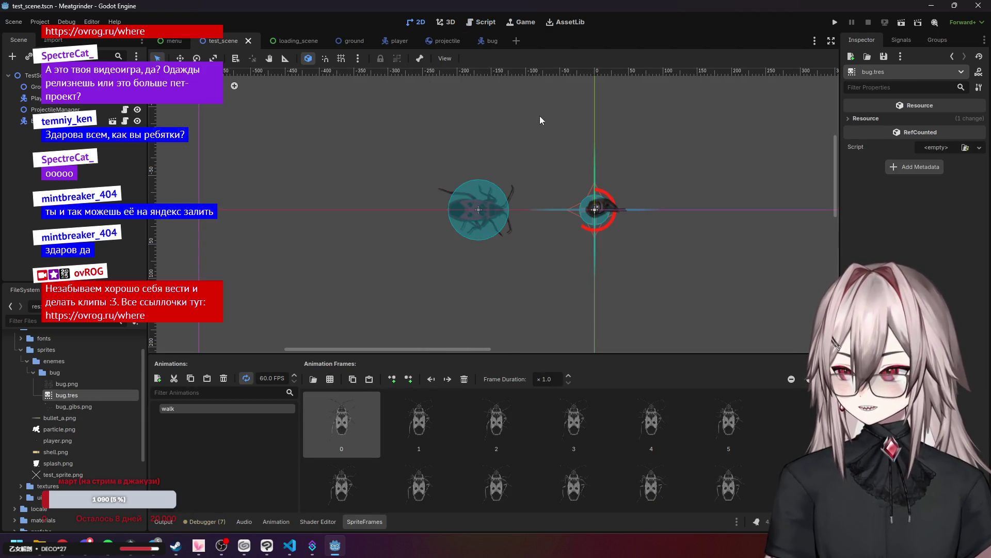
left_click(482, 40)
double_click(64, 394)
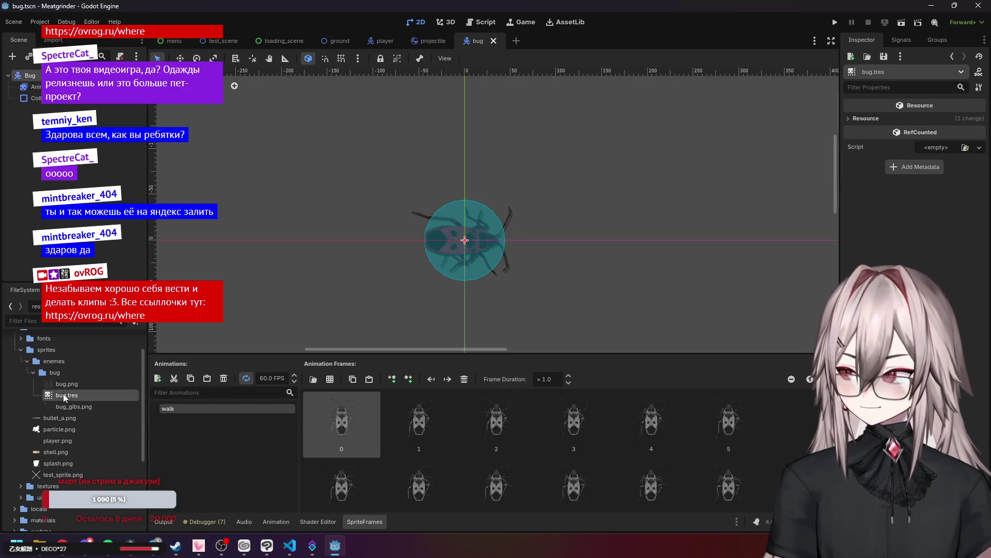
left_click_drag(476, 355, 454, 277)
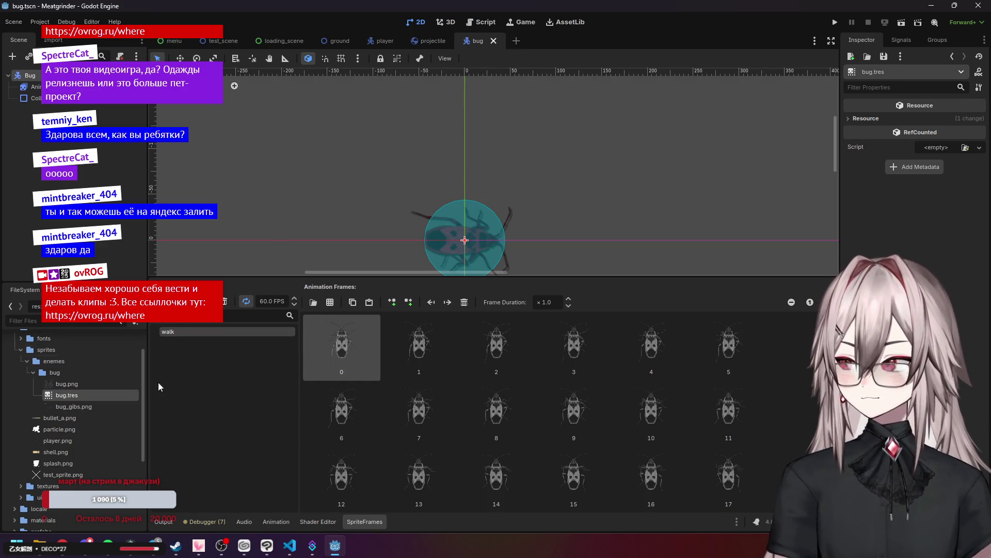
double_click(385, 522)
left_click(385, 522)
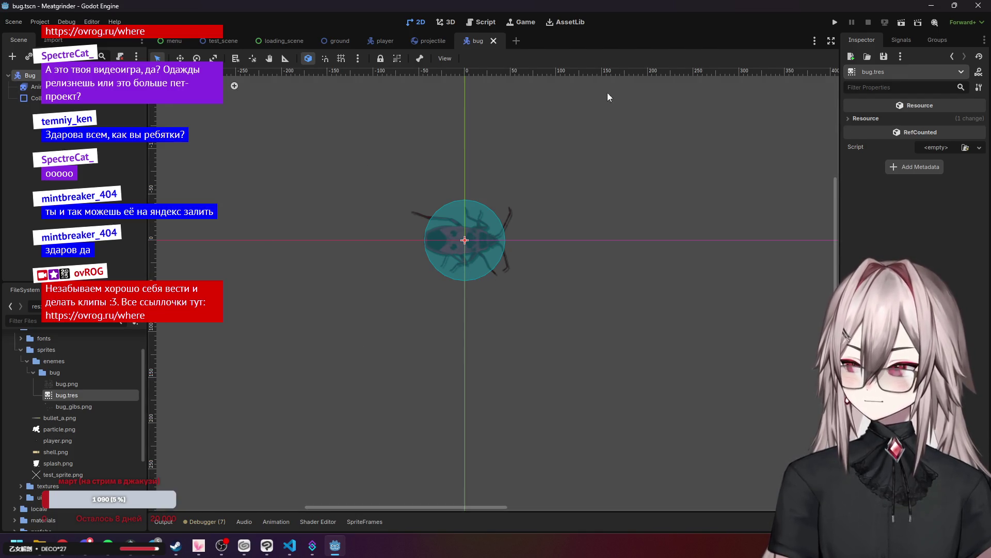
- Drag bug_gibs.png into the Bug root's Gibs texture slot and save the scene
left_click(192, 142)
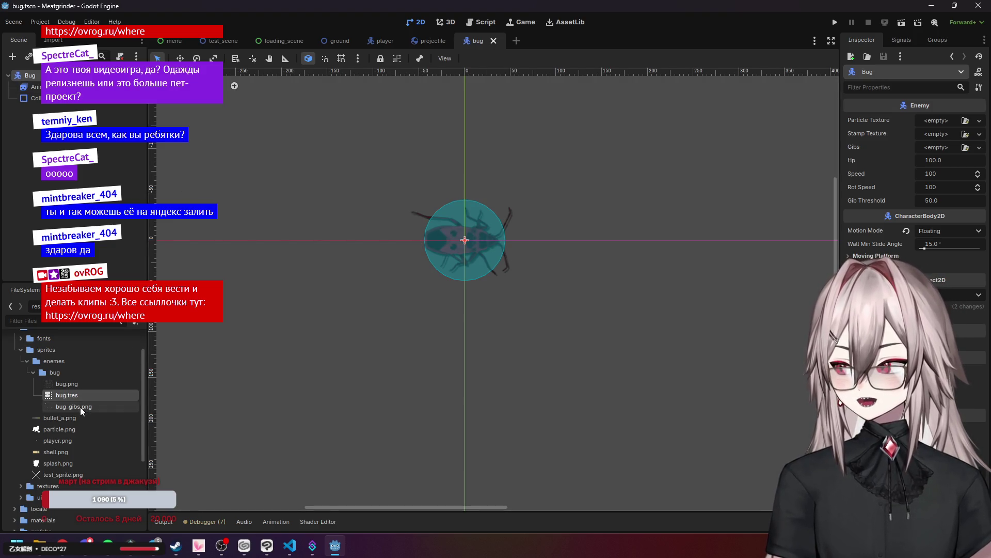
mouse_move(80, 407)
left_click_drag(72, 408, 944, 148)
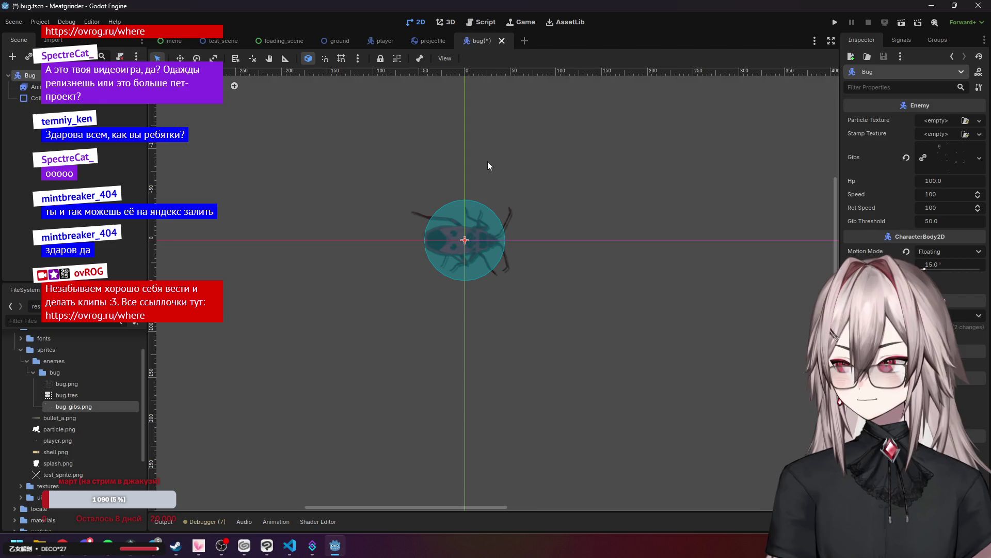
left_click(503, 155)
key("ctrl+s")
left_click(488, 23)
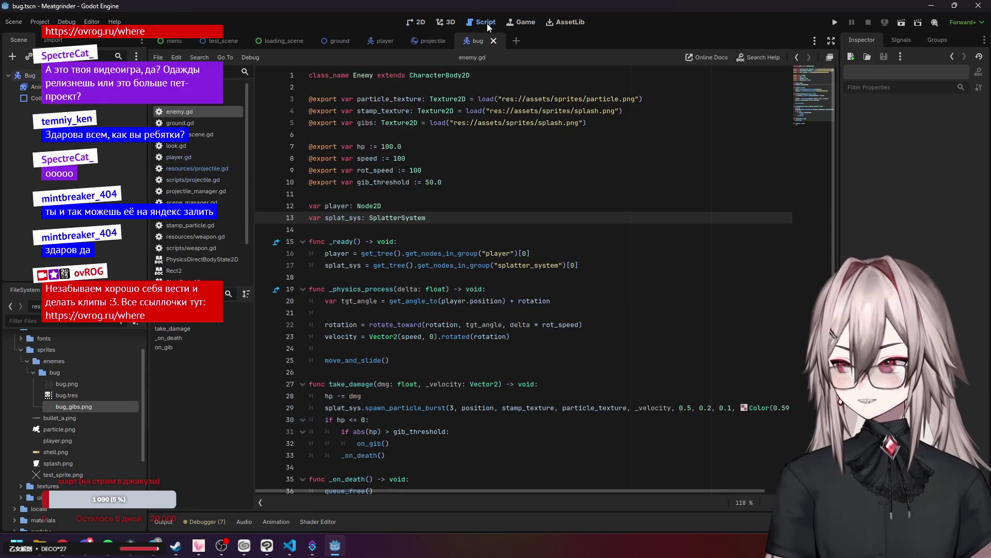
- Remove the default splash texture load() from the gibs export on line 5
left_click(501, 136)
left_click_drag(420, 123, 588, 124)
key("BackSpace")
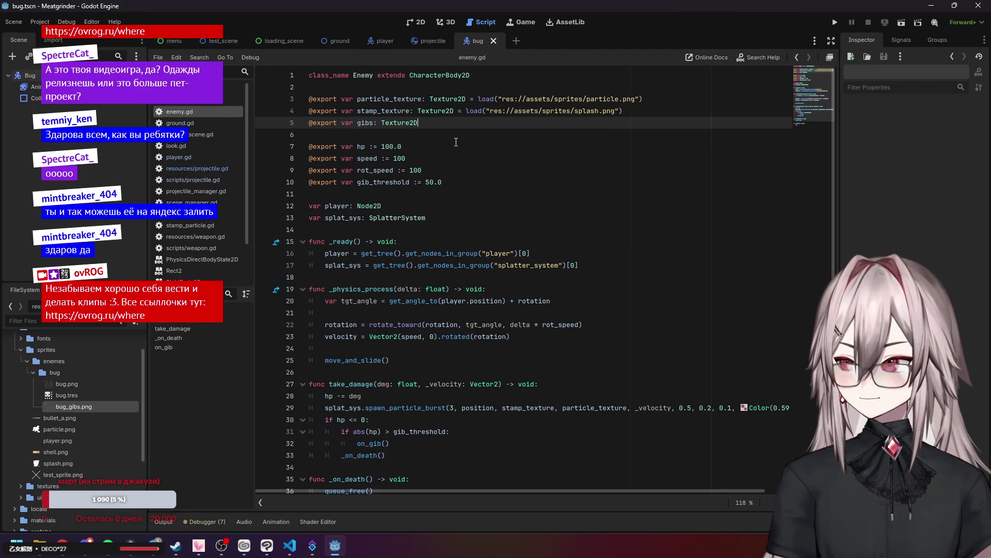
left_click(455, 141)
left_click_drag(357, 122, 379, 124)
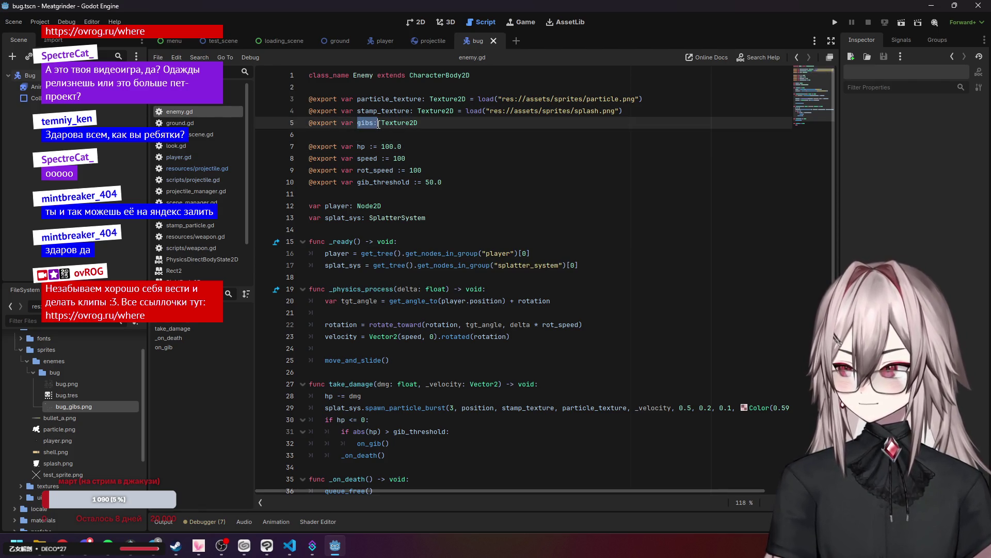
- Add an 'if gibs:' check on a new line inside on_gib()
scroll(424, 236, "down", 2)
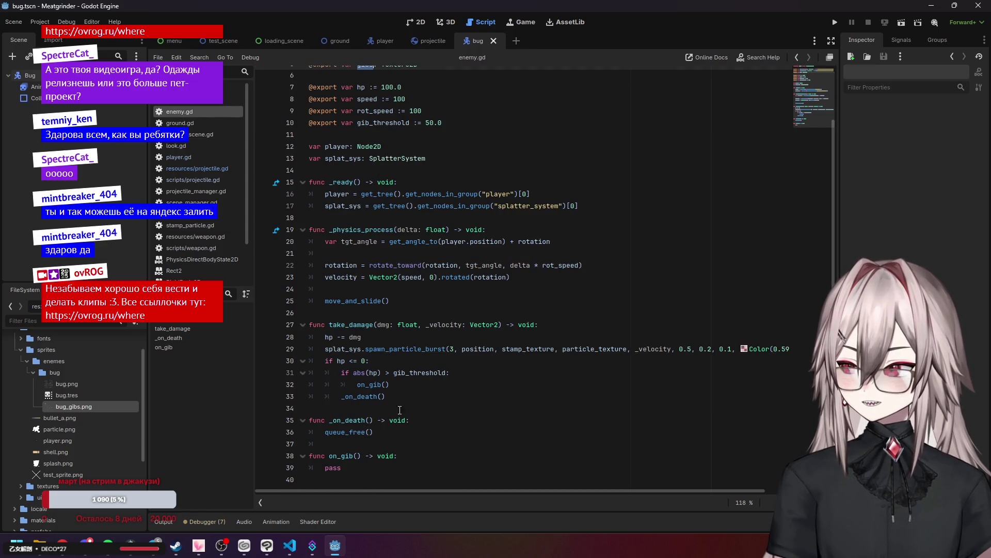
left_click(407, 453)
key("Return")
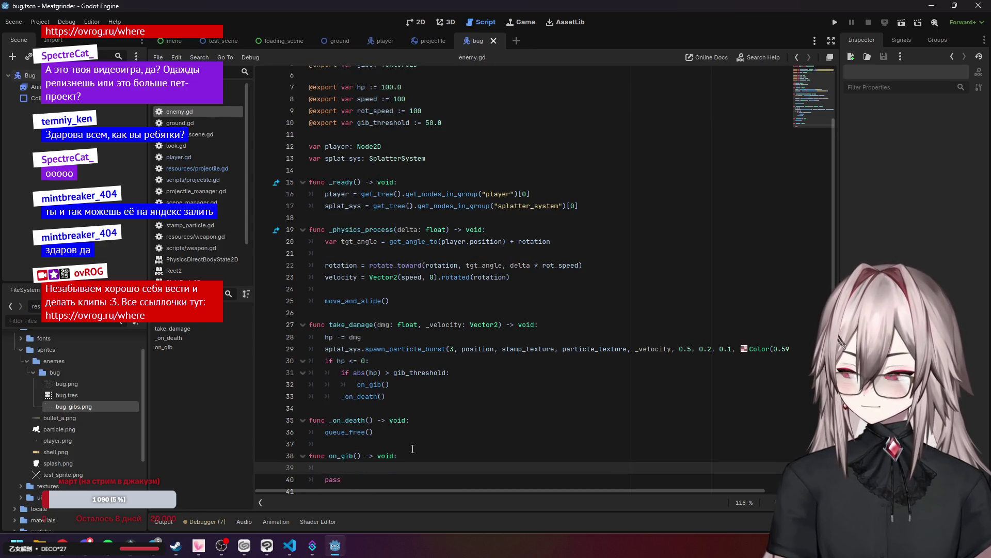
type("if gibs")
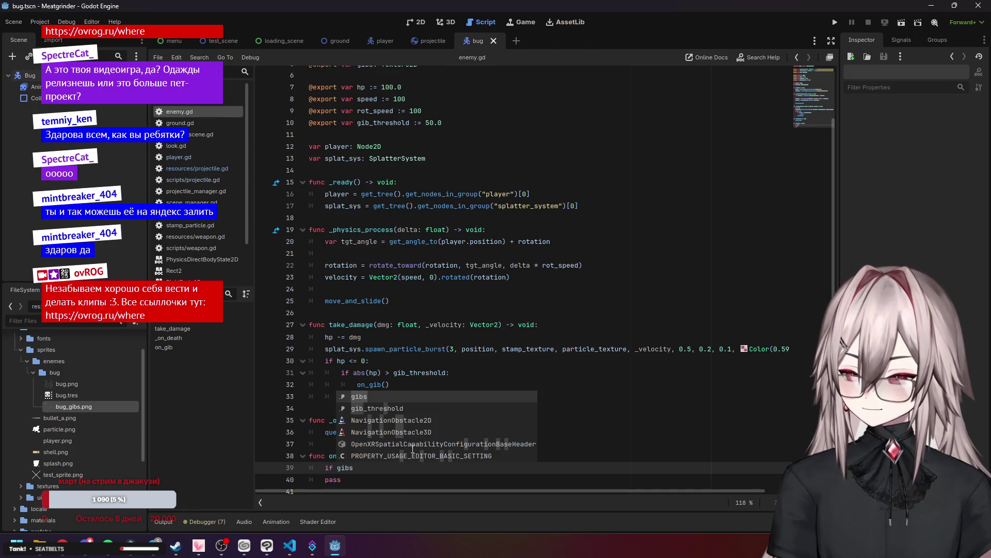
type(":")
key("Return")
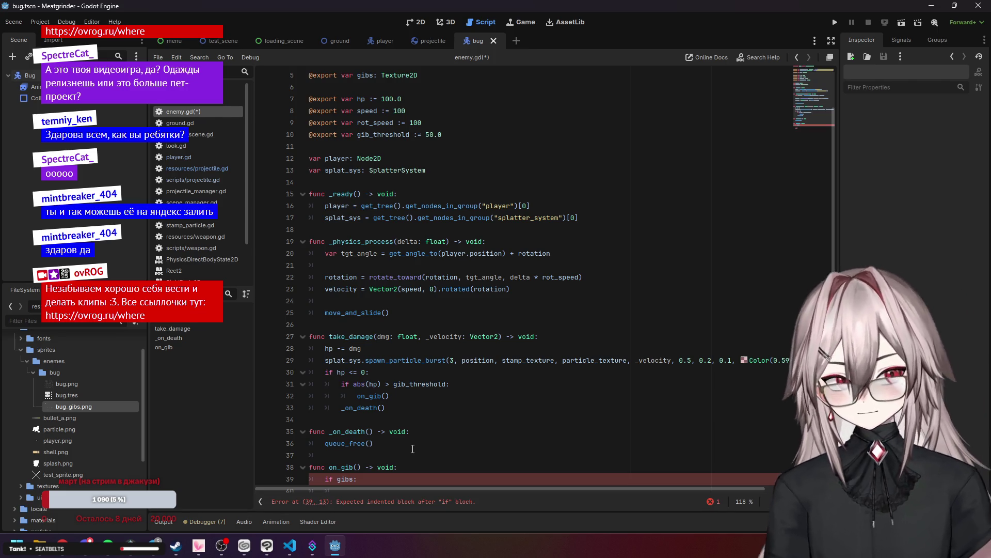
- Jump from line 29's spawn_particle_burst call to its definition in splatter_system.gd
scroll(361, 387, "down", 1)
left_click_drag(323, 323, 702, 323)
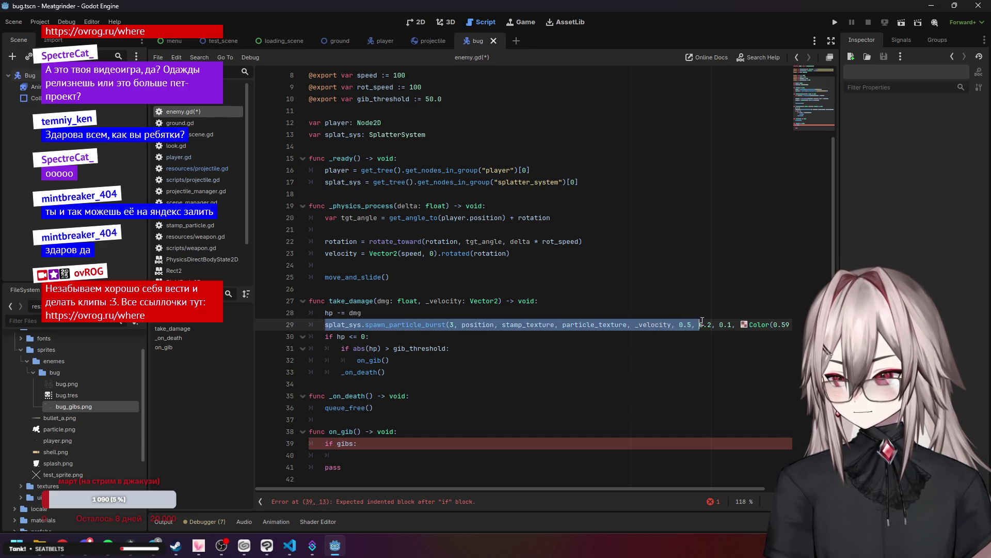
left_click(453, 340)
left_click(394, 324, "ctrl")
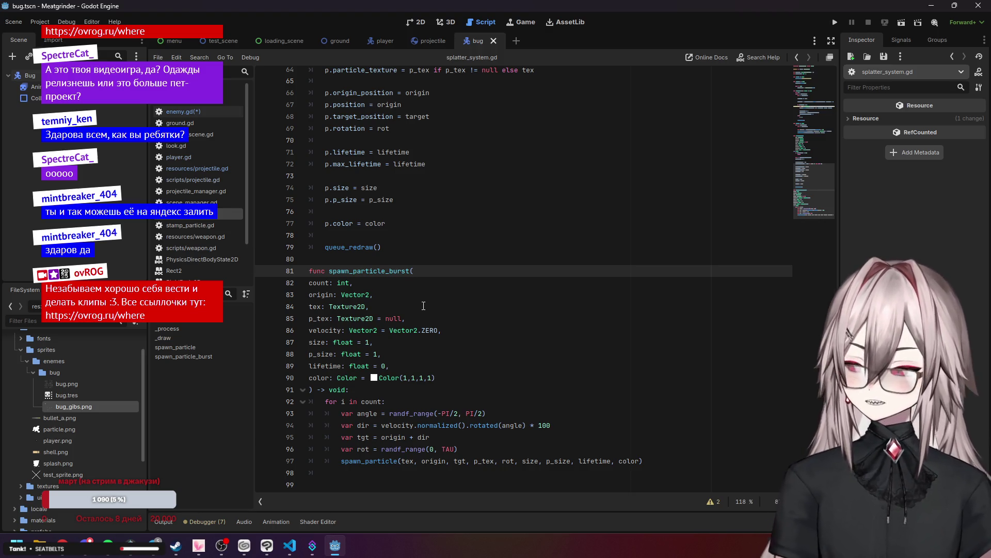
scroll(424, 306, "up", 9)
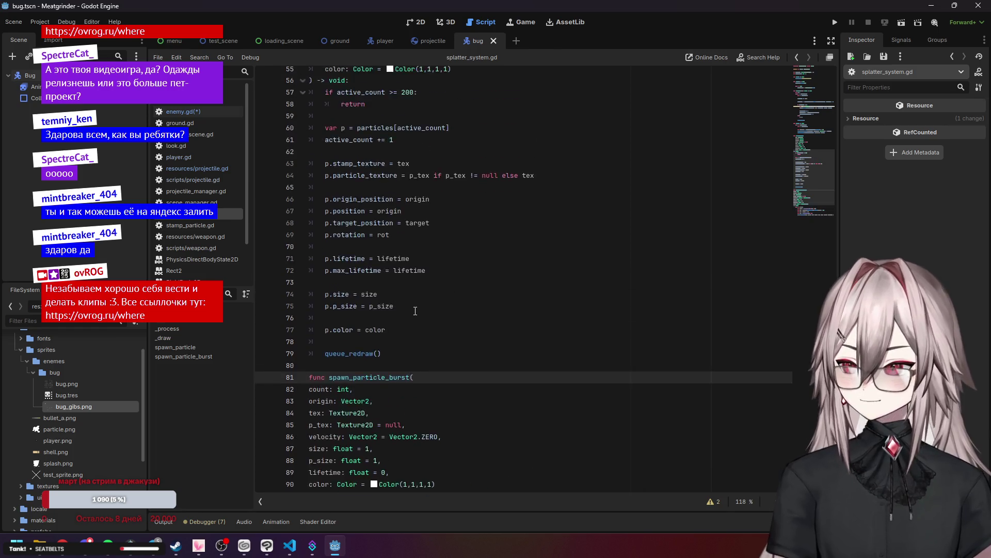
left_click(357, 175)
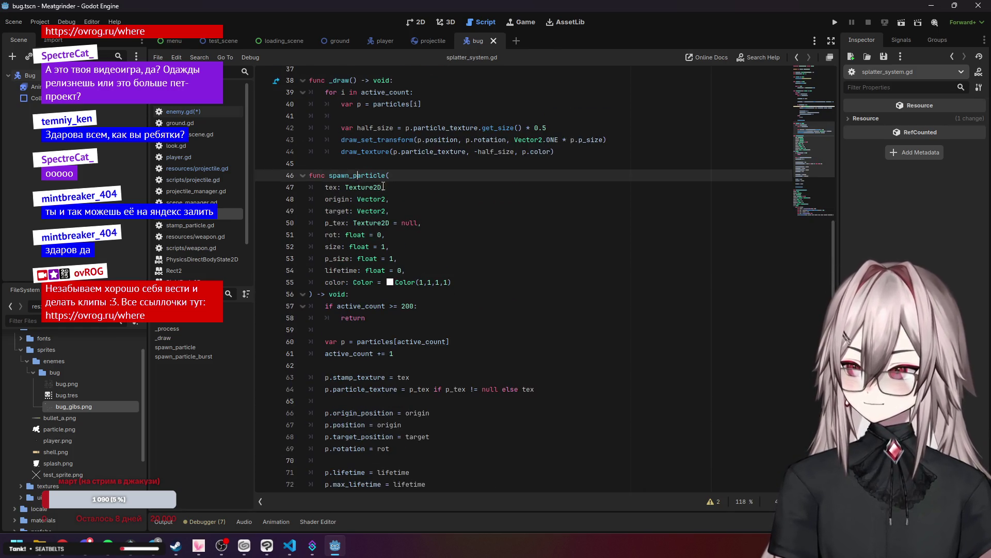
scroll(391, 187, "down", 9)
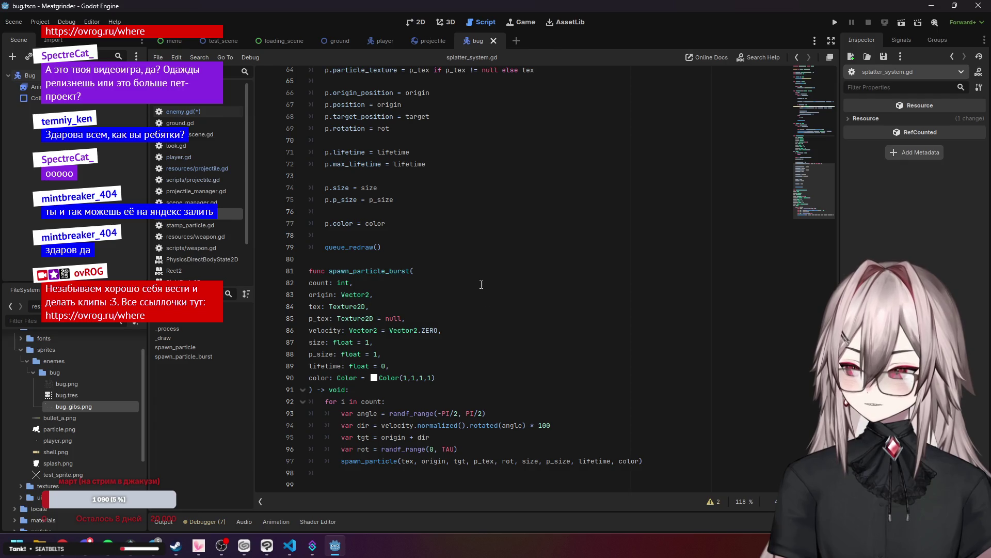
left_click(488, 376)
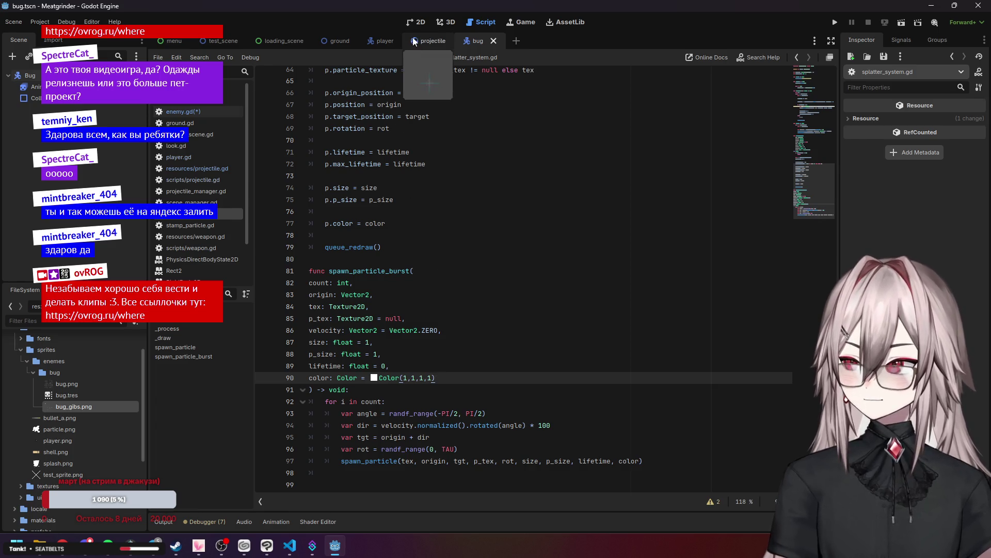
scroll(382, 185, "up", 5)
scroll(381, 185, "up", 3)
left_click(349, 140)
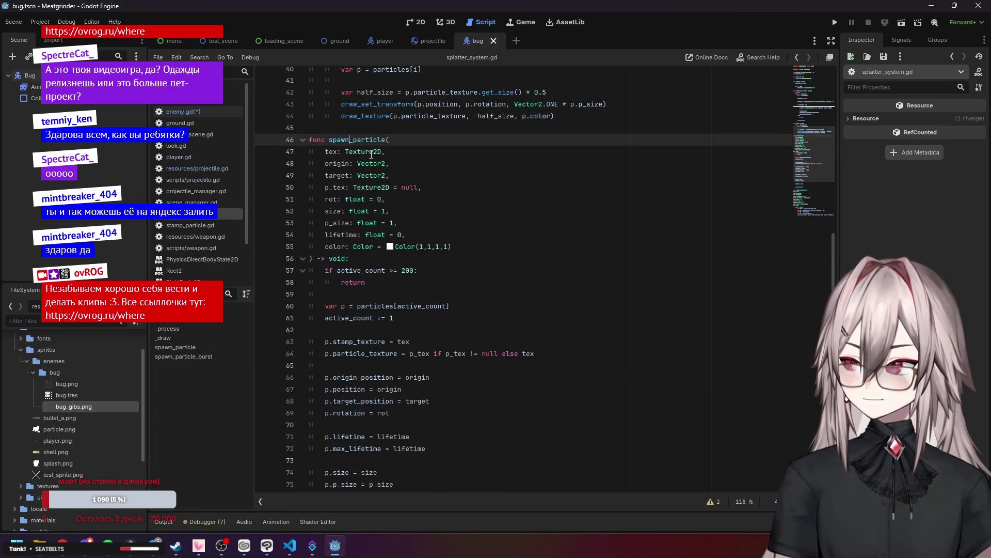
- In enemy.gd's if gibs: block, autocomplete a splat_sys.spawn_particle() call
left_click(197, 110)
left_click(375, 459)
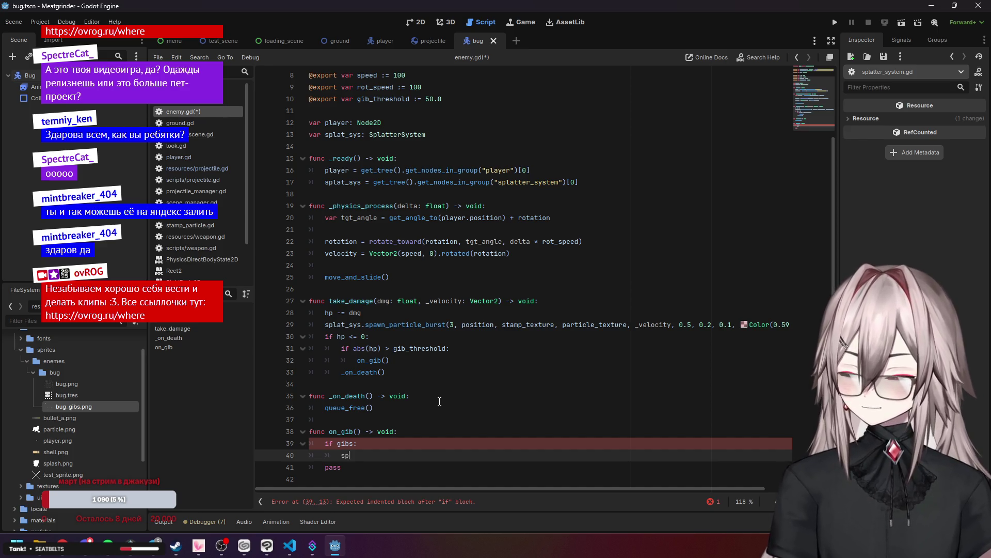
type("lat_sys")
key("Return")
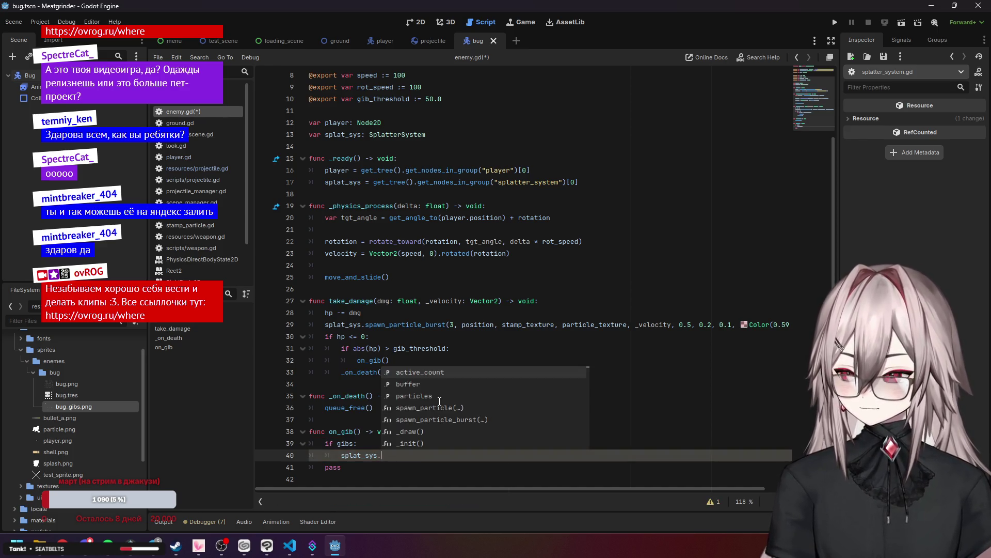
type("sp")
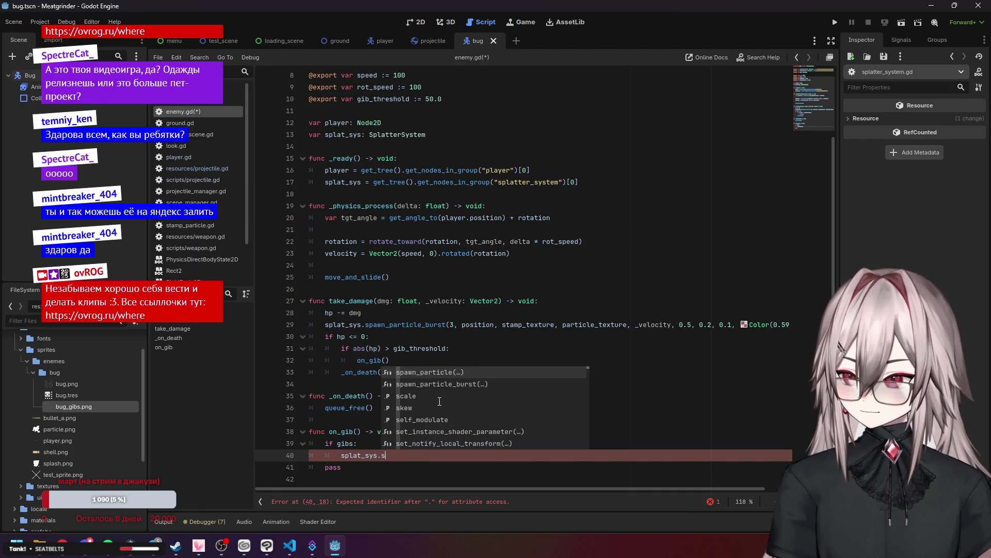
key("Return")
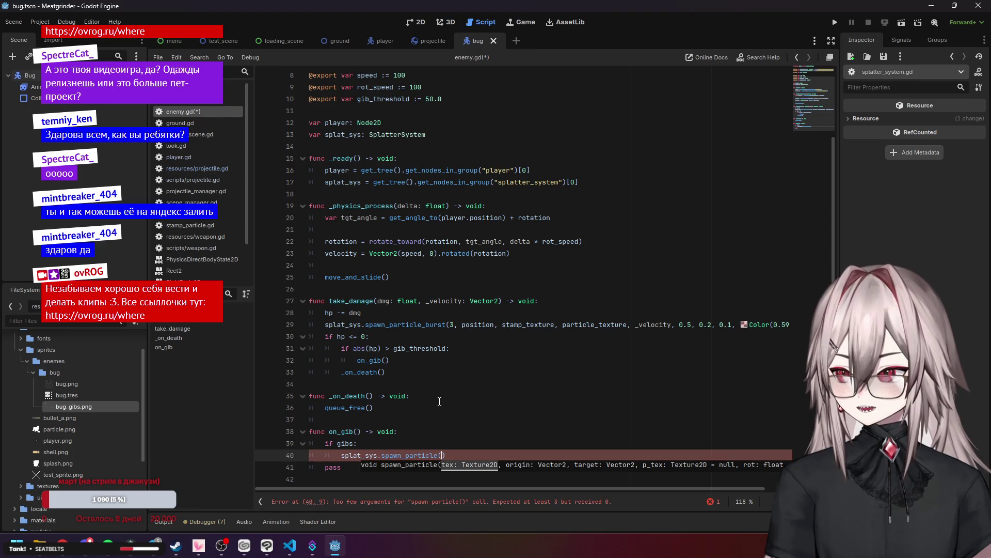
- Show the Import settings for bug.png, then for bug_gibs.png
scroll(439, 401, "up", 3)
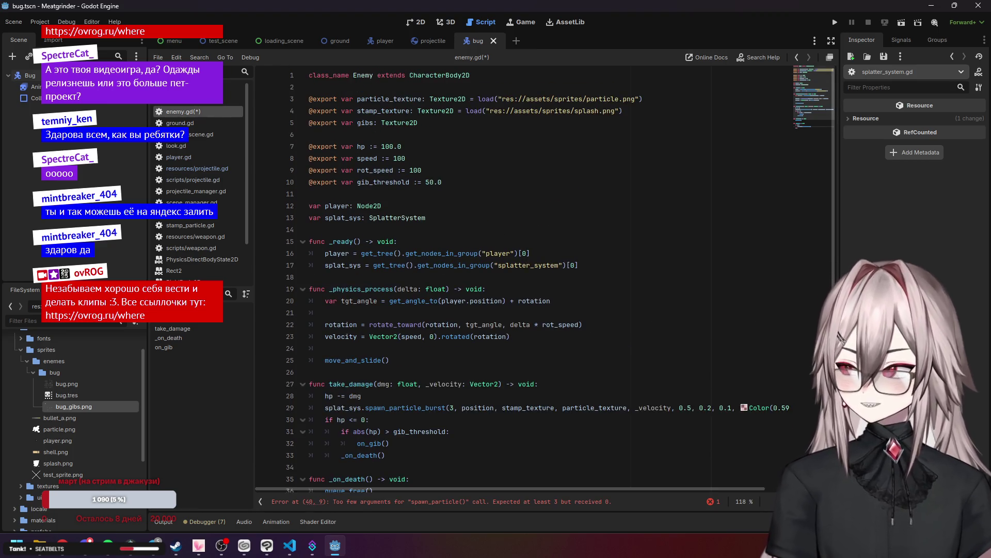
left_click(76, 387)
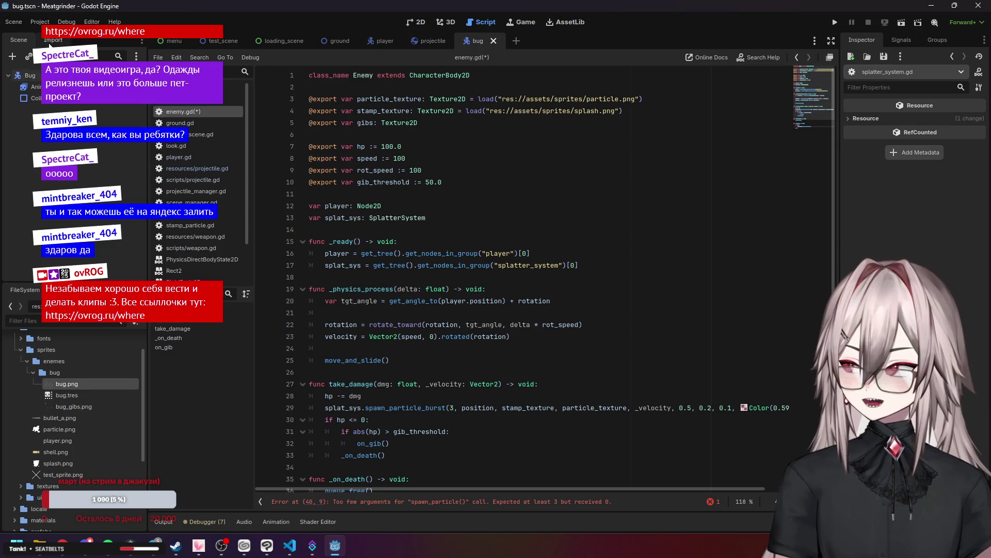
left_click(53, 40)
left_click(75, 406)
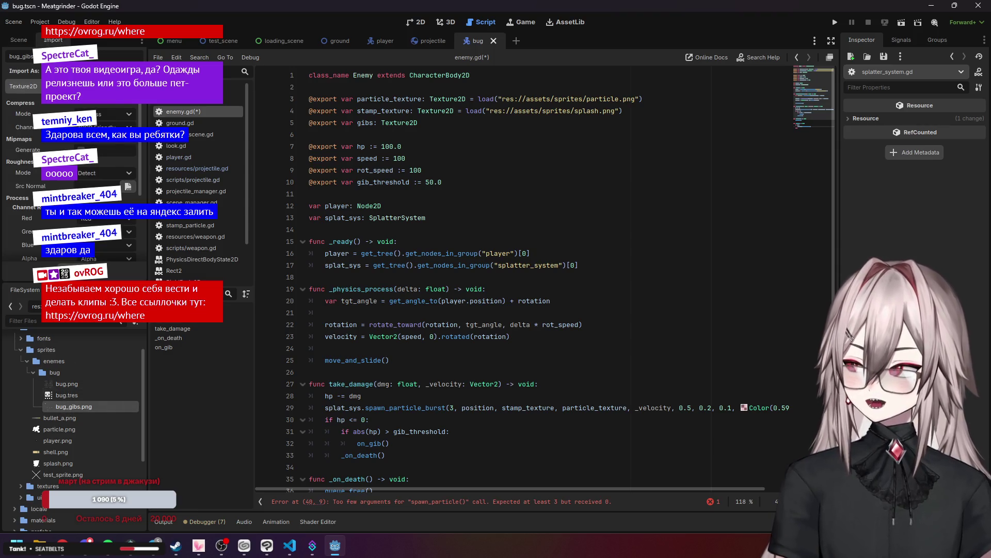
- Try TextureAtlas import for bug_gibs.png, cancel the atlas file picker, and revert to Texture2D
left_click(23, 86)
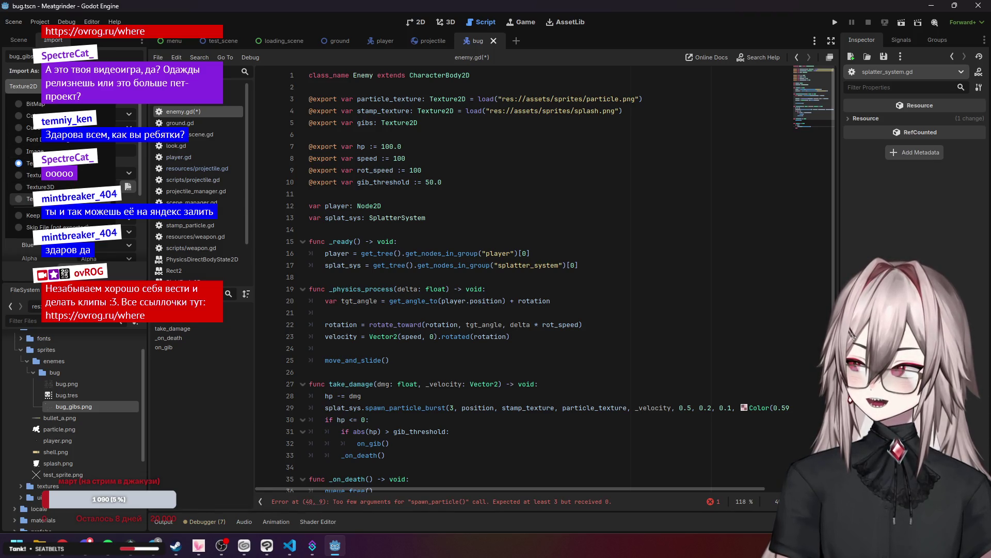
left_click(72, 199)
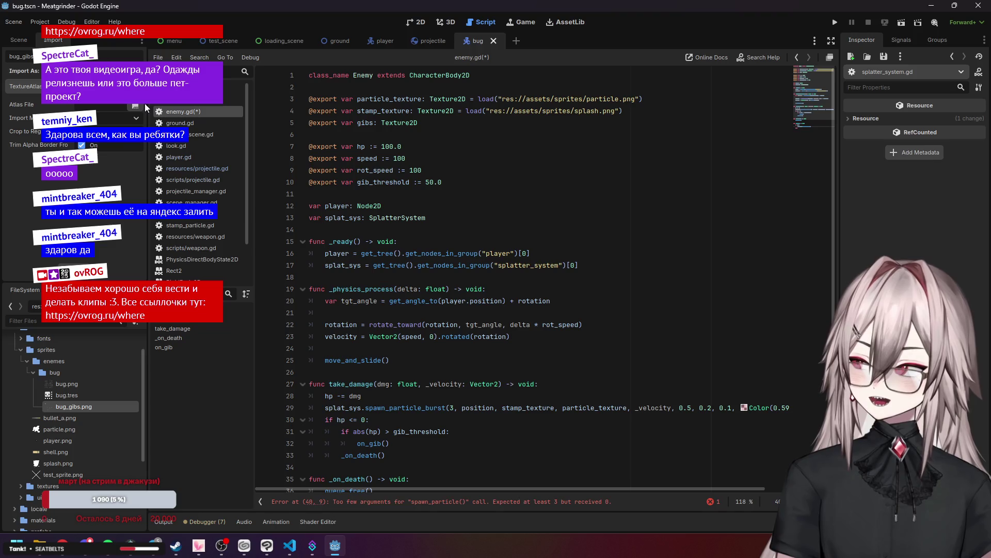
left_click(136, 106)
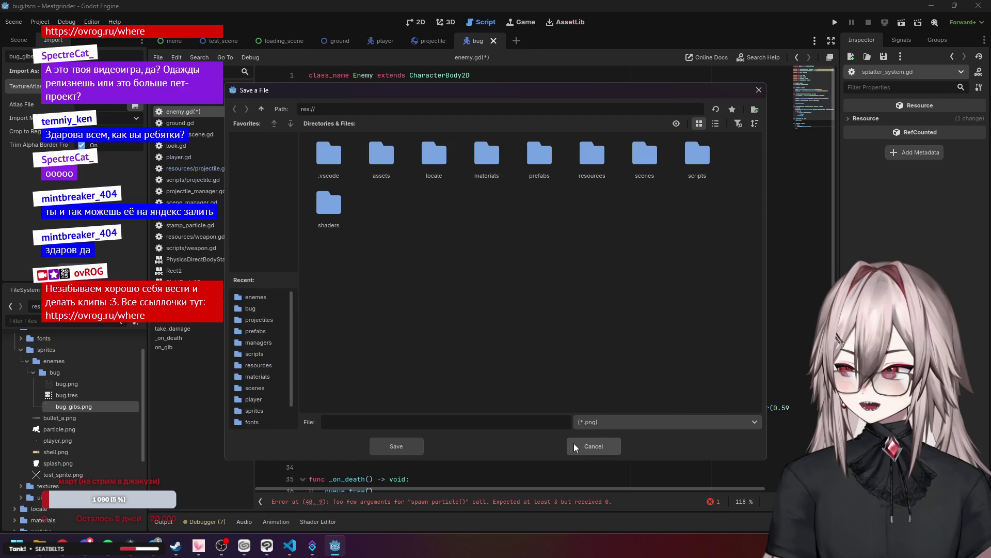
left_click(577, 447)
left_click(70, 86)
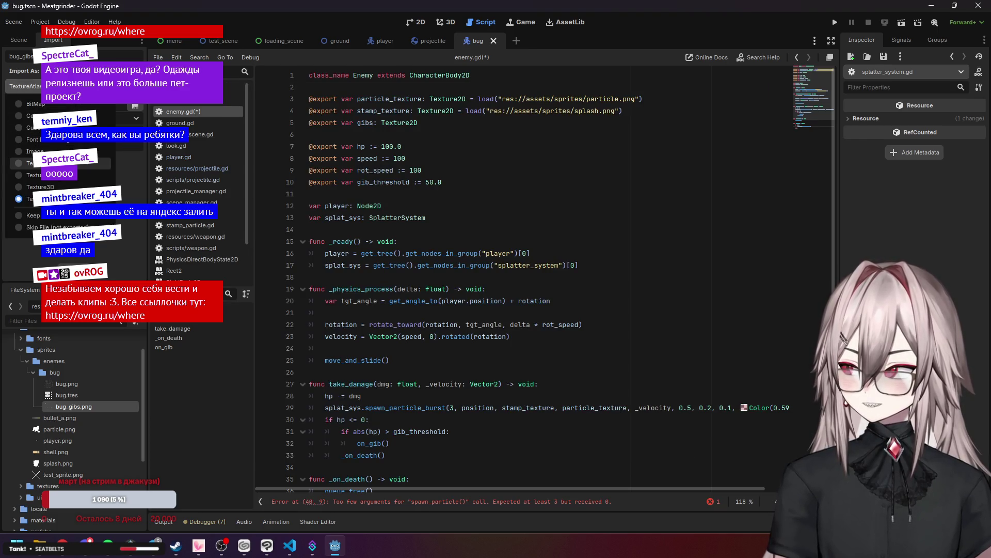
left_click(62, 163)
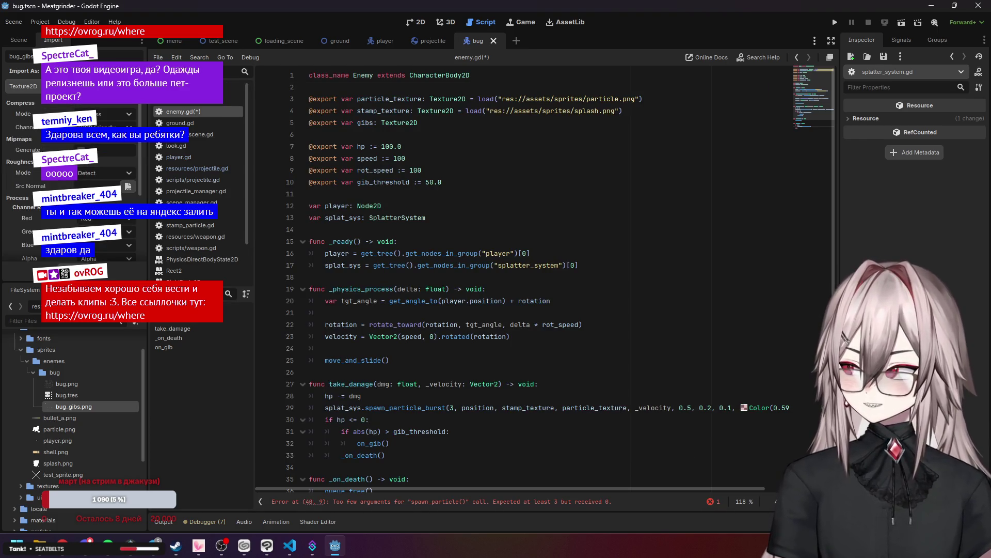
left_click(17, 41)
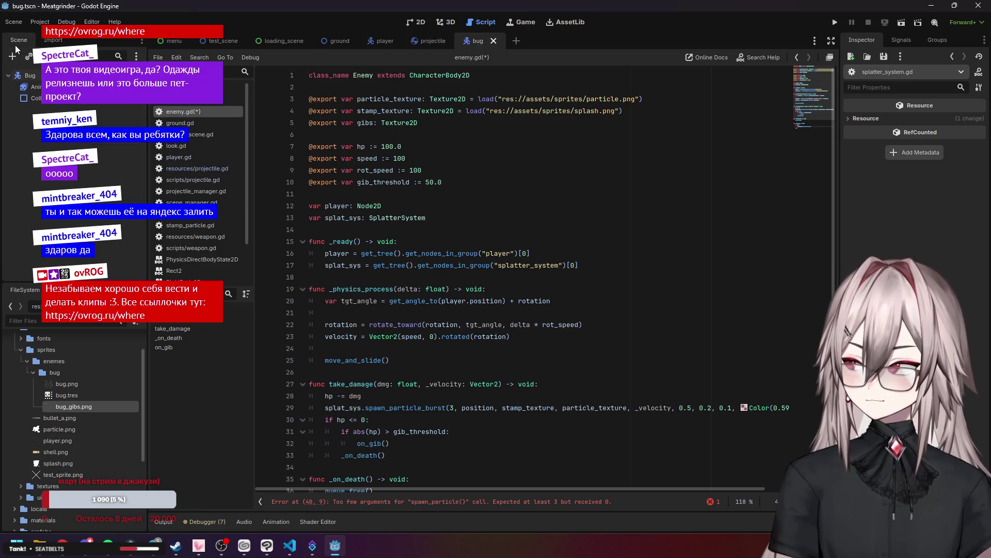
- Scroll through buffer.gd's stamping code, placing the caret in _draw_stamp on line 40
left_click(431, 241)
scroll(483, 242, "down", 3)
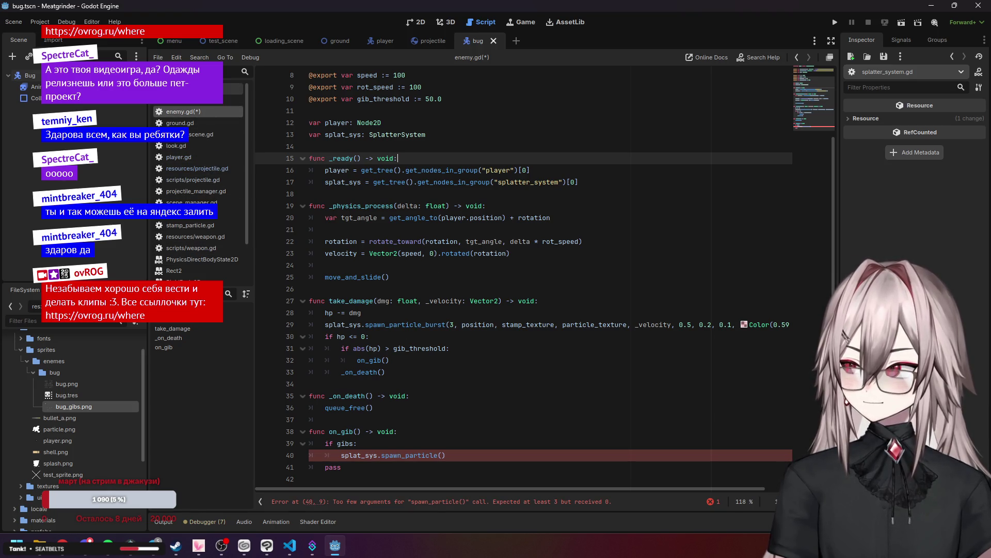
left_click(207, 88)
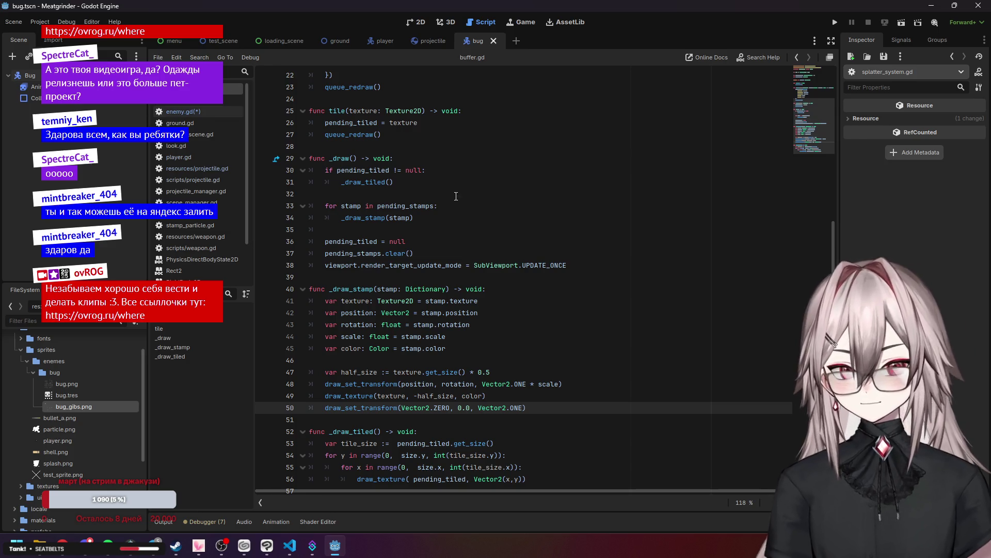
scroll(451, 195, "down", 1)
scroll(450, 181, "up", 3)
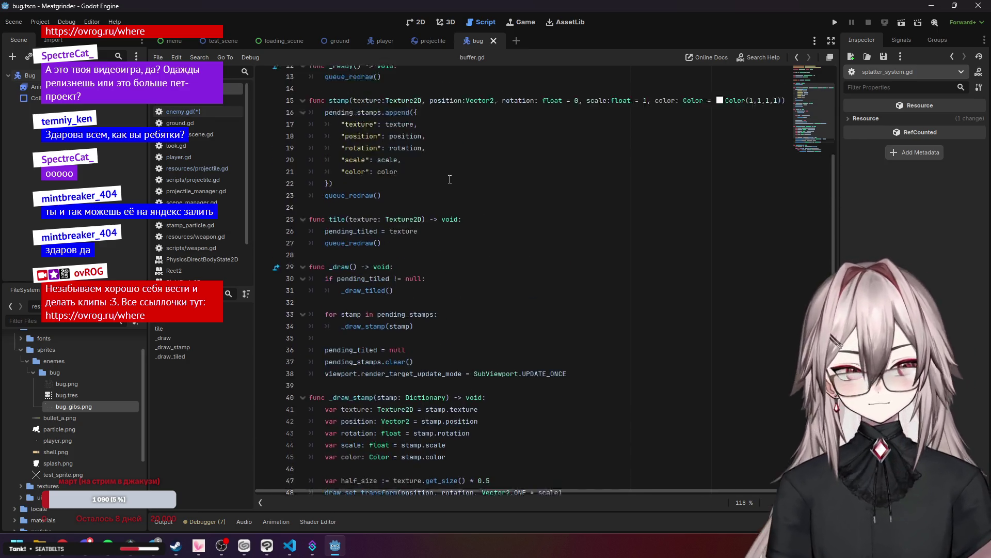
scroll(450, 179, "up", 4)
scroll(419, 236, "down", 7)
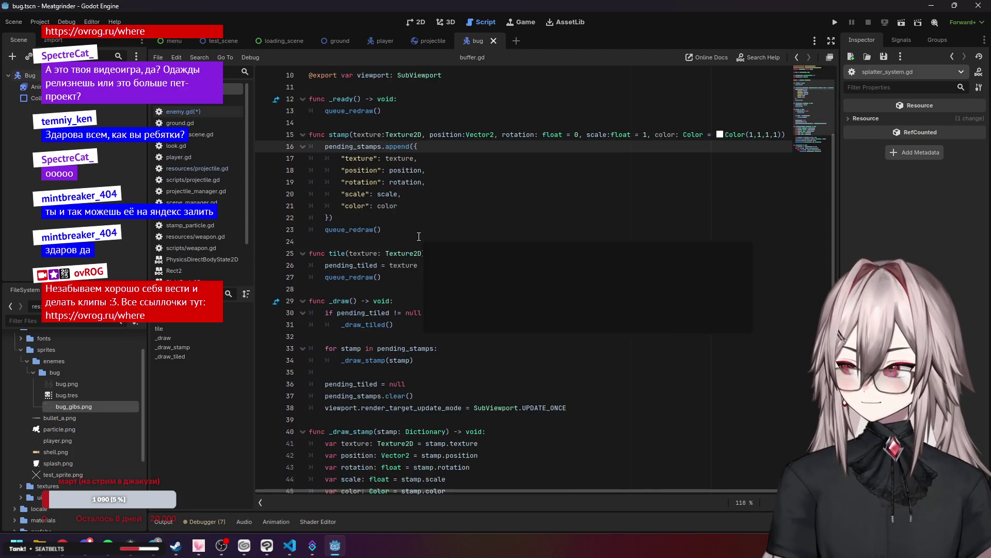
left_click(364, 277)
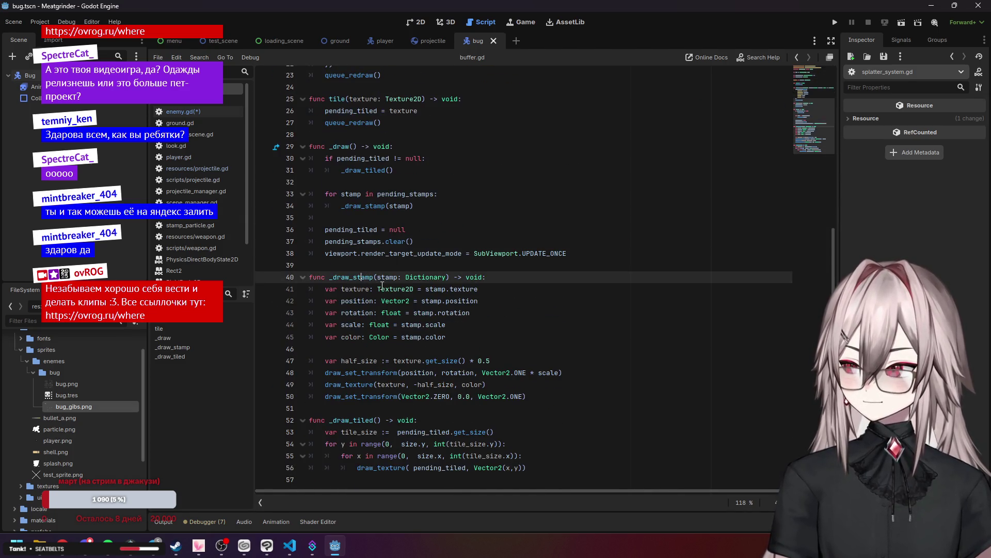
left_click(193, 122)
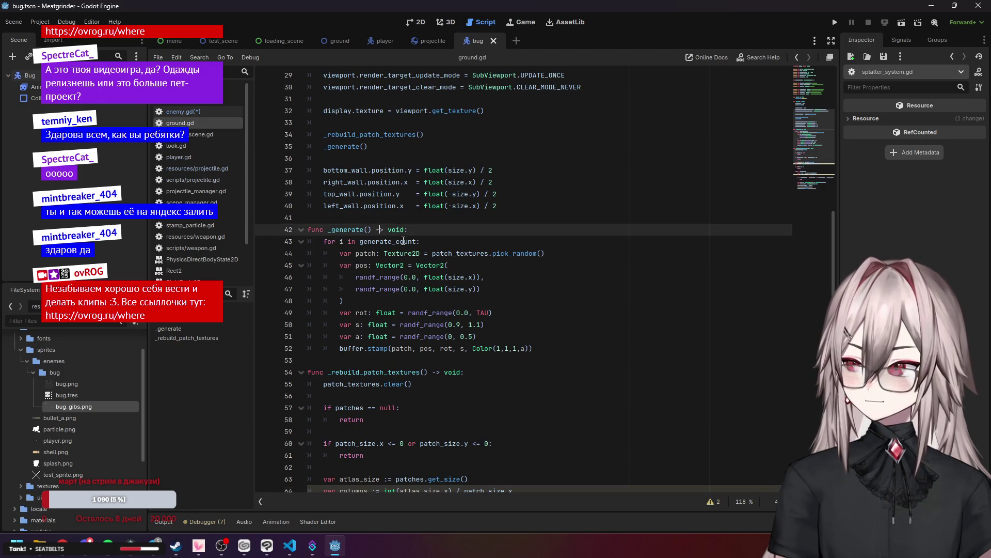
left_click(421, 254)
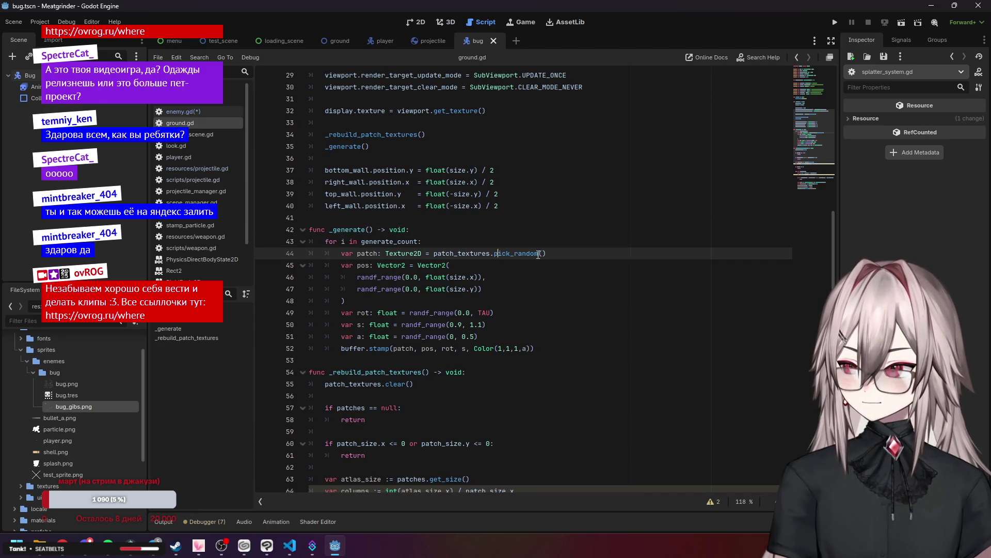
left_click_drag(486, 253, 559, 255)
left_click(429, 252)
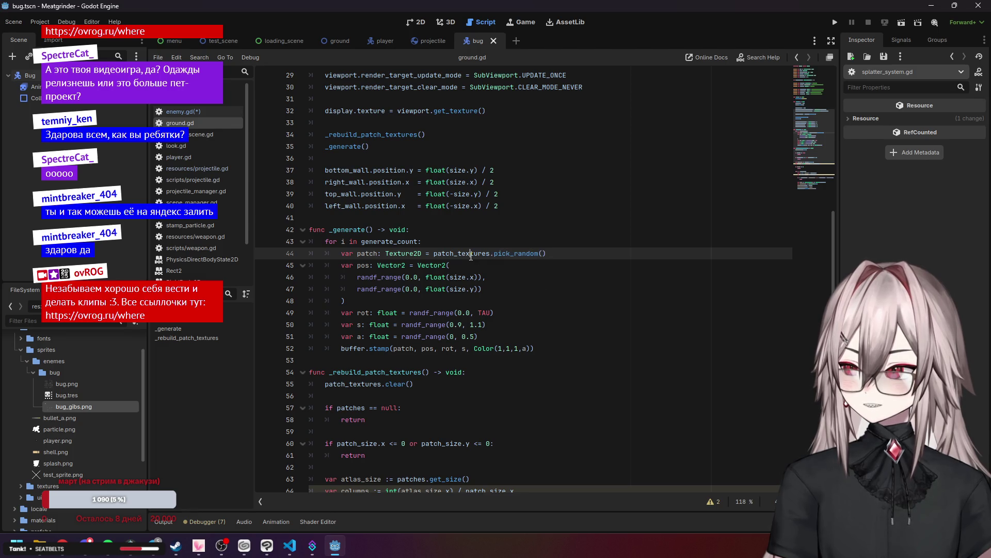
left_click_drag(435, 253, 490, 254)
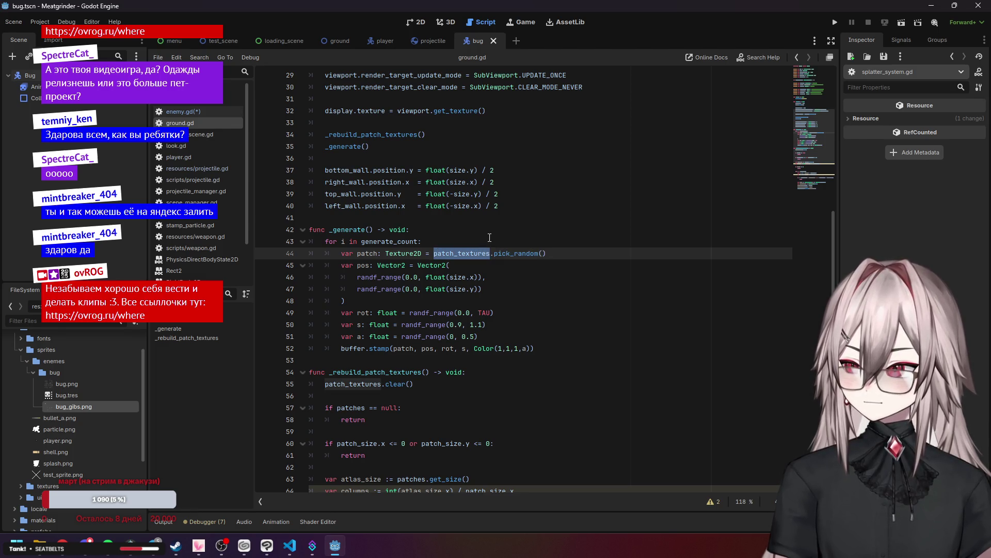
scroll(489, 237, "down", 5)
scroll(442, 242, "up", 12)
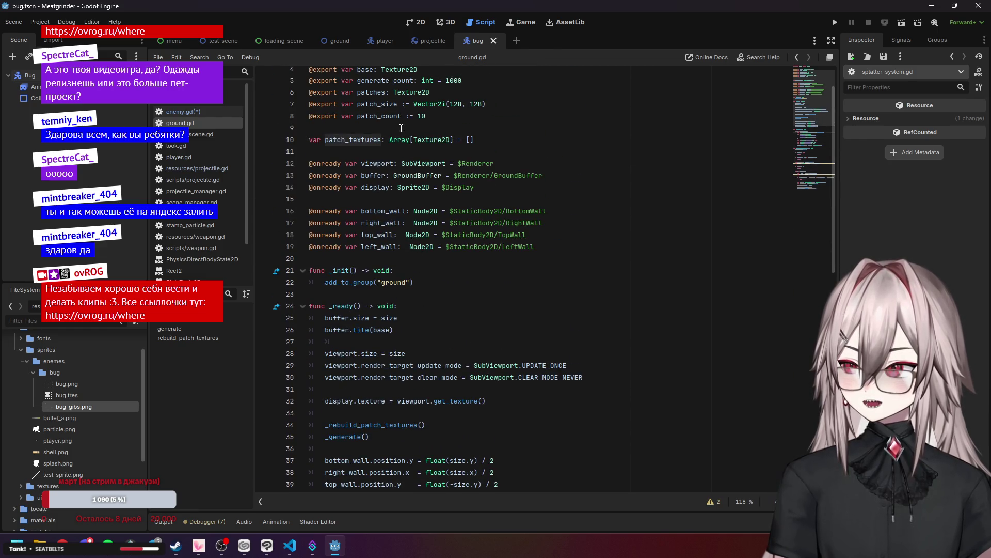
left_click(400, 140)
scroll(525, 180, "down", 10)
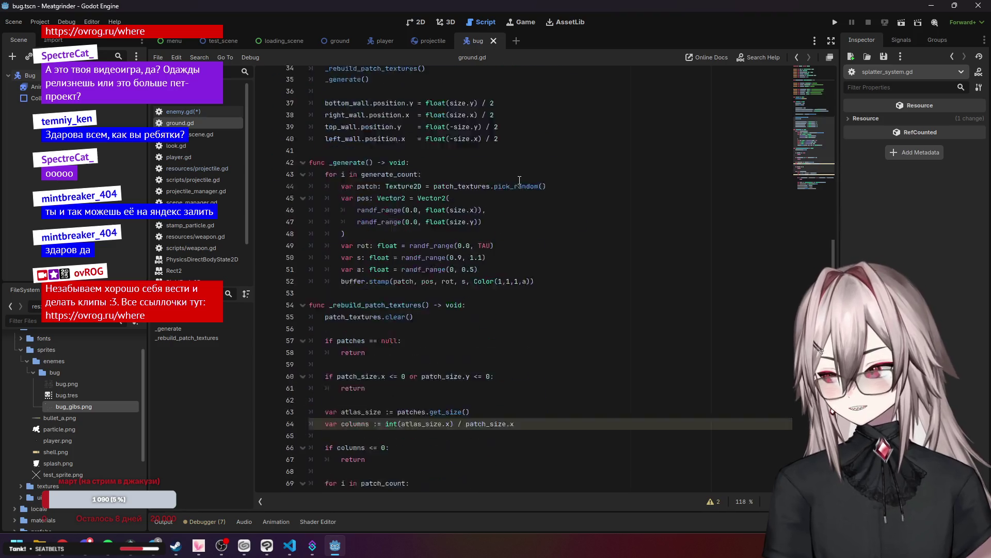
scroll(515, 179, "up", 7)
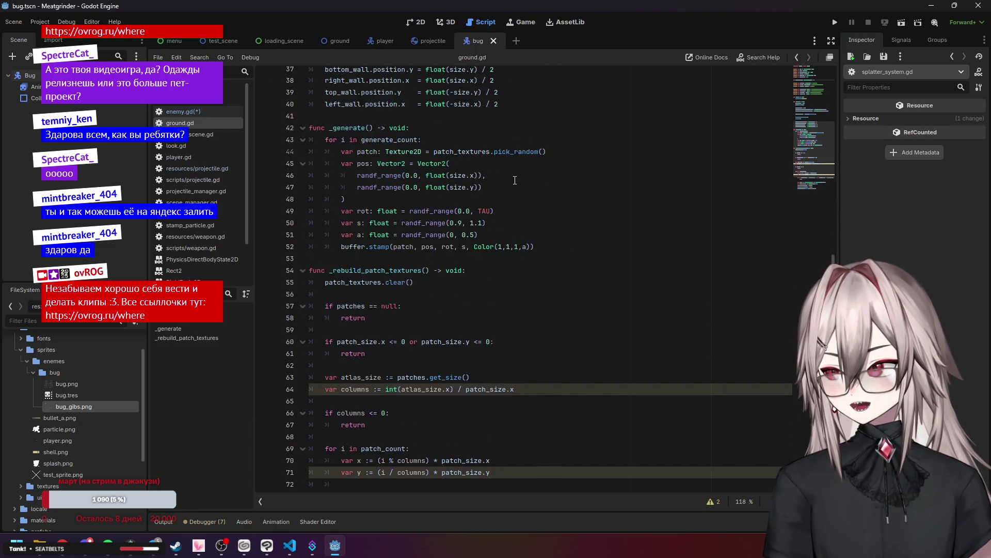
scroll(462, 189, "down", 3)
left_click_drag(461, 189, 486, 190)
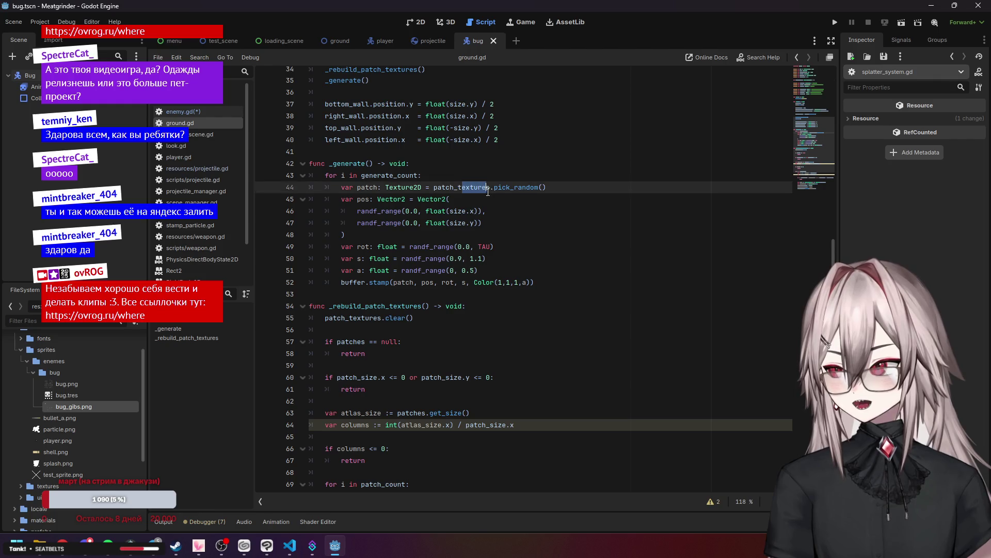
left_click(510, 214)
scroll(511, 215, "down", 4)
left_click(355, 164)
key("Down")
key("Down")
key("Down")
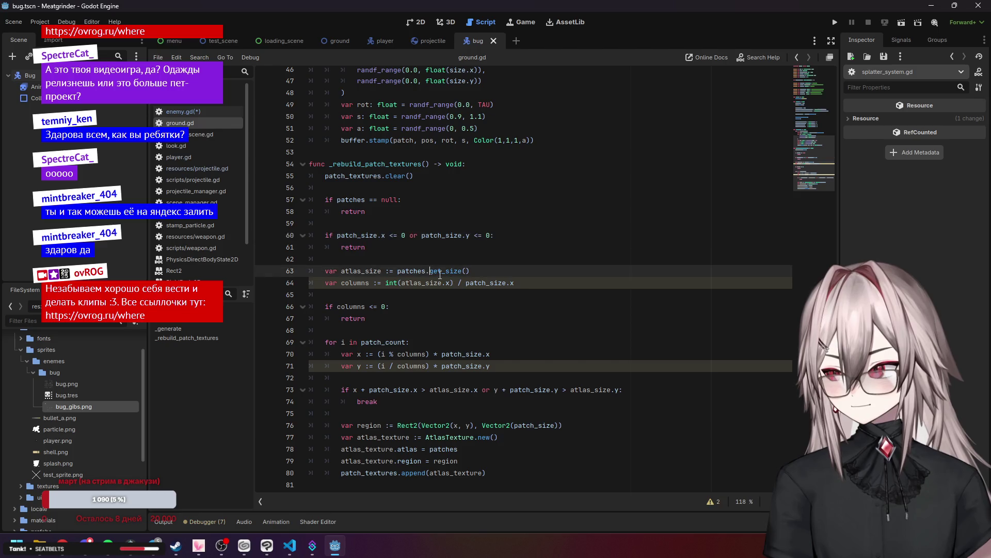
left_click(509, 310)
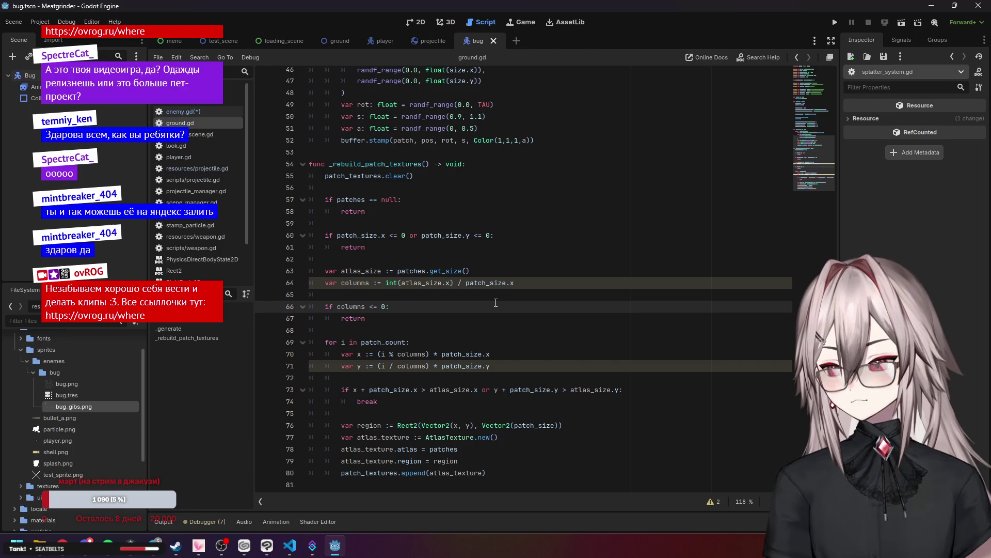
left_click(465, 437)
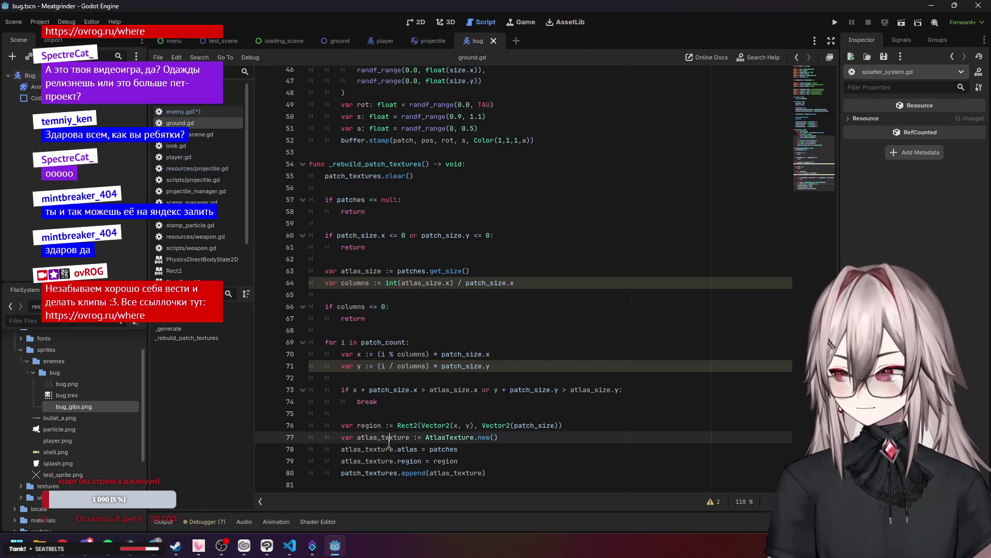
left_click(467, 449)
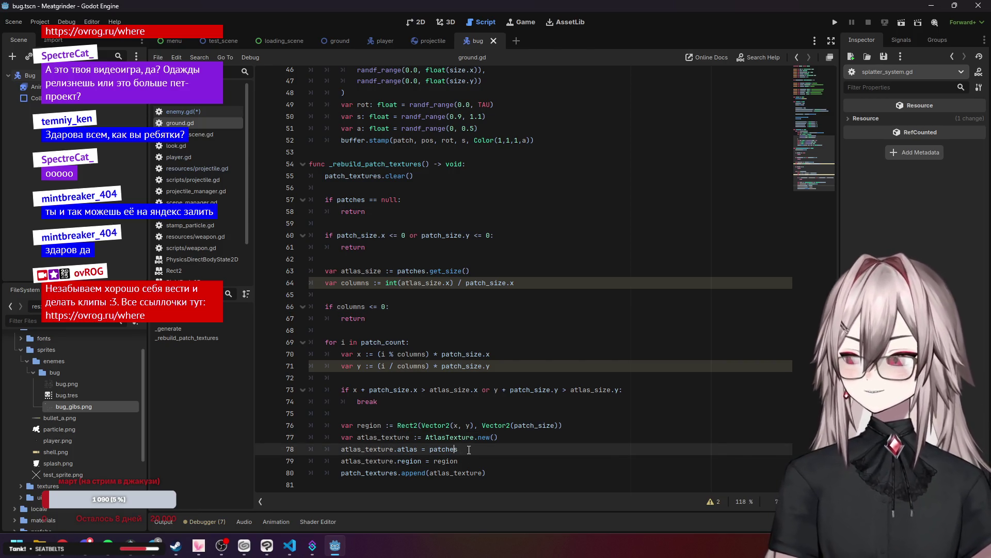
mouse_move(469, 438)
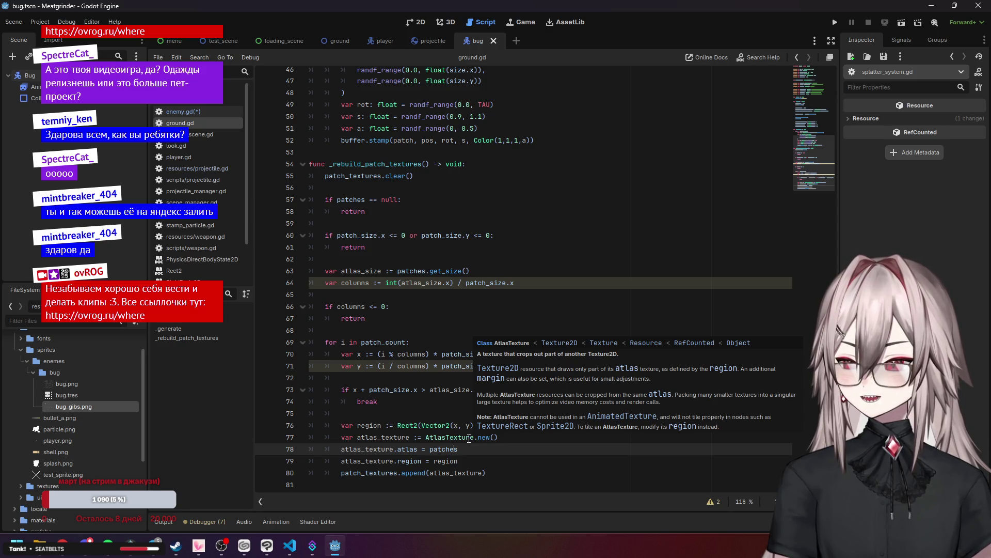
left_click(491, 437)
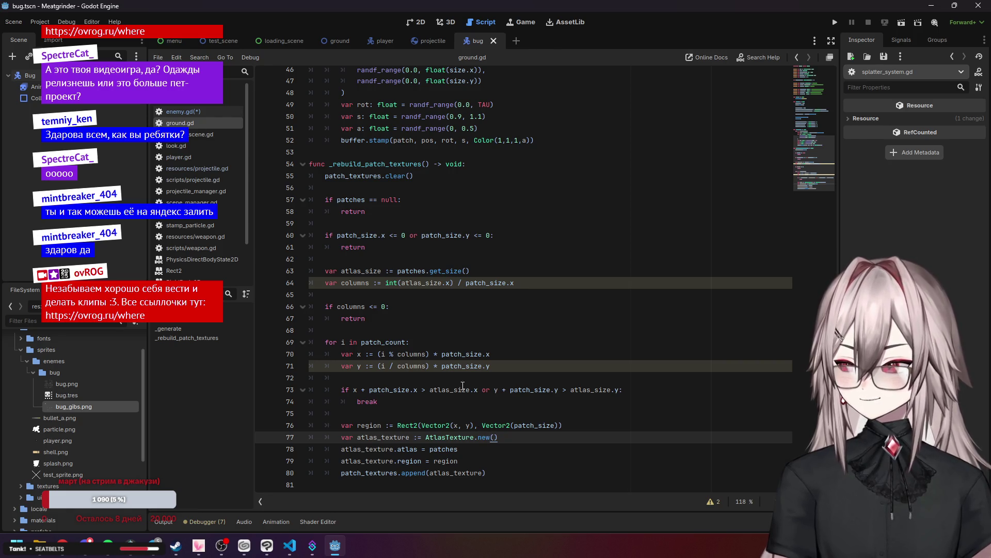
scroll(459, 375, "up", 4)
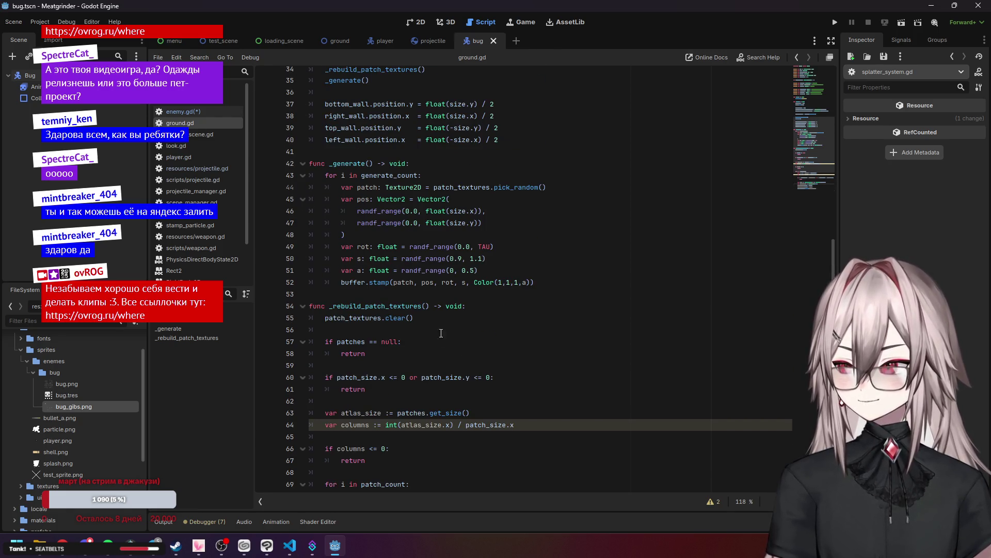
scroll(457, 266, "down", 4)
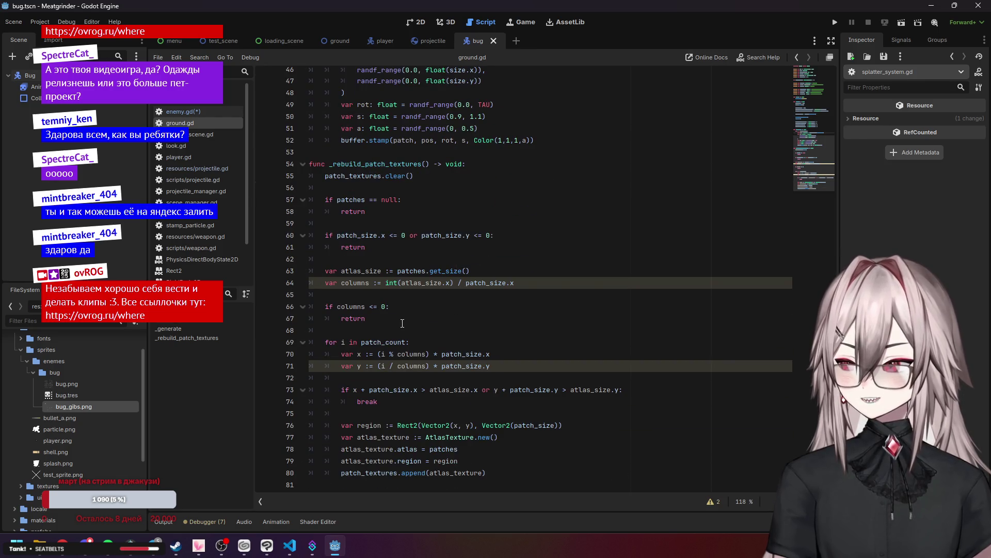
left_click(397, 342)
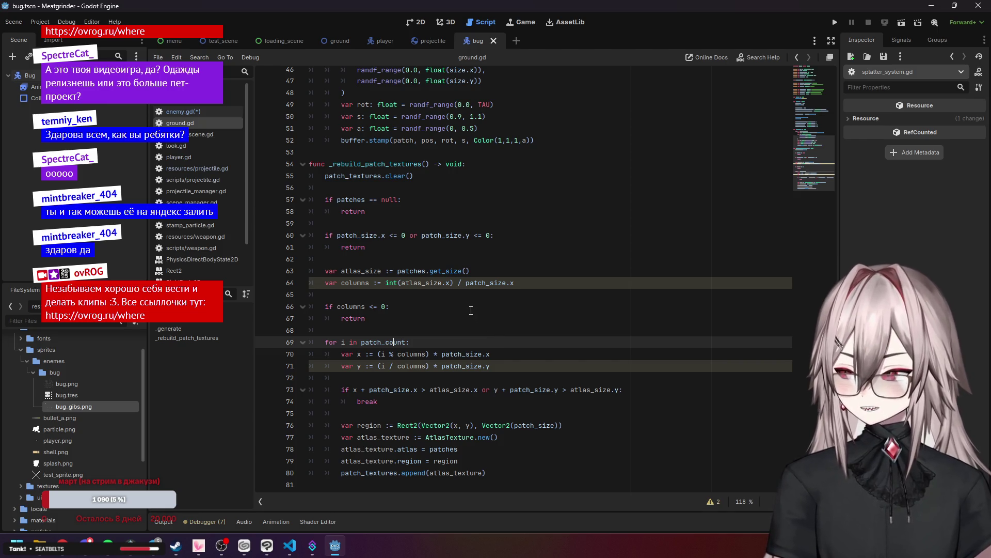
left_click(448, 436)
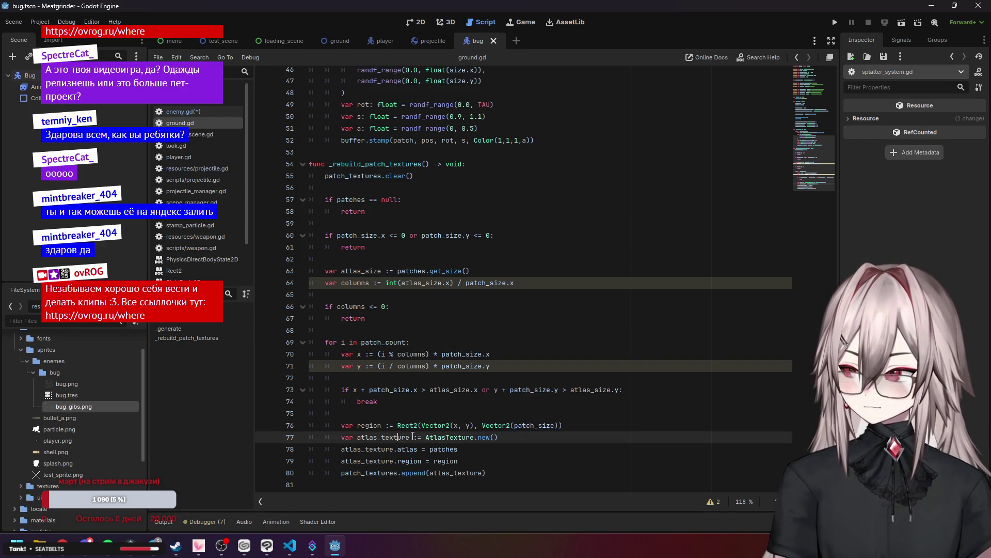
mouse_move(426, 437)
left_mouse_down()
mouse_move(476, 437)
mouse_move(430, 449)
mouse_move(458, 449)
left_mouse_up()
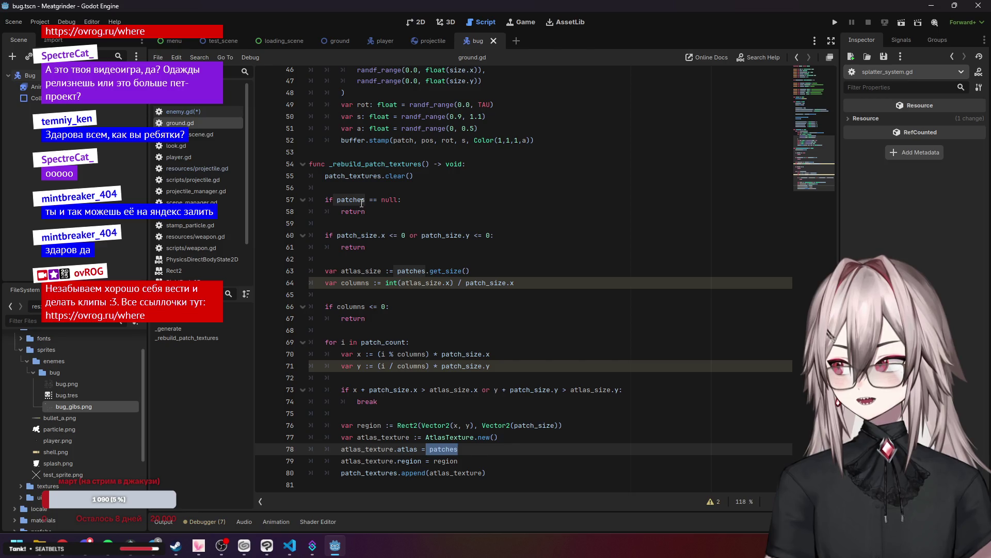
scroll(432, 189, "up", 14)
scroll(431, 189, "up", 1)
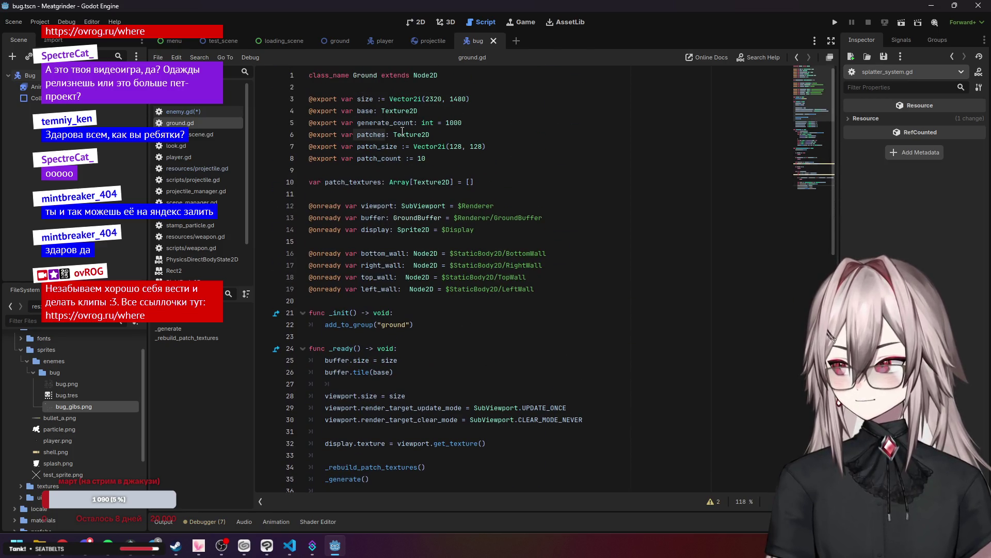
scroll(406, 134, "down", 15)
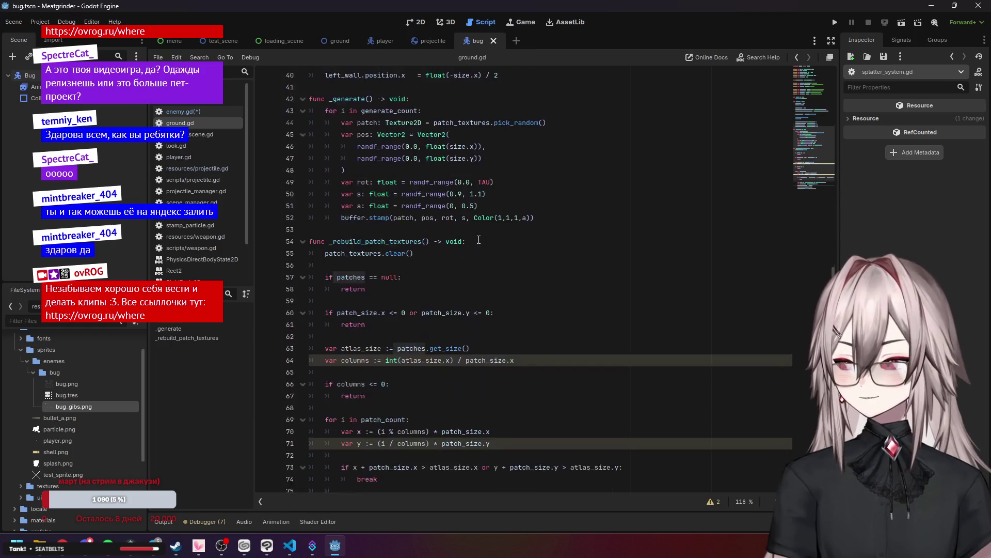
left_click(504, 456)
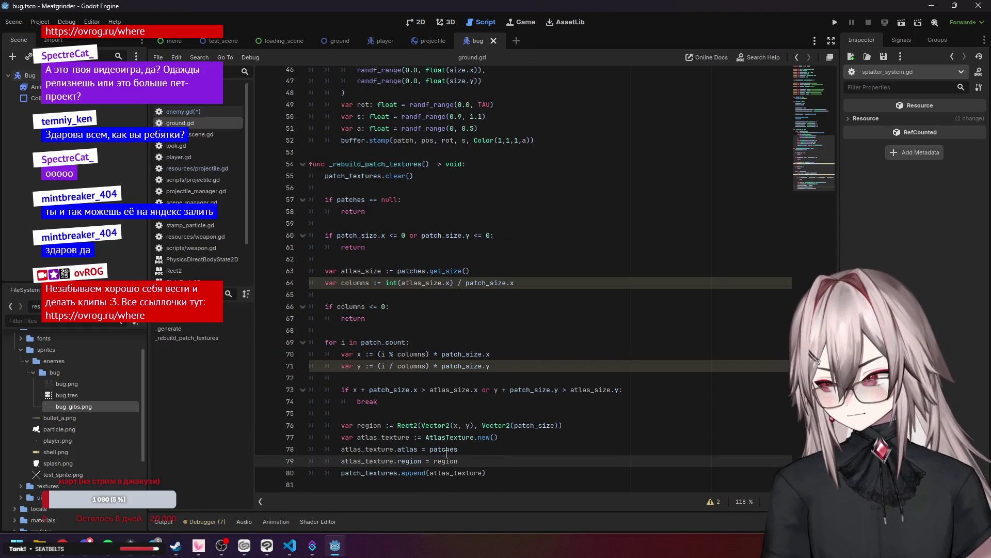
left_click(406, 449)
left_click(438, 460)
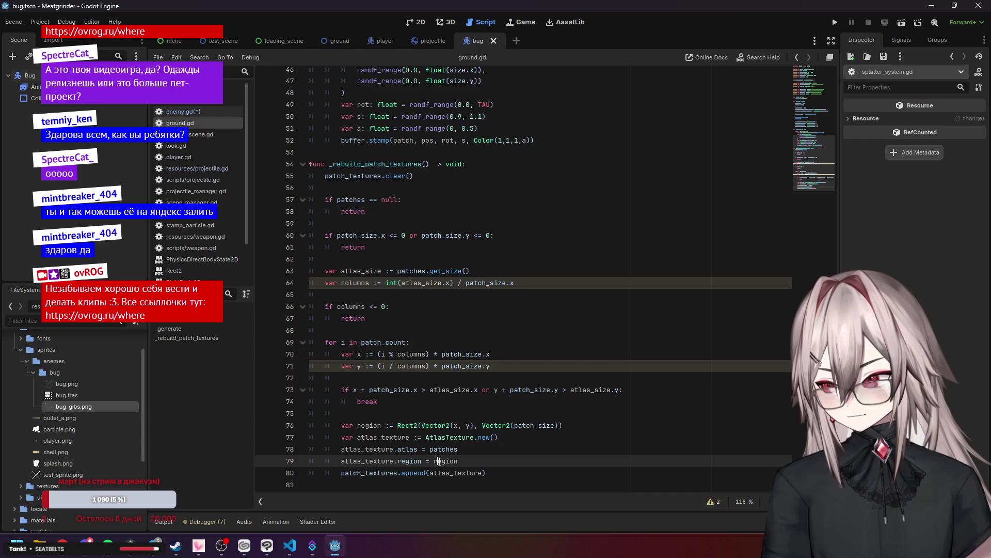
left_click_drag(430, 461, 455, 461)
left_click(434, 422)
left_click(518, 461)
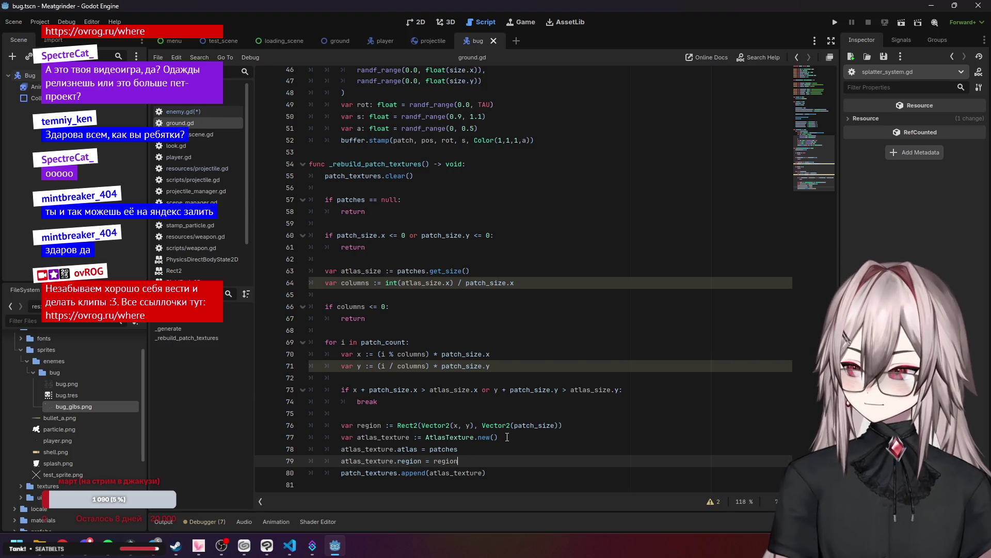
- Leave an empty line after AtlasTexture.new() on line 77 and open AtlasTexture's class reference
left_click(522, 439)
key("Return")
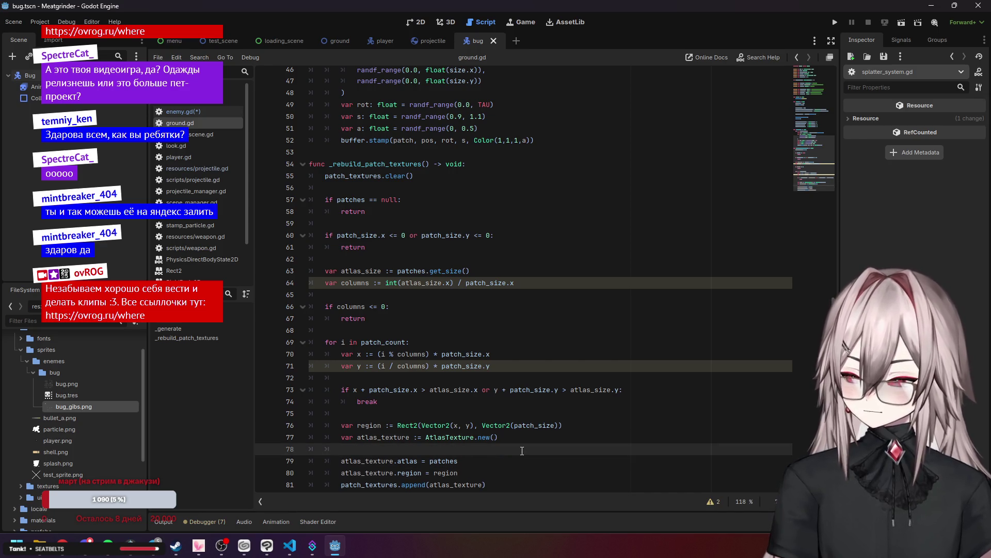
type("at")
key("Return")
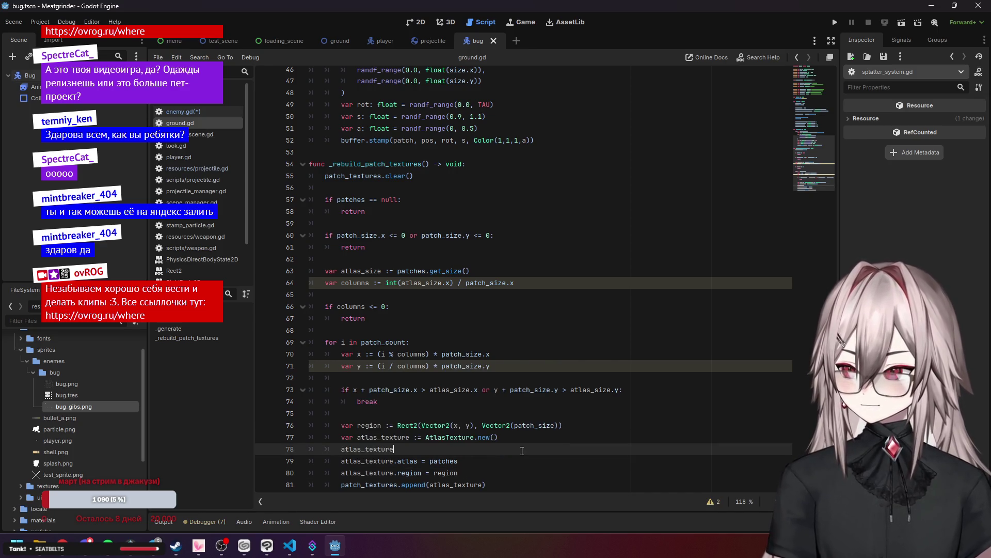
type(".")
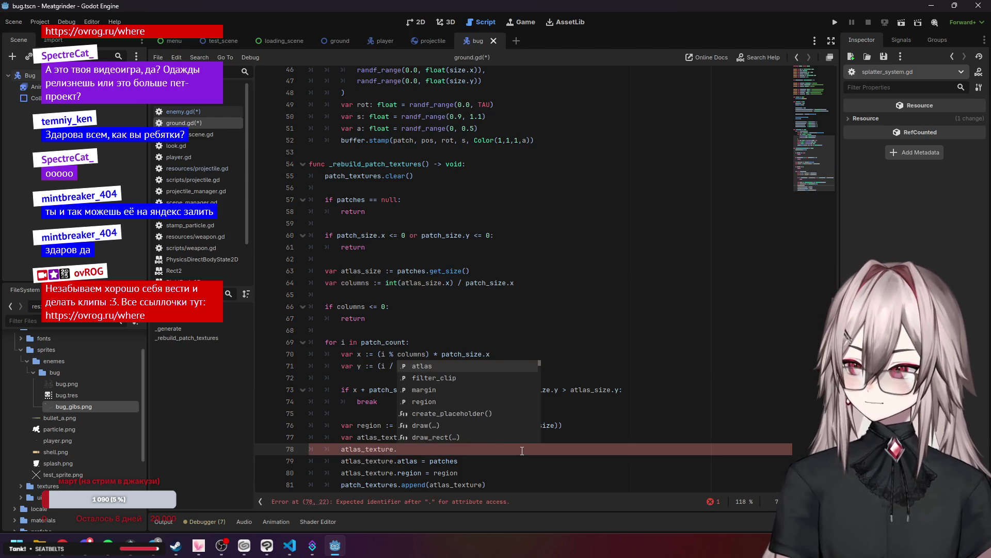
key("BackSpace")
key("BackSpace")
key("BackSpace")
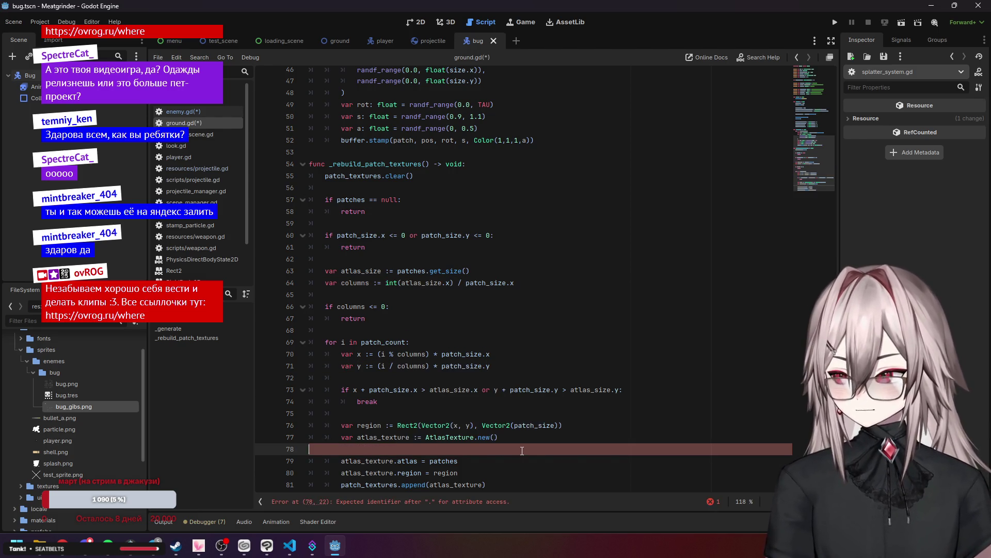
left_click(449, 437, "ctrl")
scroll(474, 267, "down", 5)
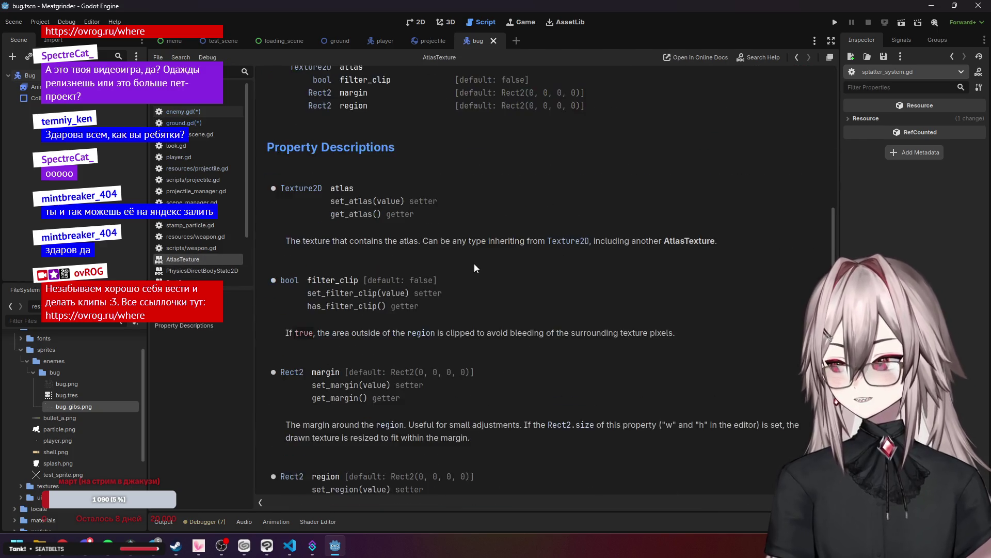
- Read the AtlasTexture description and properties (atlas, region, margin), then return to ground.gd
scroll(474, 264, "up", 2)
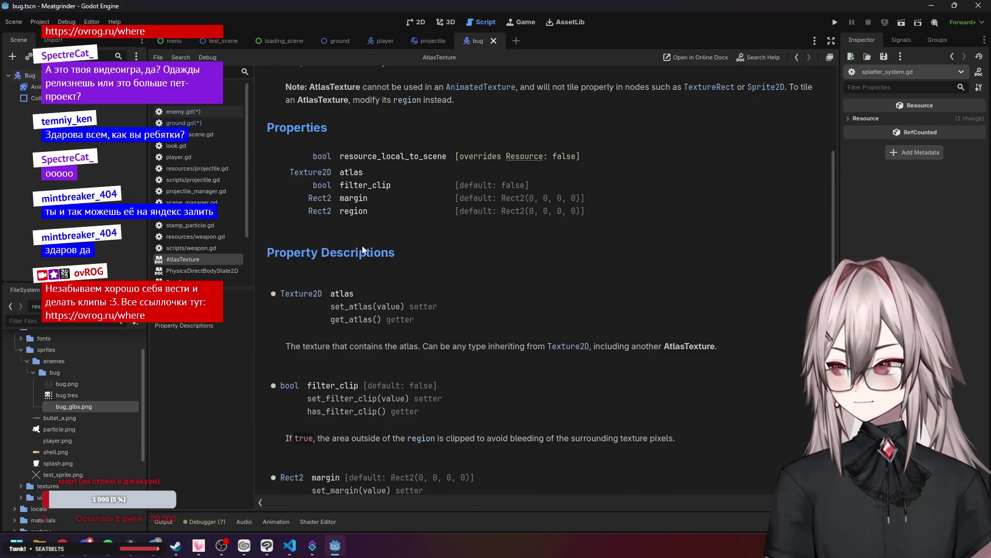
scroll(393, 243, "up", 3)
scroll(404, 230, "down", 7)
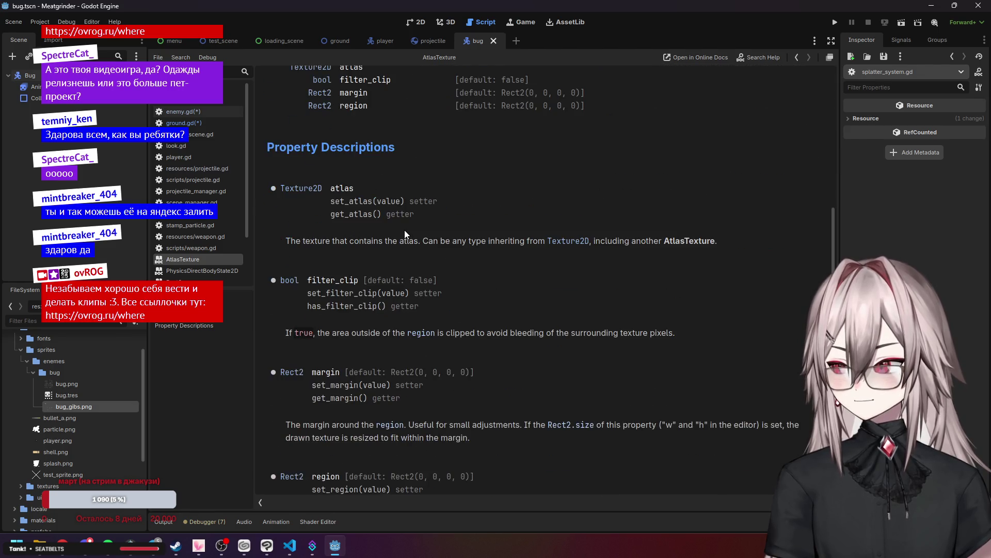
scroll(418, 219, "up", 7)
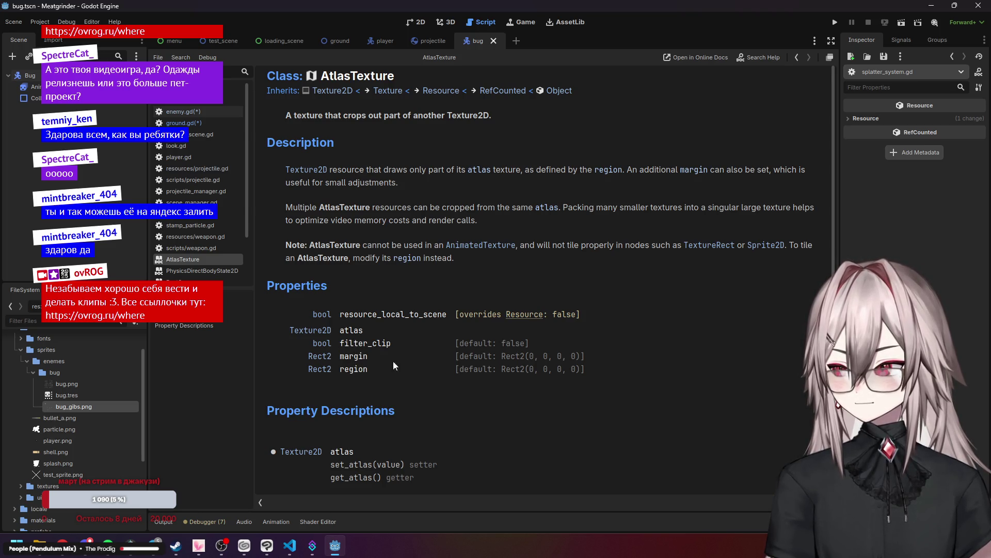
scroll(380, 362, "down", 4)
scroll(438, 332, "down", 3)
scroll(433, 307, "up", 5)
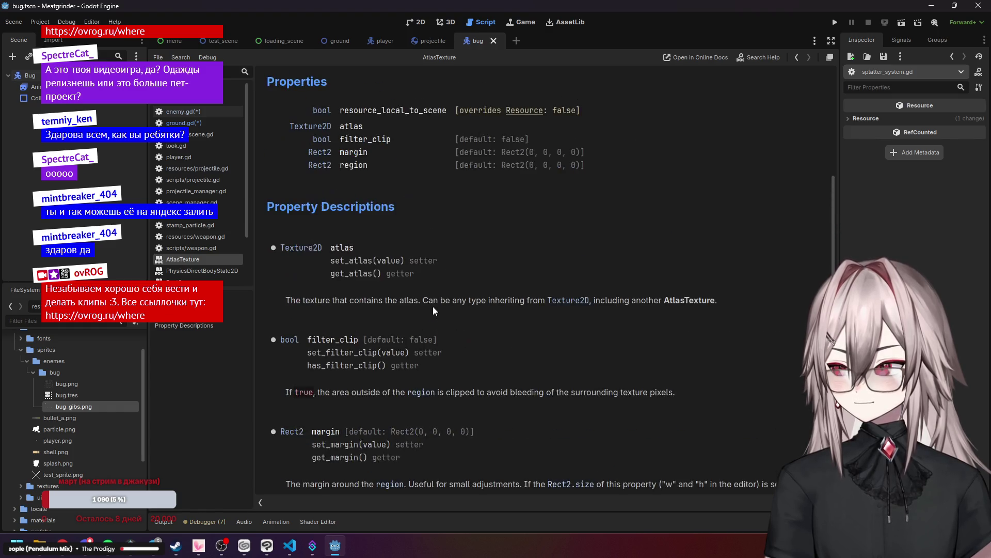
scroll(430, 302, "up", 2)
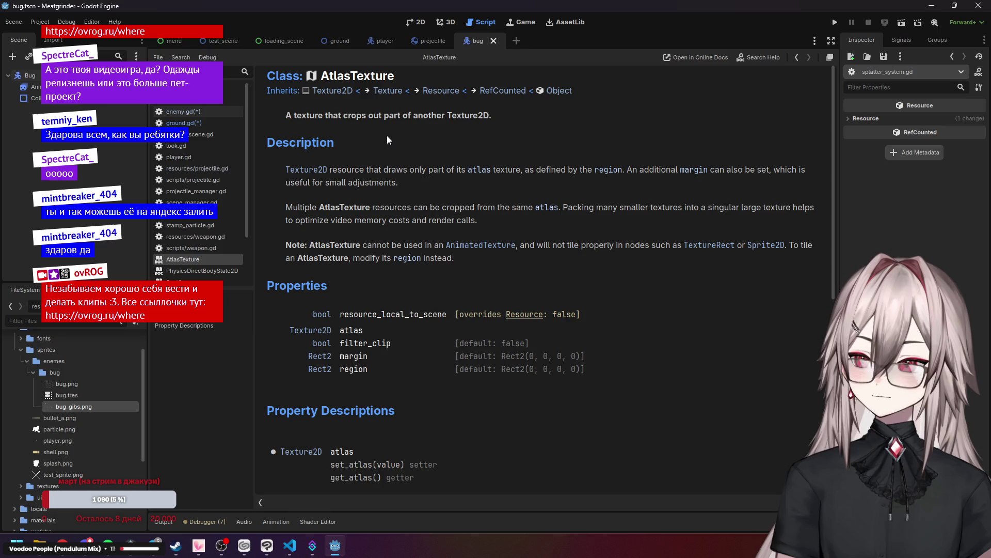
scroll(512, 242, "down", 6)
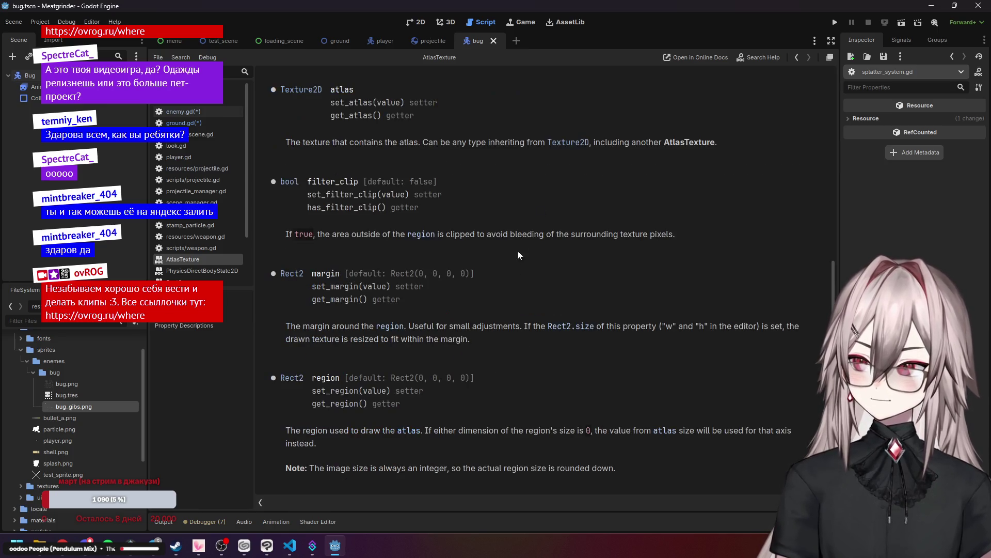
scroll(503, 249, "up", 3)
scroll(503, 251, "up", 3)
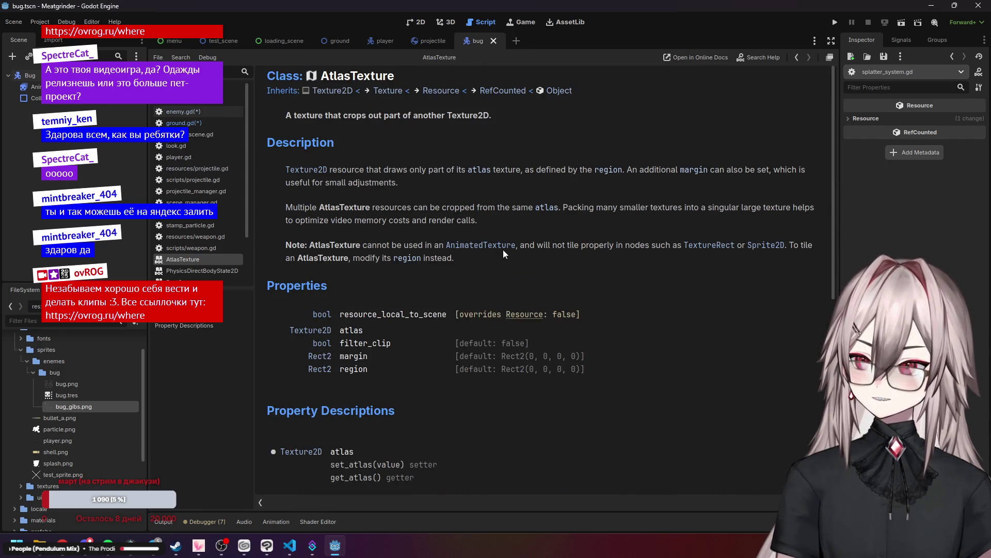
key("alt+Left")
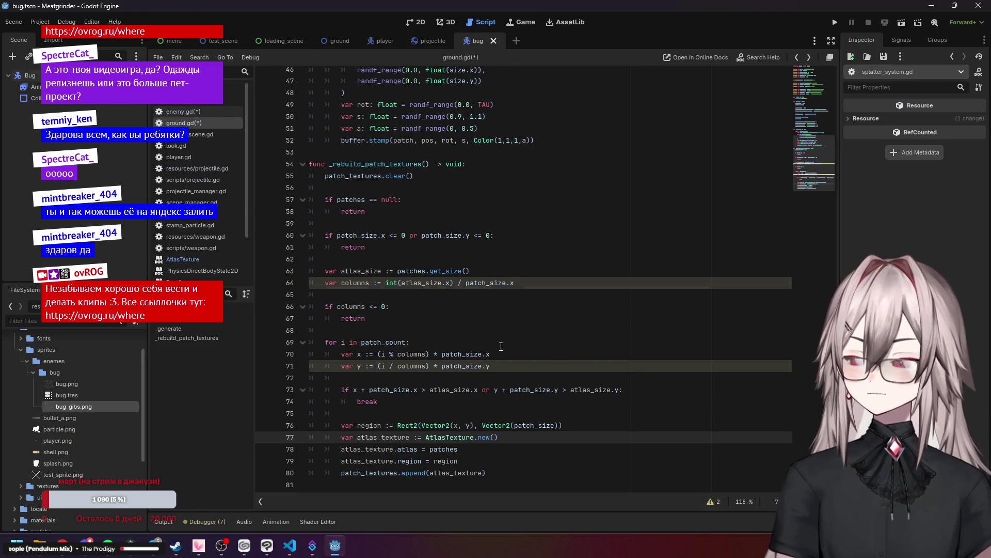
- Scroll ground.gd to the top, glance at buffer.gd's viewport export line, then switch to enemy.gd
left_click(457, 449)
left_click(463, 460)
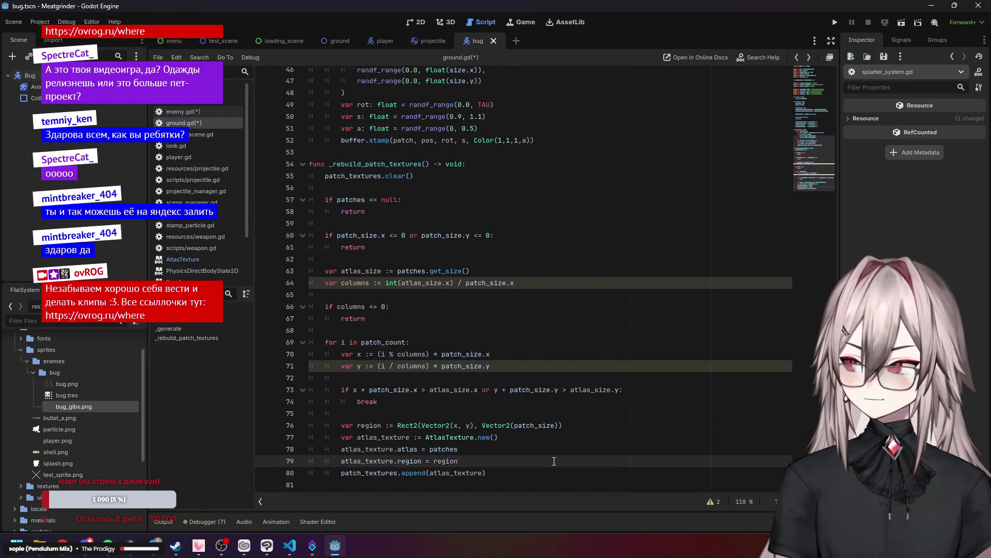
scroll(553, 445, "up", 12)
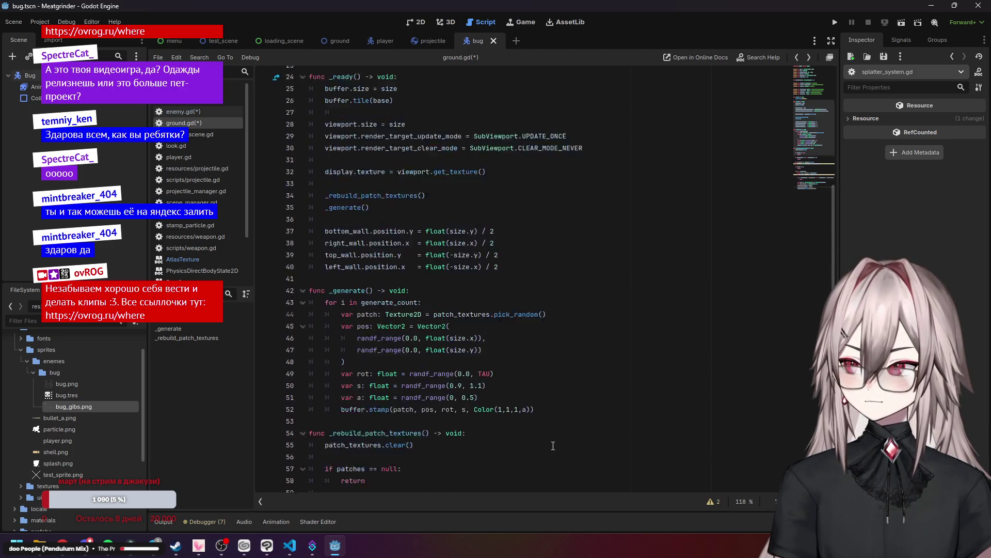
scroll(553, 446, "up", 3)
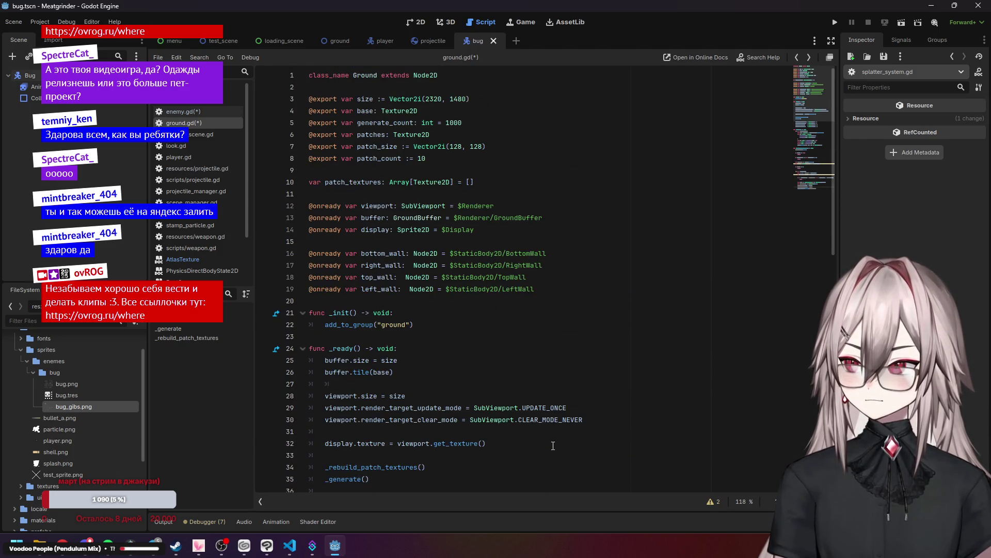
left_click(416, 217, "ctrl")
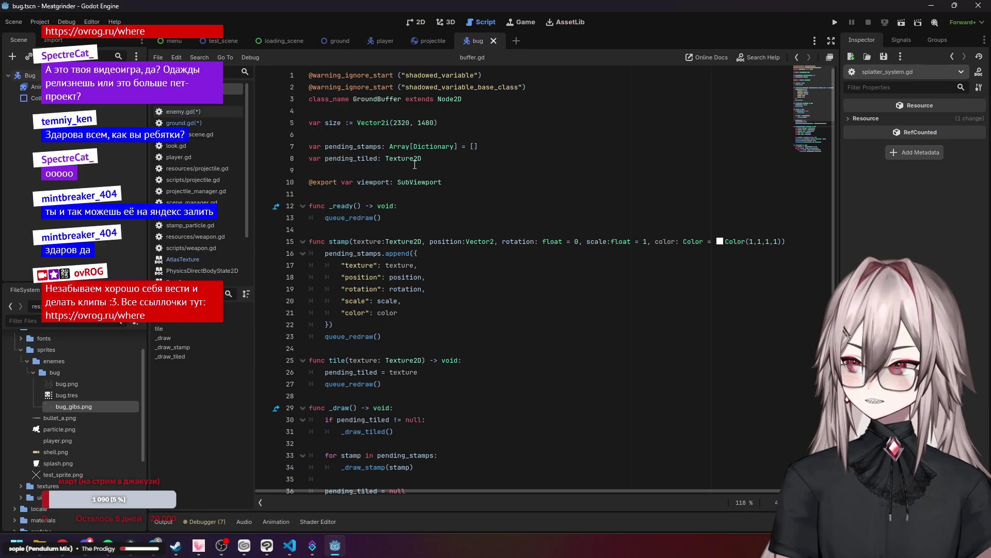
left_click(469, 183)
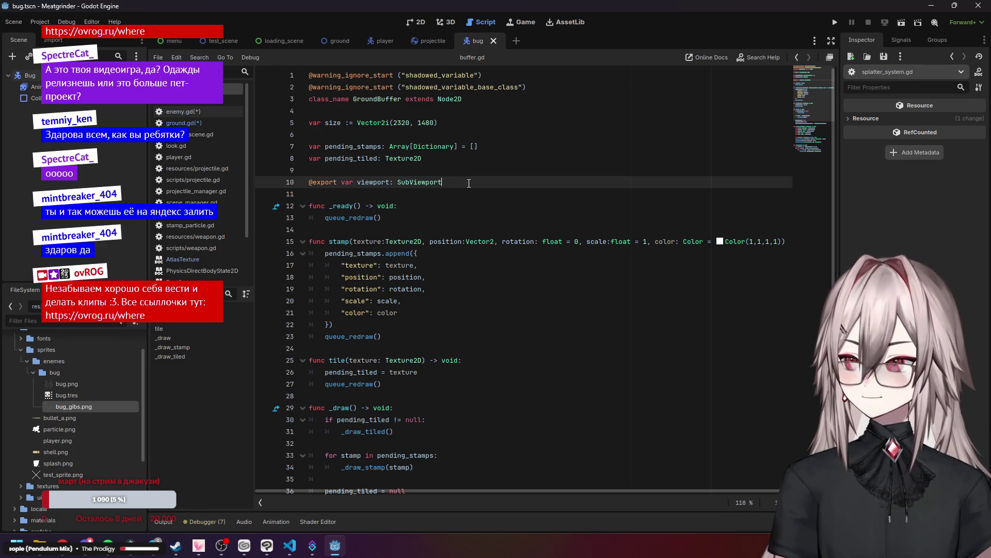
left_click(197, 111)
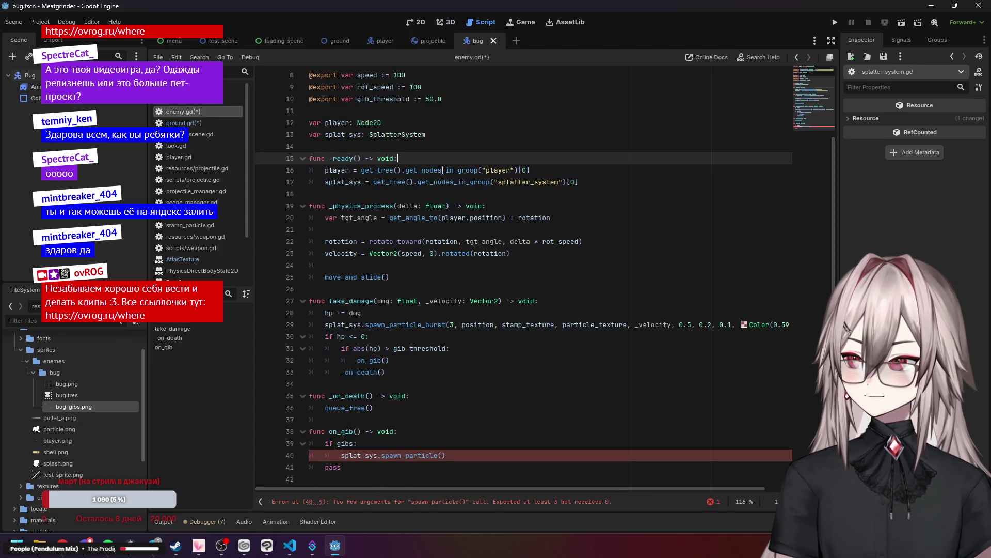
- Declare 'var gibs_textures: Array[Texture2D]' on line 15 of enemy.gd
left_click(457, 218)
key("Return")
key("Return")
type("var git")
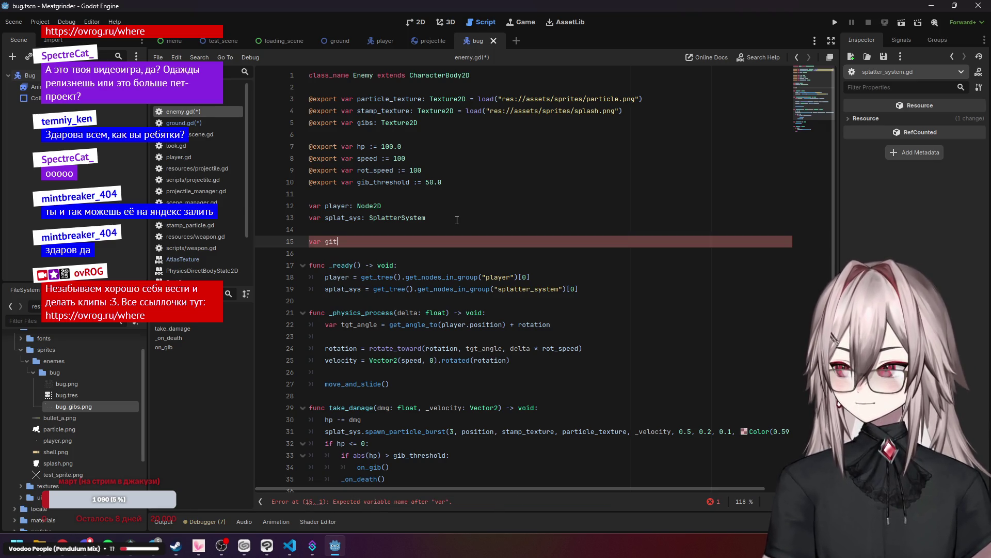
key("BackSpace")
type("bs")
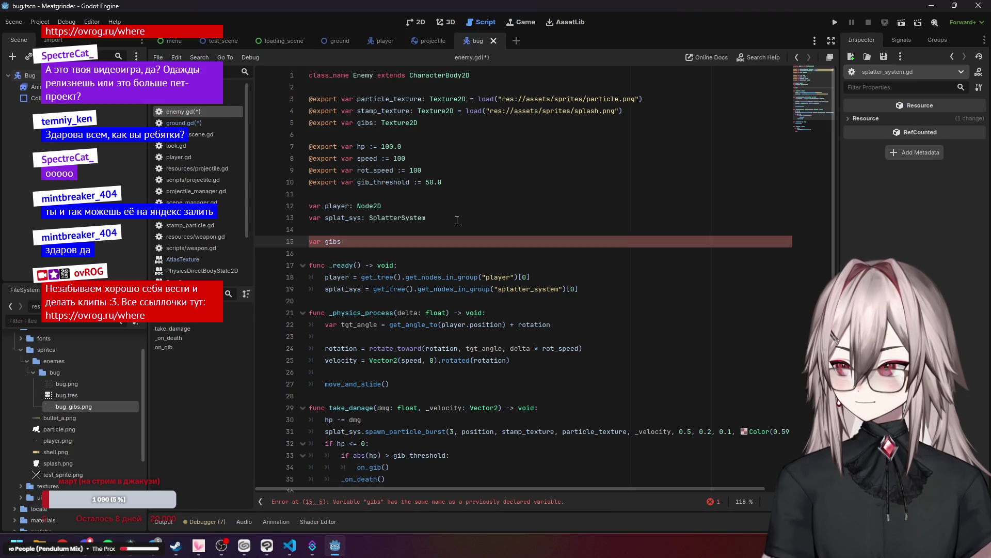
type("_textu")
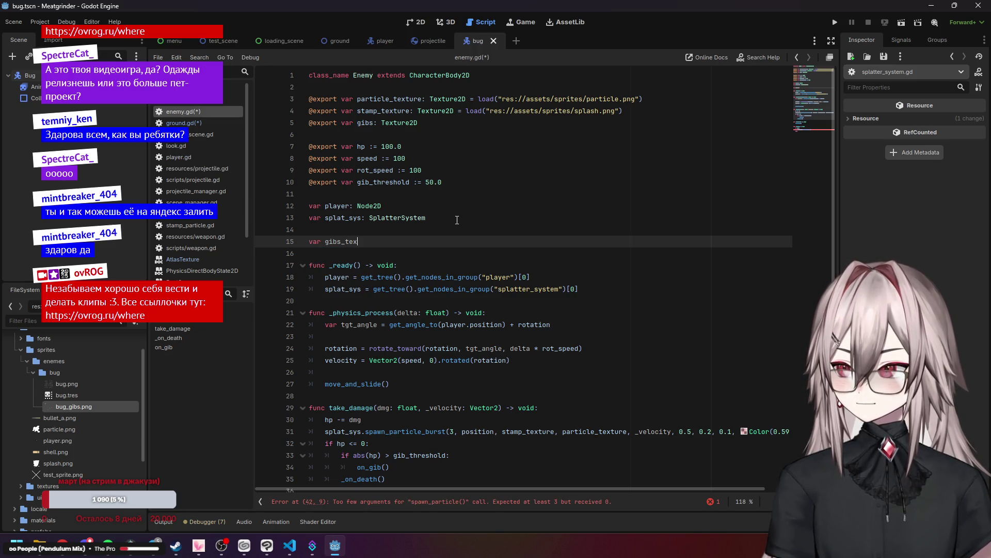
type("res: Arr")
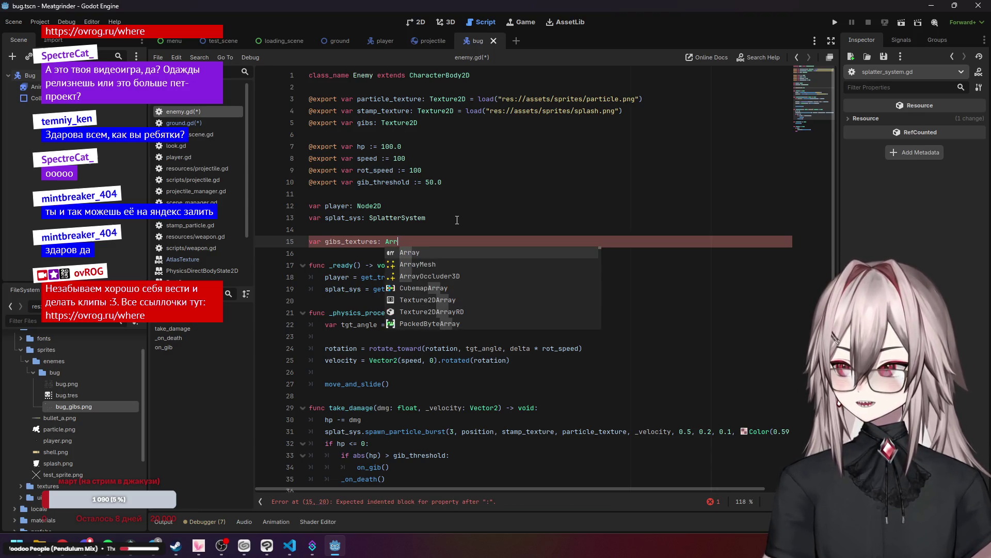
key("Return")
type("[text")
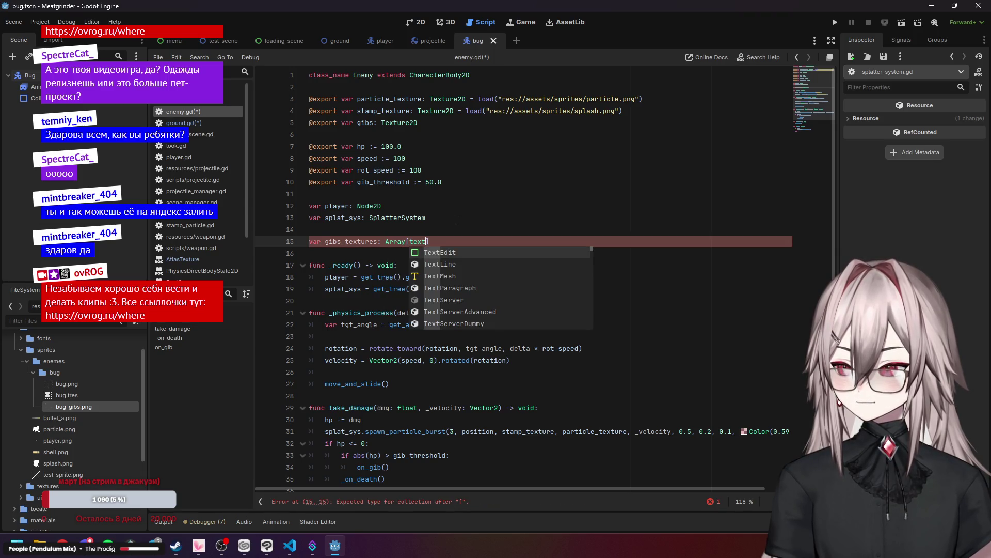
type("ure")
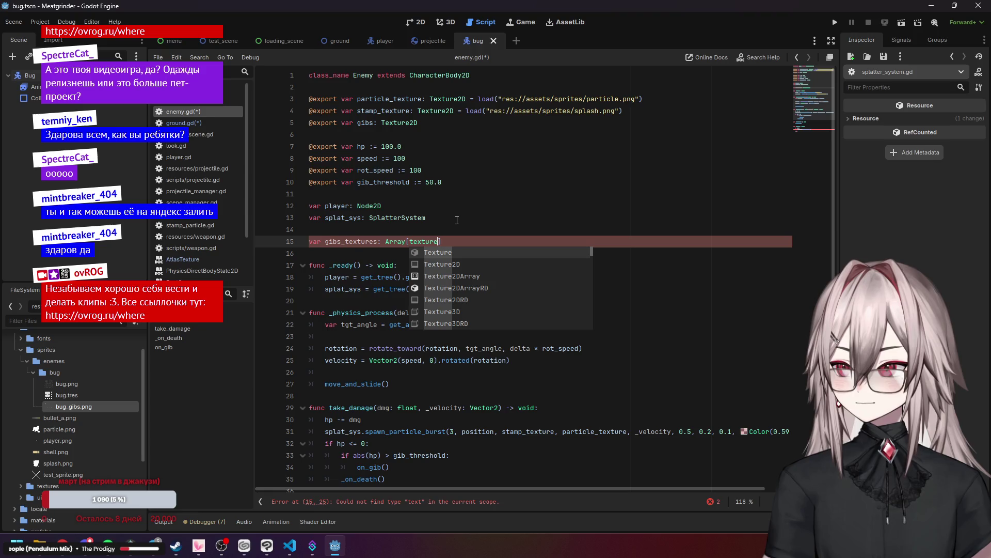
key("Down")
key("Return")
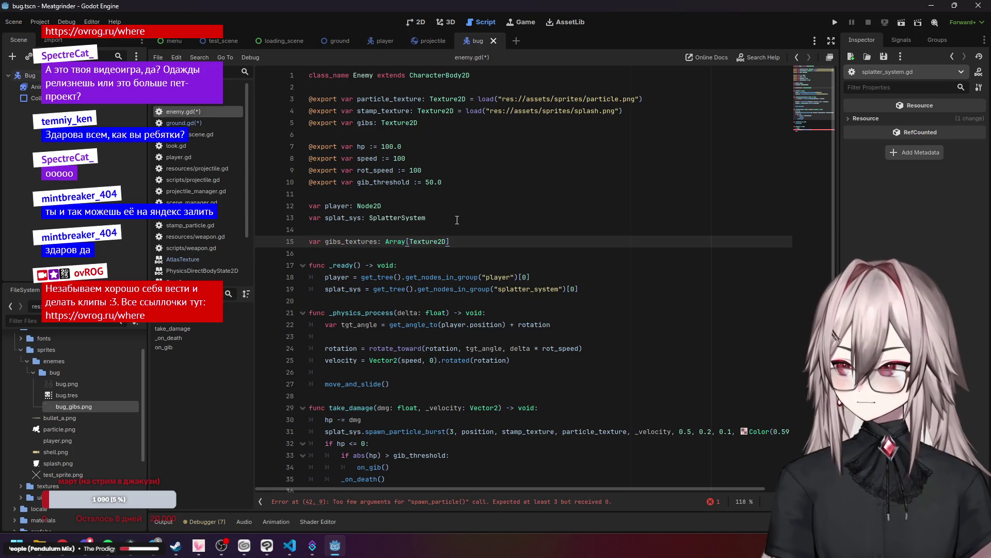
- Start an unfinished 'if gibs:' block after the splat_sys line in _ready
scroll(377, 226, "down", 1)
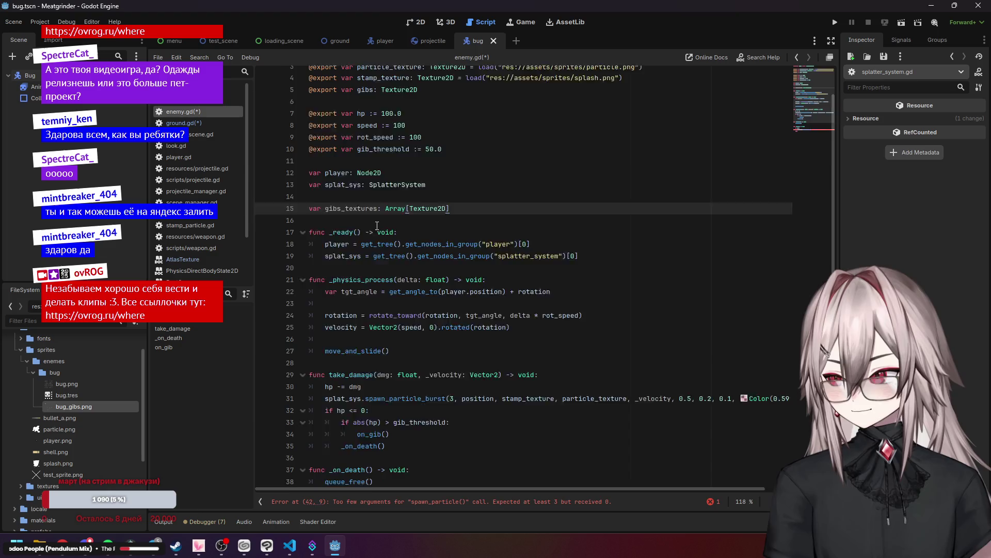
scroll(377, 225, "down", 1)
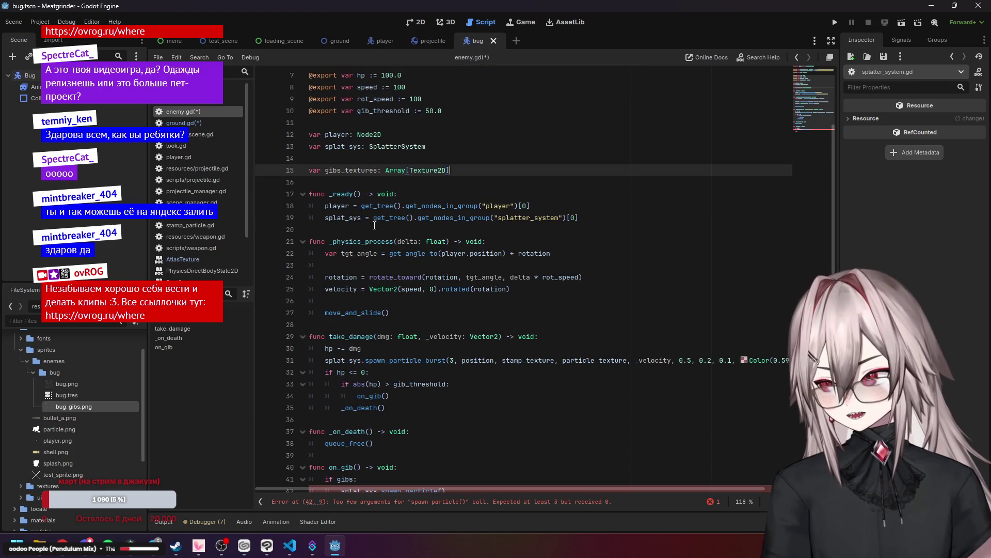
left_click(619, 219)
key("Return")
scroll(535, 211, "up", 2)
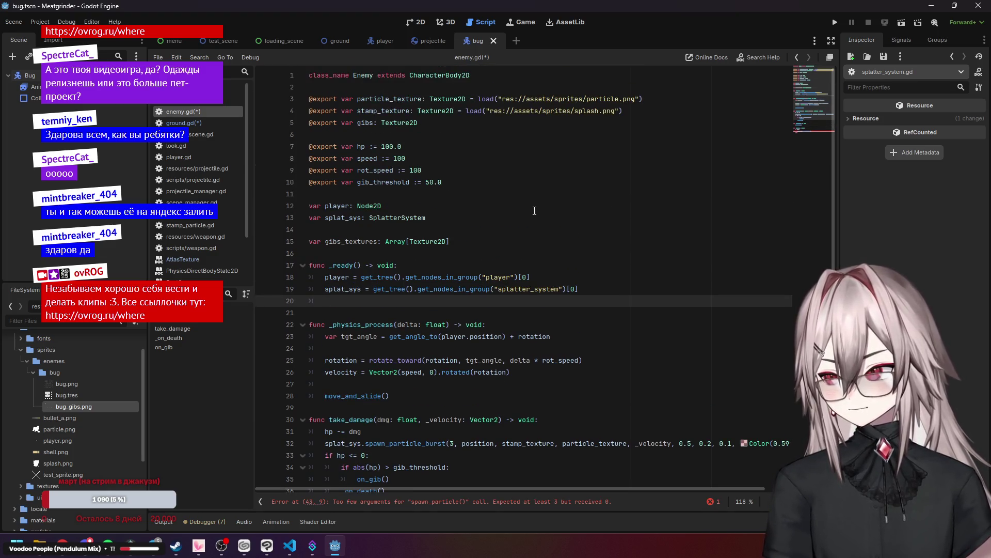
scroll(534, 211, "down", 1)
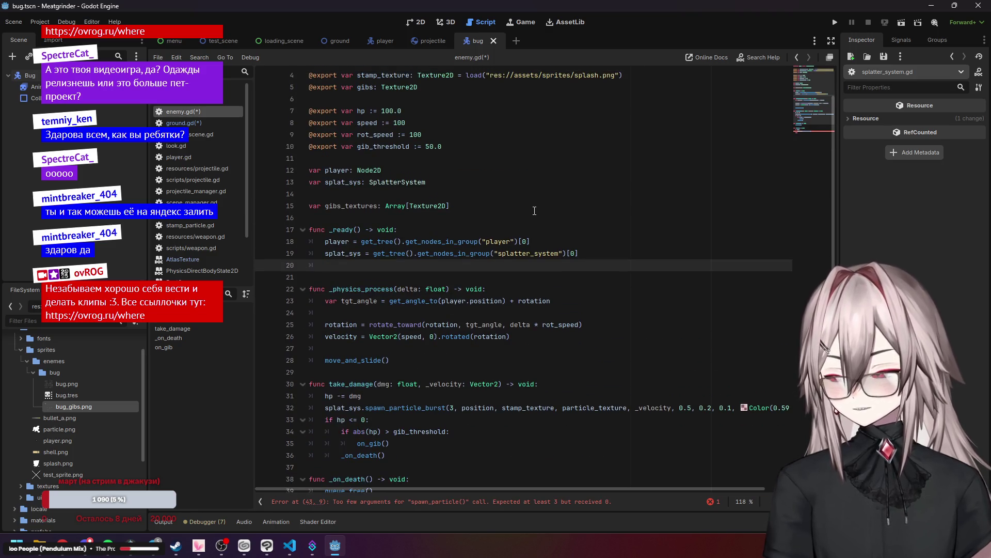
type("if gibs:")
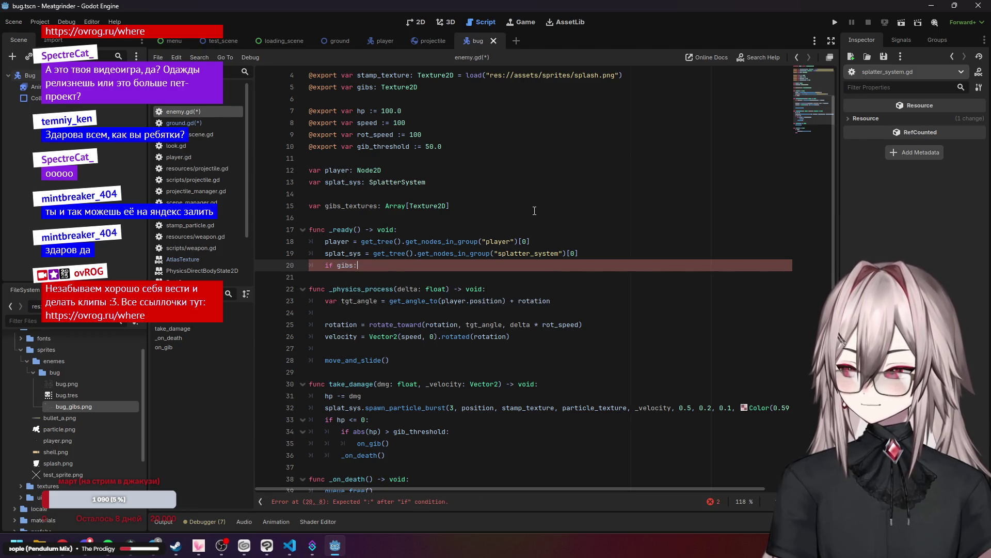
key("Return")
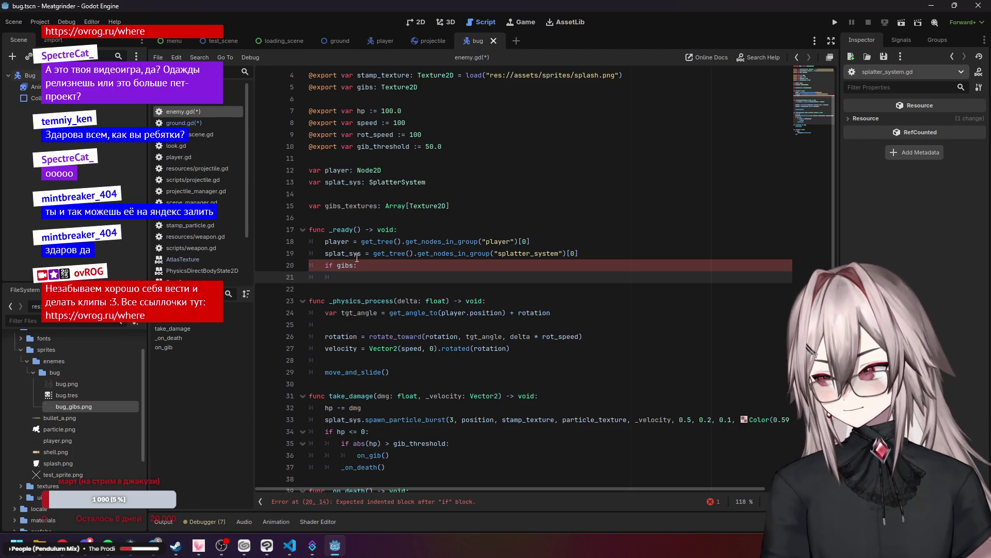
left_click_drag(342, 277, 306, 265)
- Delete the unfinished 'if gibs:' lines and the gibs_textures declaration
key("shift+End")
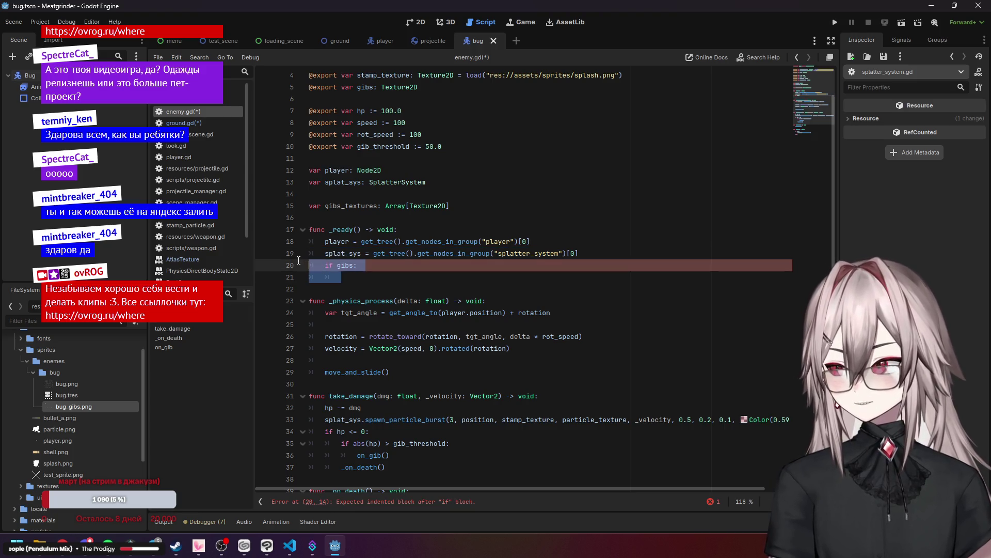
key("BackSpace")
left_click_drag(466, 209, 460, 185)
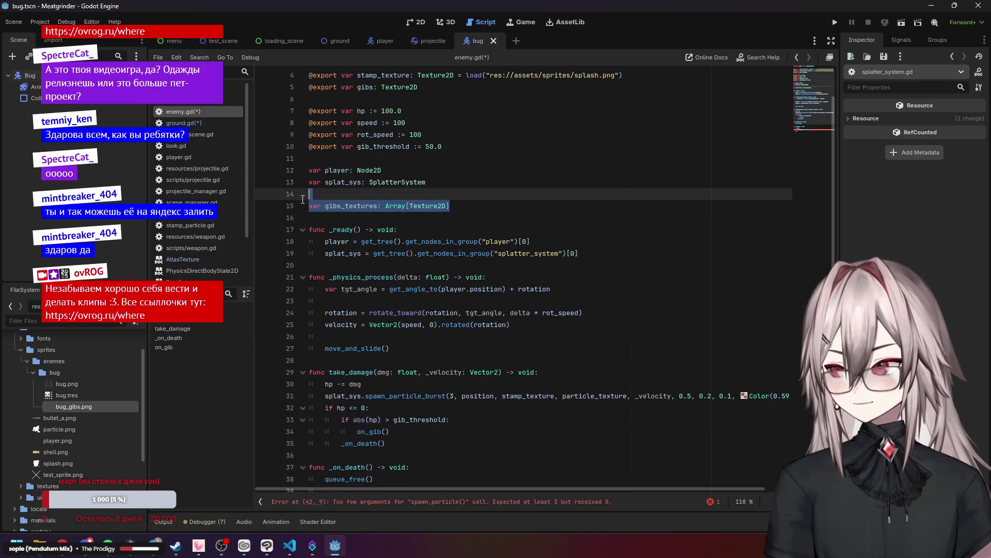
key("BackSpace")
- Save the edited enemy.gd script with Ctrl+S
left_click(463, 170)
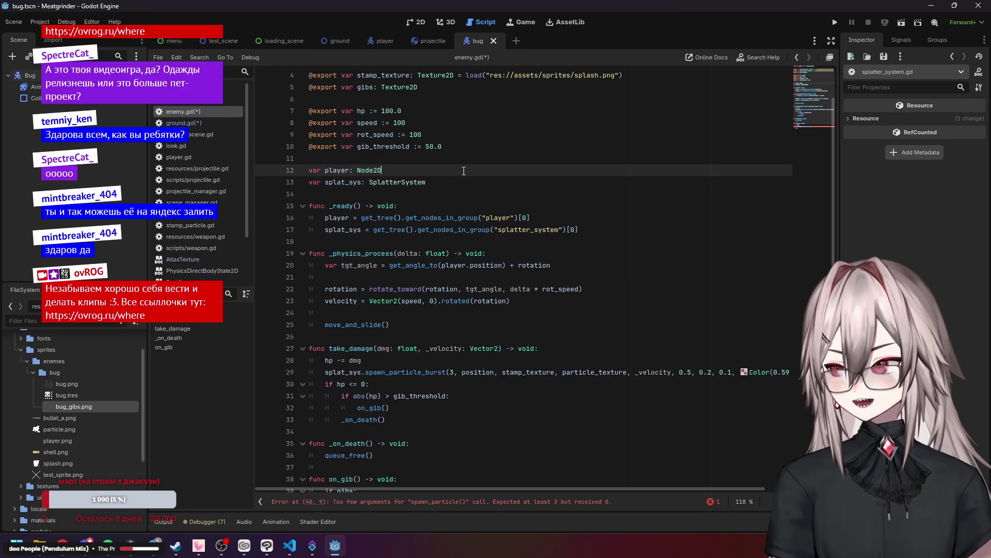
scroll(463, 171, "down", 1)
left_click(536, 183)
scroll(506, 234, "down", 1)
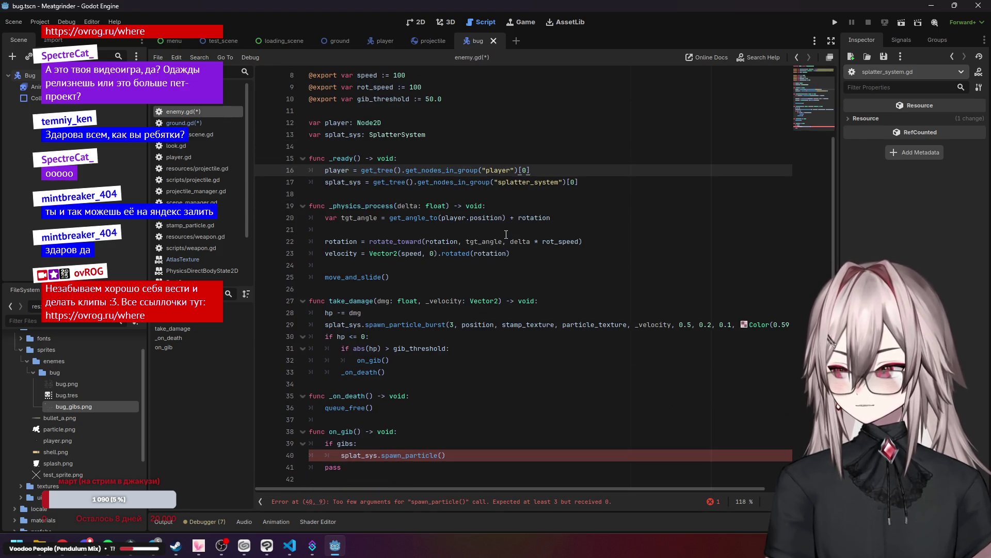
scroll(517, 136, "up", 2)
left_click(518, 146)
key("ctrl+s")
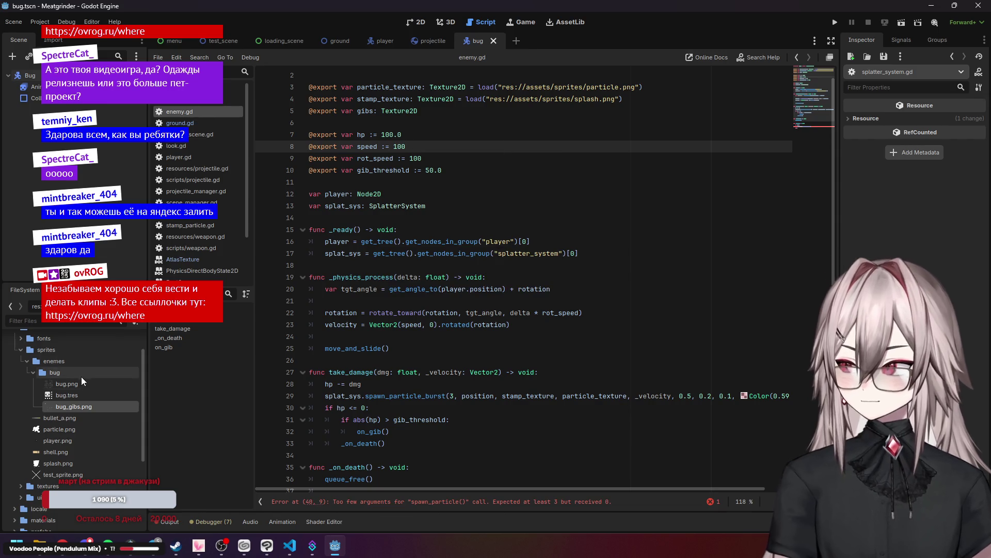
right_click(78, 373)
- From the bug folder's Create New > Resource, make an AtlasTexture saved as bug_gibs.tres
mouse_move(135, 357)
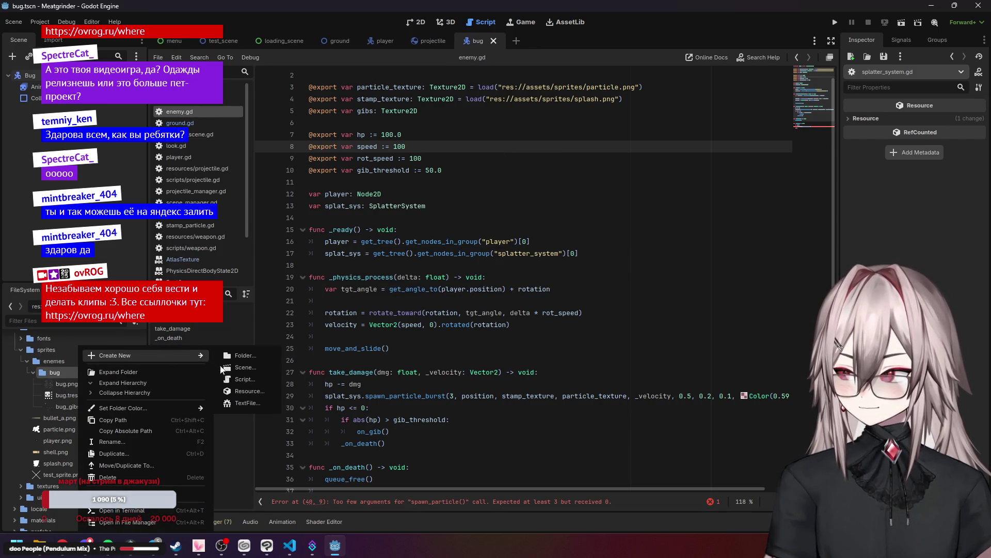
left_click(259, 391)
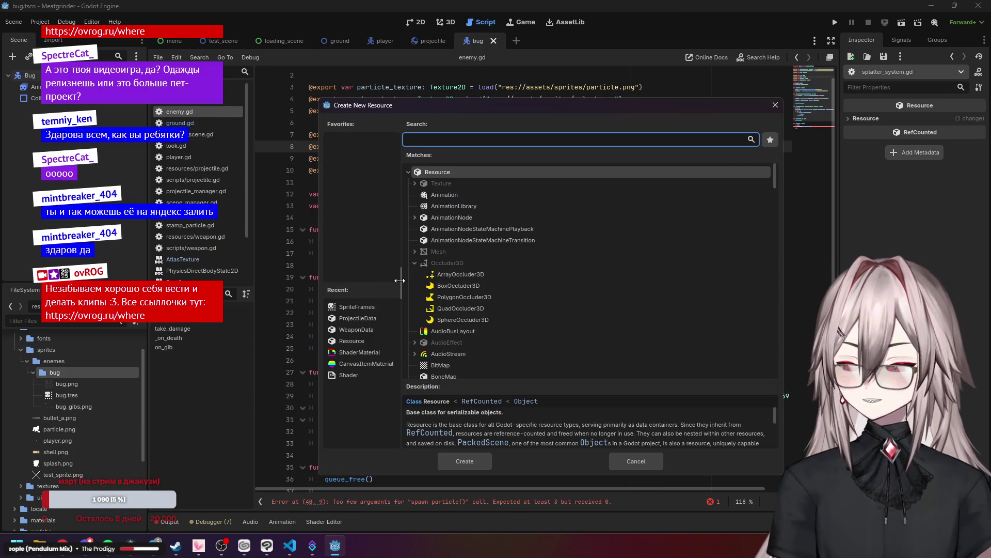
type("at")
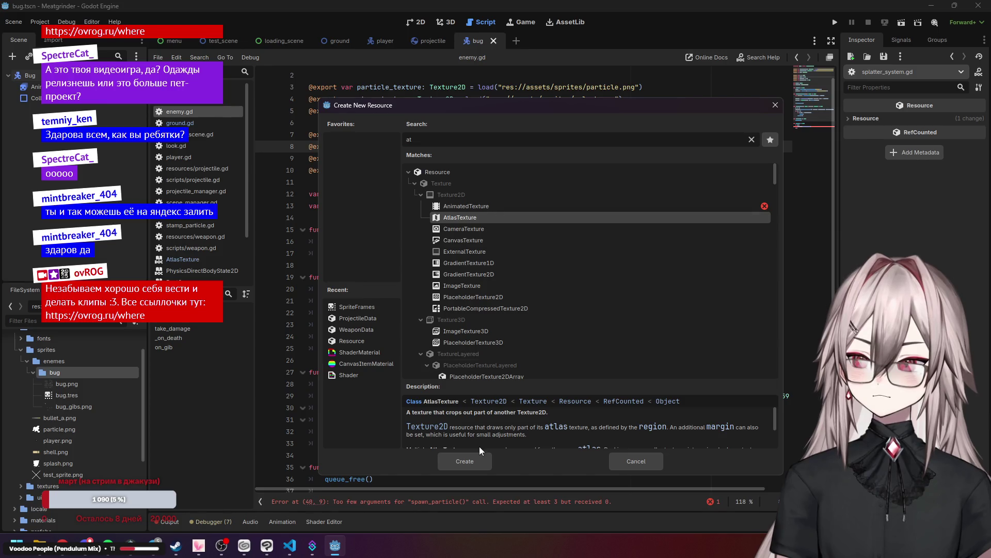
left_click(465, 461)
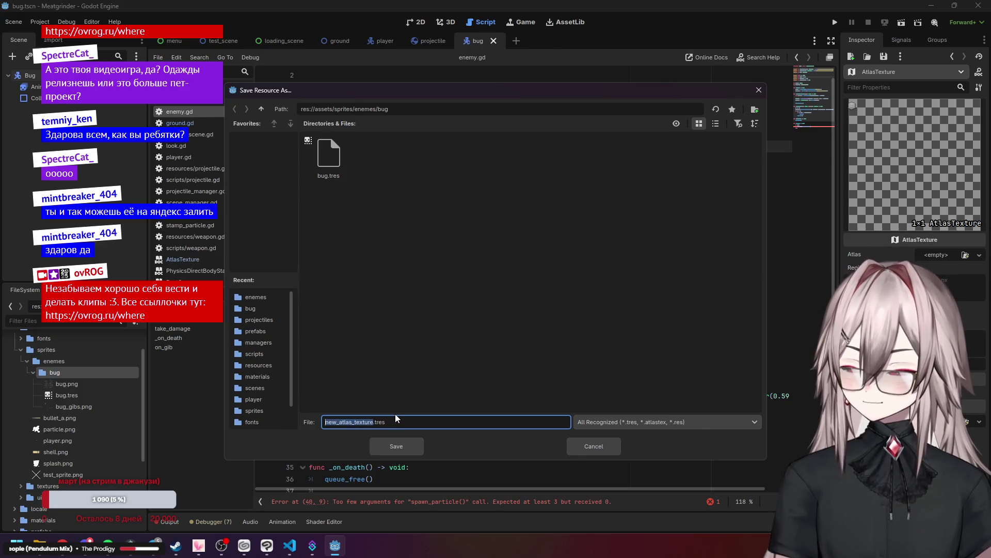
type("bug")
type("_gib")
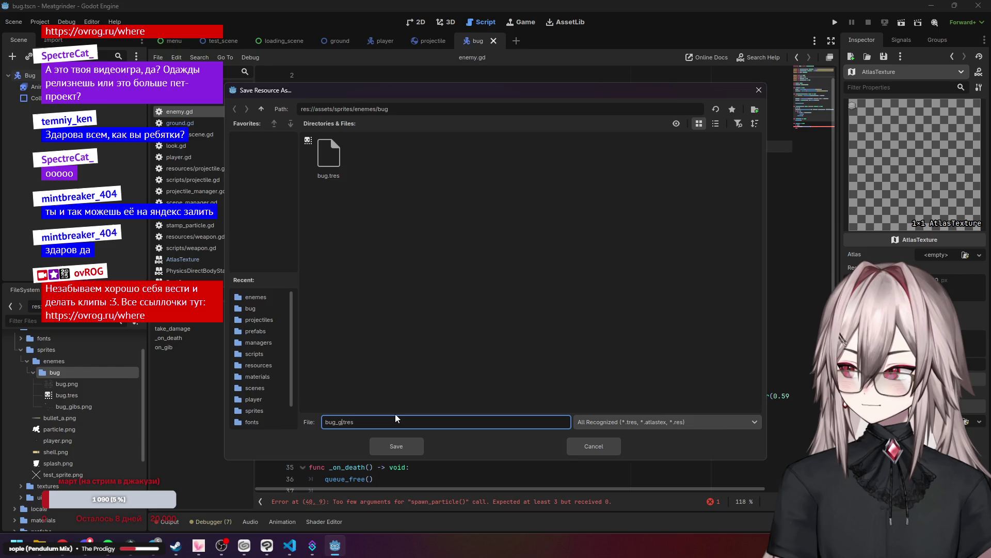
type("s")
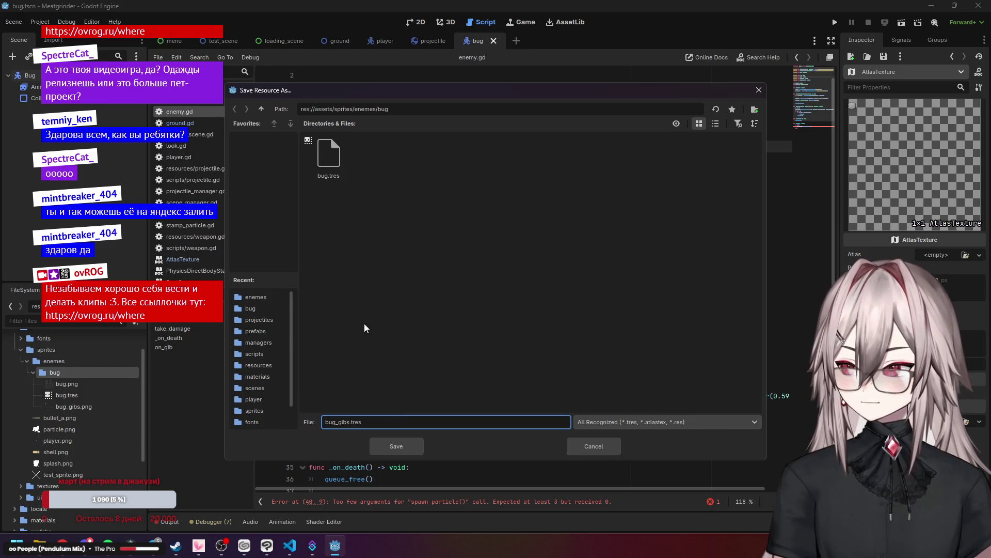
left_click(407, 453)
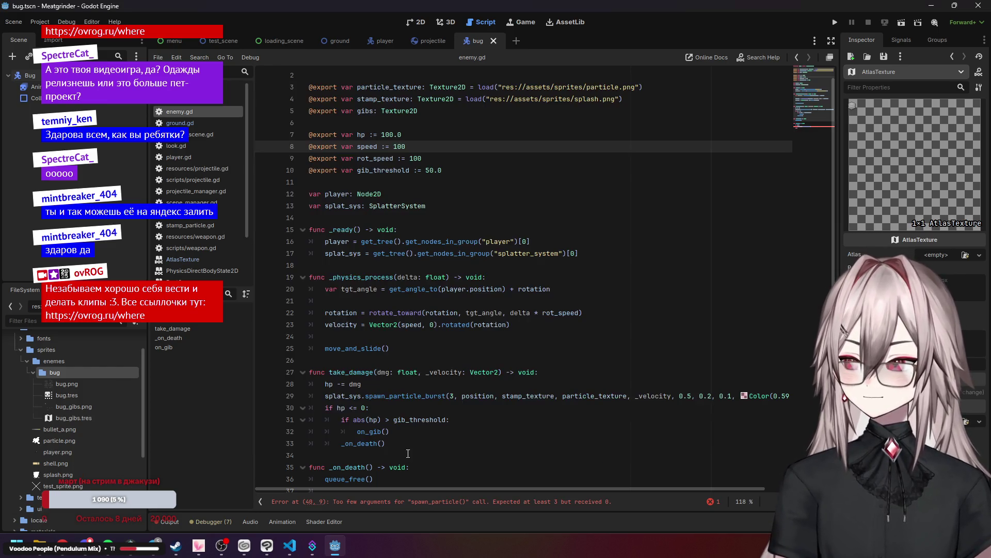
left_click(85, 416)
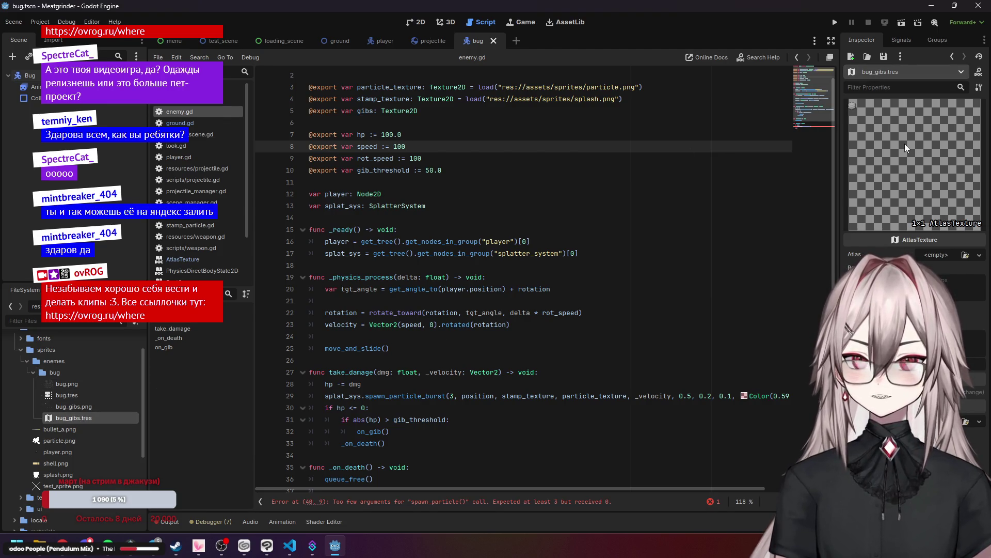
- Load bug_gibs.png as the atlas image and revert the Region to its default
left_click(964, 257)
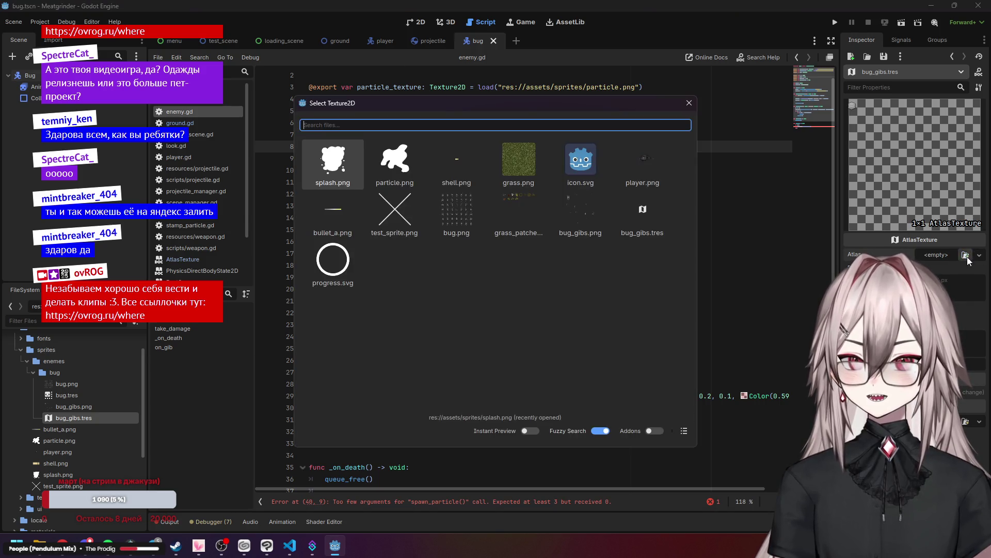
double_click(586, 214)
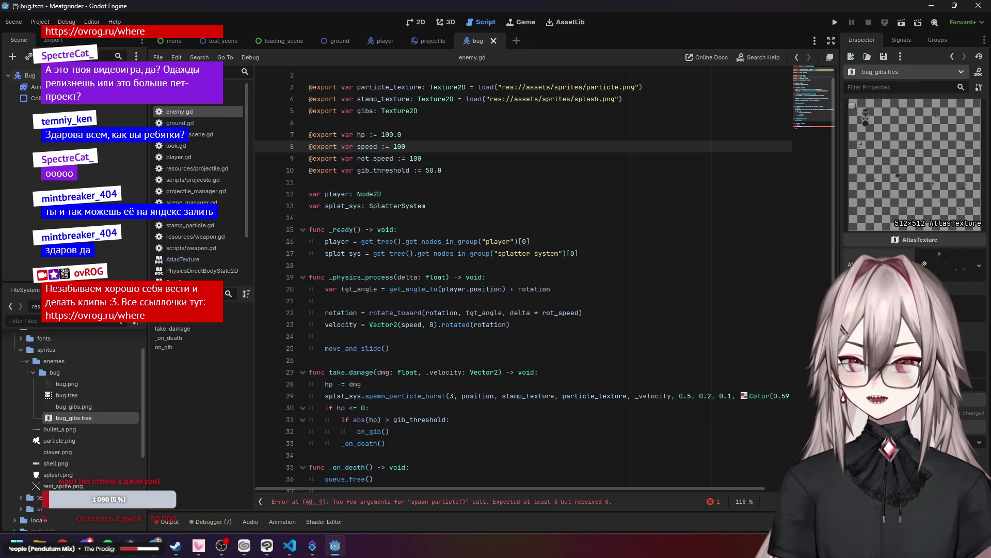
left_click(914, 288)
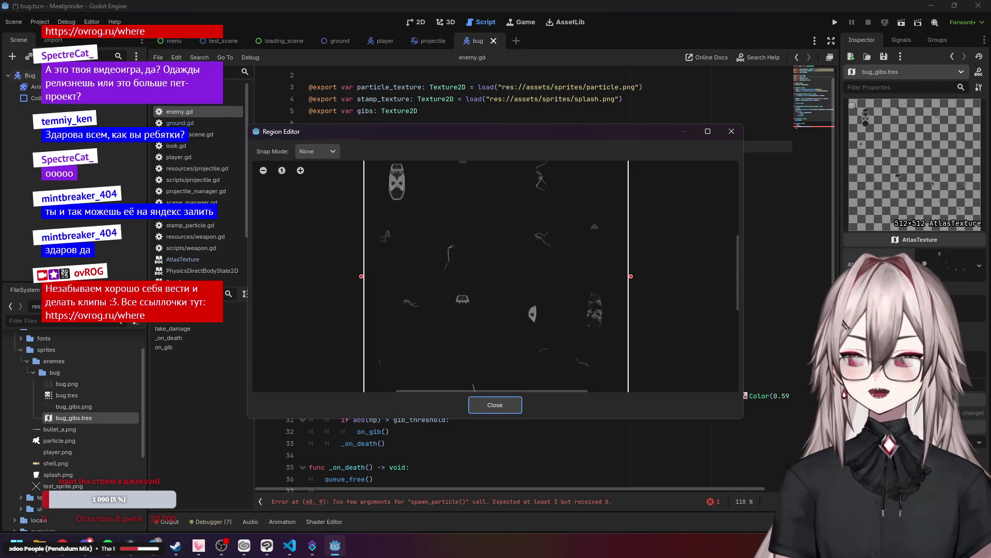
mouse_move(636, 282)
left_mouse_down()
mouse_move(434, 265)
mouse_move(675, 279)
mouse_move(636, 276)
left_mouse_up()
left_click(495, 404)
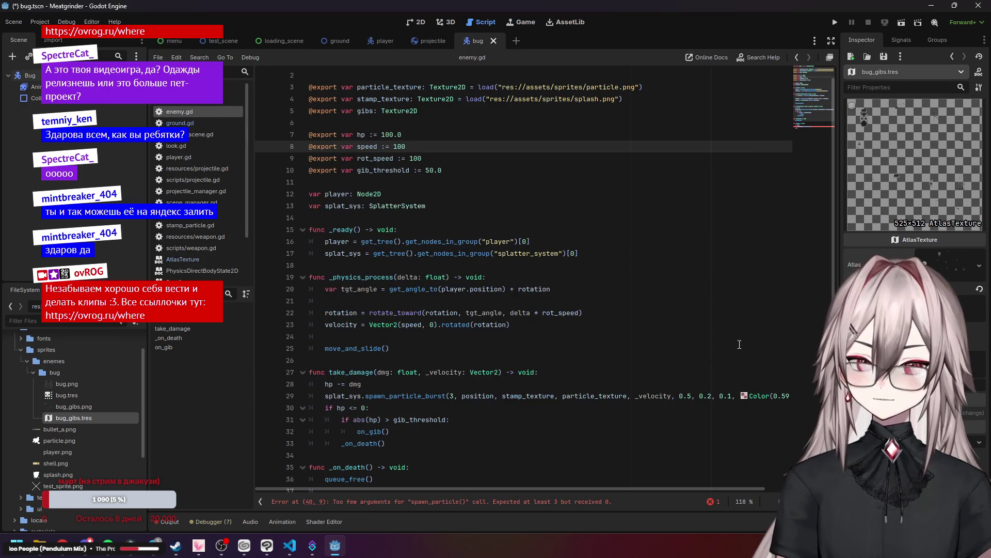
left_click(979, 289)
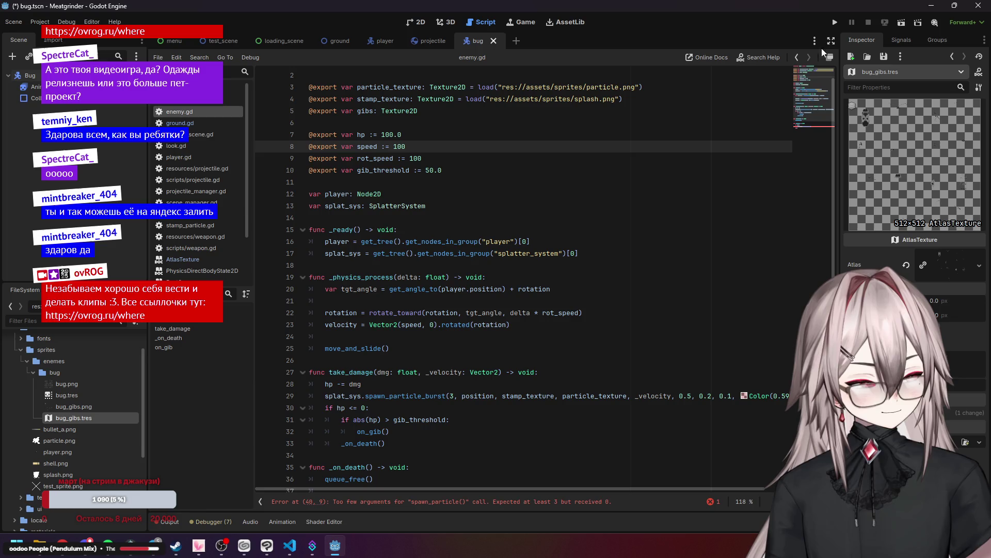
left_click(563, 251)
scroll(562, 245, "down", 2)
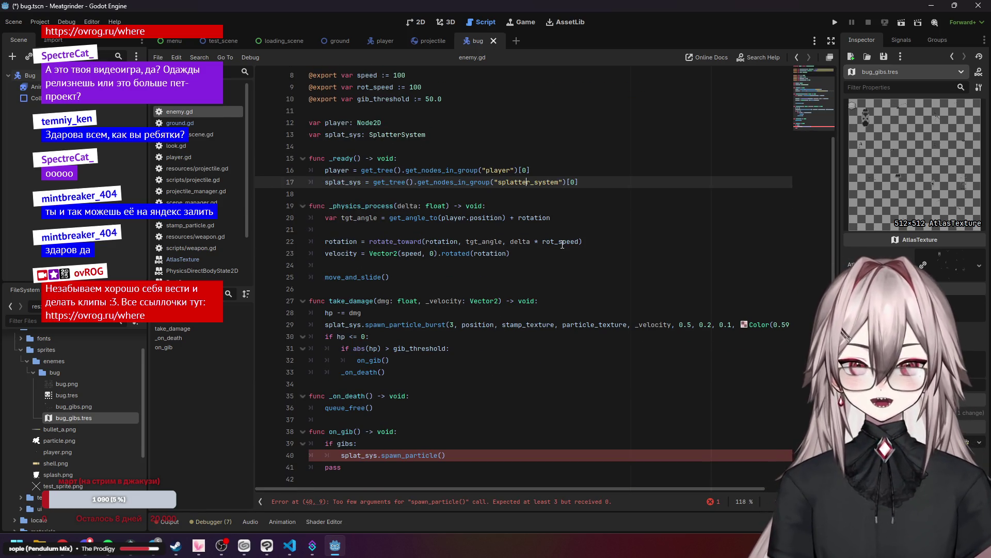
left_click(508, 253)
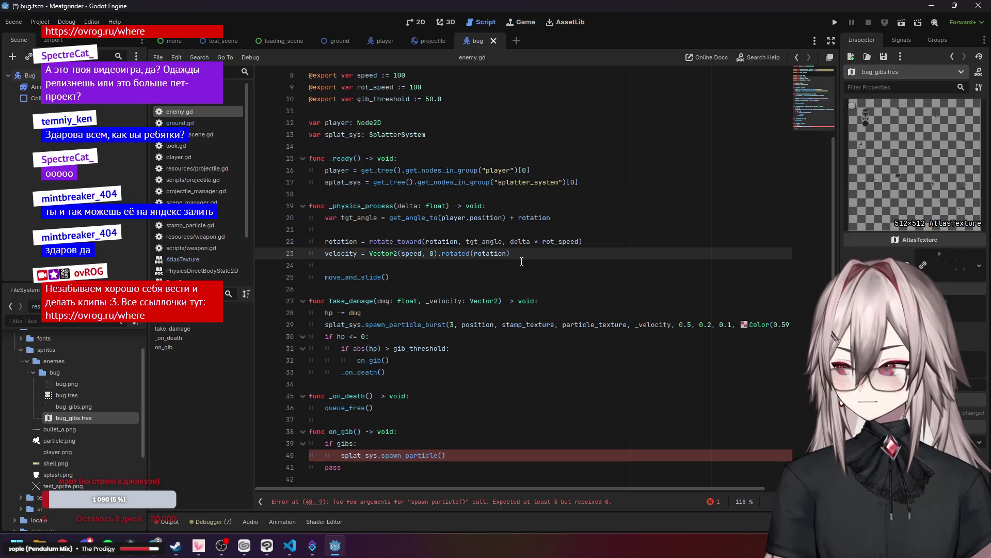
left_click(523, 264)
scroll(532, 266, "up", 2)
left_click(537, 268)
left_click(557, 279)
left_click(579, 295)
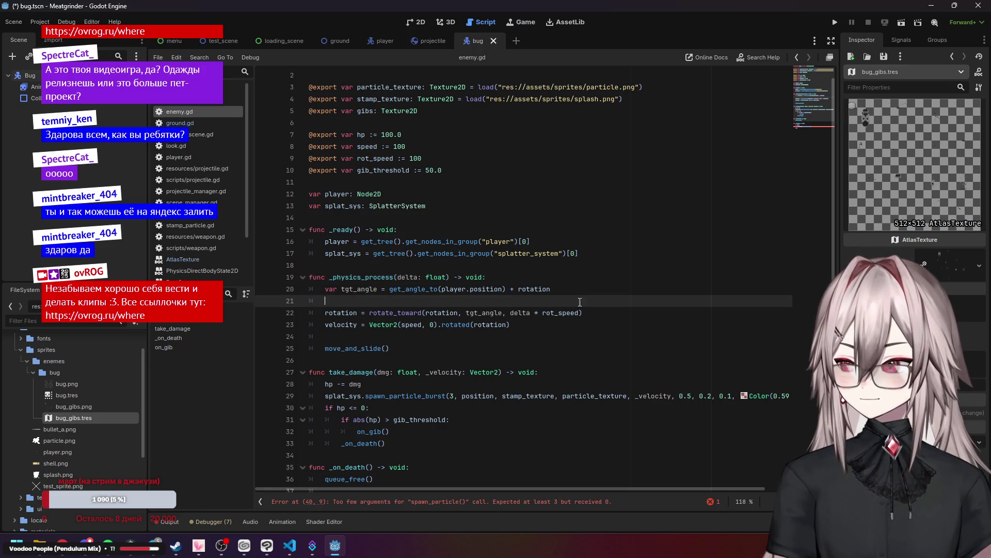
left_click(591, 325)
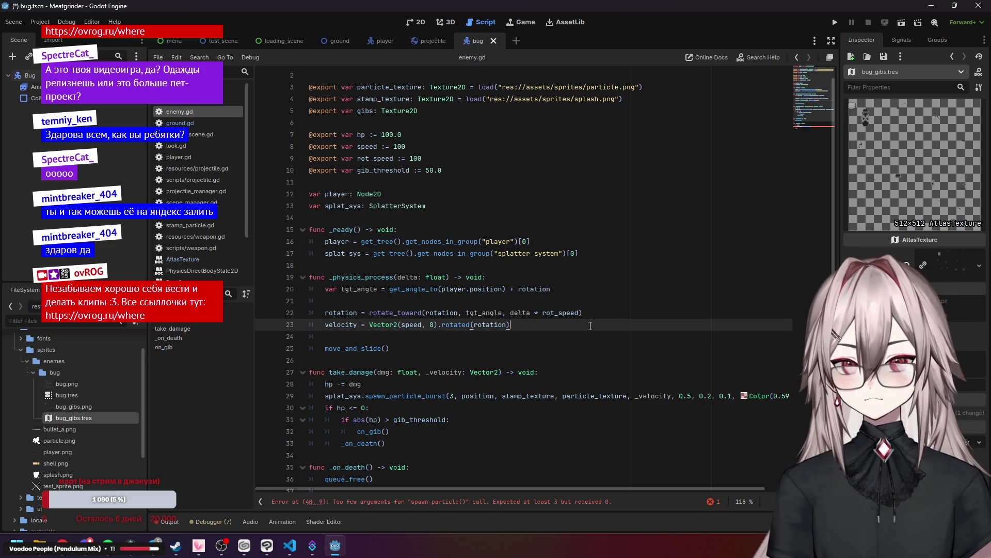
left_click(573, 242)
left_click(571, 266)
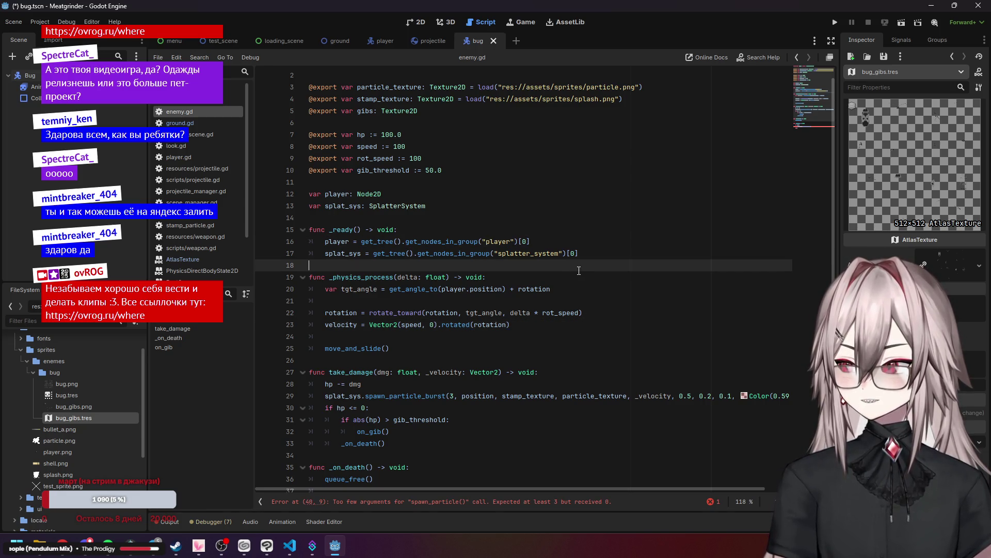
left_click(572, 277)
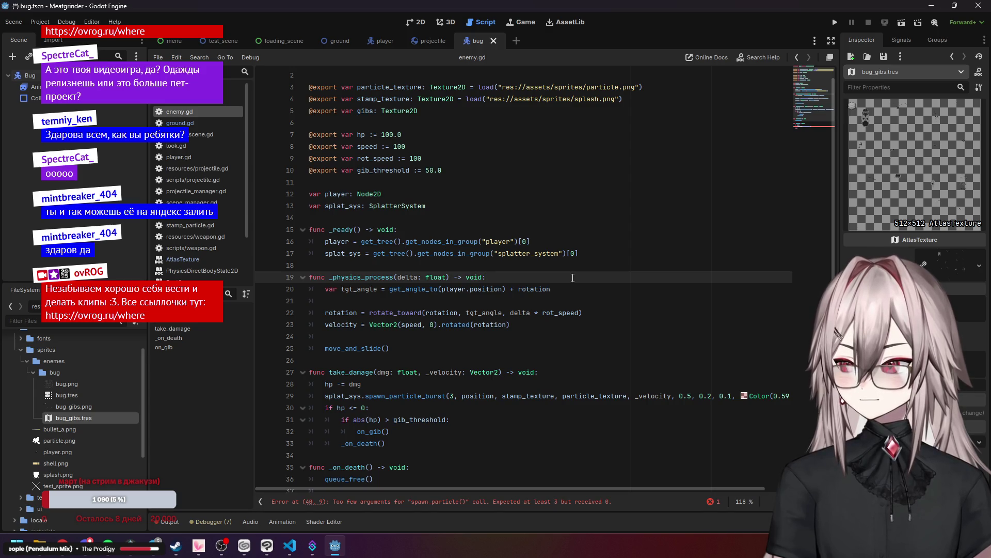
scroll(572, 277, "down", 2)
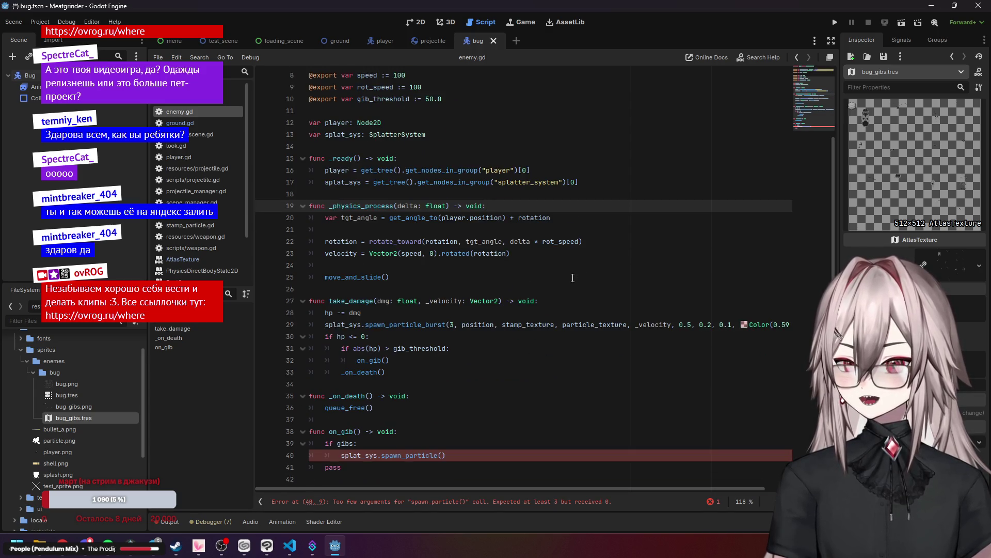
- Delete bug_gibs.tres from the FileSystem dock and confirm its removal
right_click(85, 417)
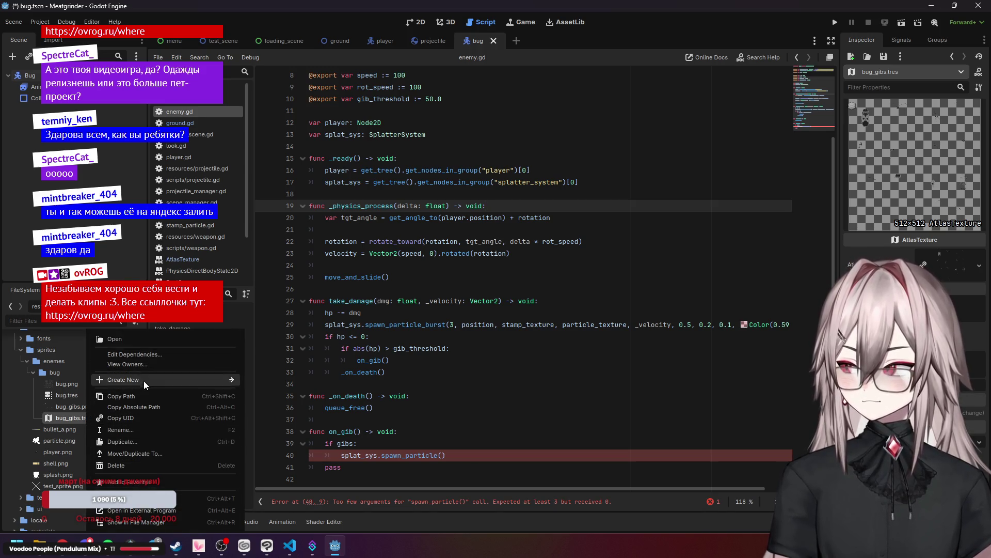
left_click(57, 411)
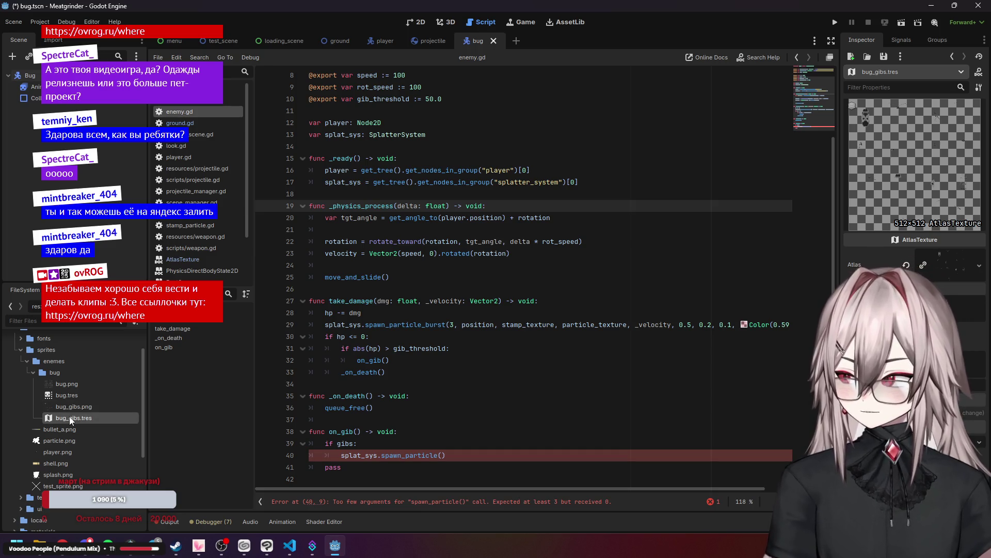
key("Delete")
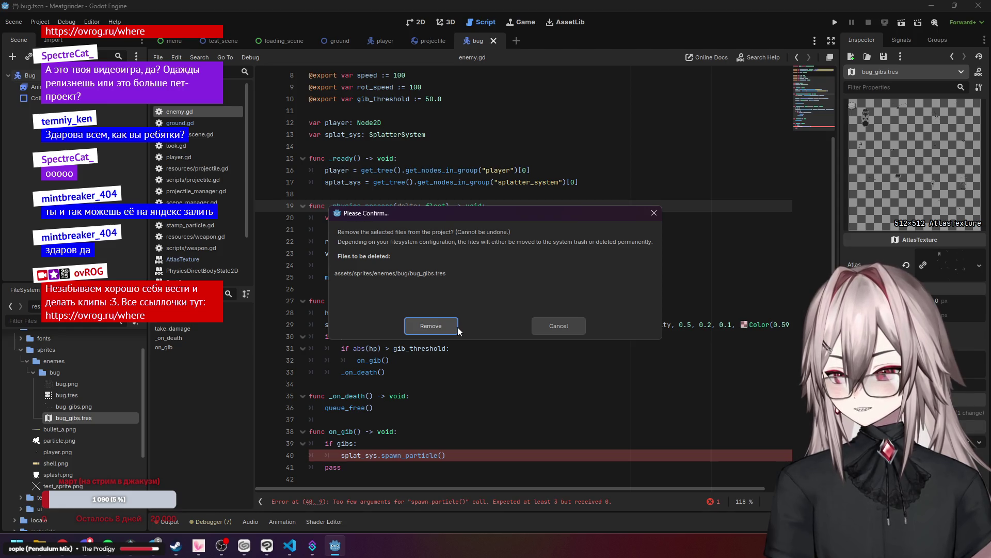
left_click(454, 327)
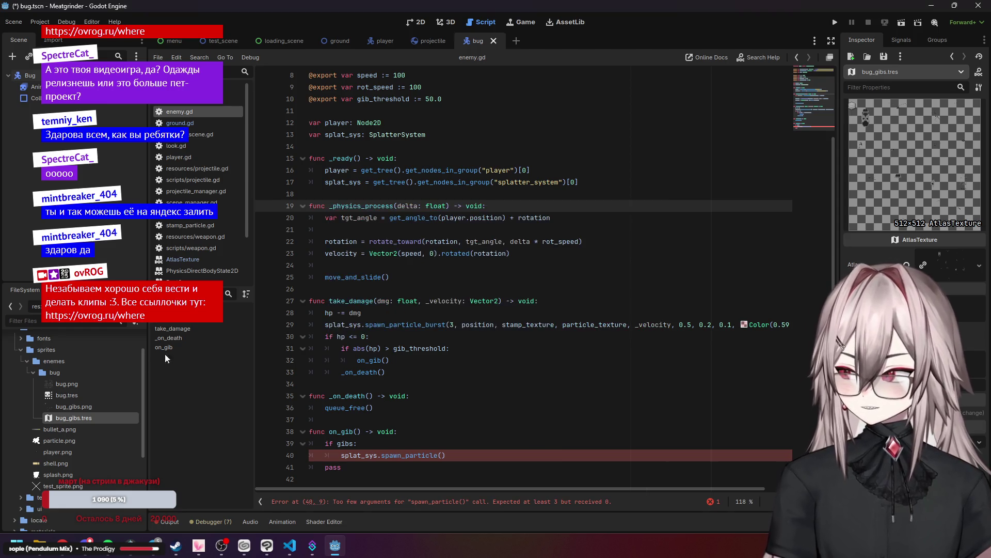
right_click(72, 370)
- Start a new resource in the bug folder and search the resource types for 'texture'
mouse_move(138, 357)
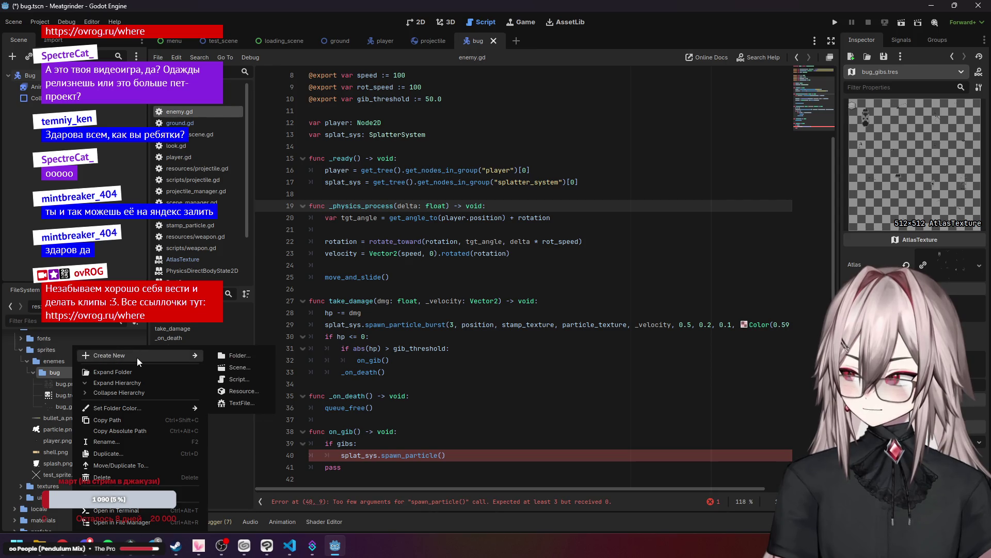
left_click(237, 391)
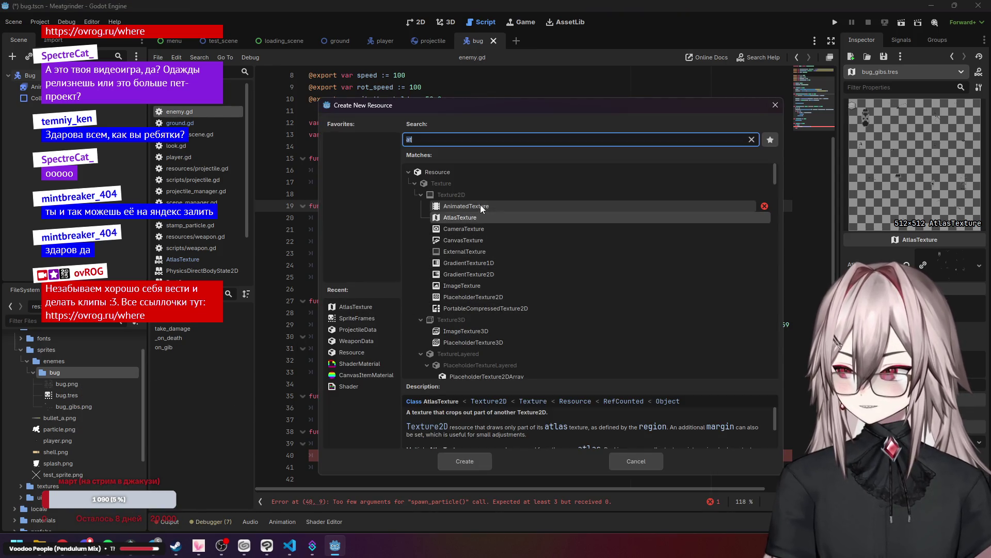
key("BackSpace")
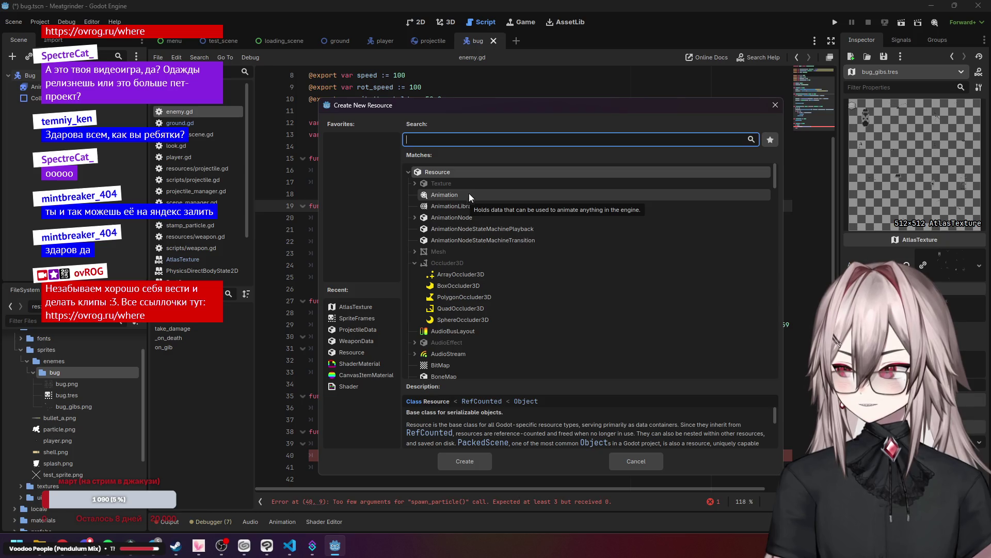
scroll(469, 274, "down", 8)
scroll(478, 268, "down", 5)
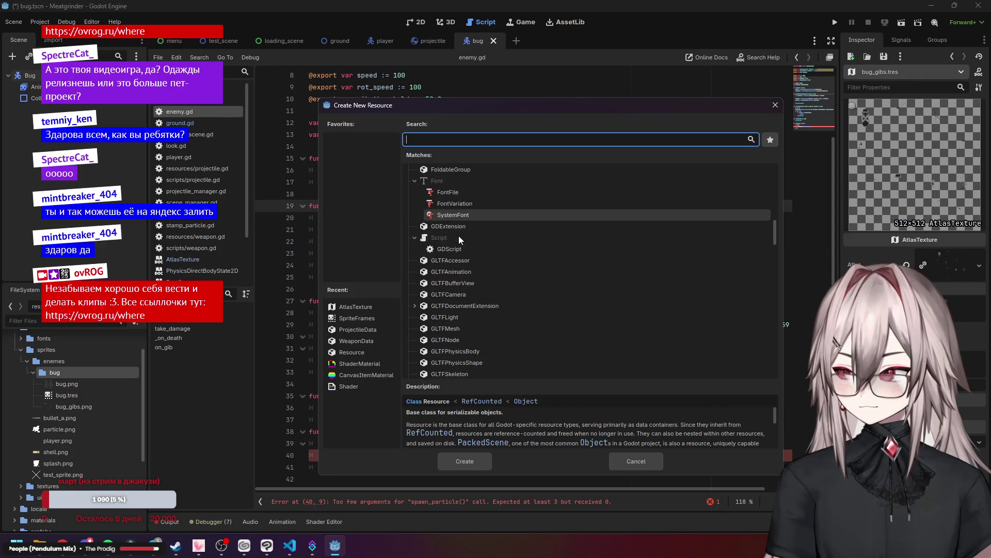
scroll(529, 225, "down", 5)
scroll(529, 229, "down", 10)
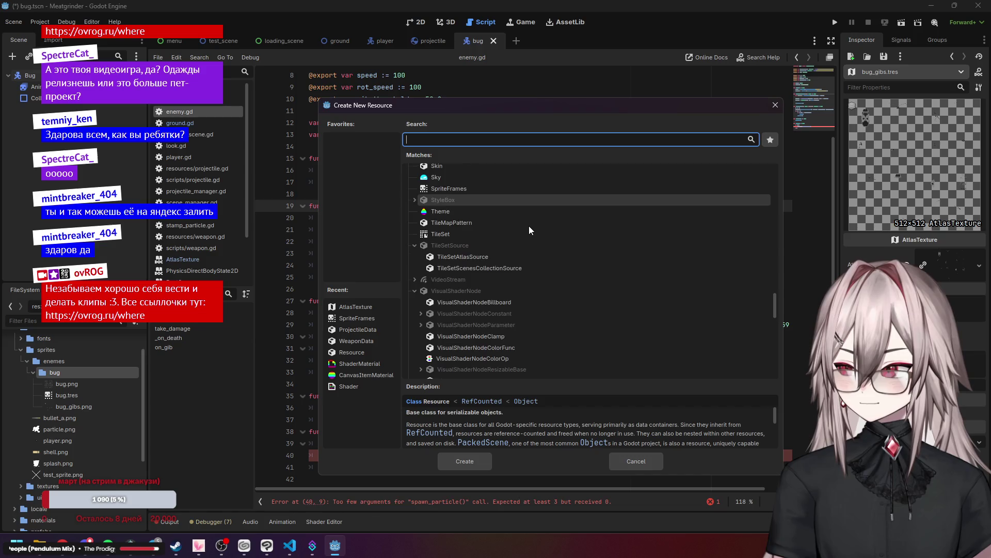
type("tes")
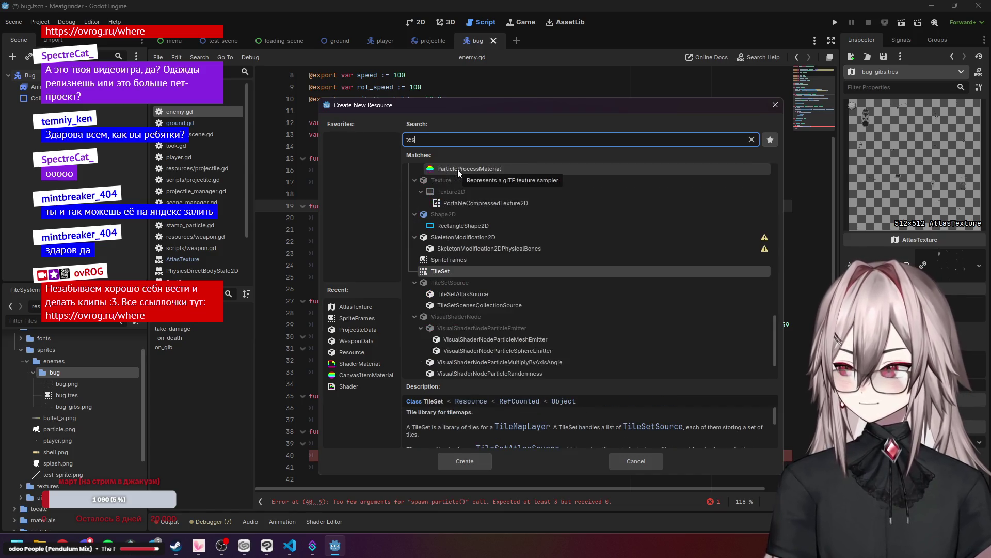
key("BackSpace")
type("xtur")
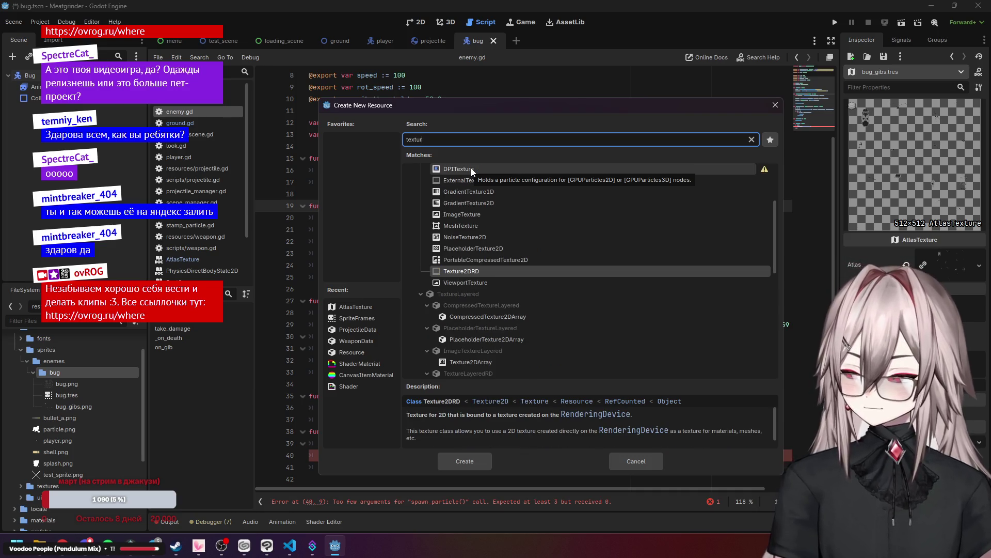
type("e")
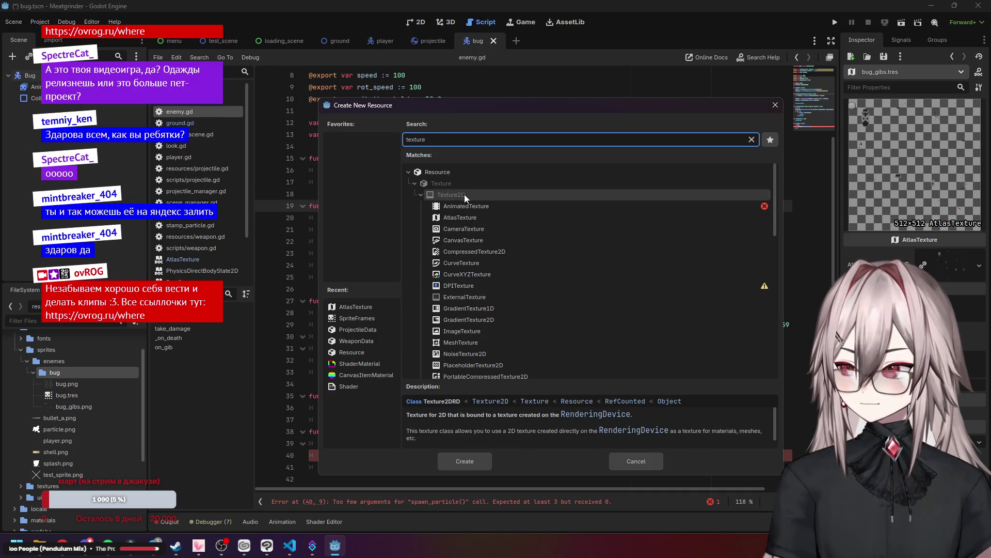
key("ctrl+a")
key("BackSpace")
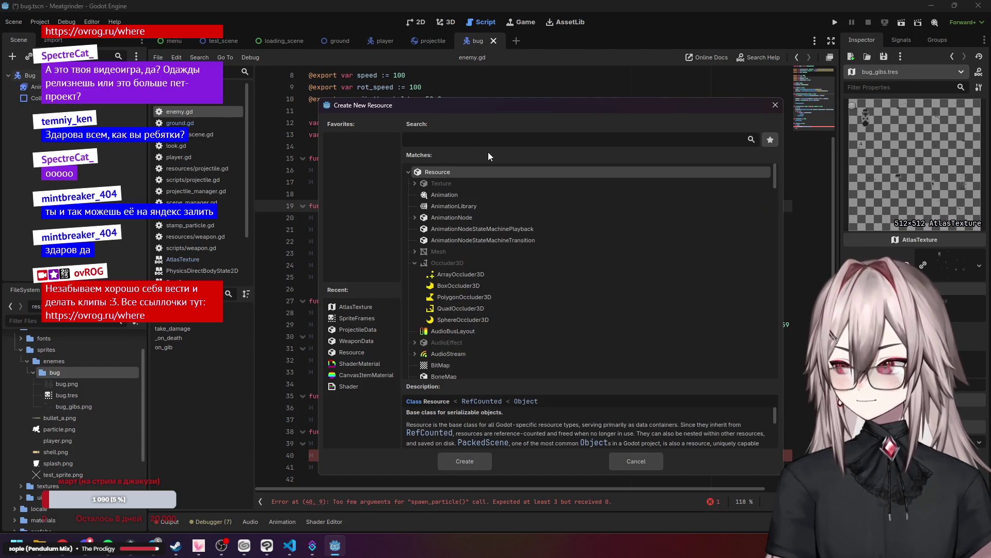
- Expand Texture > Texture2D in the Matches list, review the types, then close the dialog
left_click(415, 184)
left_click(421, 195)
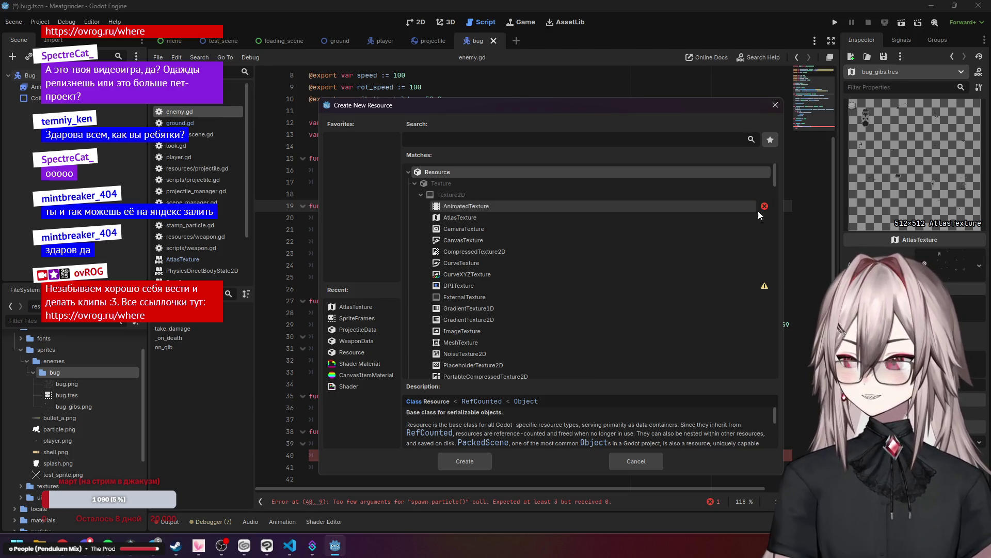
mouse_move(765, 210)
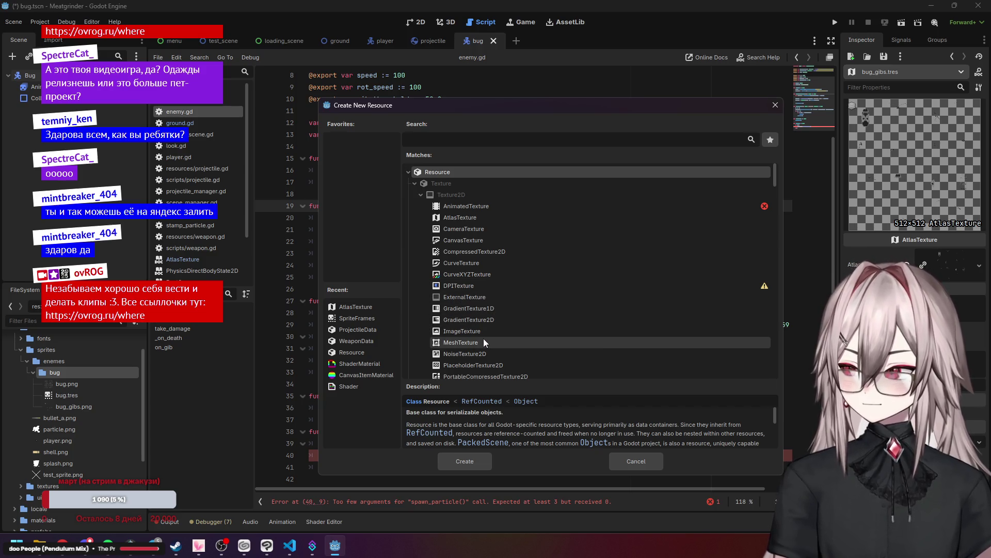
scroll(488, 335, "down", 1)
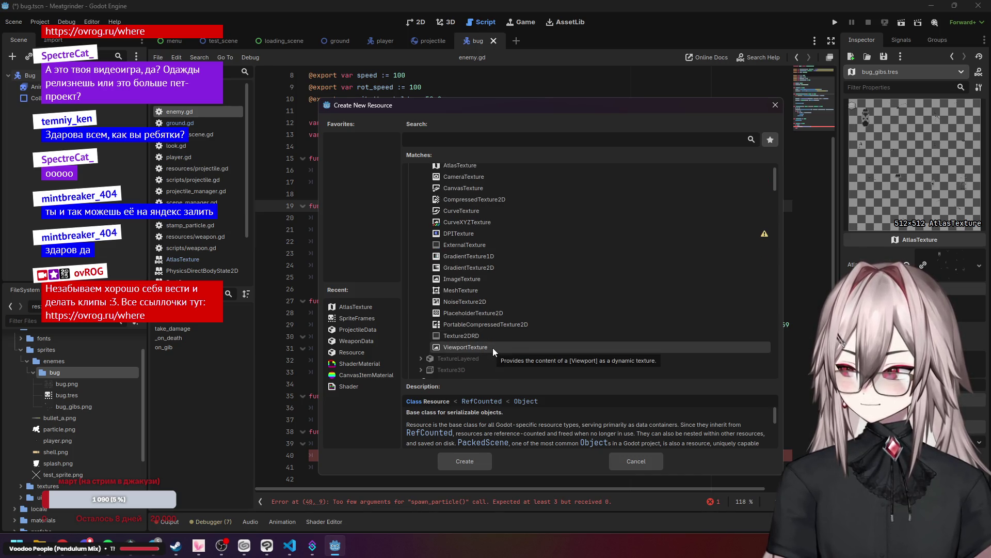
scroll(493, 348, "up", 1)
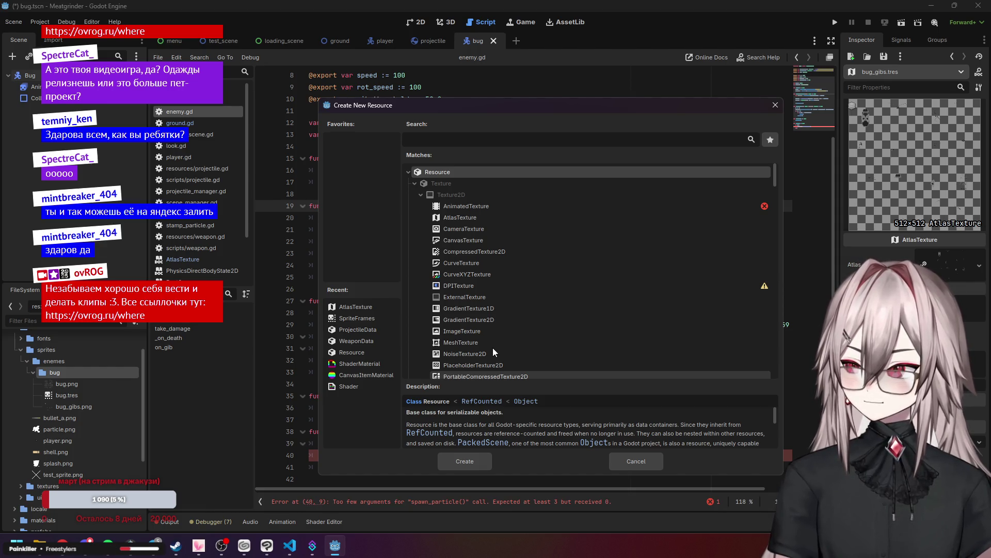
left_click(638, 460)
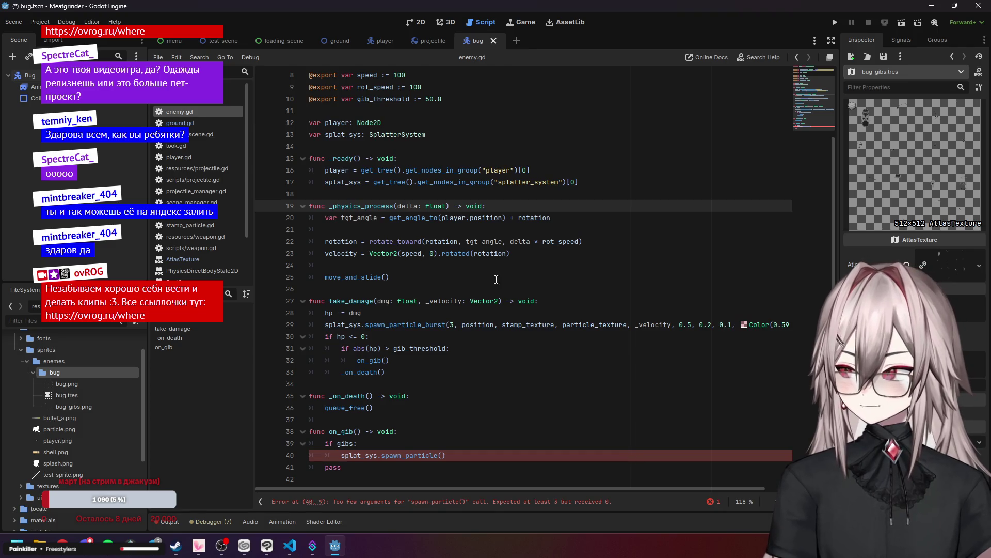
scroll(480, 260, "up", 3)
left_click(435, 219)
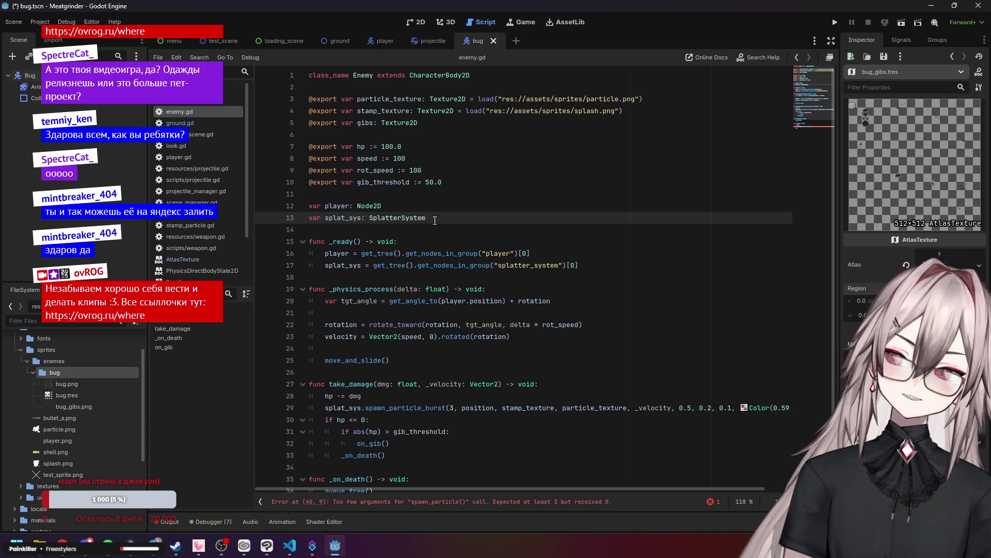
left_click(433, 169)
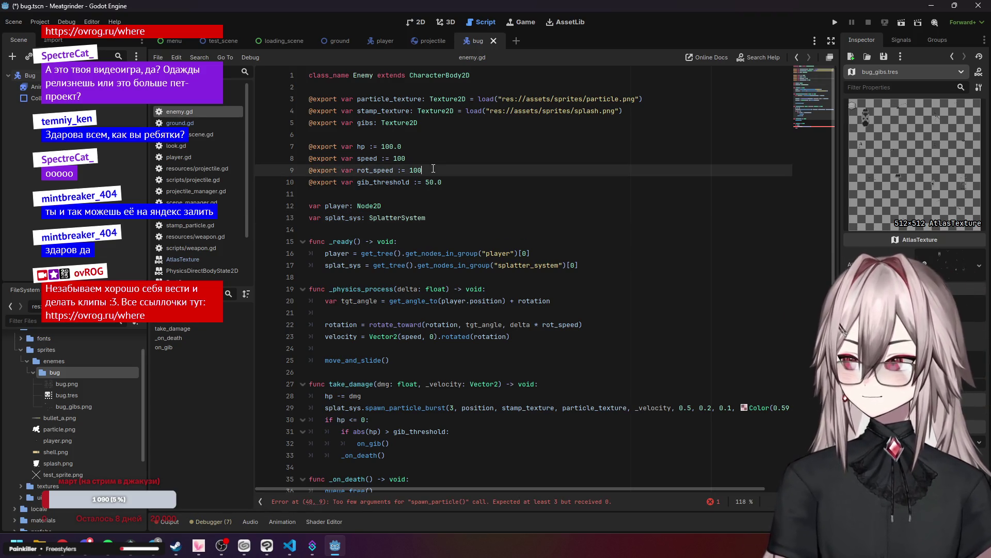
left_click(433, 216)
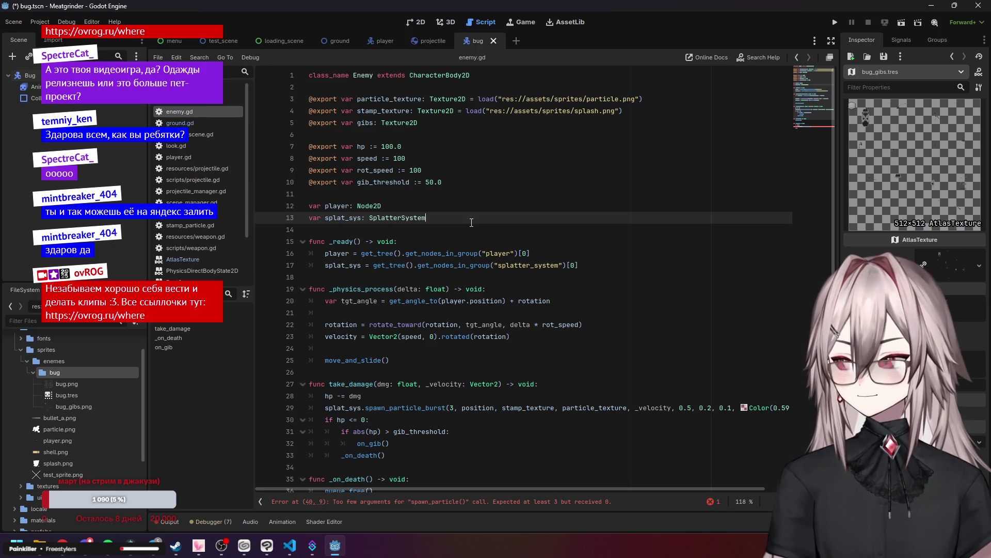
left_click(442, 226)
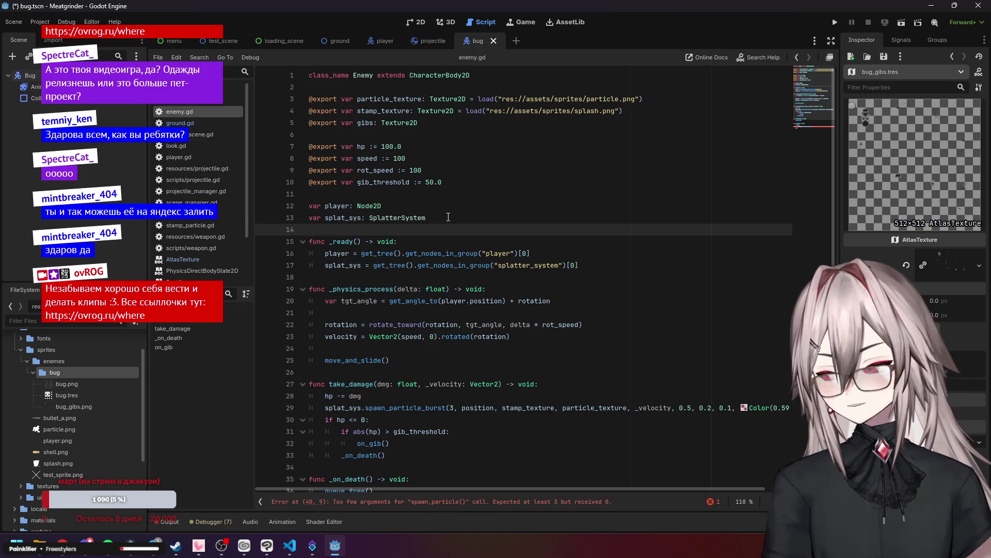
left_click(448, 217)
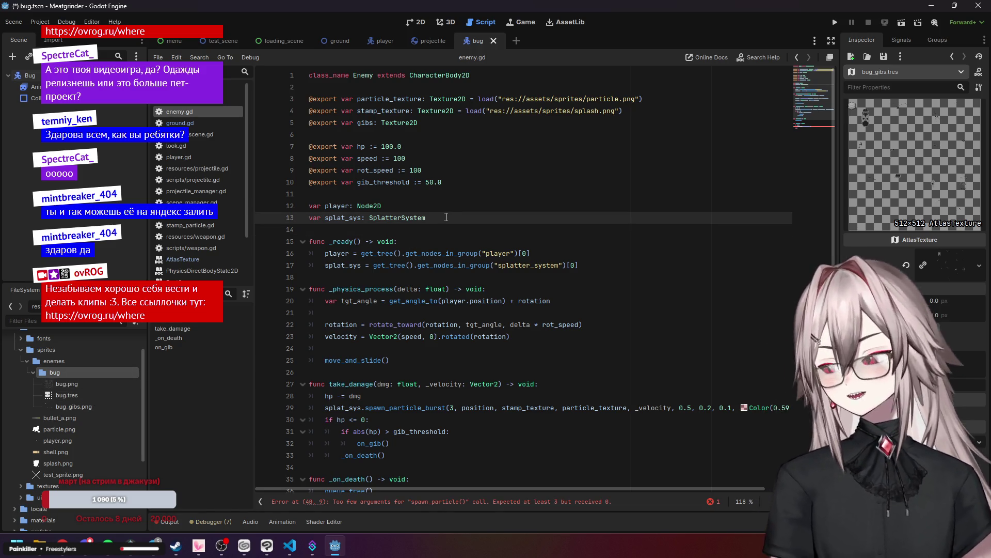
scroll(446, 217, "down", 2)
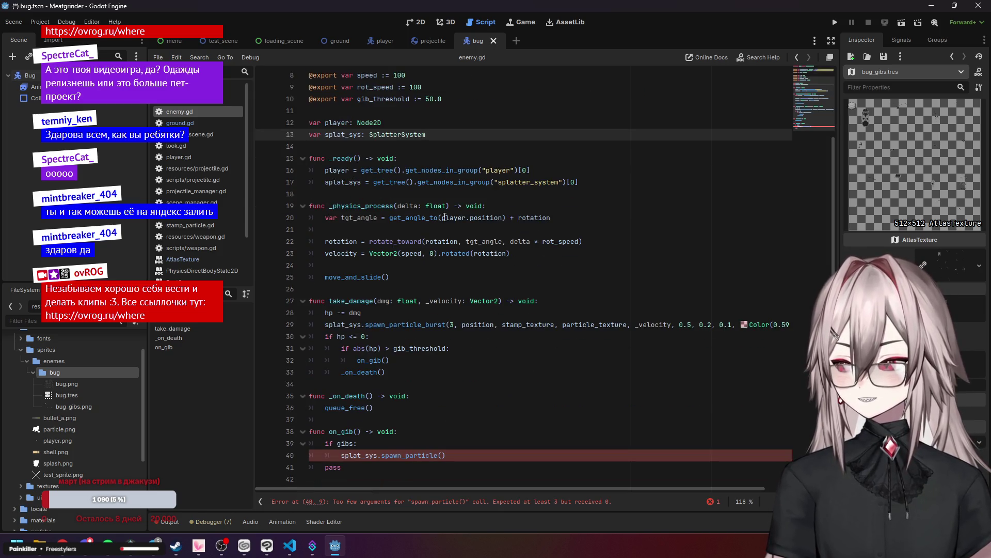
scroll(445, 217, "up", 2)
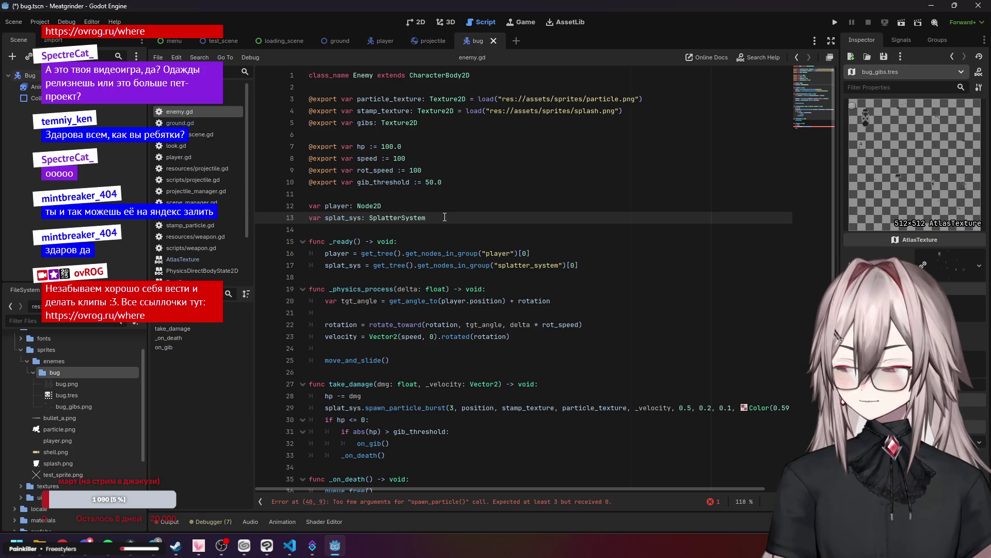
scroll(445, 217, "down", 2)
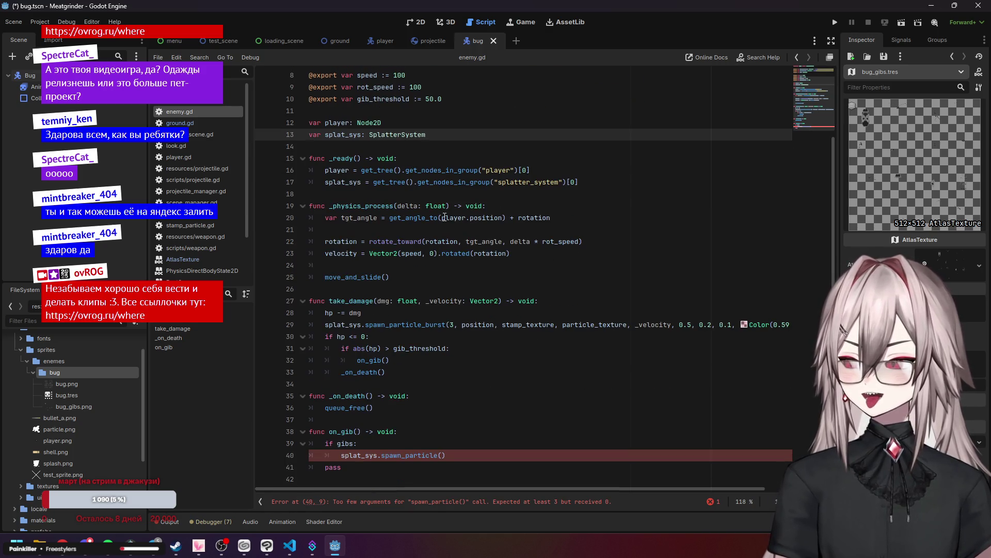
left_click(370, 443)
scroll(446, 291, "up", 2)
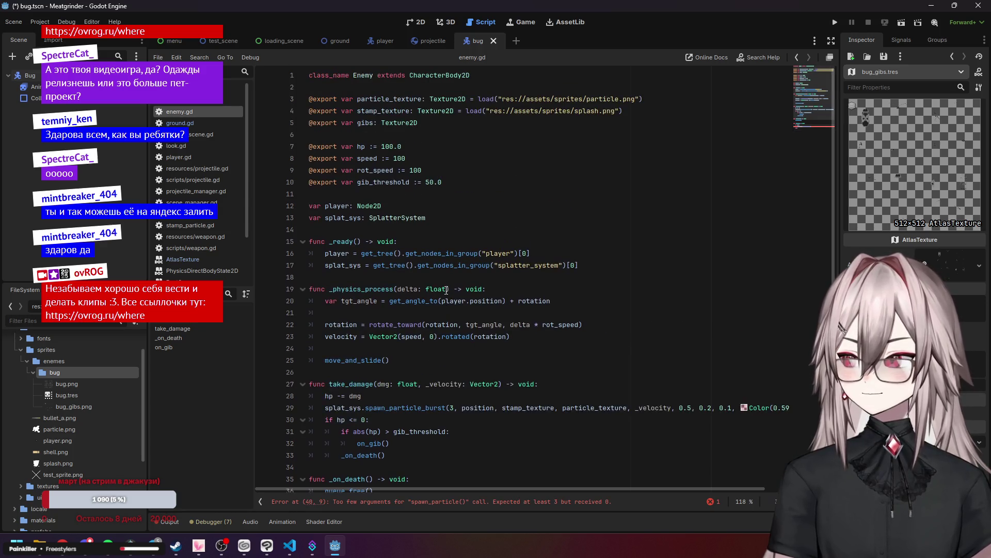
left_click(425, 219)
left_click(431, 194)
left_click(434, 205)
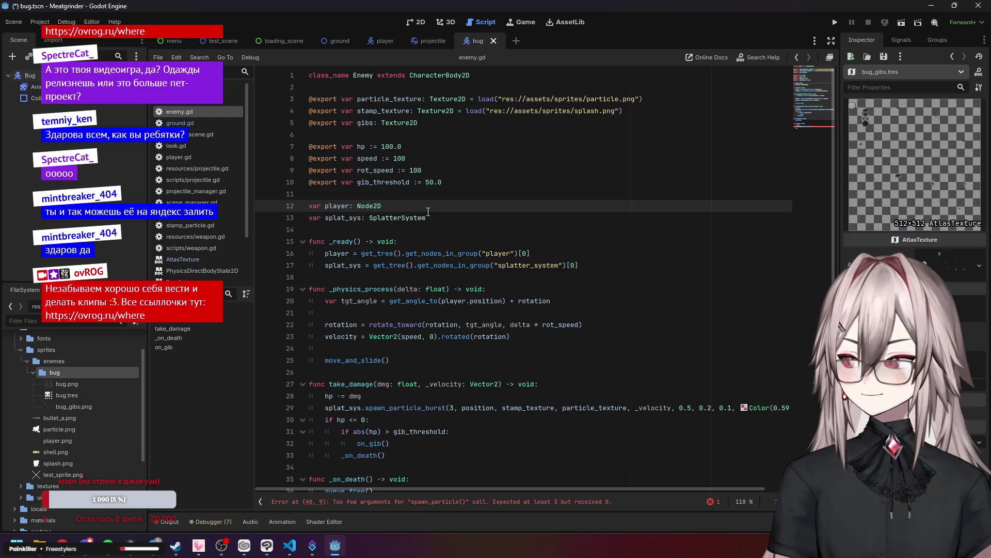
- Select bug.tres, the bug folder, and bug_gibs.png in the FileSystem dock
left_click(92, 404)
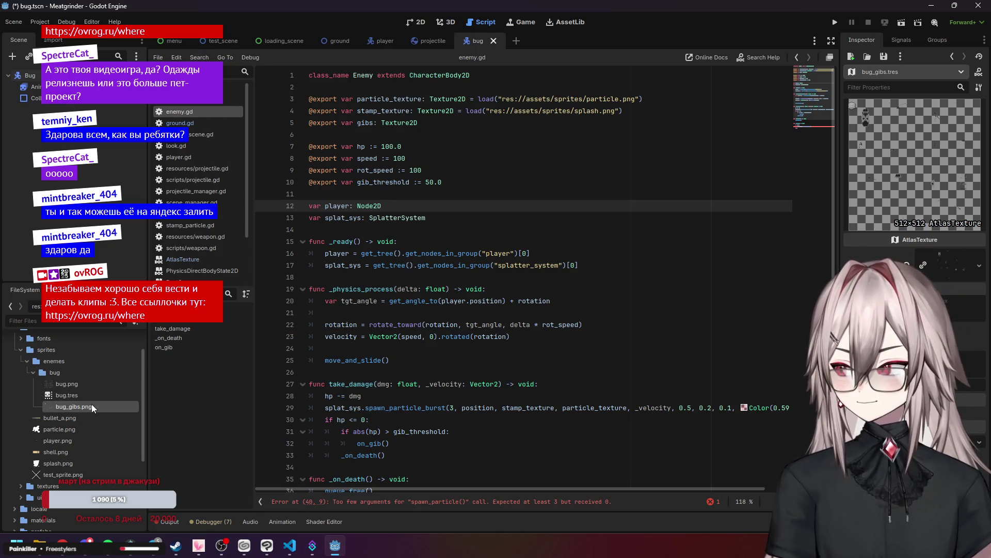
left_click(82, 399)
left_click(81, 376)
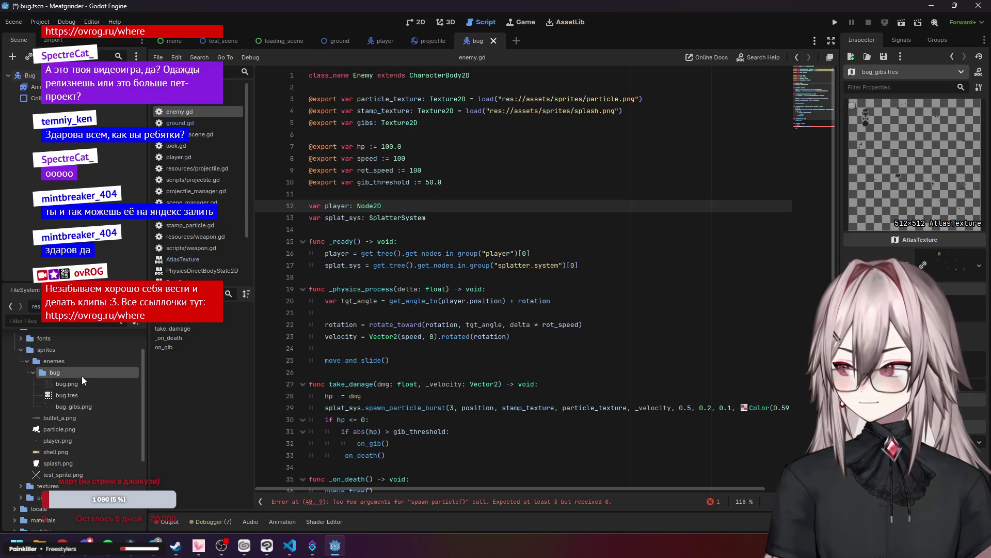
left_click(86, 405)
- Create an AtlasTexture resource in the bug folder and save it as test.tres
right_click(78, 373)
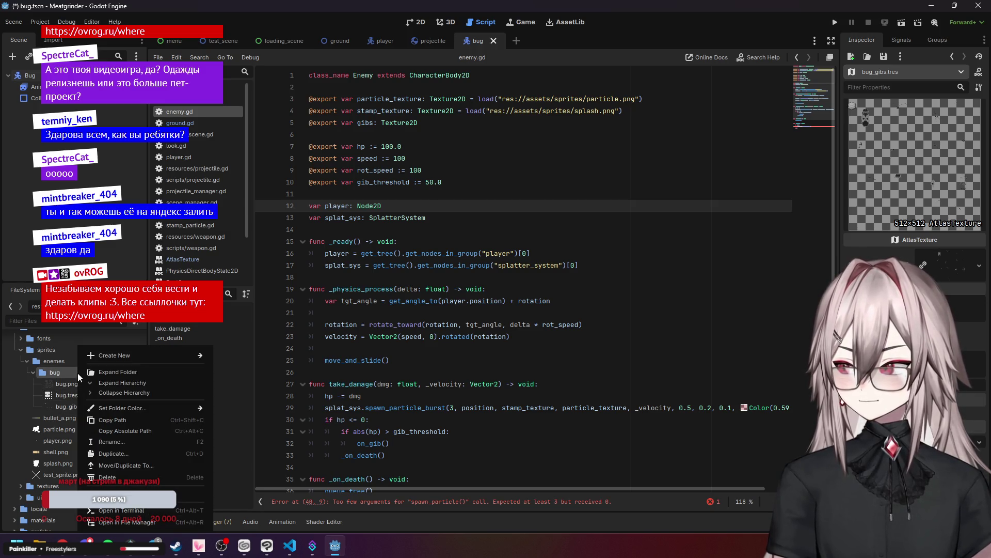
mouse_move(127, 357)
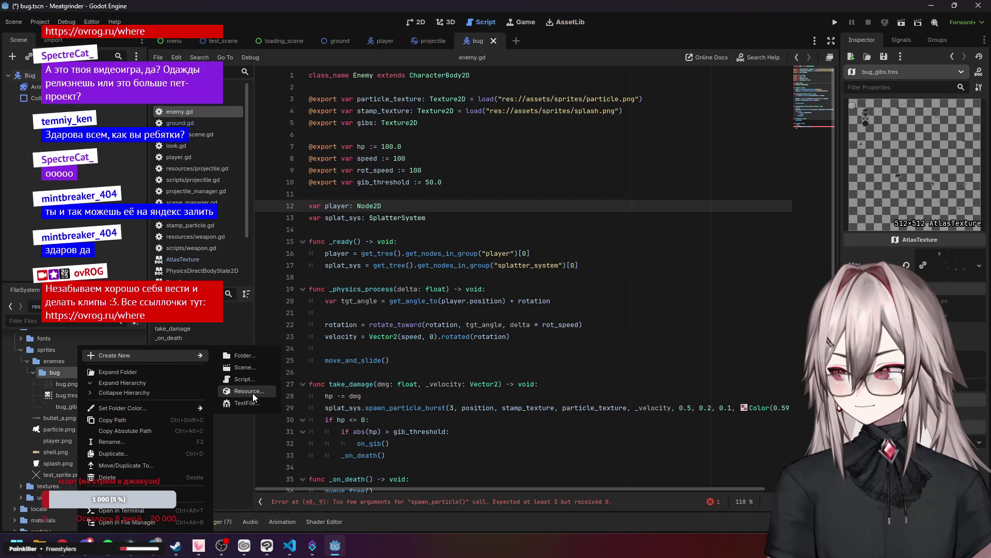
left_click(252, 392)
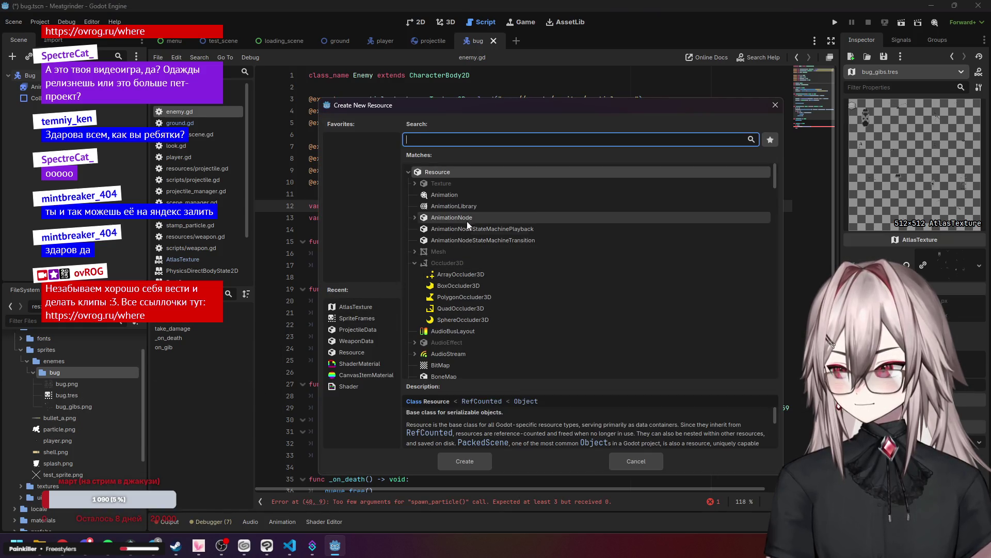
type("atl")
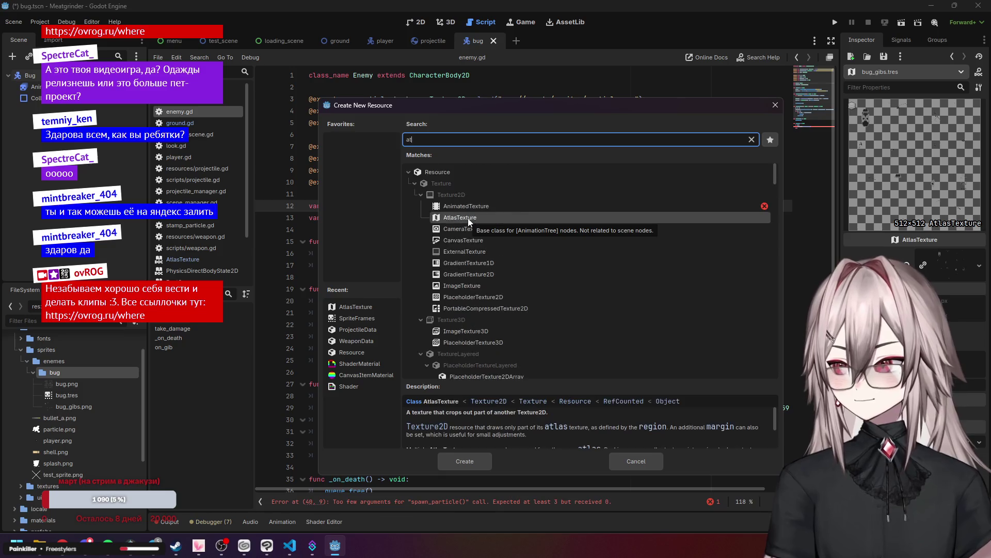
type("a")
left_click(490, 271)
left_click(467, 458)
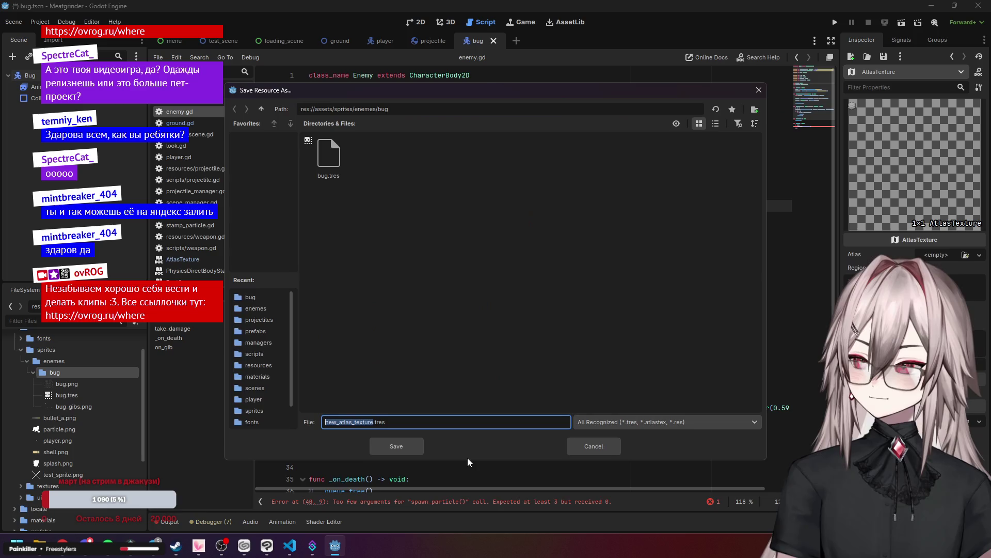
type("test")
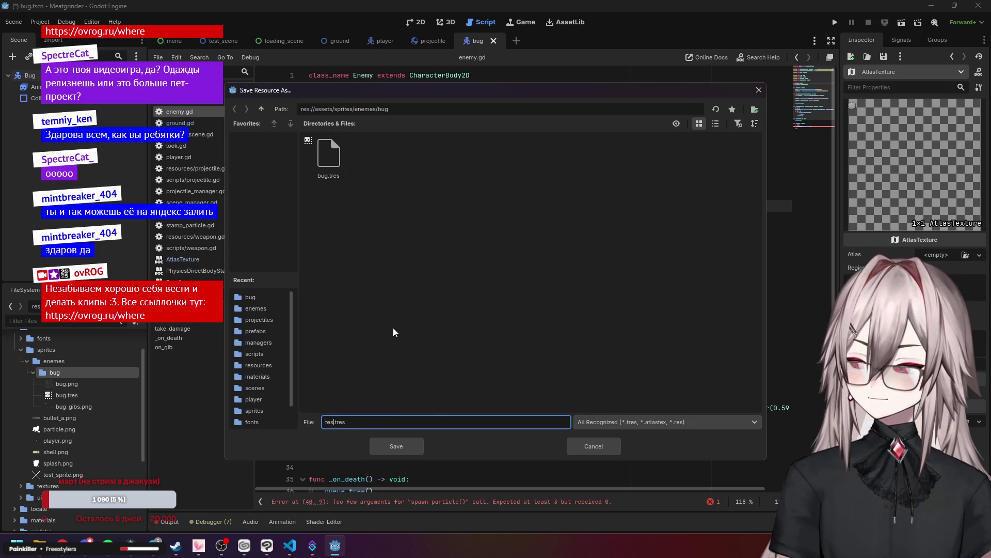
left_click(398, 445)
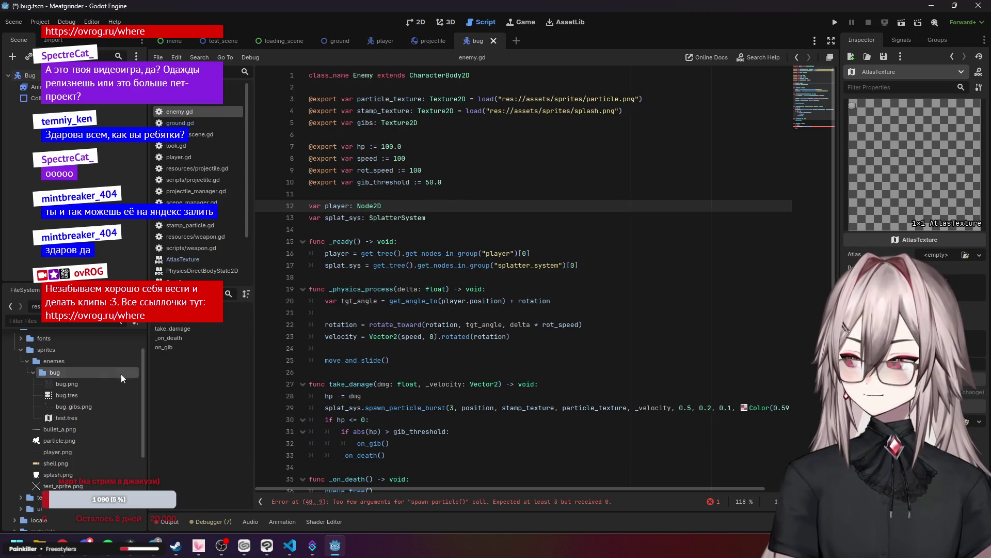
left_click(72, 417)
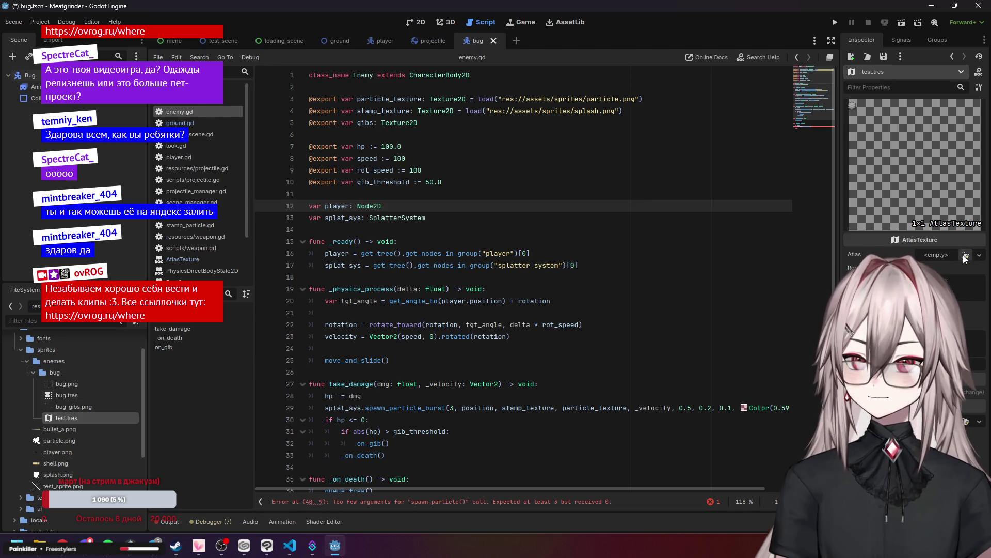
- Set the bug texture as test.tres's atlas and crop the region to the 93×113 bug body
left_click(965, 255)
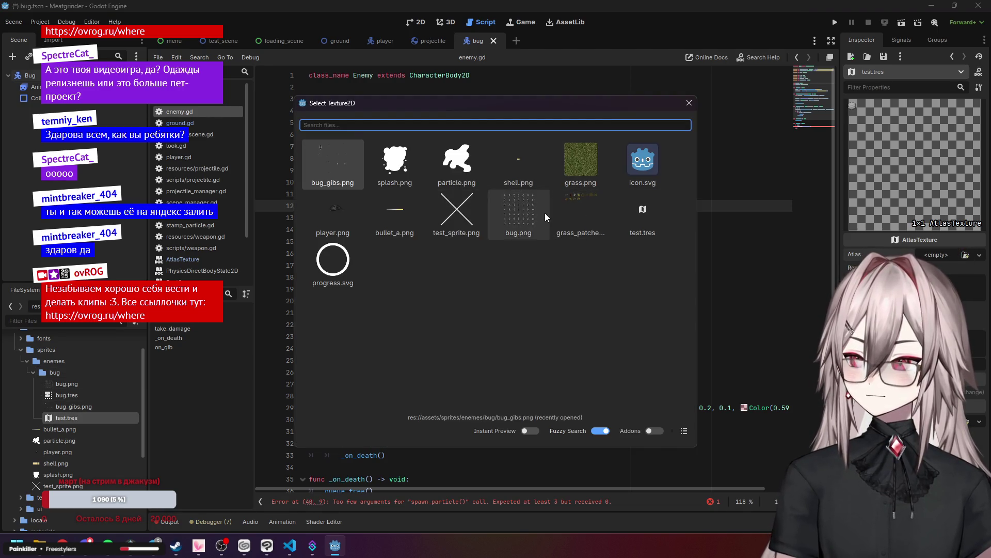
left_click(528, 212)
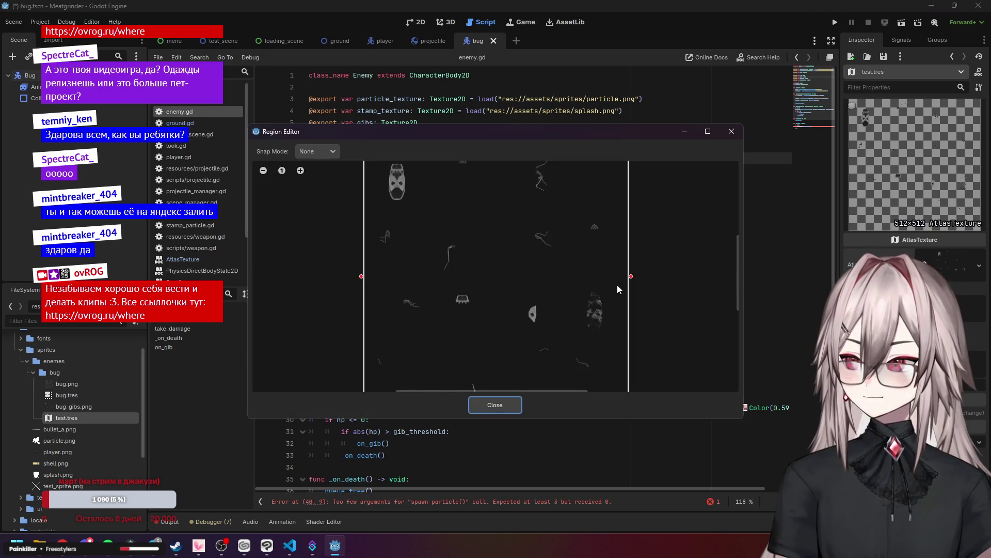
scroll(594, 286, "down", 2)
scroll(573, 282, "right", 5)
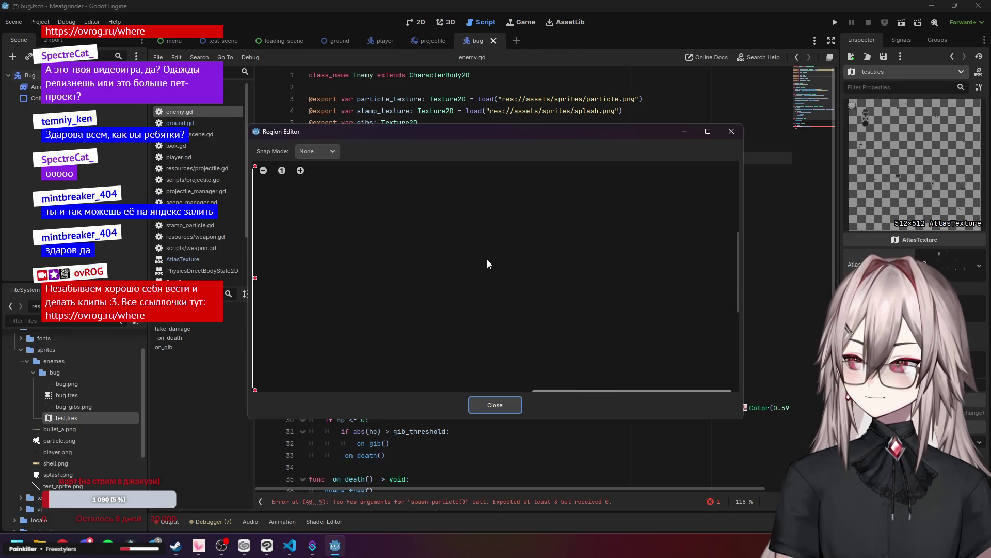
scroll(496, 271, "left", 4)
scroll(465, 279, "down", 2)
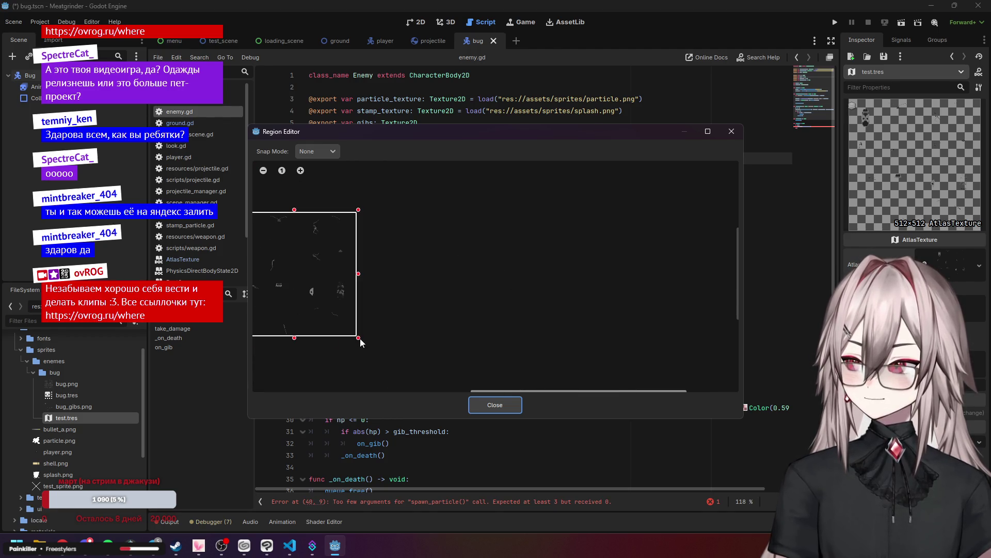
left_click_drag(360, 341, 270, 246)
scroll(423, 339, "up", 6)
left_click_drag(472, 198, 487, 213)
left_click_drag(455, 172, 525, 255)
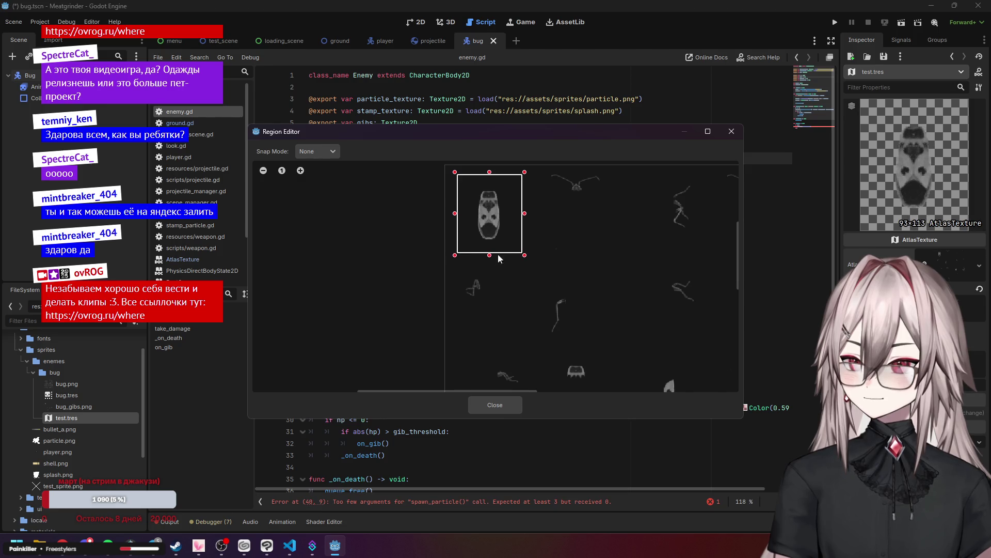
left_click(488, 404)
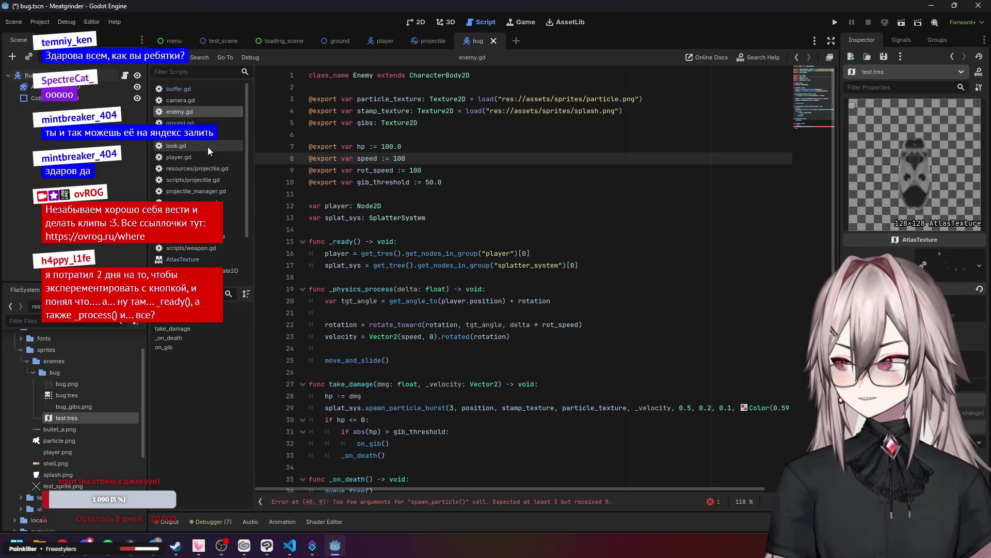
- Switch to the menu scene to view menu_scene.gd
scroll(202, 178, "down", 1)
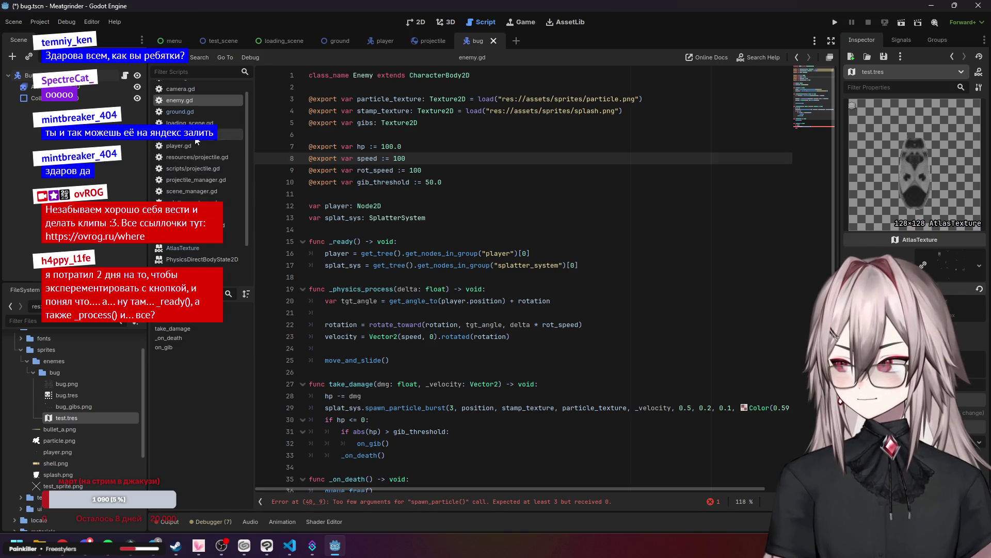
left_click(171, 40)
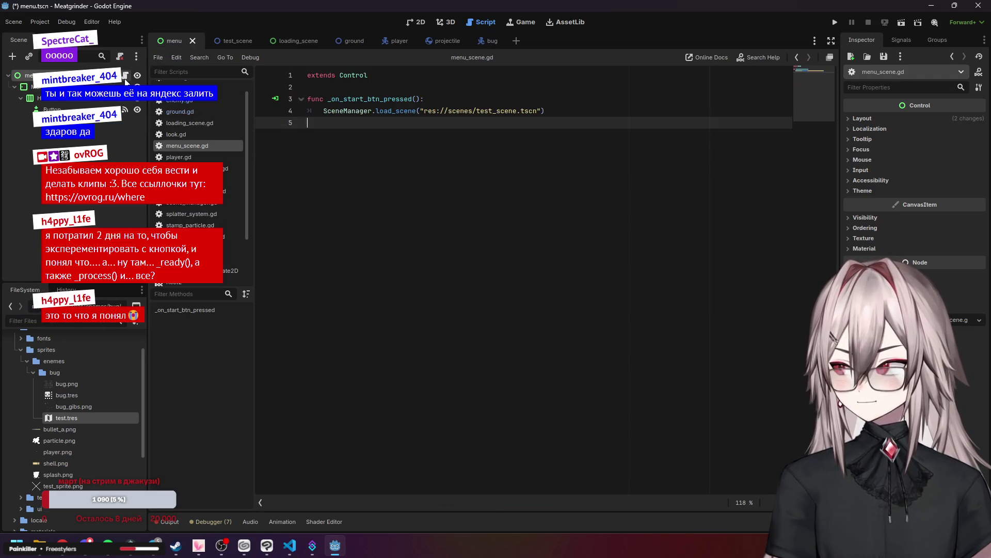
- Read the Control and CanvasItem class reference pages
left_click(355, 77, "ctrl")
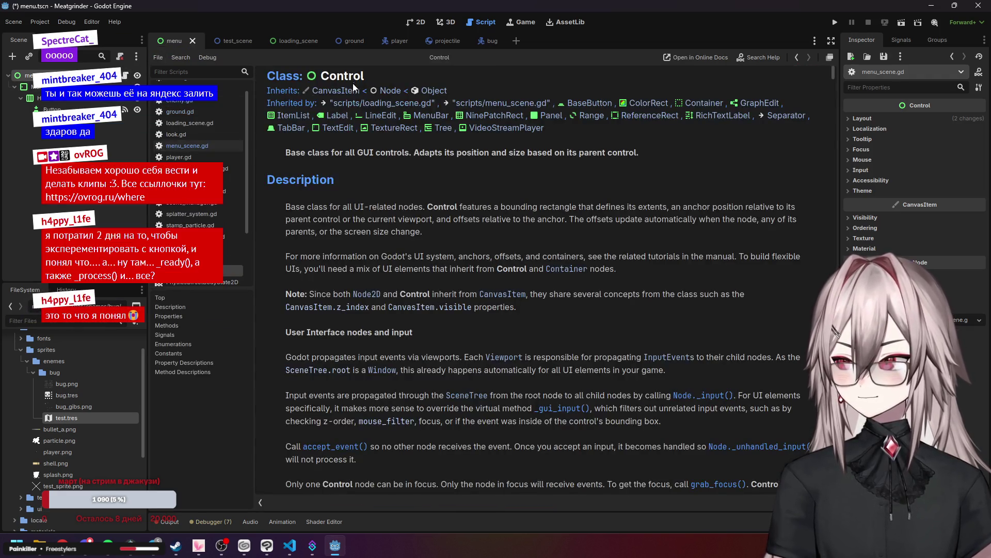
scroll(356, 210, "down", 10)
scroll(356, 210, "up", 10)
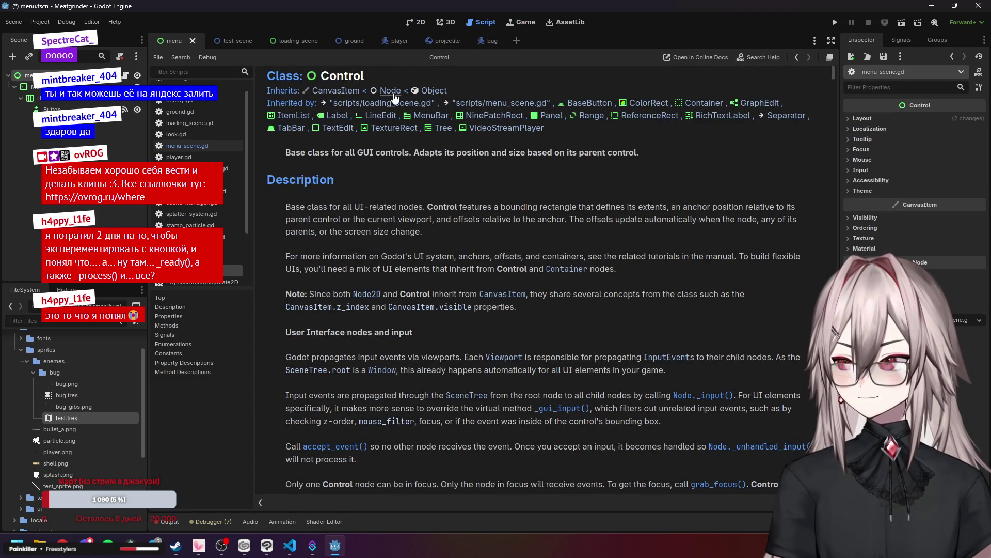
left_click(347, 93)
scroll(405, 234, "down", 8)
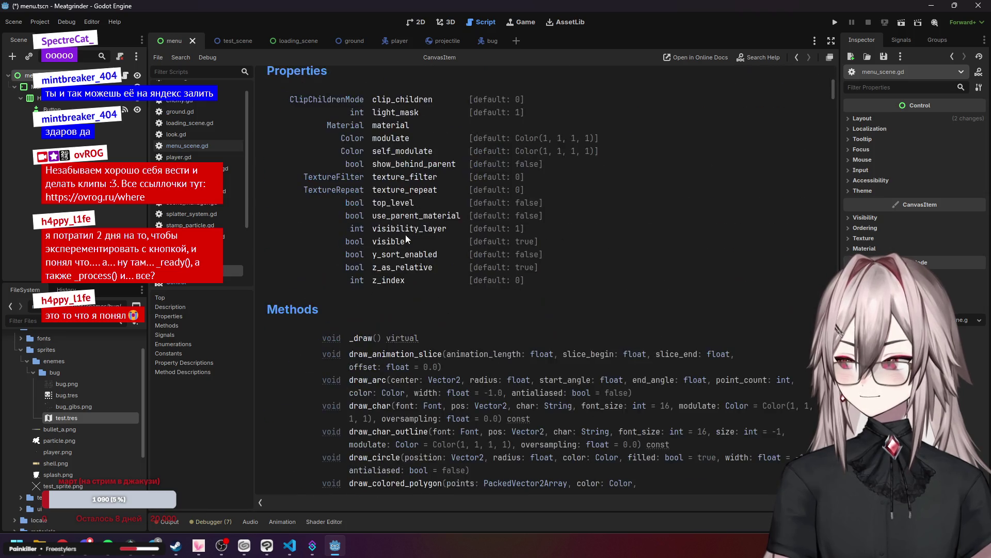
scroll(388, 256, "down", 3)
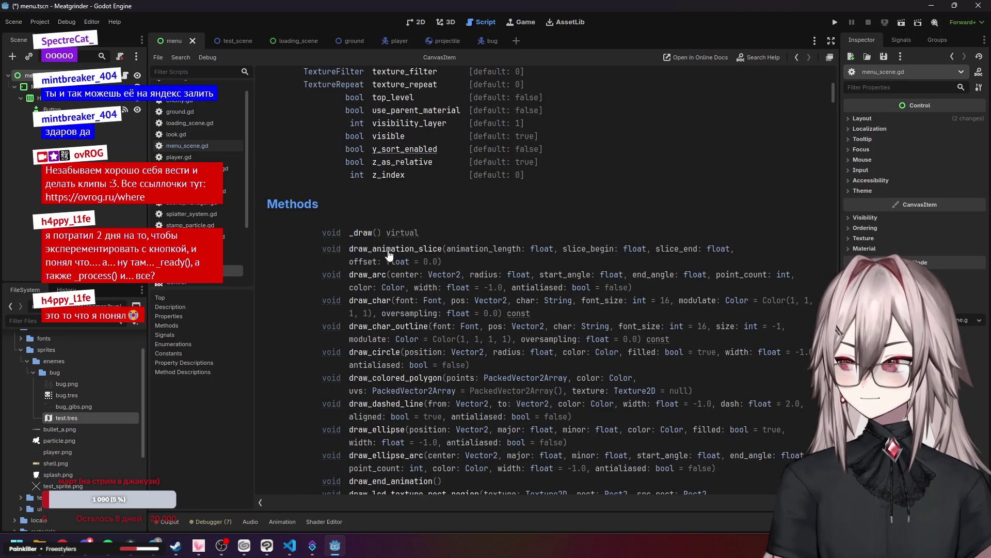
scroll(365, 236, "down", 20)
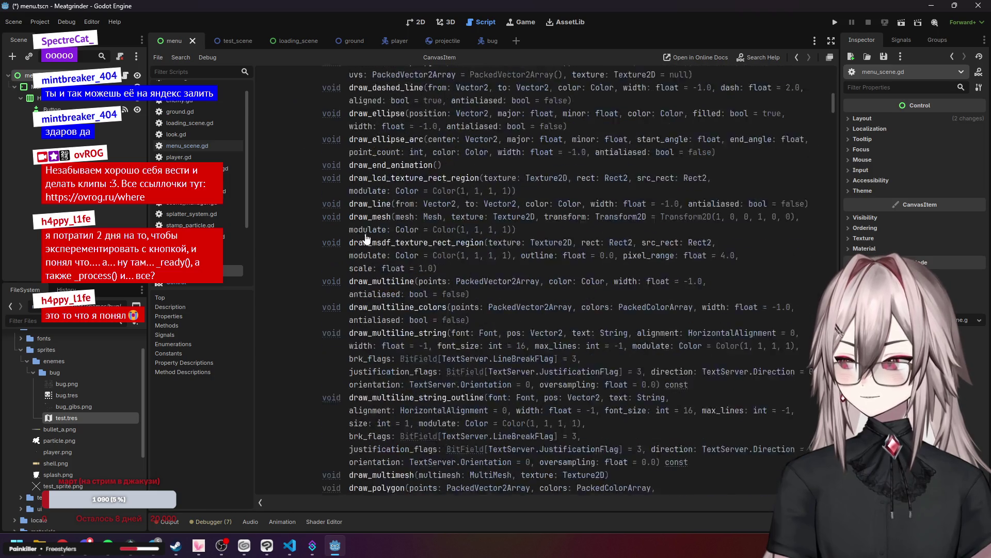
scroll(365, 237, "up", 20)
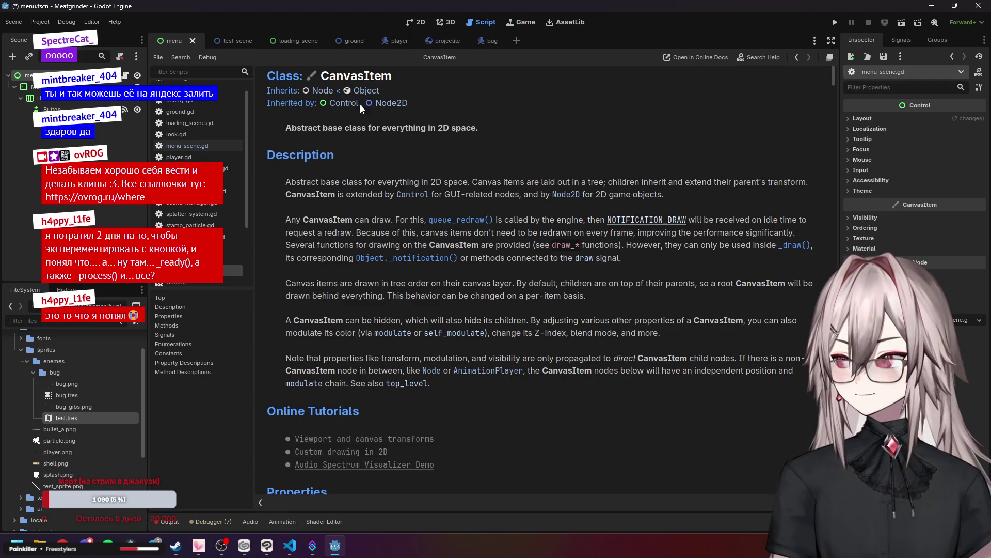
- Follow the inheritance chain to the Node2D and Node reference pages
left_click(388, 104)
scroll(384, 212, "down", 10)
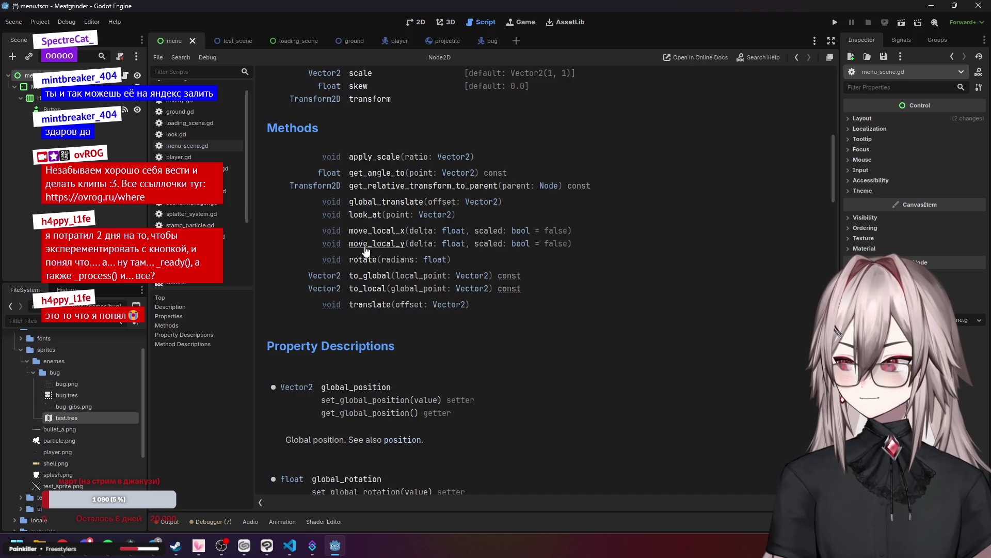
scroll(379, 216, "up", 10)
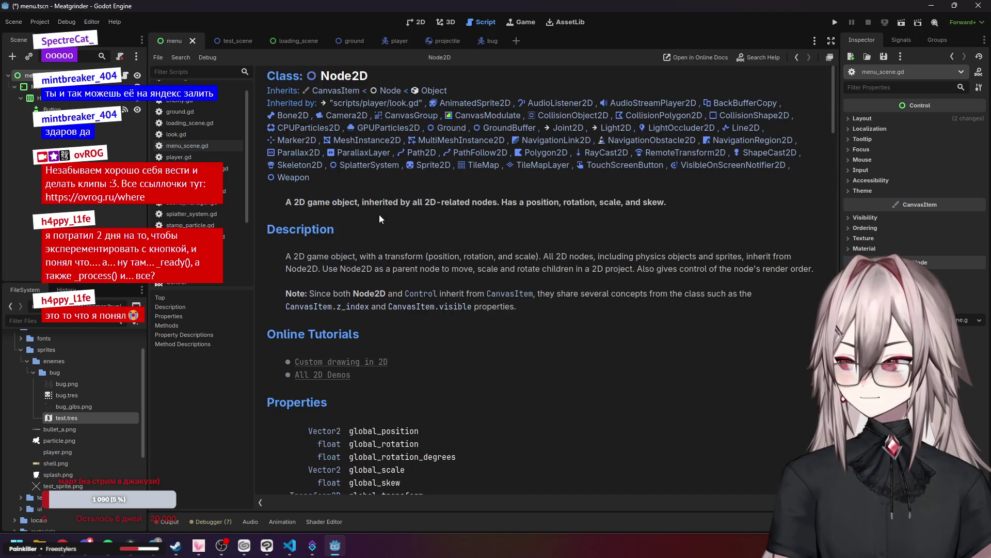
left_click(388, 90)
scroll(395, 236, "down", 15)
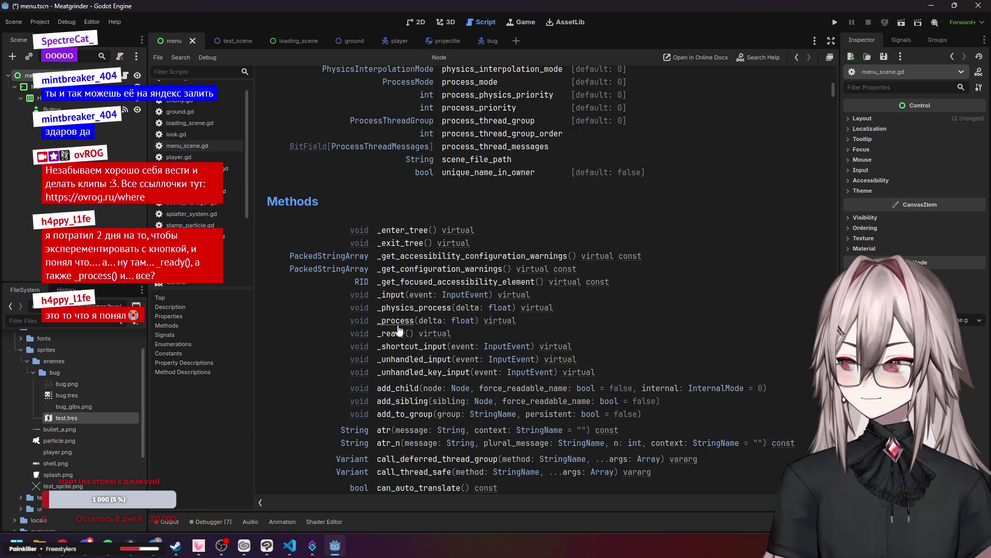
scroll(406, 201, "up", 20)
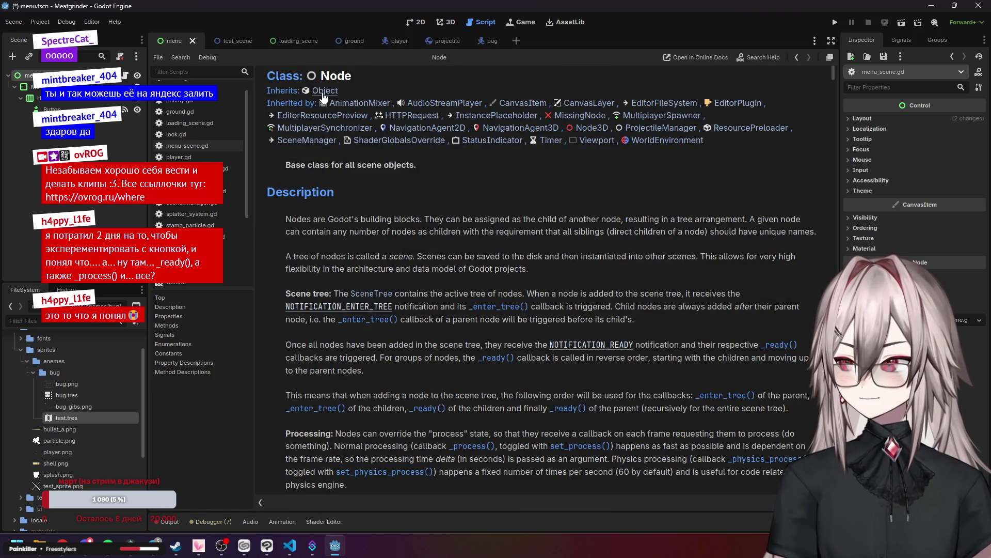
- Read the Object class reference and open buffer.gd in the script editor
left_click(322, 93)
scroll(386, 241, "down", 15)
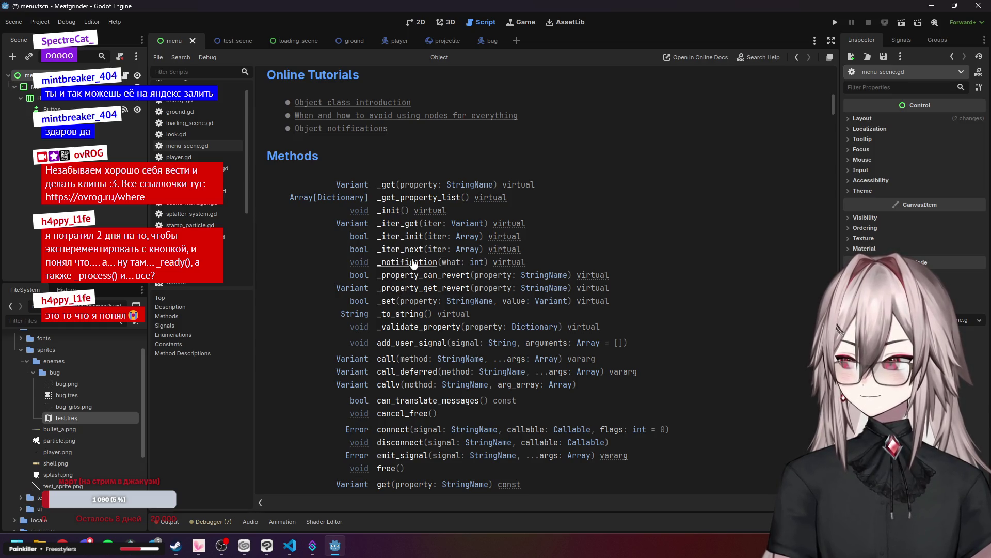
scroll(412, 268, "down", 2)
scroll(391, 236, "up", 10)
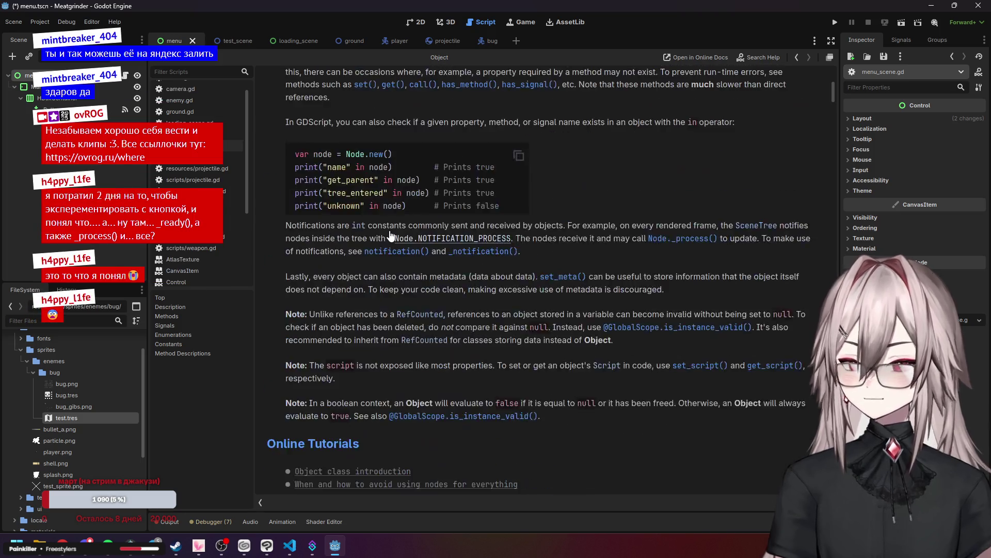
scroll(391, 237, "up", 3)
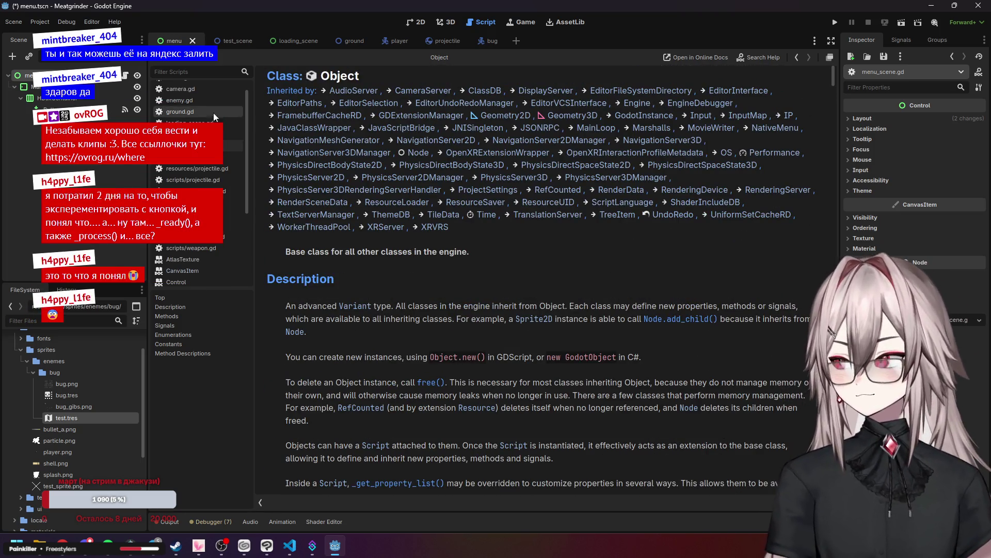
scroll(214, 116, "up", 1)
left_click(201, 89)
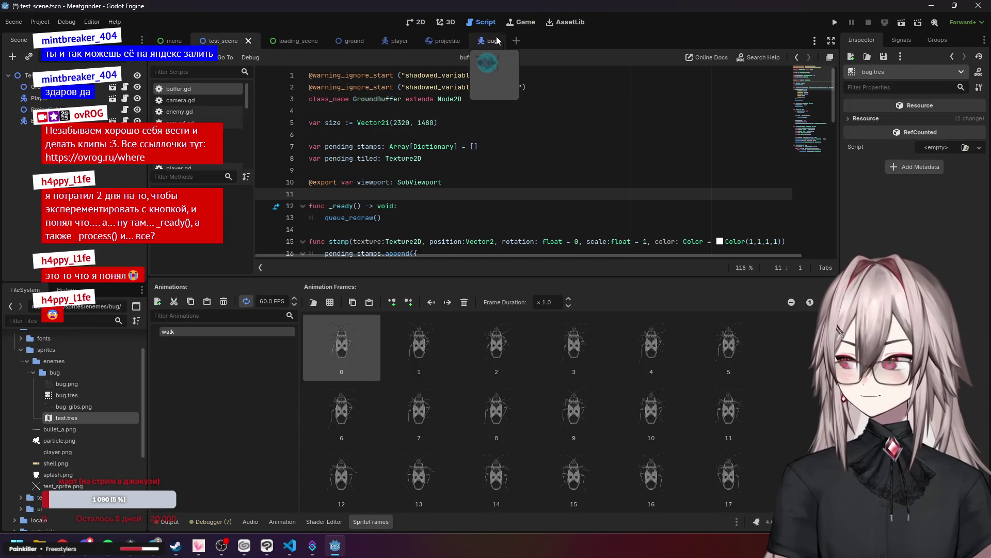
- Switch to the bug scene to view the 128×128 test.tres AtlasTexture region and margin
left_click(497, 37)
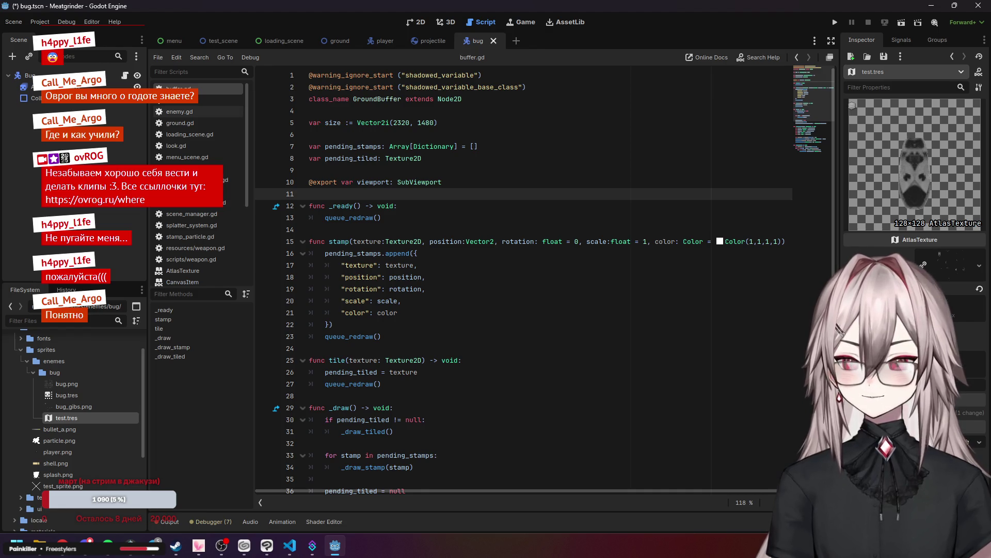
- Google 'godot load reusable texture atlas', skim the results, then close that tab to return to Twitch
mouse_move(956, 349)
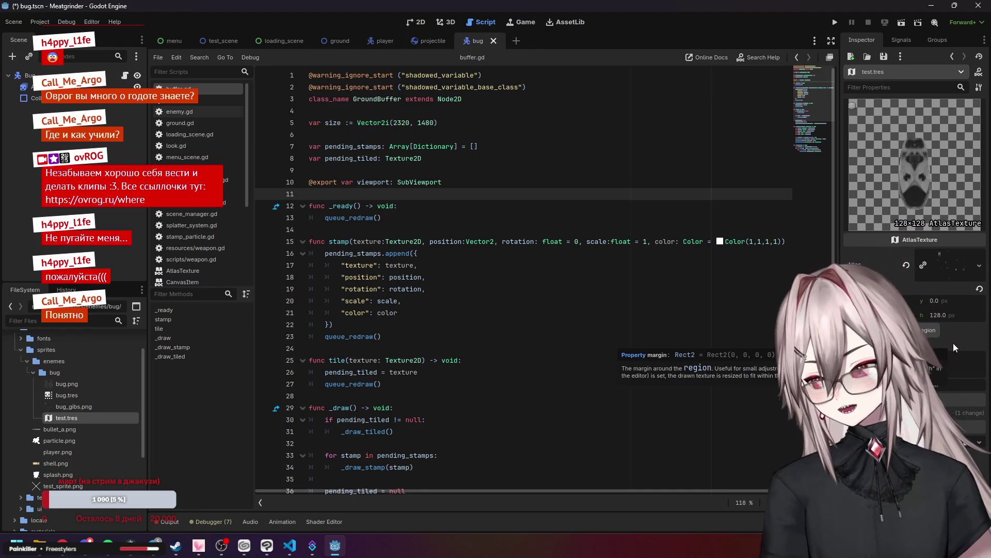
left_click(62, 545)
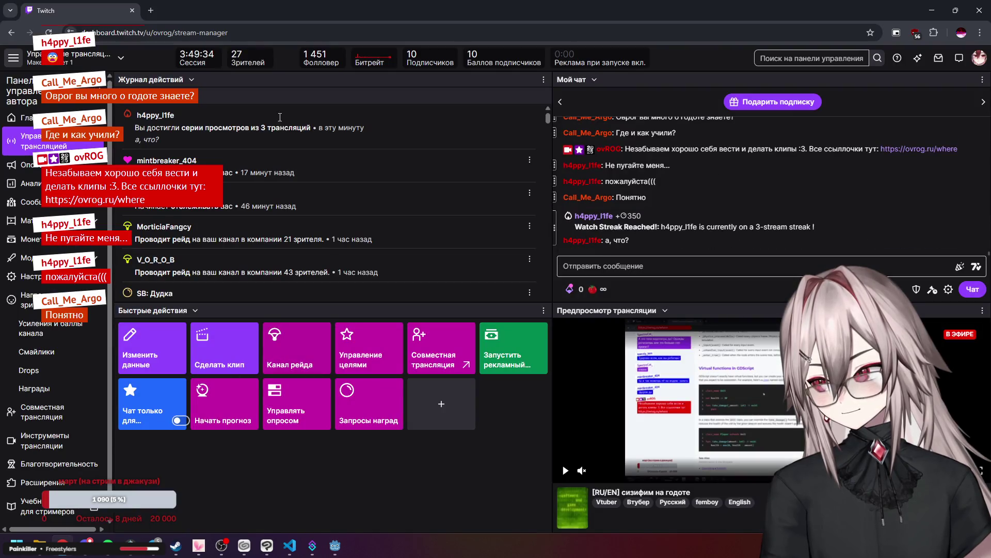
left_click(151, 11)
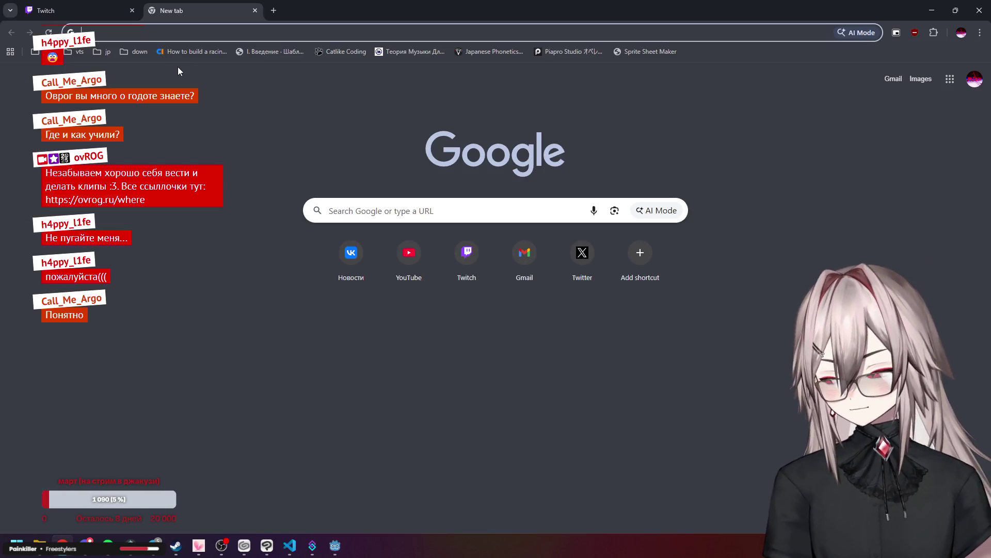
type("godot load reu")
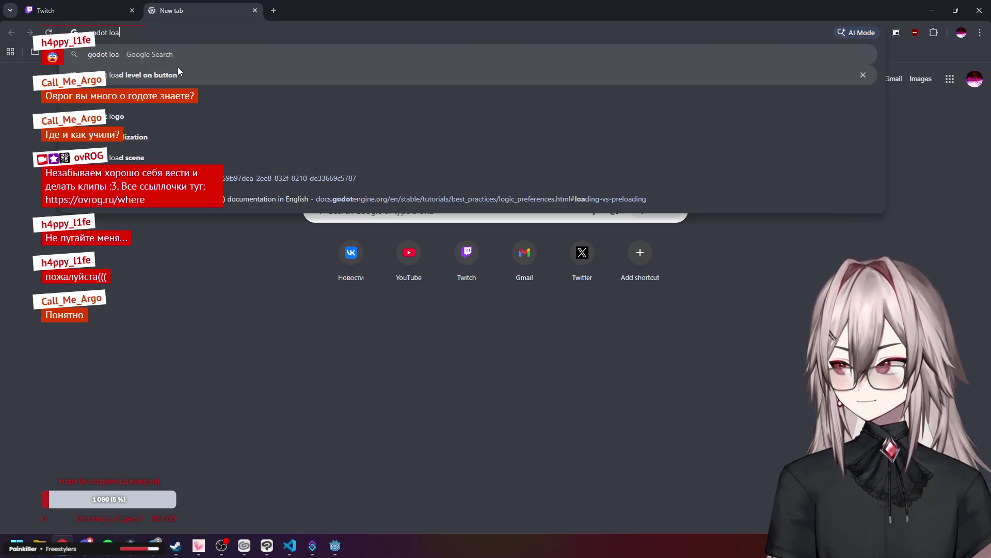
type("sable ")
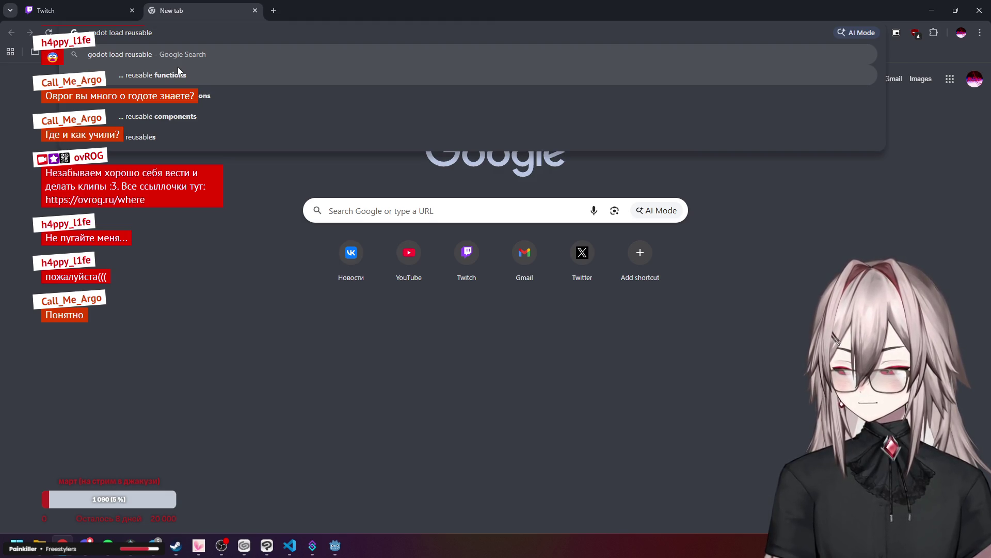
type("texture")
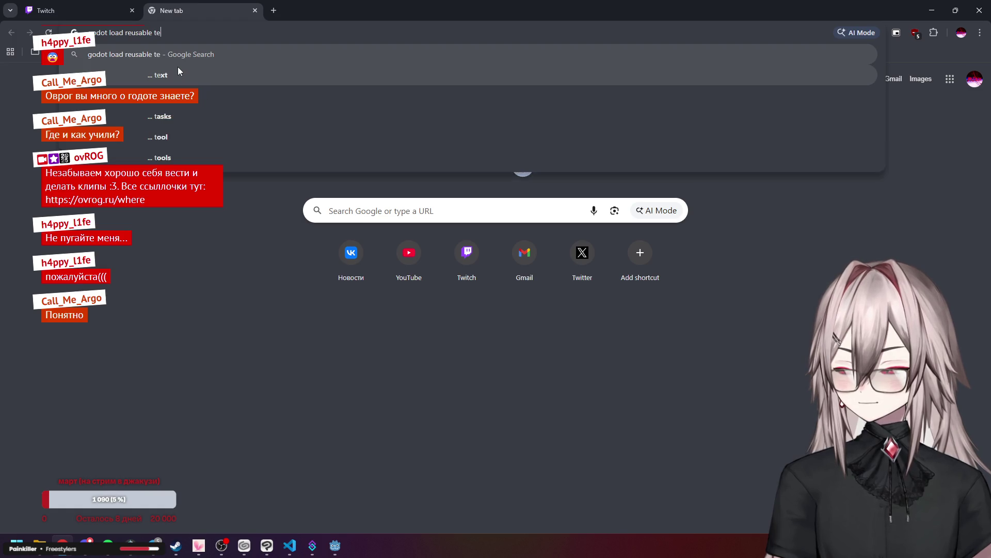
type(" atl")
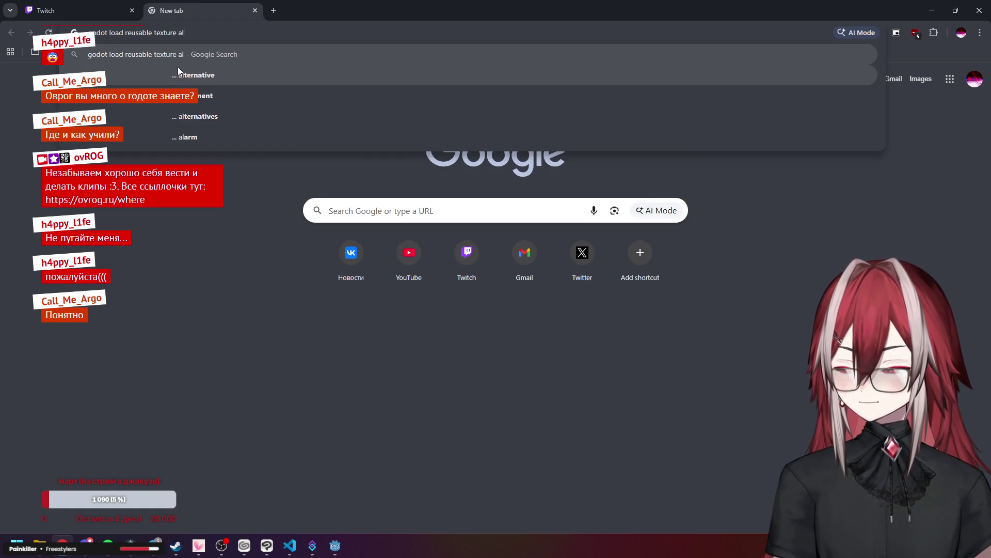
type("as")
key("Return")
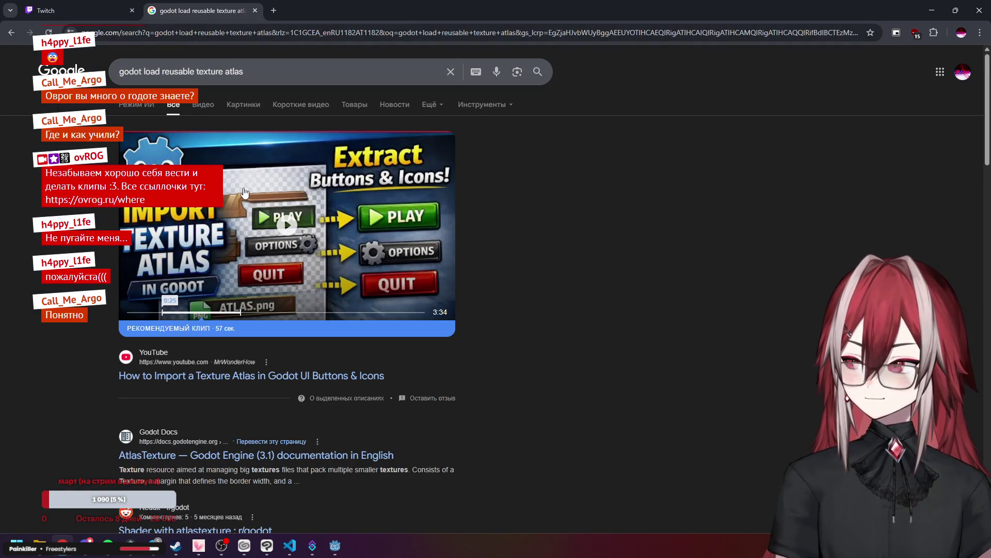
scroll(184, 292, "down", 2)
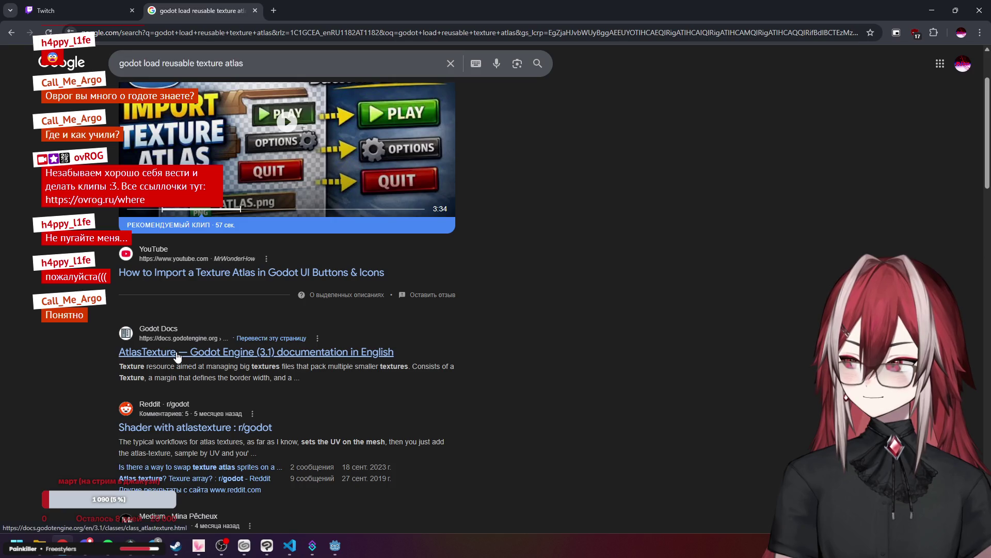
scroll(177, 357, "down", 4)
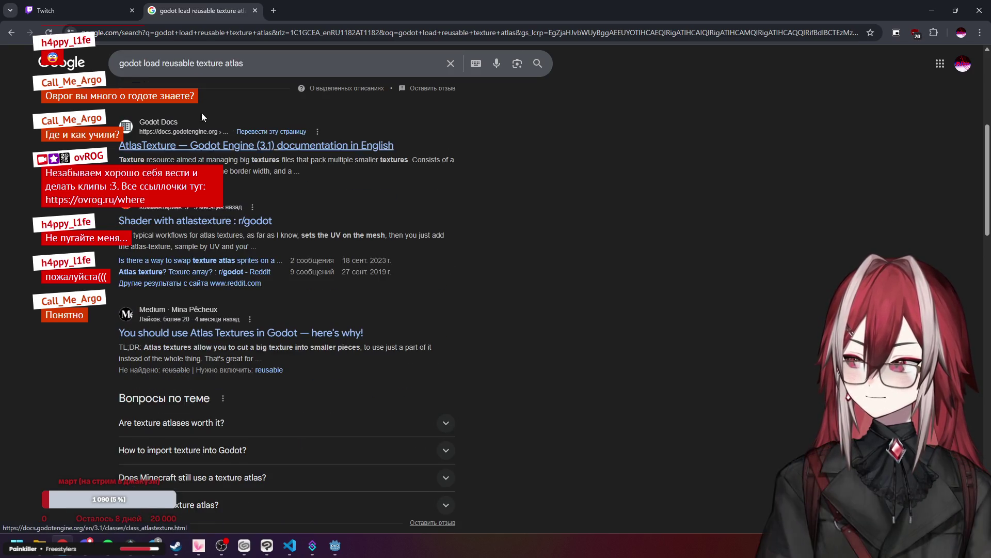
middle_click(205, 11)
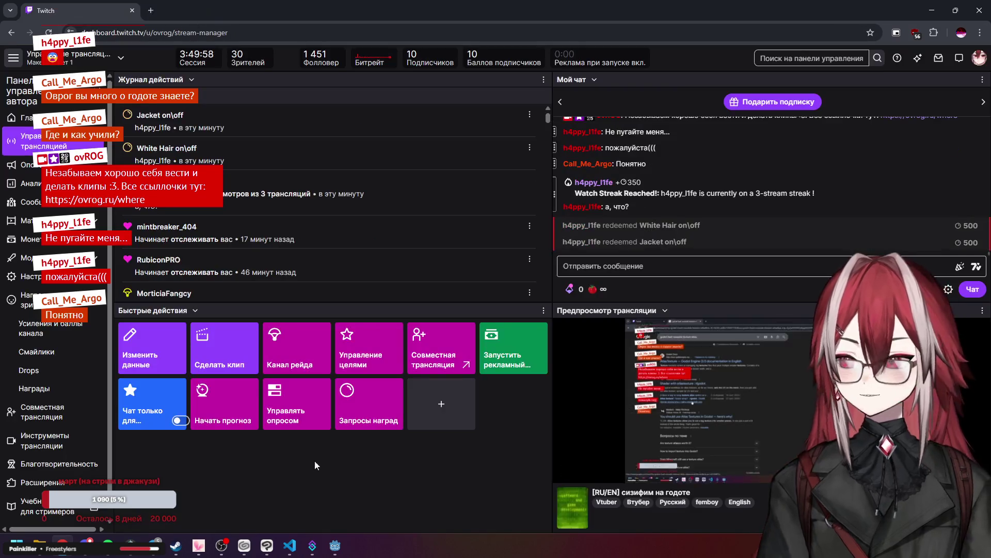
- Bring VS Code forward and go back from the splatter task to the Codex task list
left_click(300, 551)
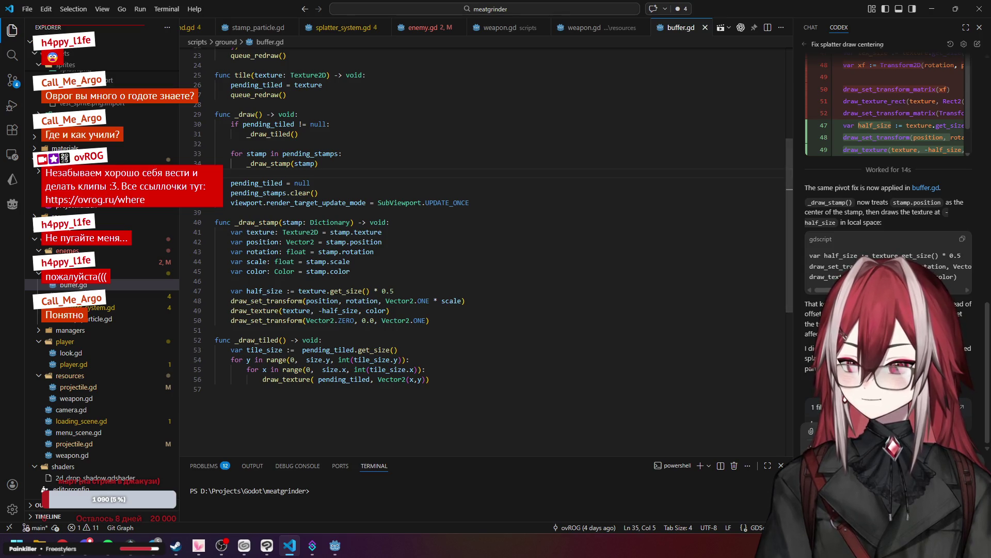
left_click(807, 46)
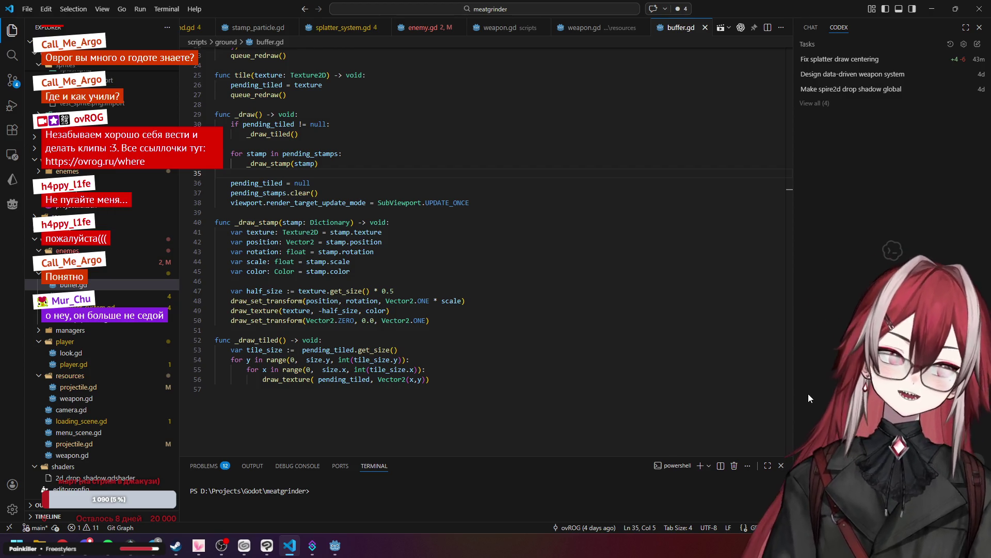
scroll(135, 236, "up", 5)
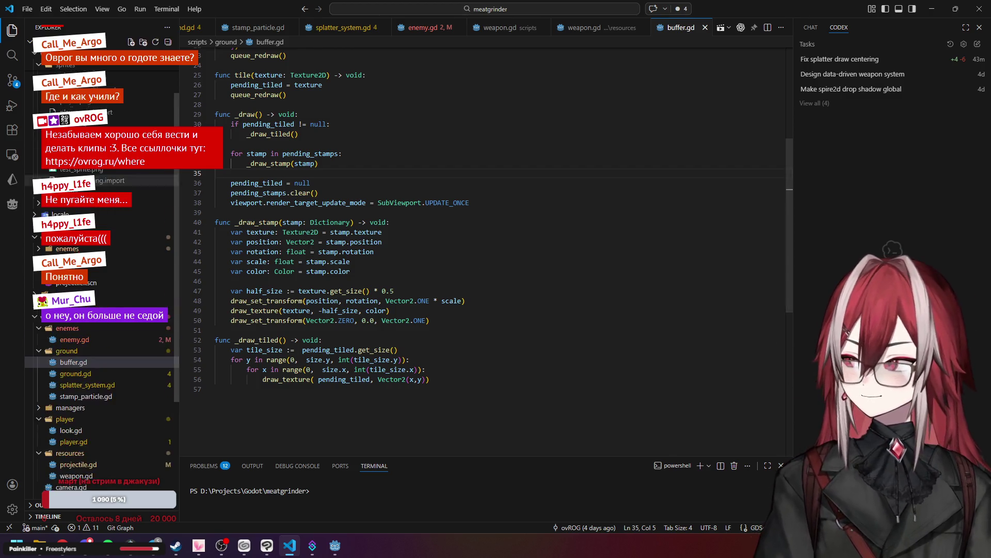
scroll(132, 248, "down", 3)
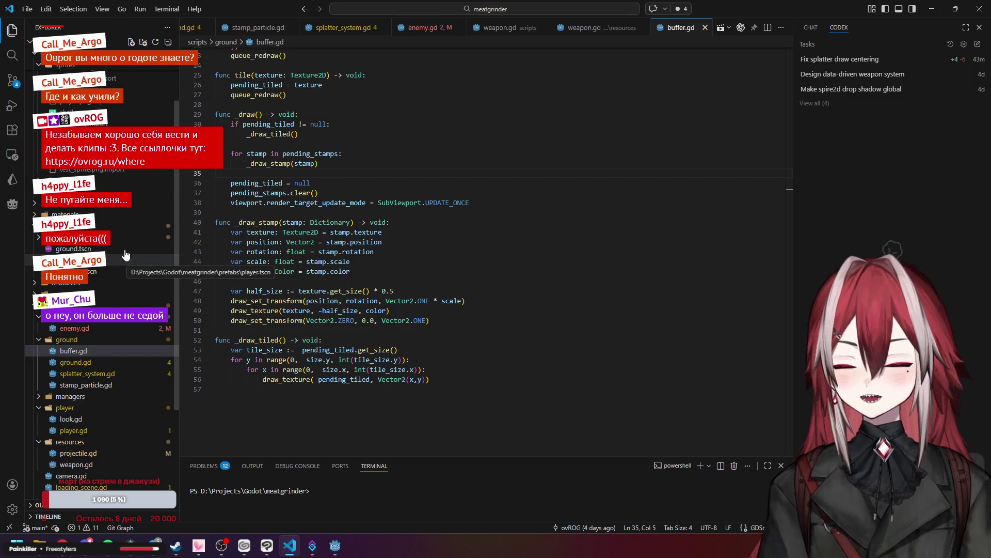
scroll(122, 217, "up", 3)
- Collapse the expanded Explorer folders, including prefabs, and open enemy.gd
left_click(43, 101)
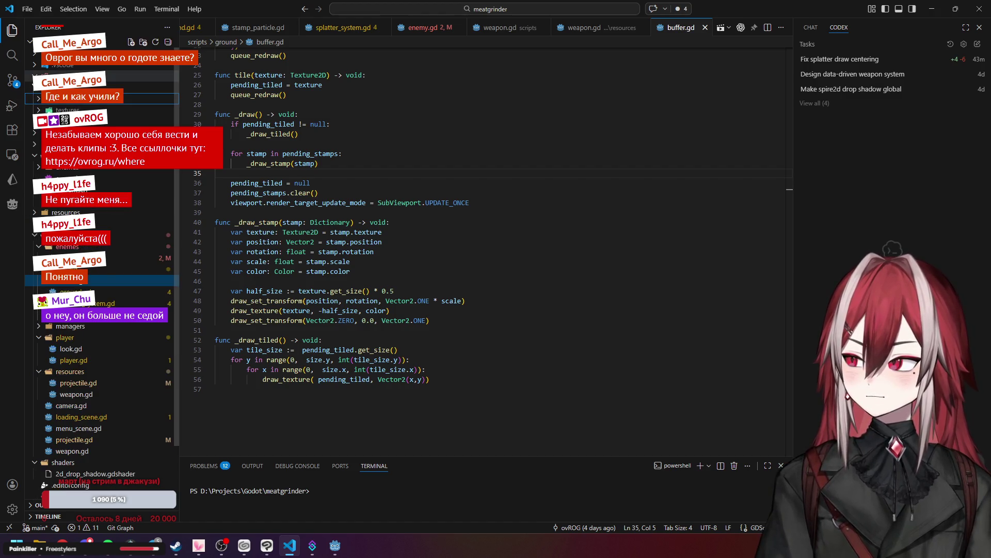
left_click(42, 109)
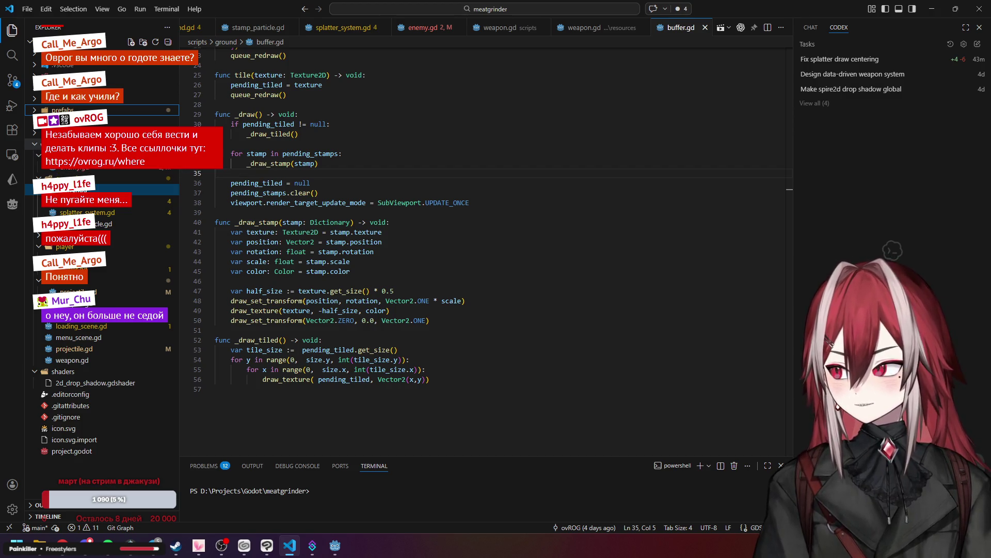
left_click(77, 167)
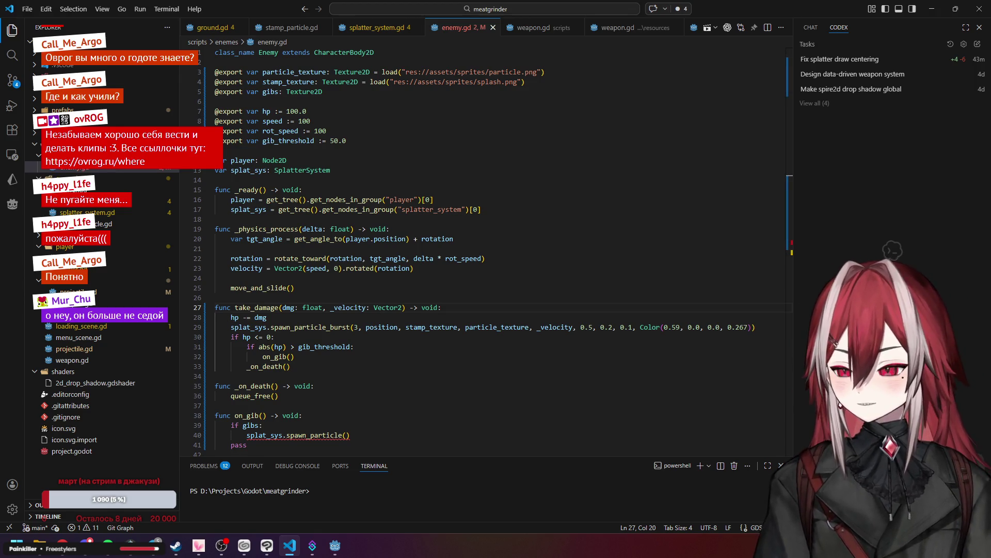
- Write and send a Codex request about loading the gib texture in enemy.gd
type("@")
key("Escape")
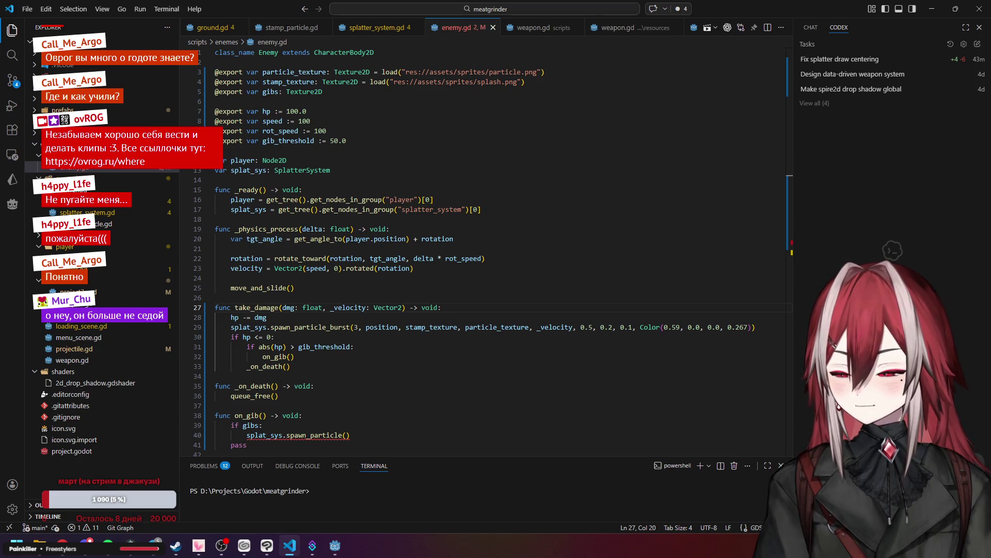
scroll(485, 248, "down", 5)
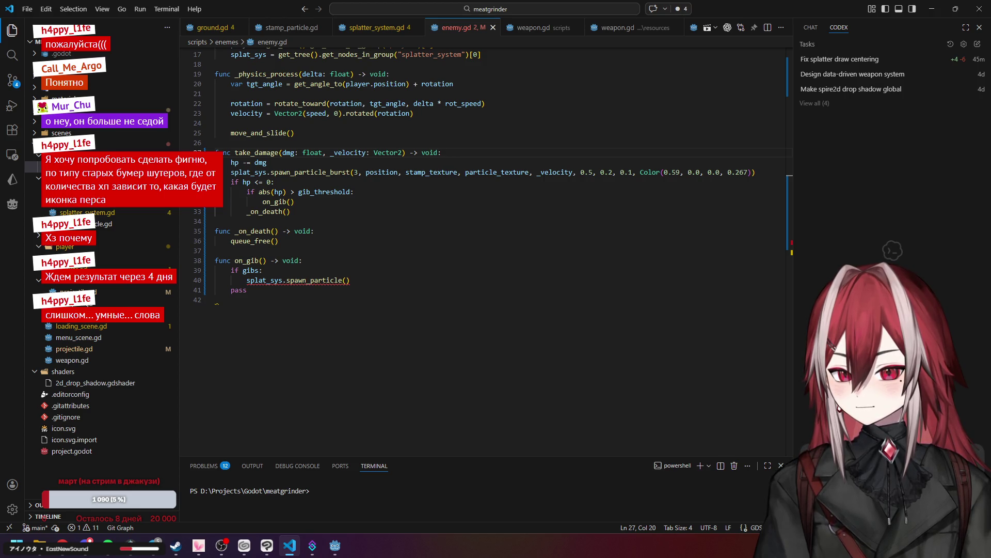
key("Return")
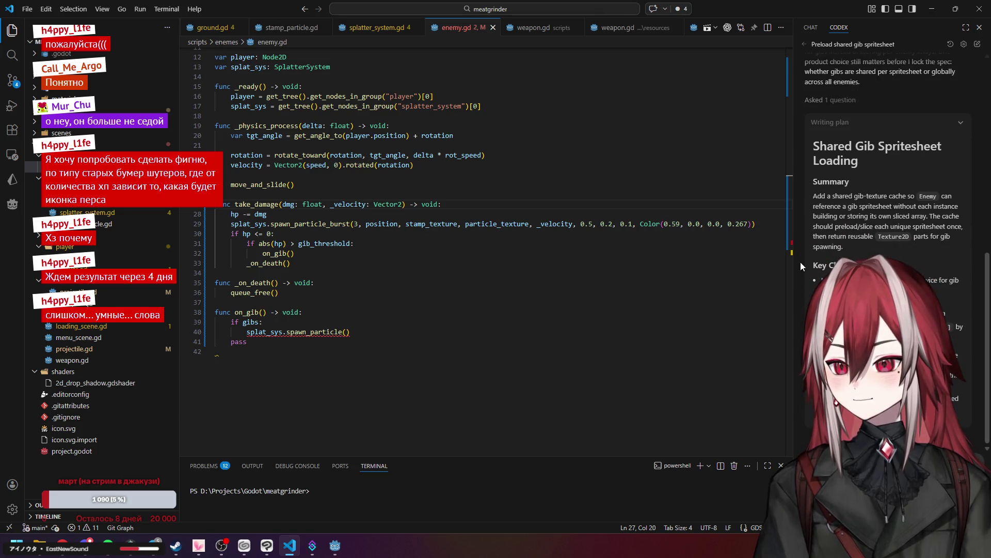
- Widen the Codex side panel to follow the Shared Gib Atlas Plan as it is written
left_click_drag(795, 248, 758, 248)
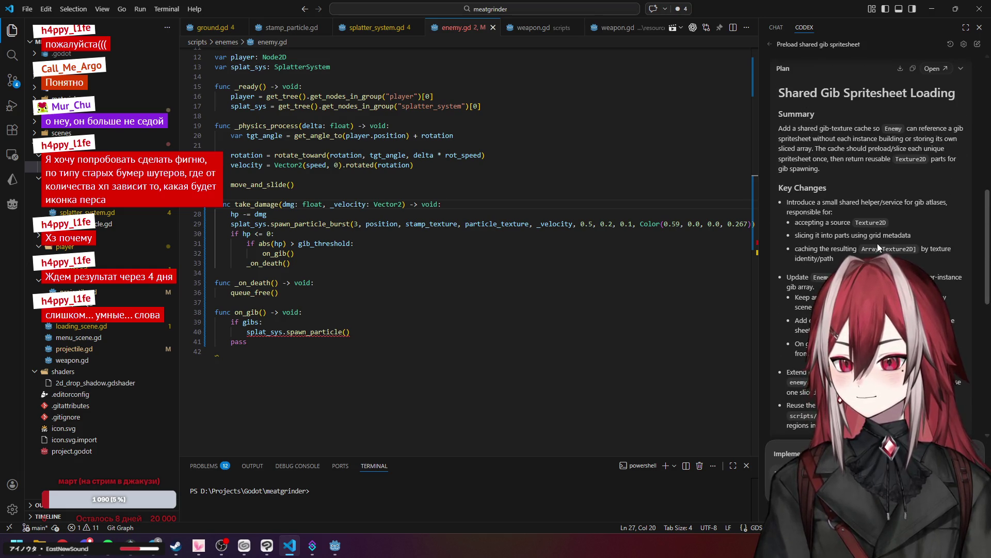
scroll(877, 243, "down", 10)
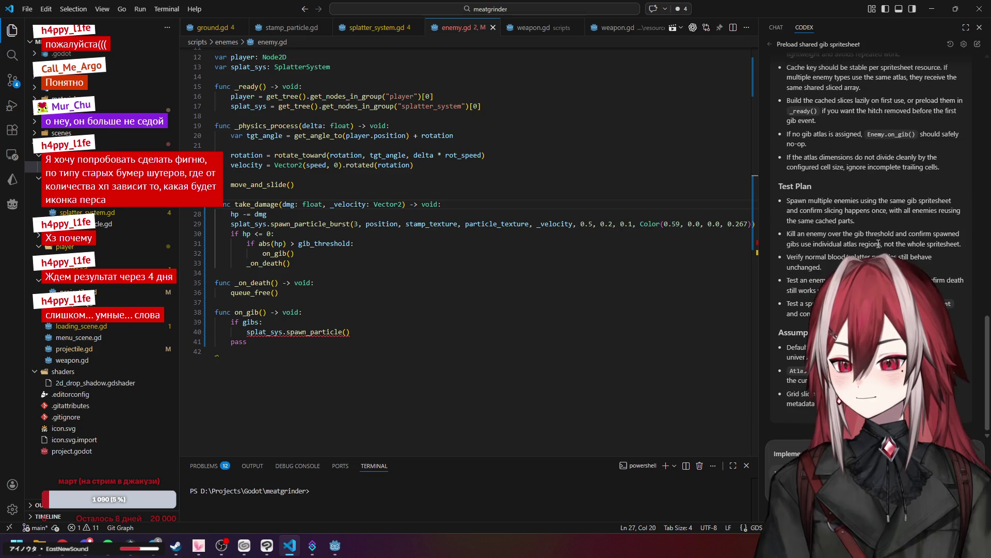
scroll(878, 243, "up", 2)
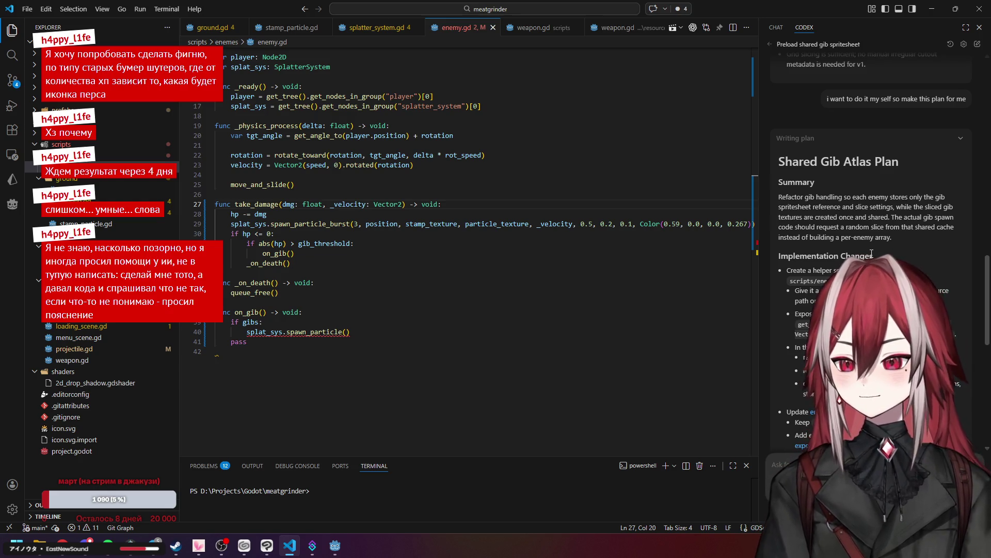
- Scroll through the finished Shared Gib Atlas Plan, briefly highlighting a phrase in its summary
scroll(878, 214, "down", 3)
scroll(879, 215, "up", 2)
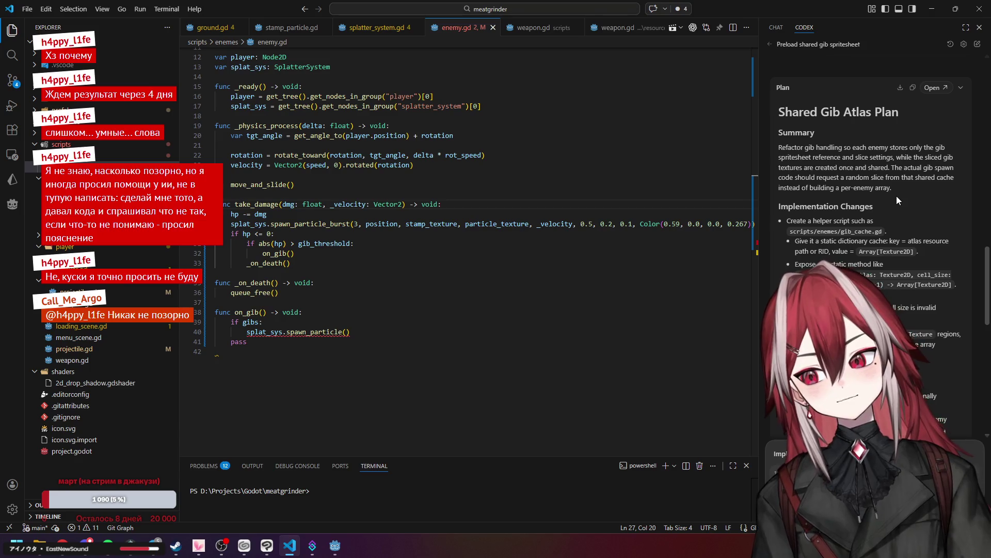
scroll(897, 196, "down", 2)
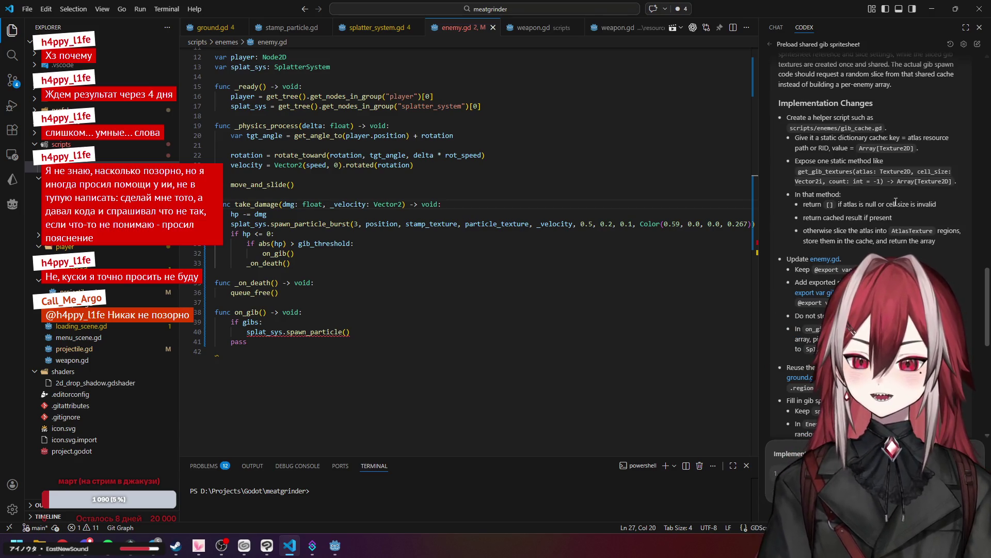
scroll(870, 194, "up", 2)
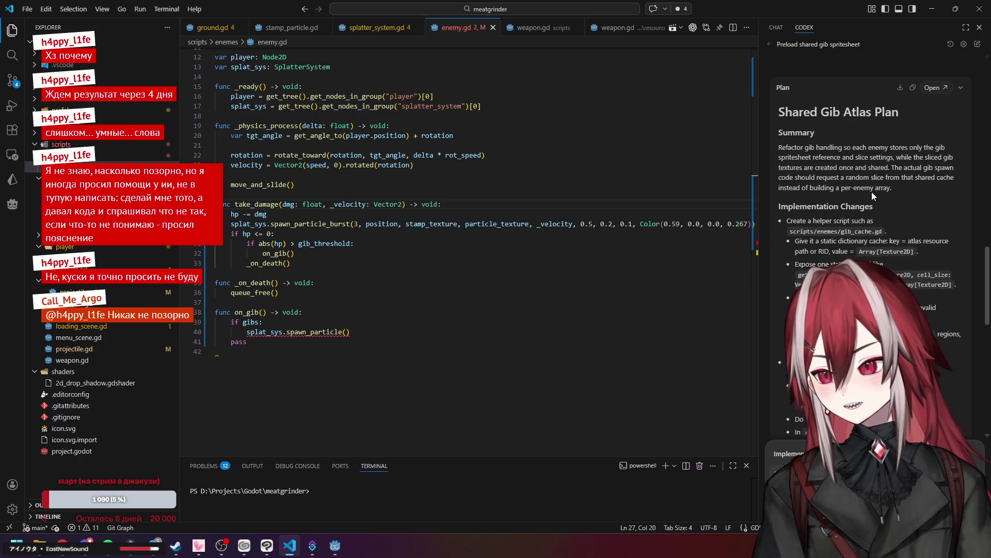
scroll(850, 215, "down", 2)
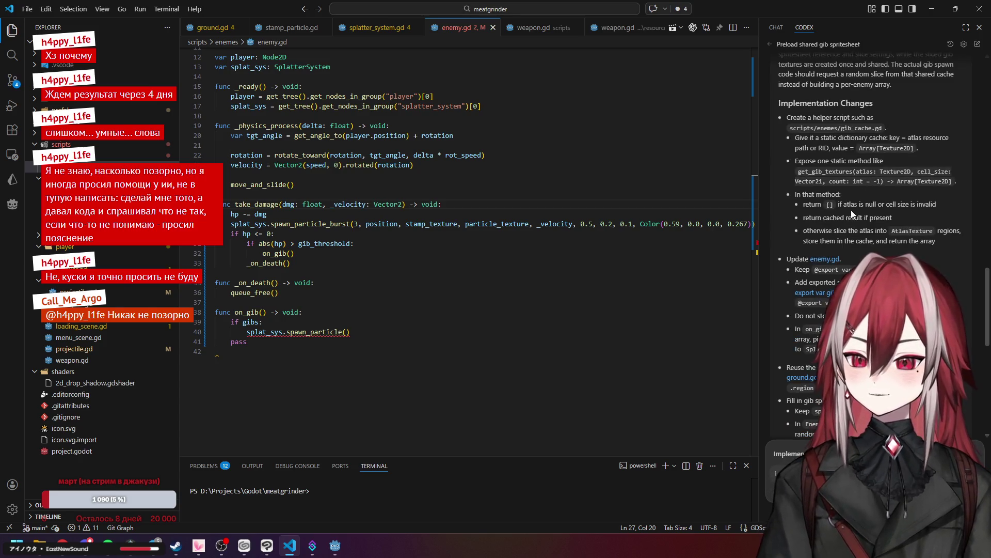
scroll(853, 206, "up", 2)
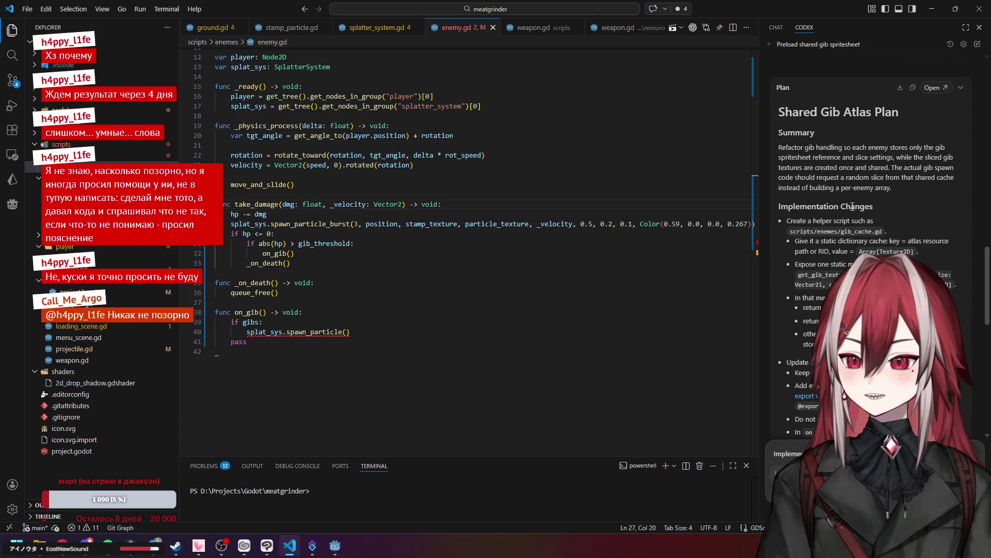
left_click_drag(895, 167, 924, 169)
left_click(894, 179)
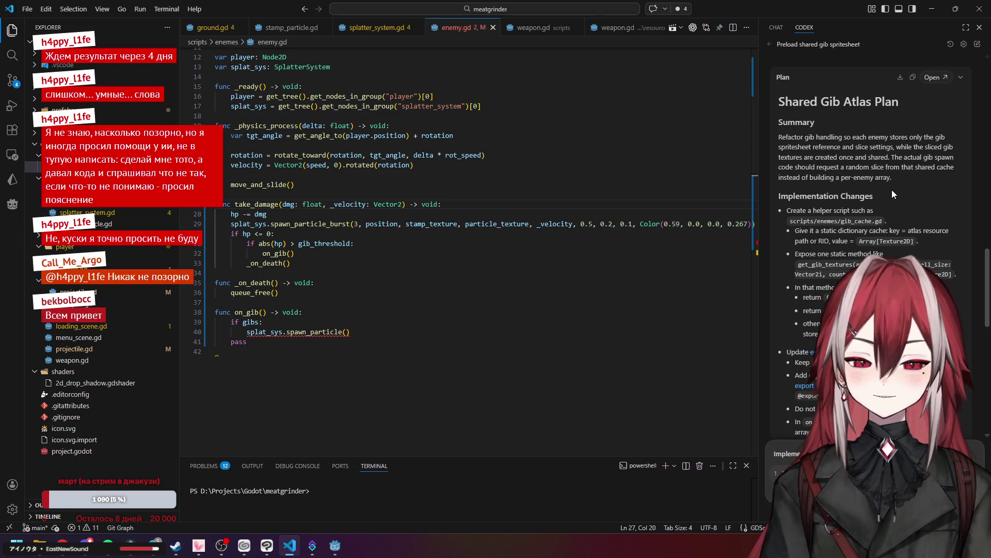
- Scroll down through the plan's build order and test plan
scroll(892, 191, "down", 1)
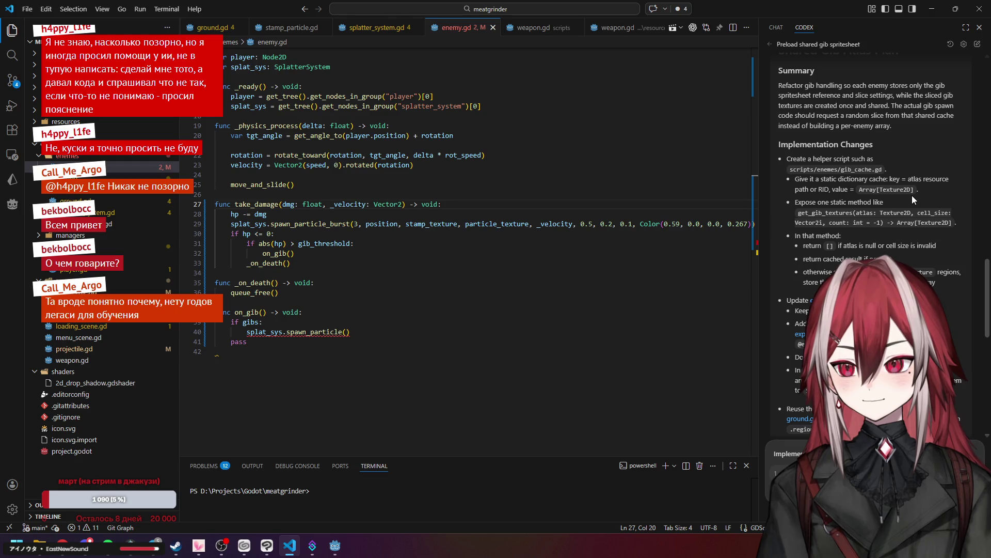
scroll(912, 195, "down", 1)
scroll(912, 195, "up", 1)
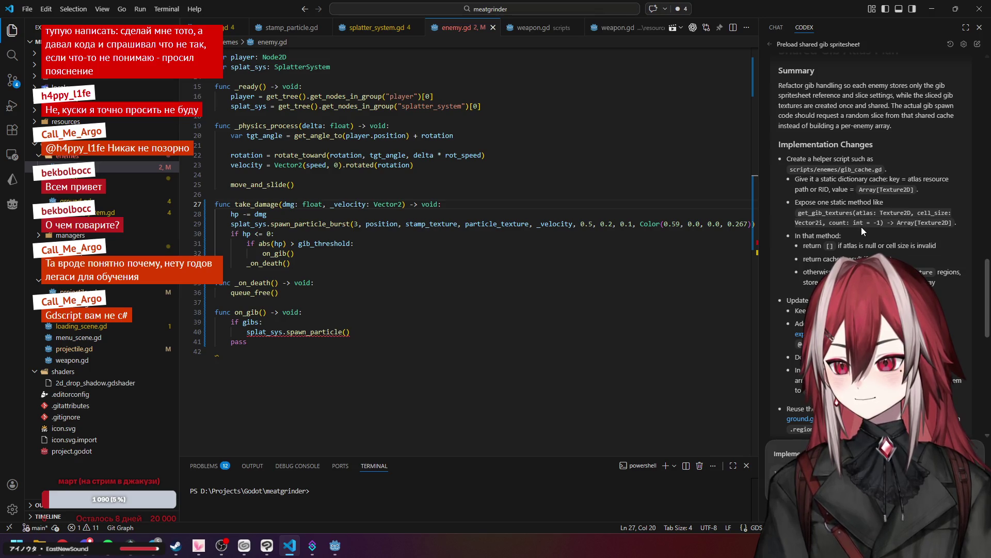
scroll(887, 207, "down", 3)
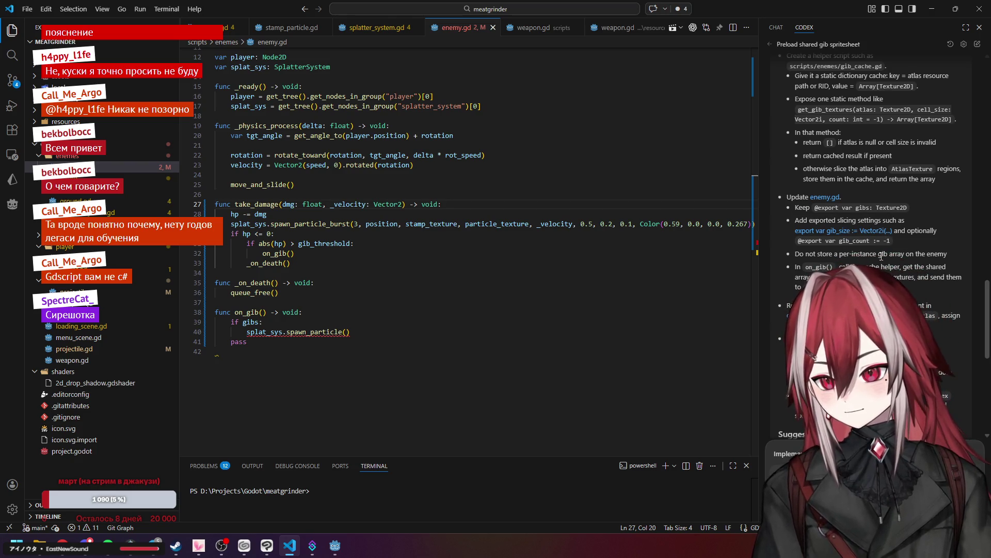
scroll(918, 240, "down", 2)
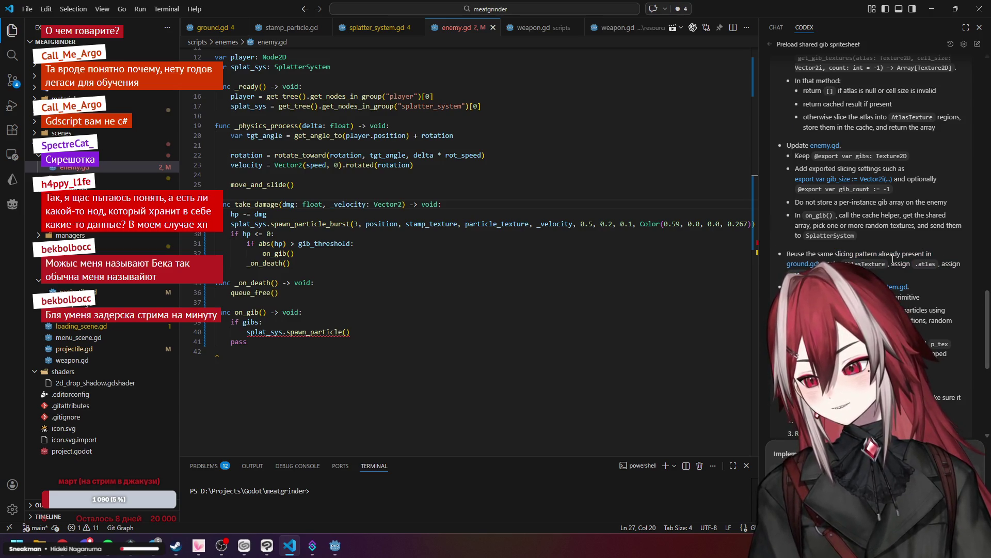
scroll(868, 259, "down", 2)
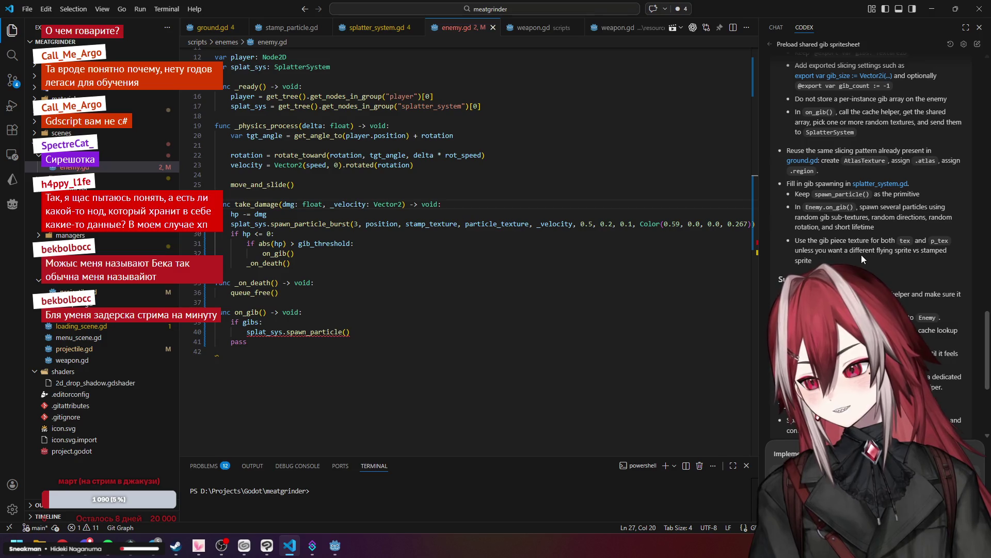
scroll(861, 256, "down", 4)
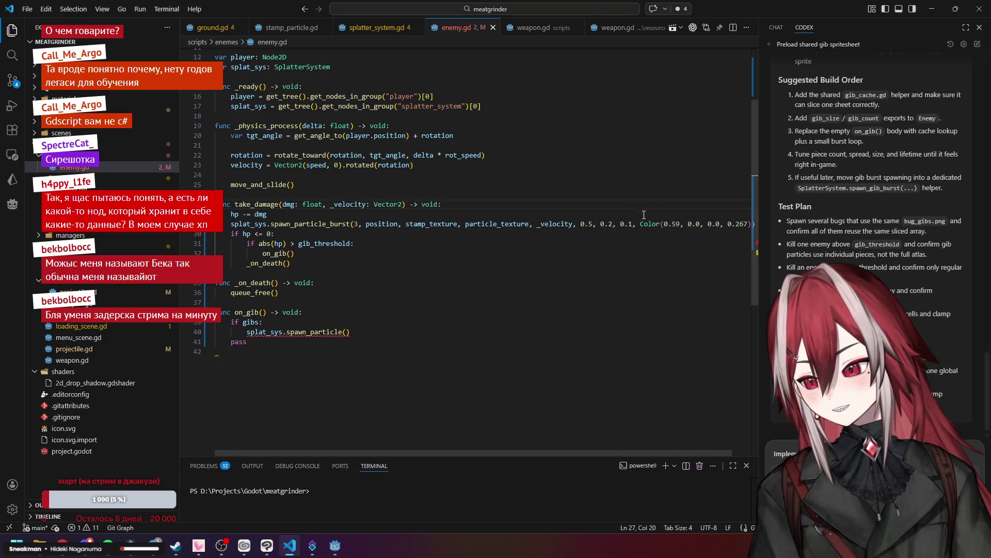
- Check the particle_texture argument in take_damage, then minimize VS Code and return to Godot
left_click(514, 224)
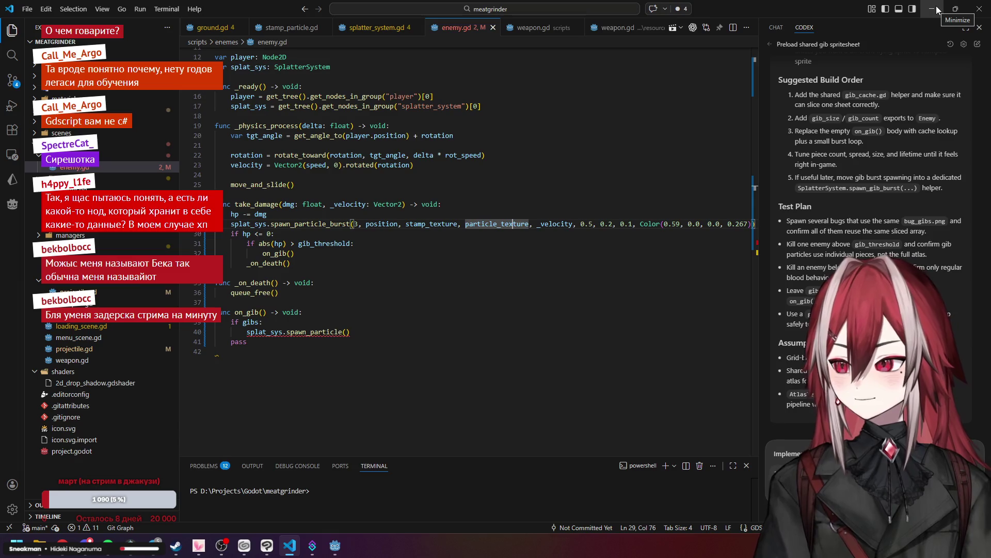
scroll(893, 179, "up", 6)
scroll(894, 178, "up", 3)
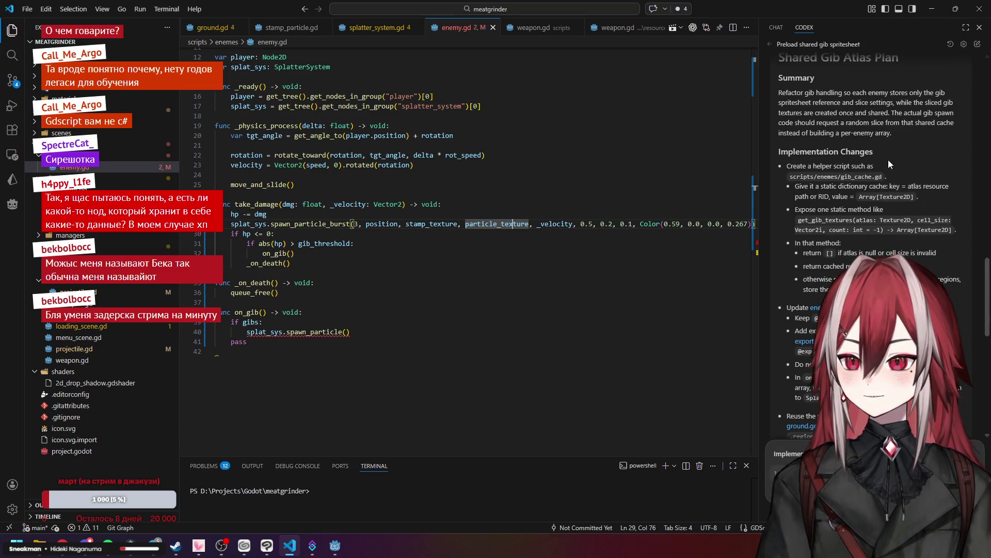
left_click(932, 9)
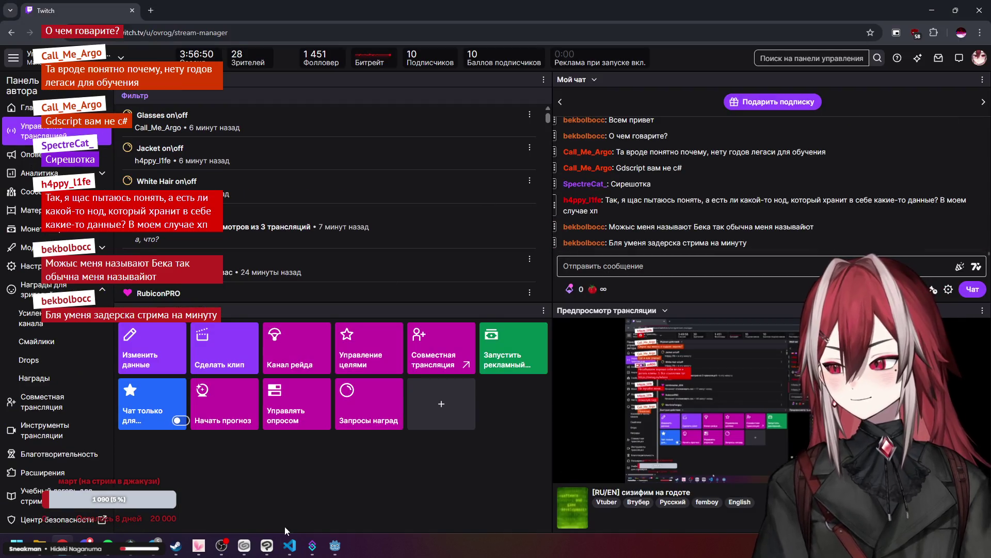
left_click(335, 546)
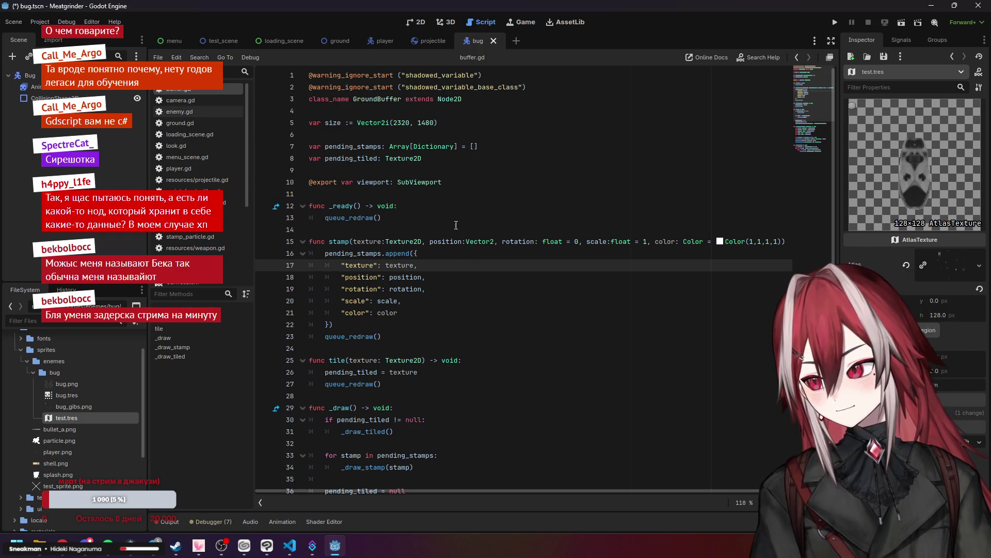
- Look up the documentation for the Texture2D type on line 8 of buffer.gd
left_click(444, 182)
left_click(416, 159)
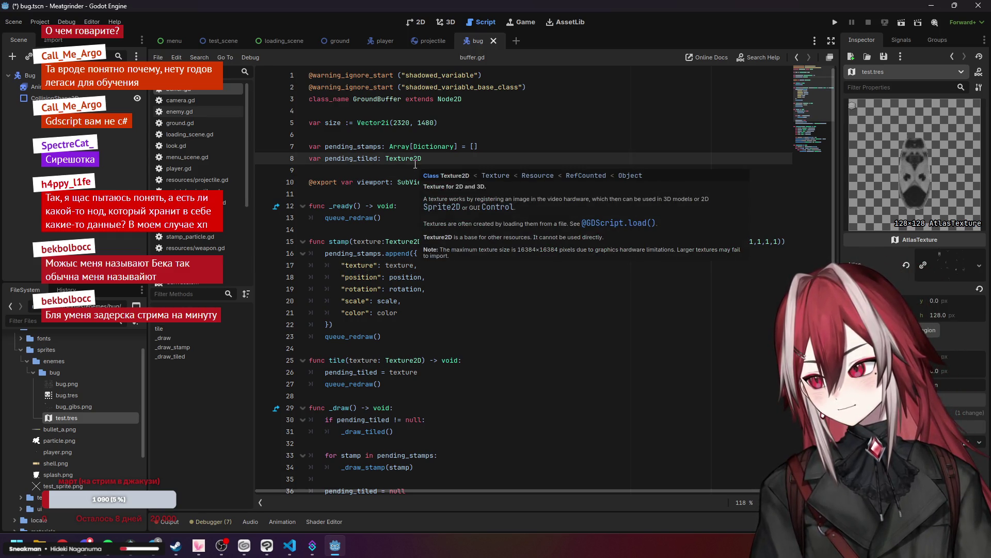
mouse_move(415, 161)
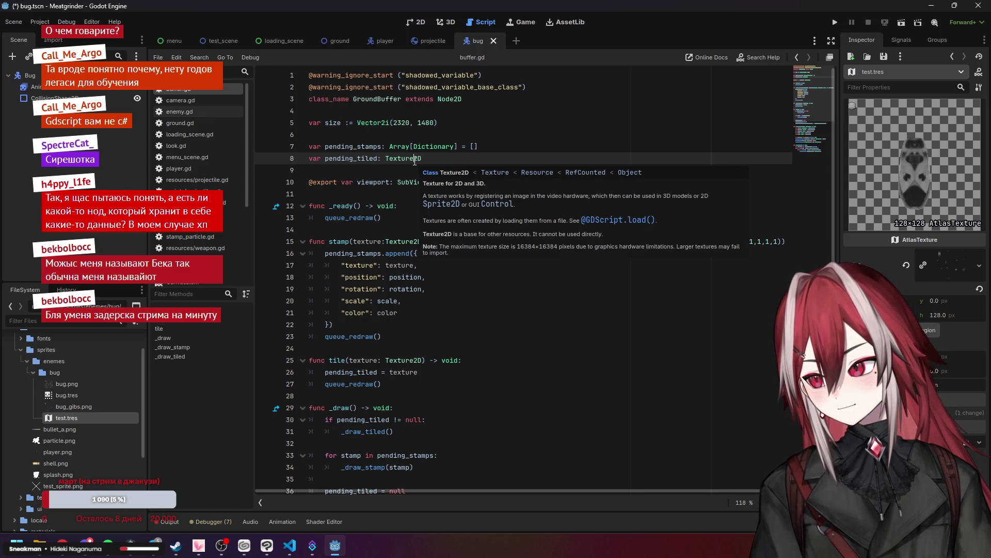
scroll(405, 161, "down", 6)
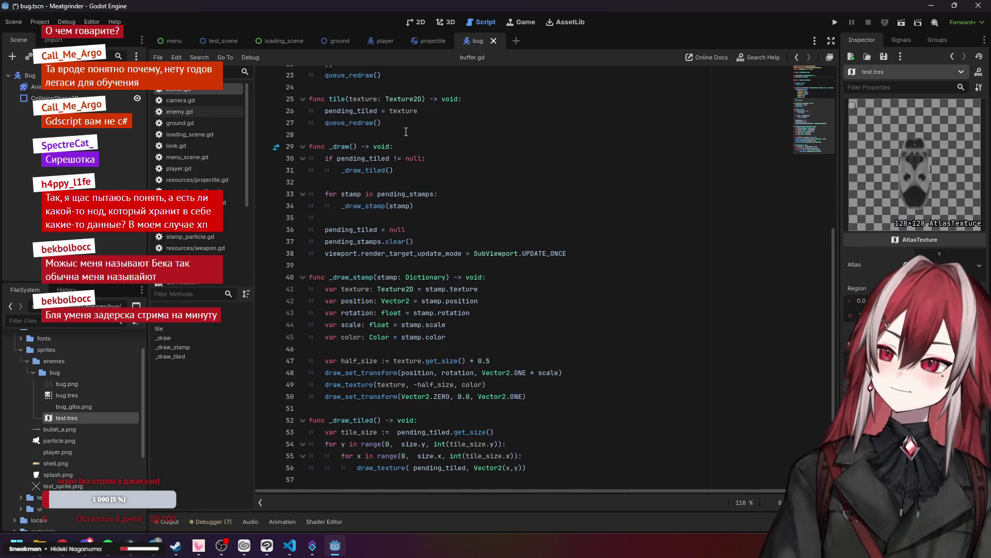
- Switch to ground.gd and bring up the AtlasTexture docs on line 77 in _rebuild_patch_textures
left_click(191, 123)
scroll(541, 305, "down", 12)
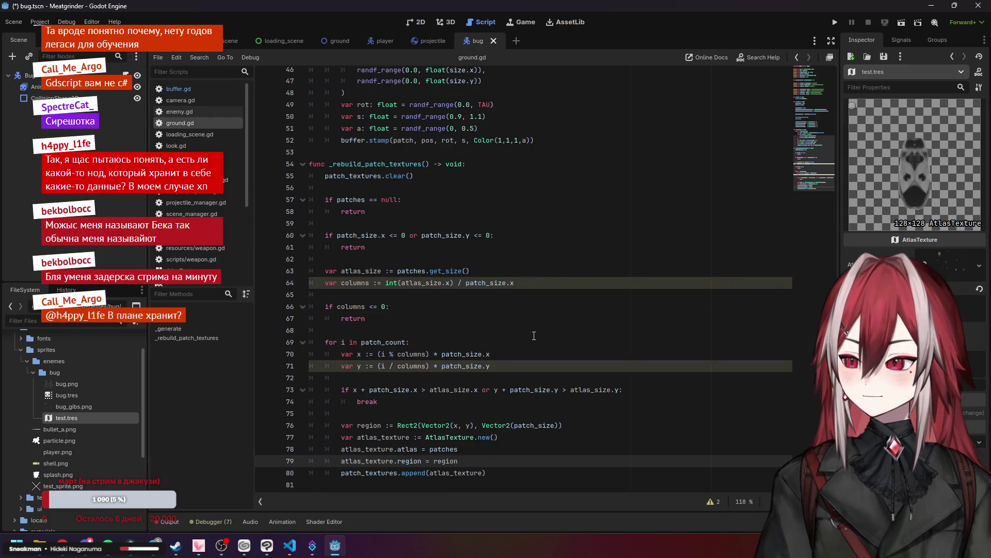
left_click(465, 438)
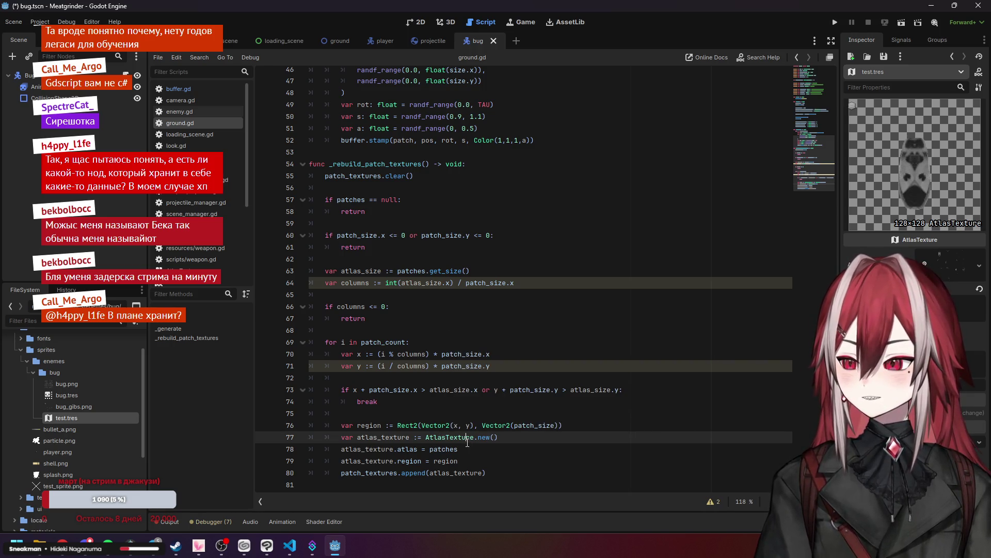
mouse_move(463, 438)
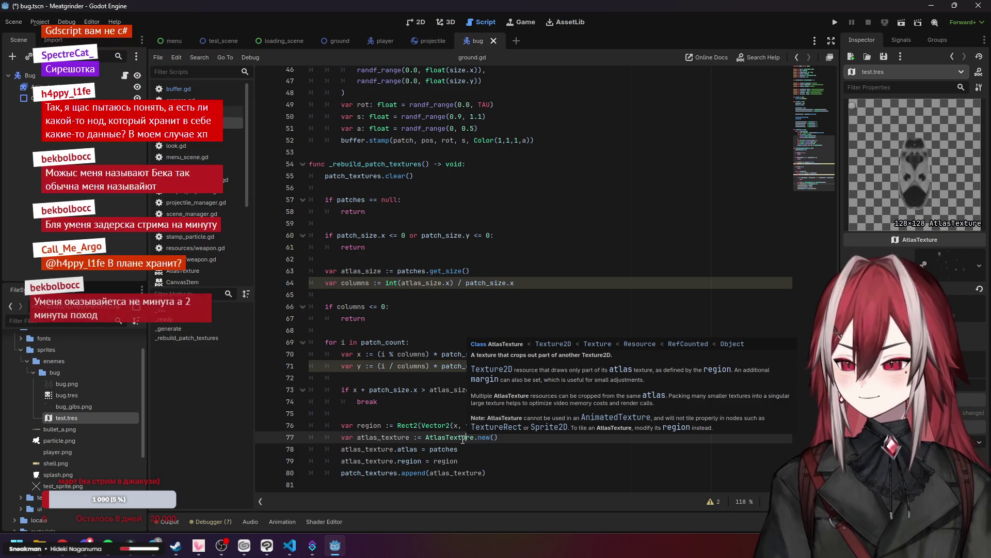
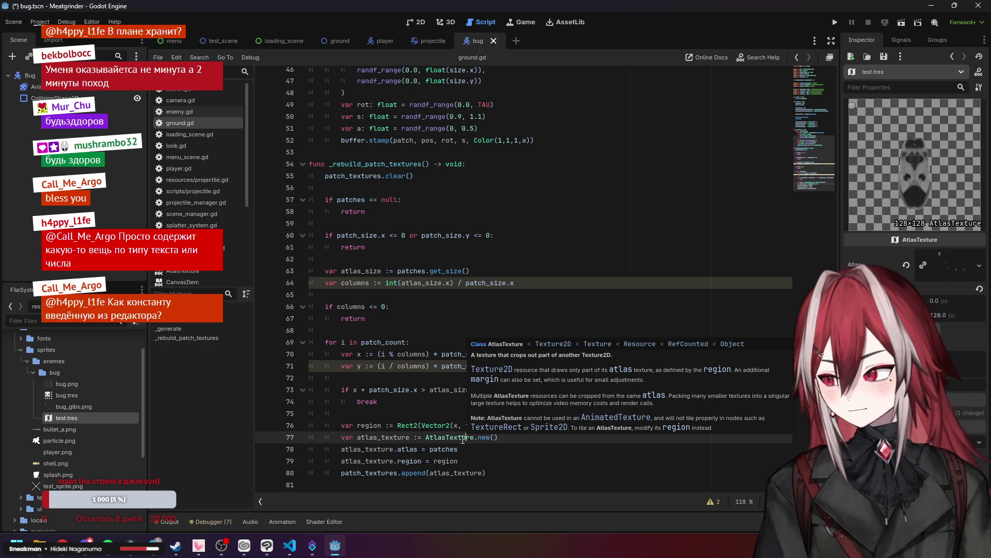
- In a new Chrome tab, search Google for 'godot sprite sheet reusing'
key("alt+Tab")
left_click(151, 11)
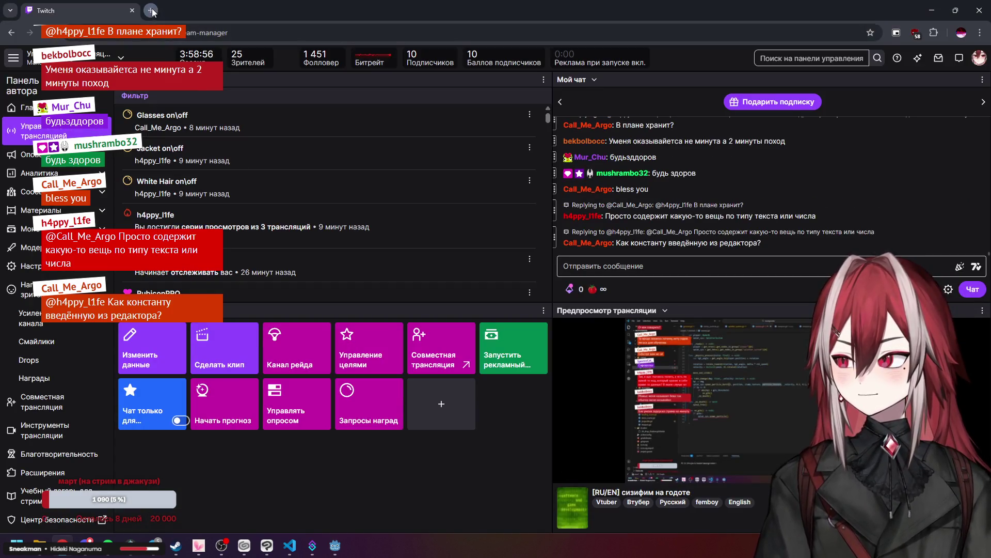
type("godot spr")
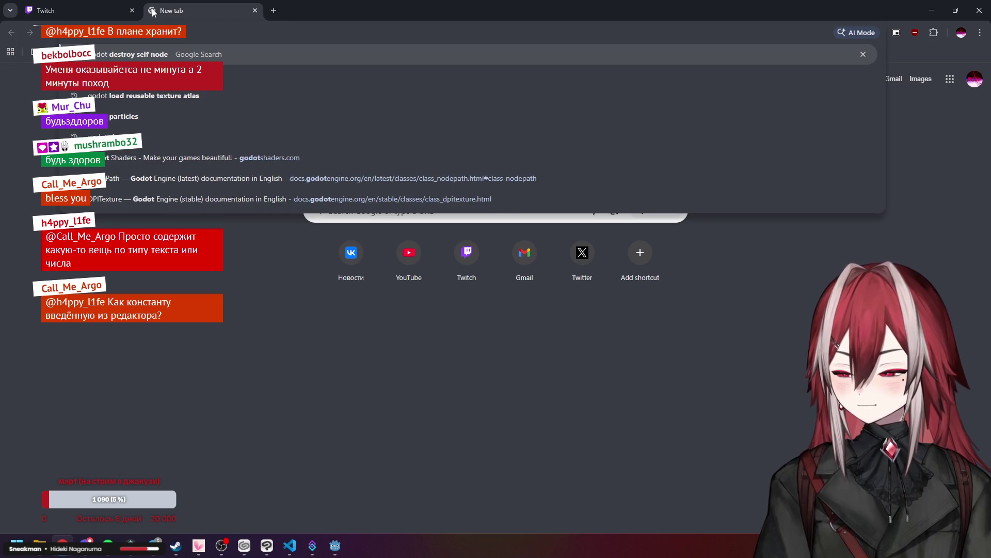
type("ite sheet")
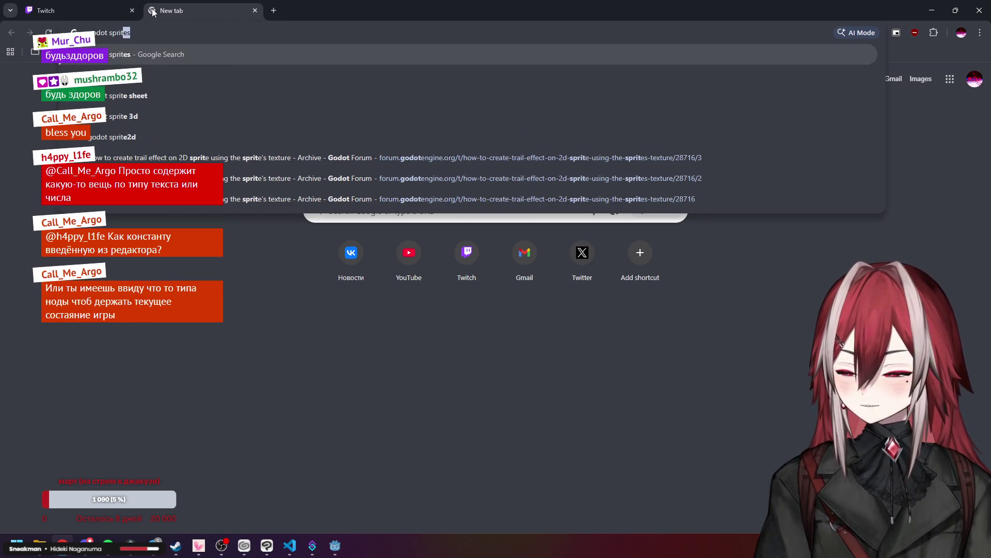
type(" reusing")
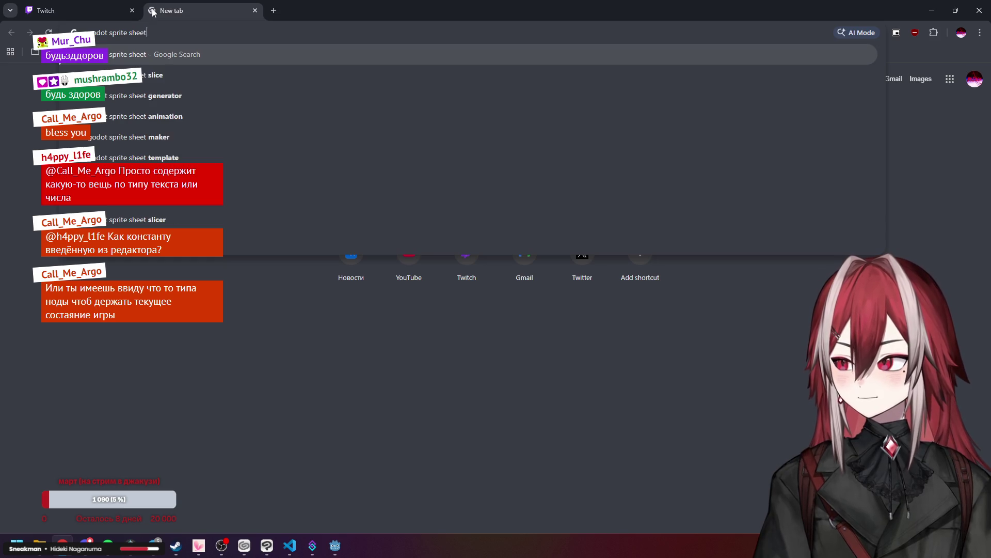
key("Return")
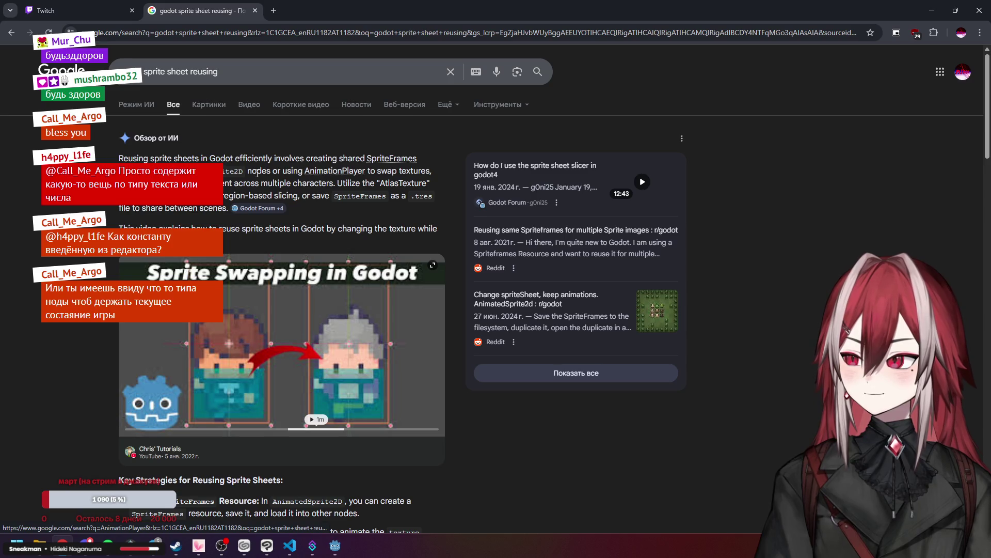
- Open the Reddit r/godot thread on reusing animations across spritesheets and scroll through it
scroll(258, 173, "down", 5)
scroll(257, 184, "down", 6)
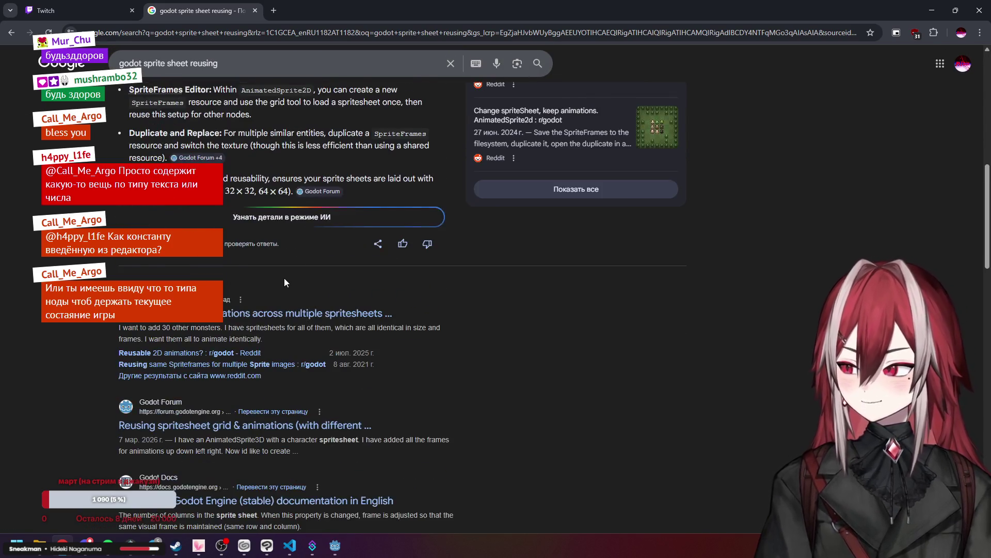
middle_click(264, 263)
key("ctrl+Tab")
scroll(246, 218, "down", 8)
scroll(246, 218, "down", 3)
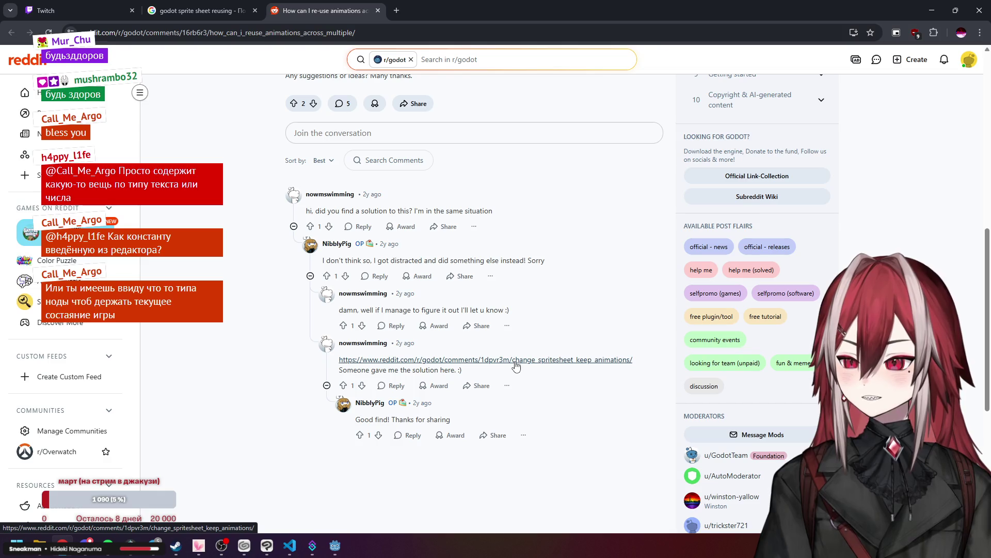
- Close the Reddit thread, then skim and close the 'Reusing spritesheet grid' forum topic
key("ctrl+w")
middle_click(247, 332)
left_click(323, 11)
scroll(321, 205, "down", 1)
scroll(321, 206, "down", 3)
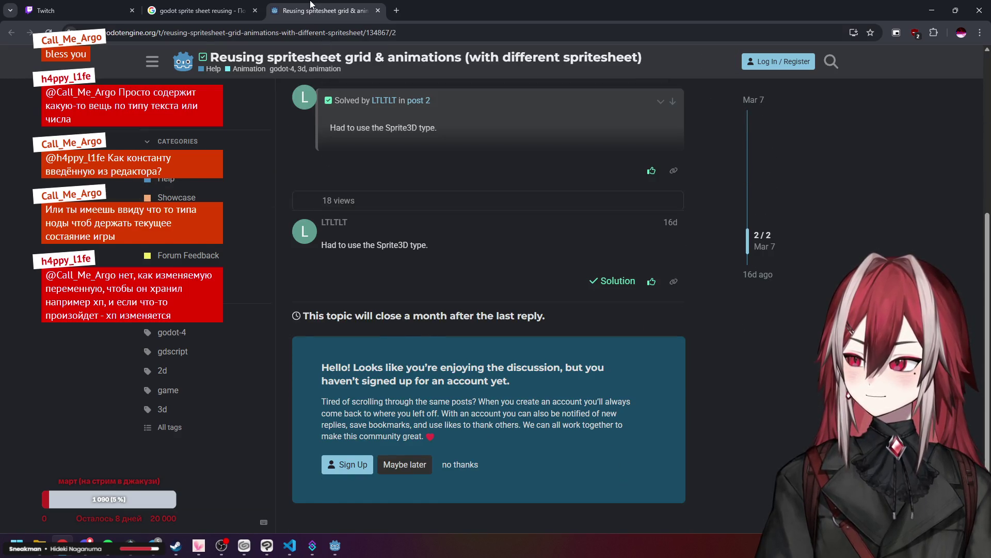
key("ctrl+w")
- Read through the Sprite2D documentation page, then close it
scroll(235, 252, "down", 2)
left_click(296, 10)
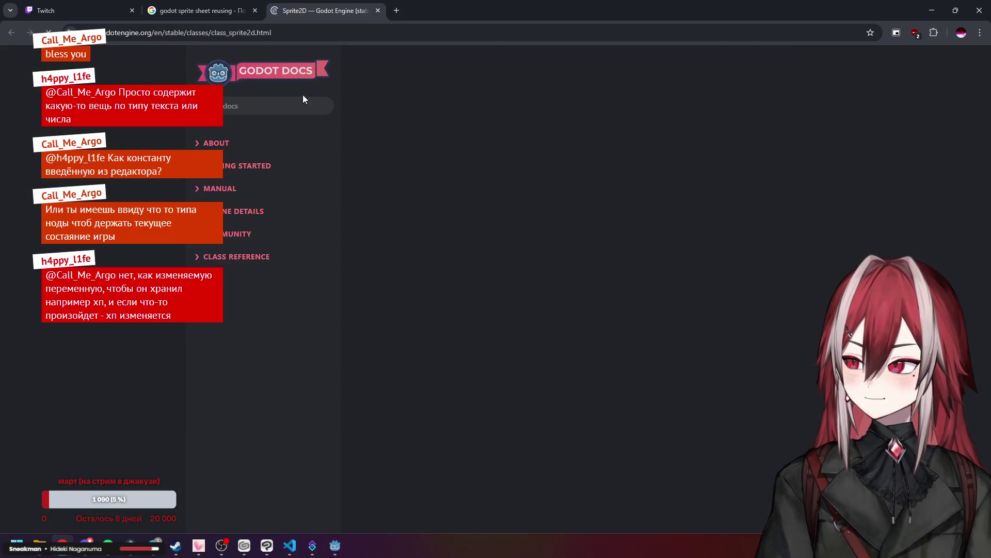
scroll(454, 231, "down", 9)
scroll(453, 230, "down", 3)
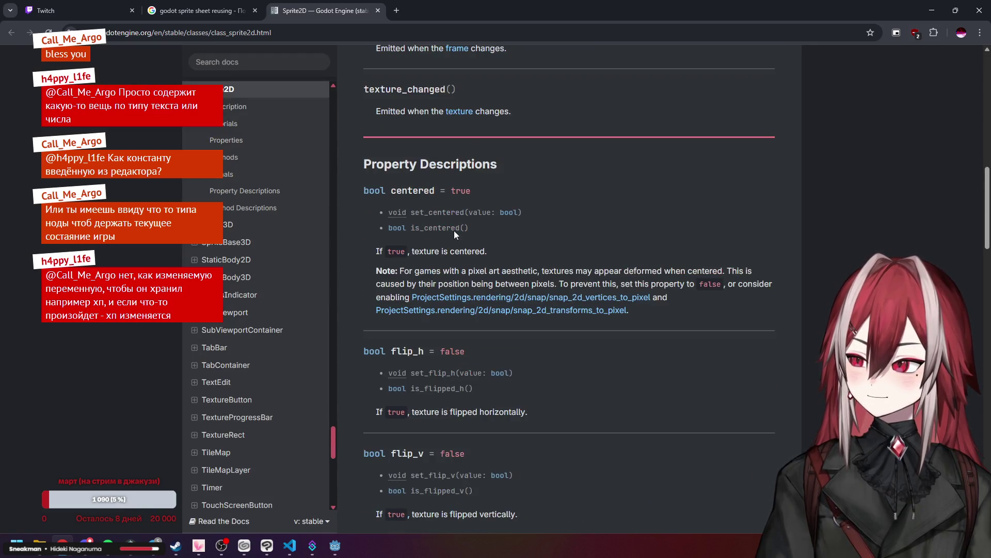
scroll(454, 230, "down", 13)
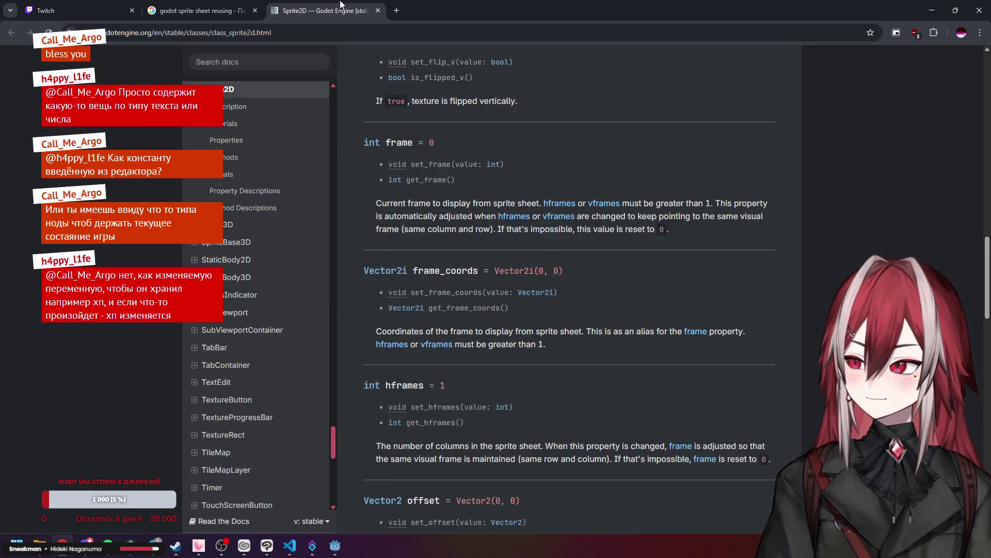
middle_click(340, 4)
- Skim the forum thread on tiling/repeating a Sprite2D, then close it
scroll(318, 241, "down", 2)
middle_click(279, 266)
left_click(329, 6)
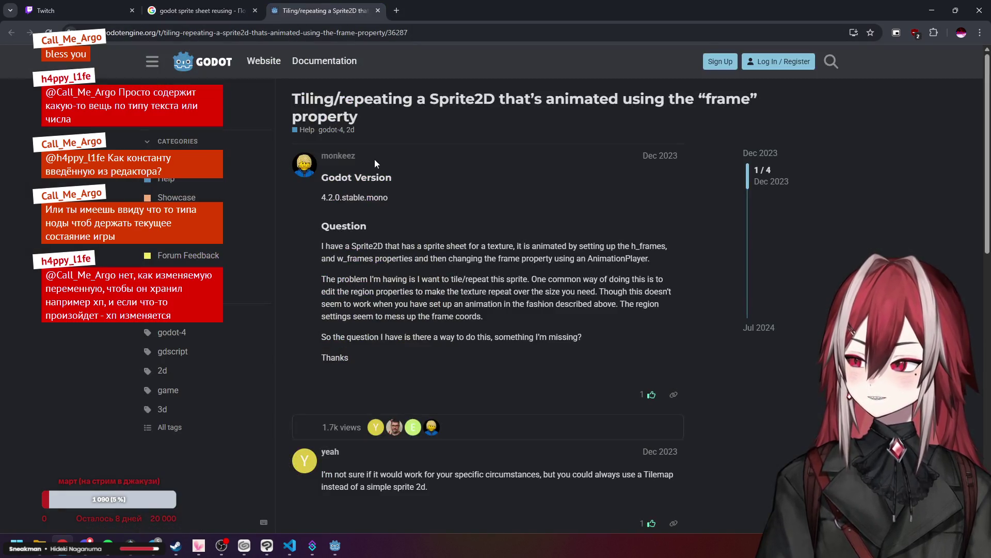
scroll(382, 176, "down", 5)
middle_click(344, 5)
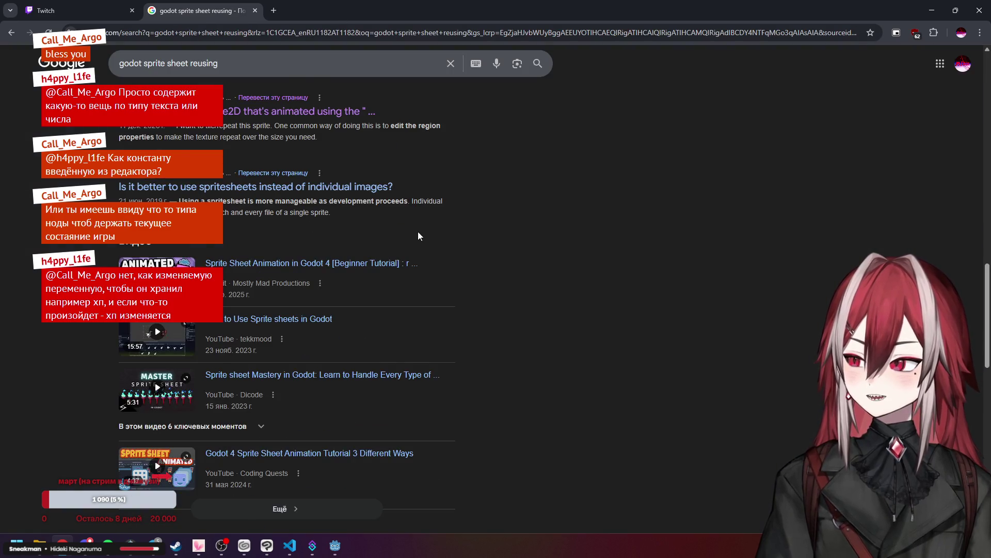
- Scroll the sprite sheet search results to the bottom and return to the Godot editor
scroll(450, 224, "down", 2)
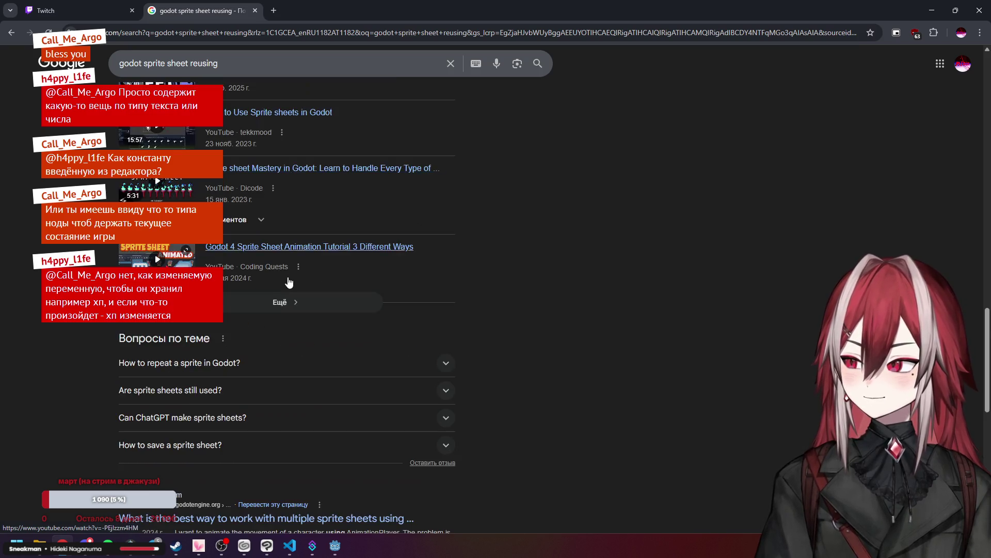
scroll(331, 253, "down", 4)
scroll(324, 242, "down", 3)
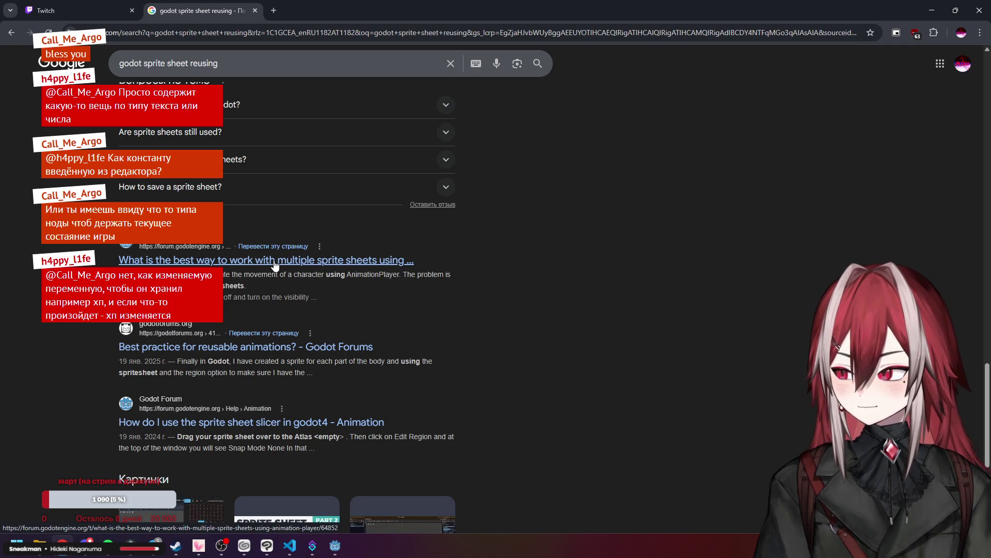
scroll(270, 325, "down", 1)
scroll(270, 325, "down", 4)
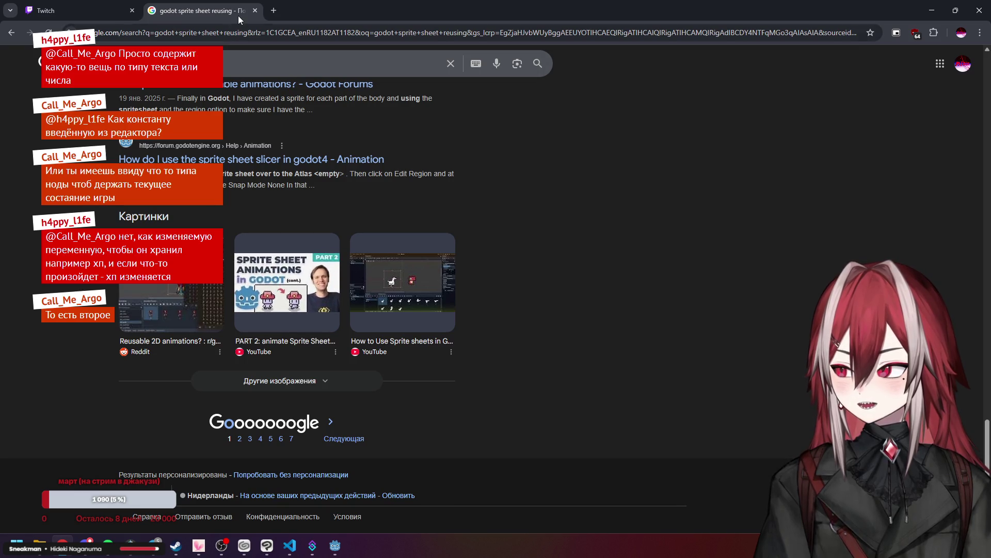
key("ctrl+1")
key("alt+Tab")
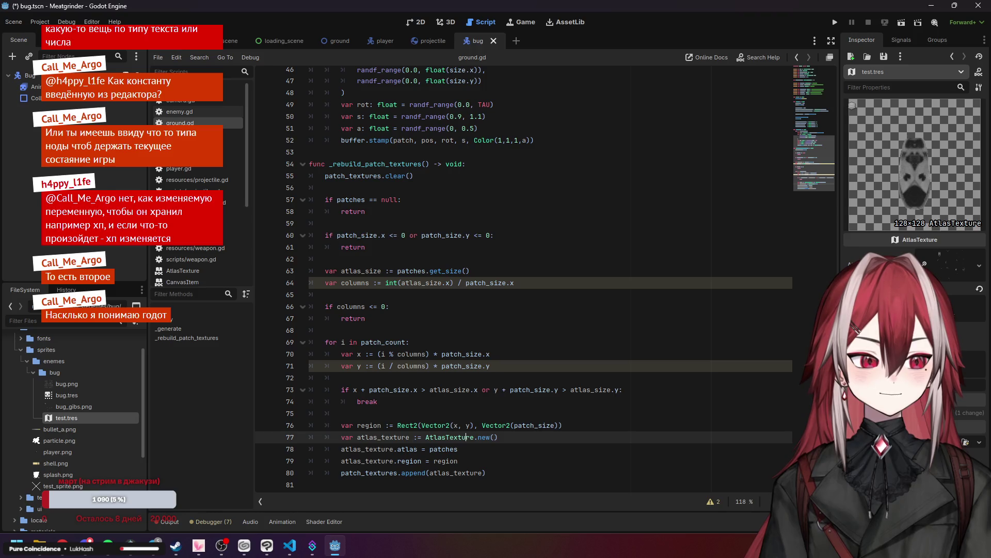
- Review the exported size, patch and wall variables at the top of ground.gd, then switch to the player scene
scroll(537, 167, "up", 15)
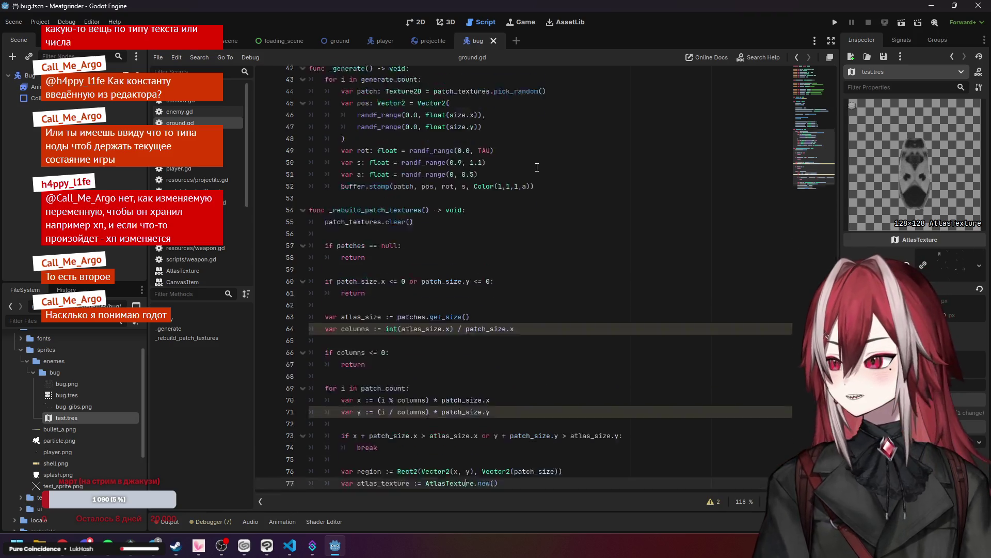
mouse_move(345, 92)
left_mouse_down()
mouse_move(452, 160)
mouse_move(548, 281)
left_mouse_up()
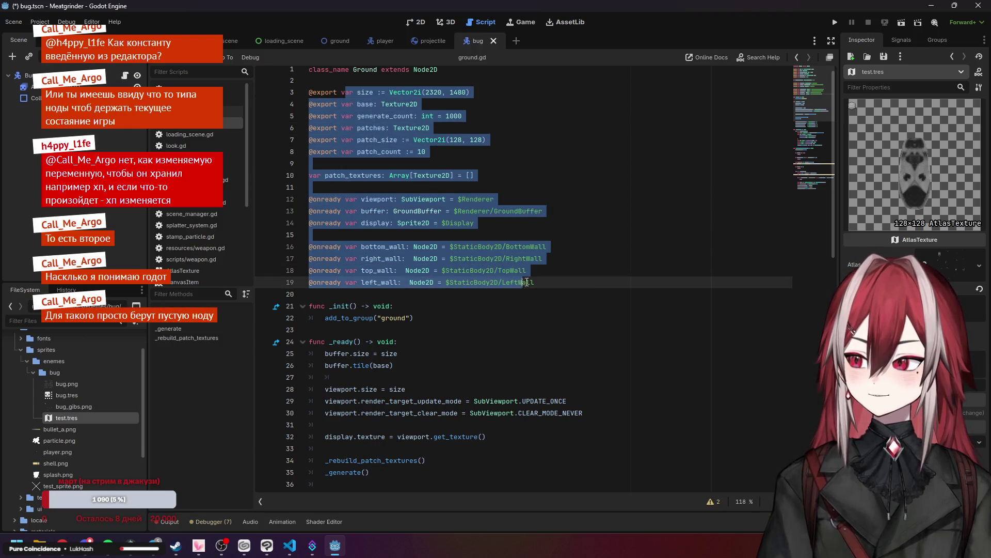
left_click(548, 279)
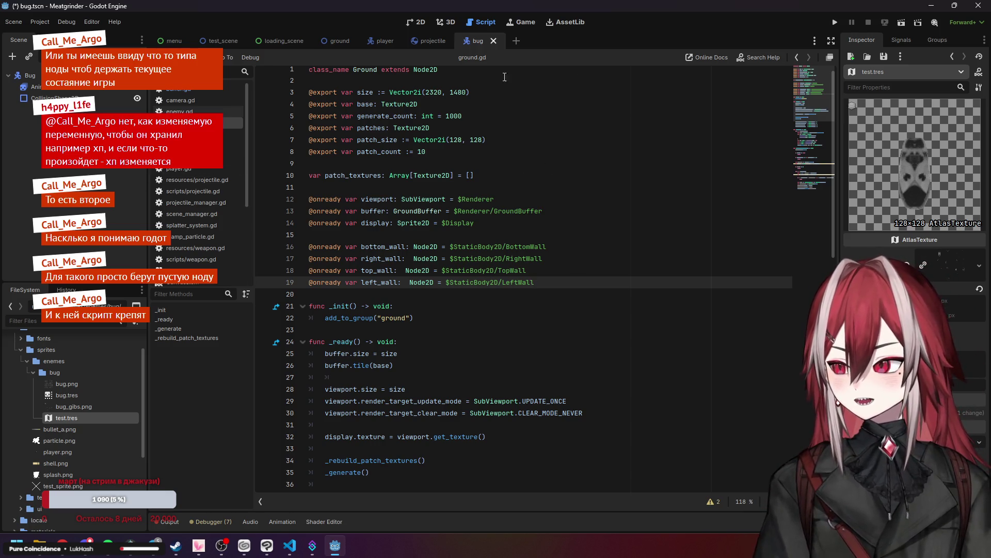
left_click(371, 37)
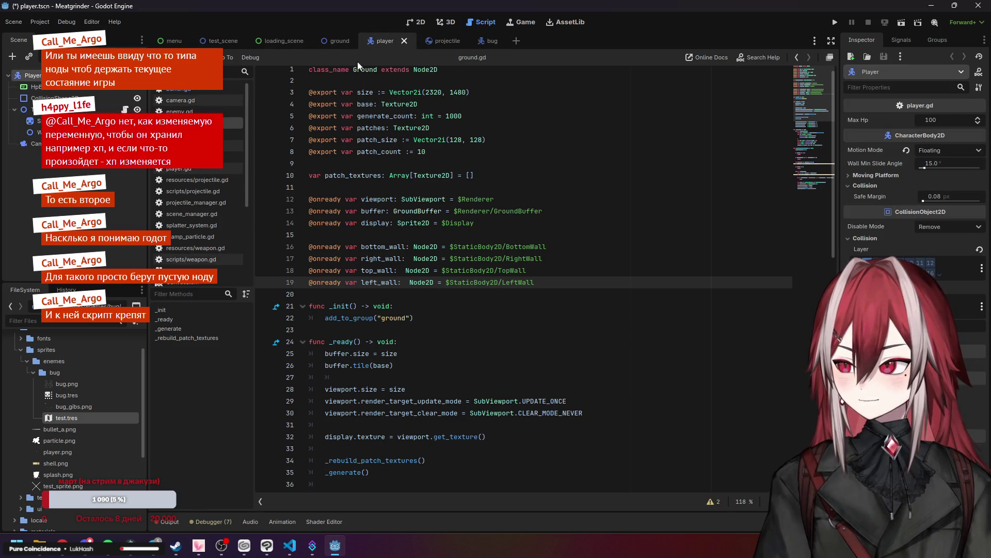
left_click(417, 22)
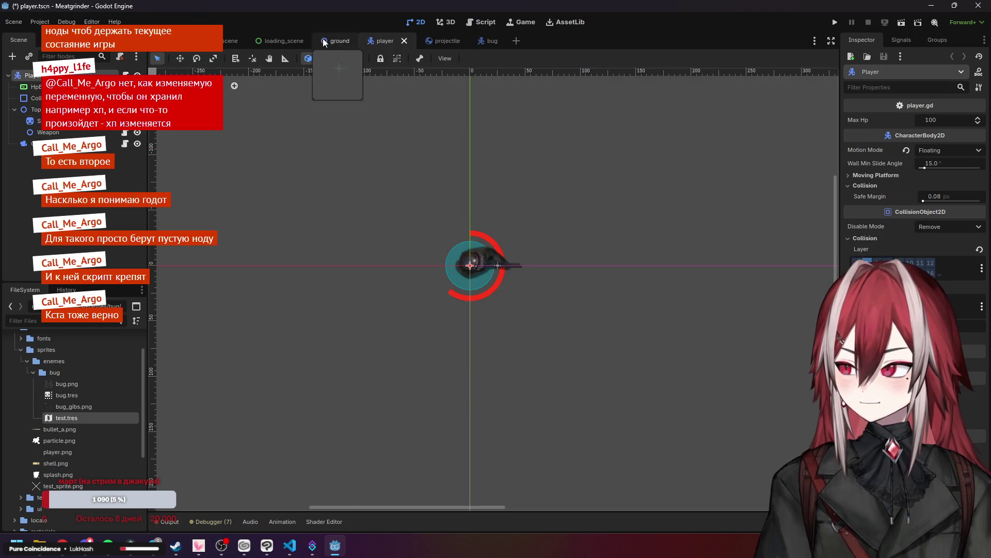
left_click(481, 22)
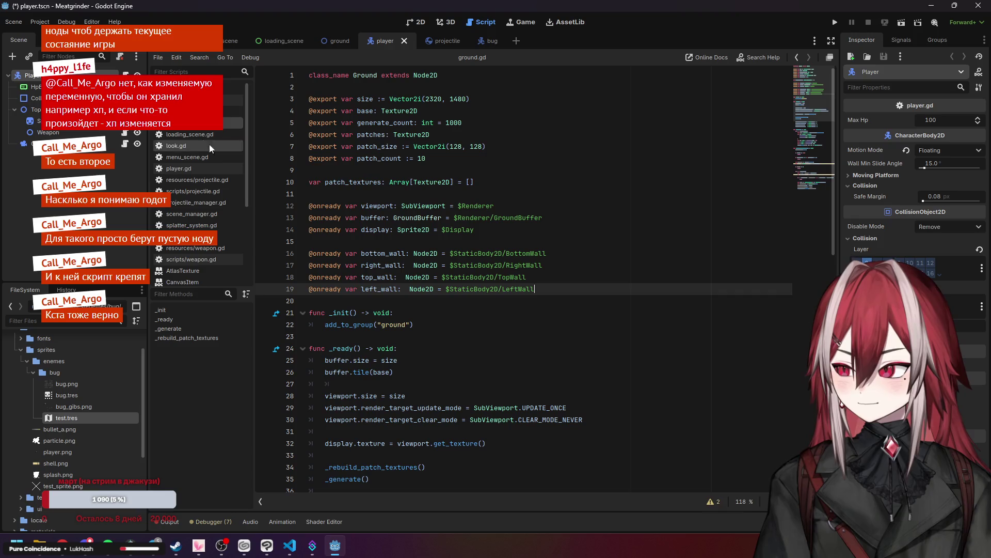
left_click(191, 169)
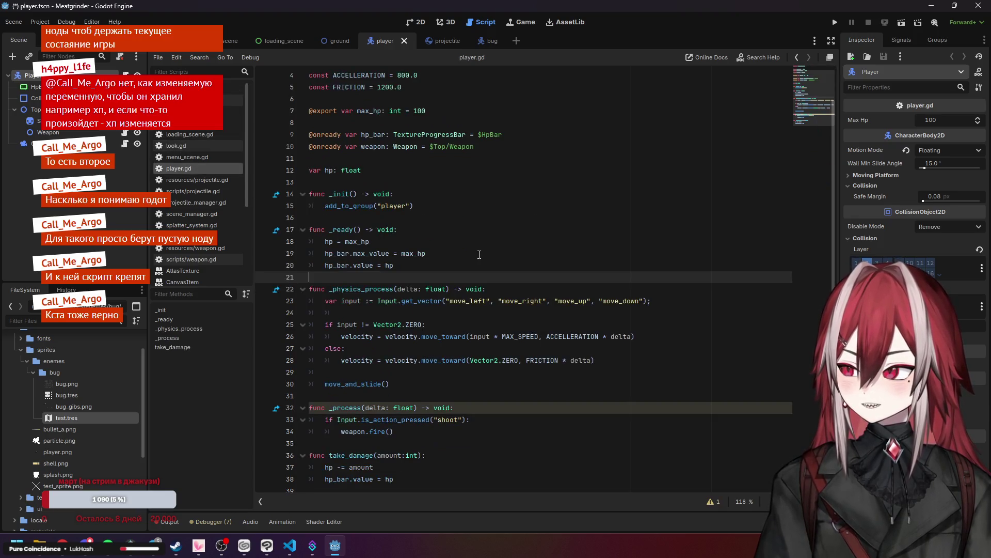
left_click(383, 232)
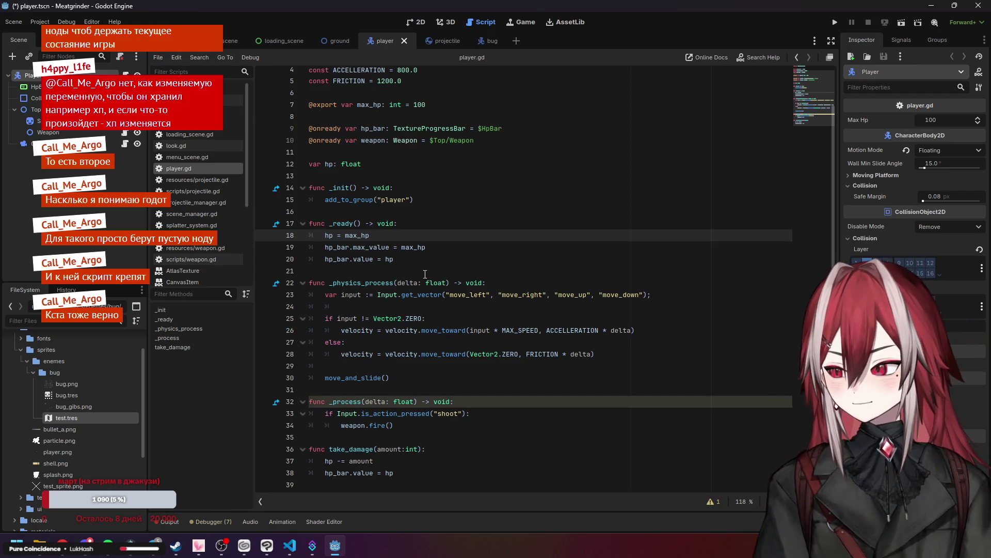
left_click(425, 181)
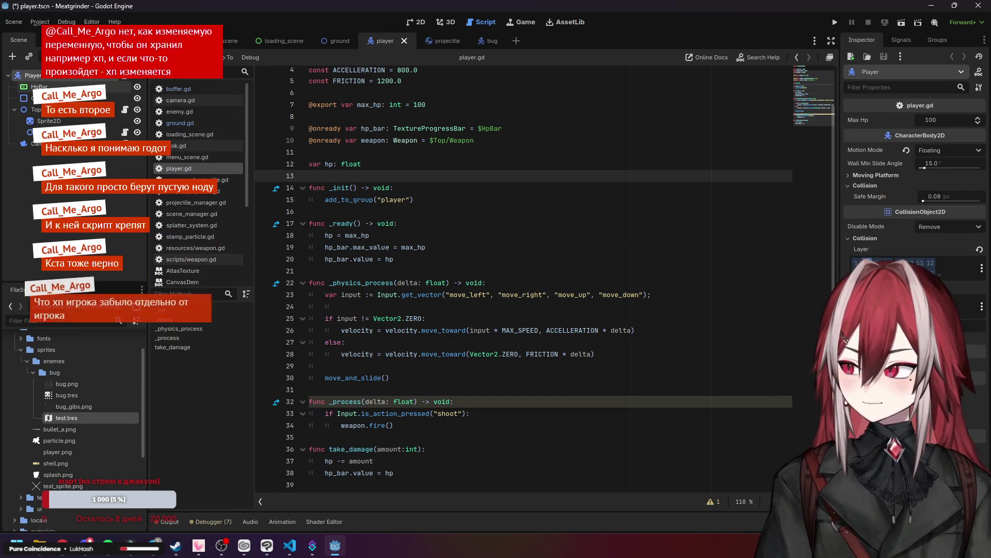
scroll(381, 158, "up", 2)
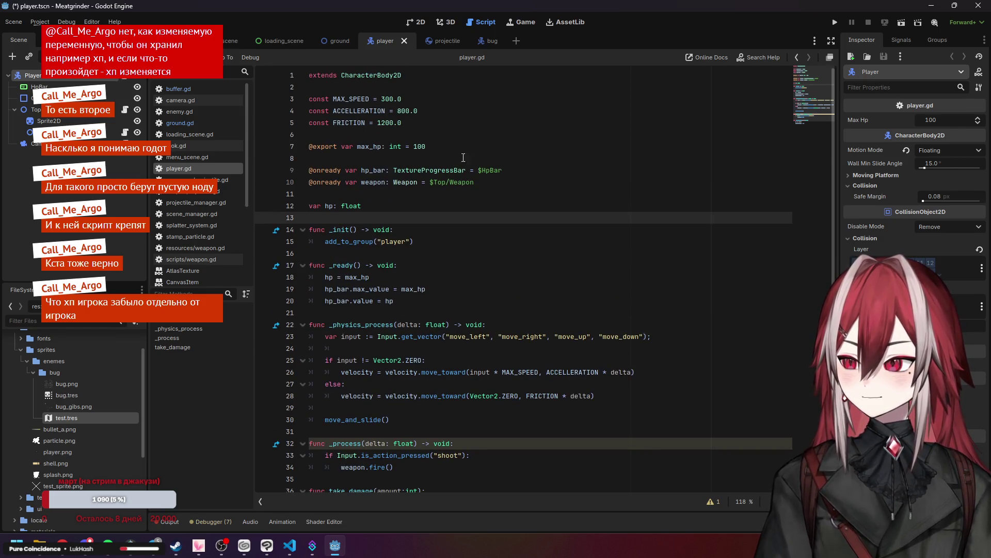
left_click(454, 159)
left_click(435, 170)
mouse_move(382, 170)
left_mouse_down()
mouse_move(518, 168)
mouse_move(476, 170)
mouse_move(503, 171)
left_mouse_up()
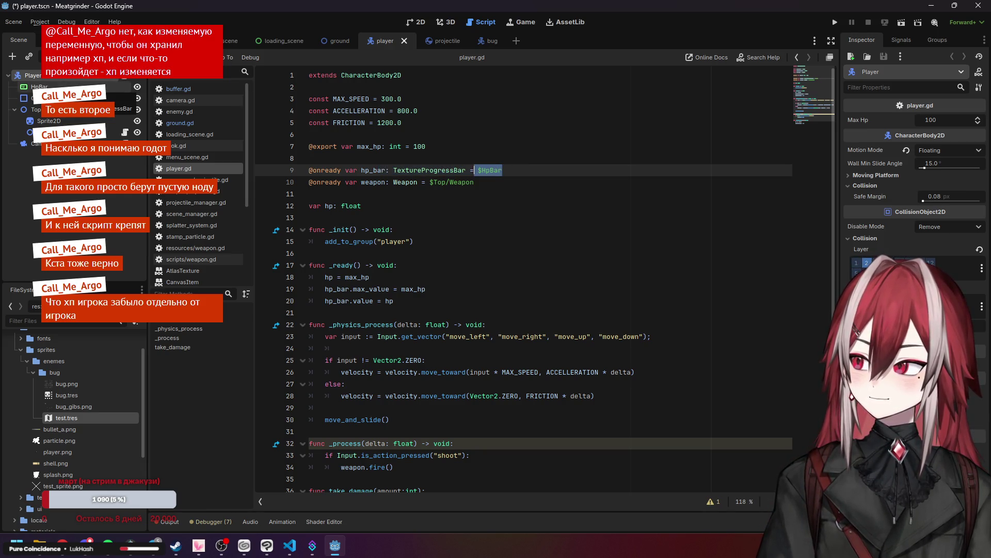
left_click_drag(478, 170, 522, 170)
left_click_drag(361, 171, 385, 168)
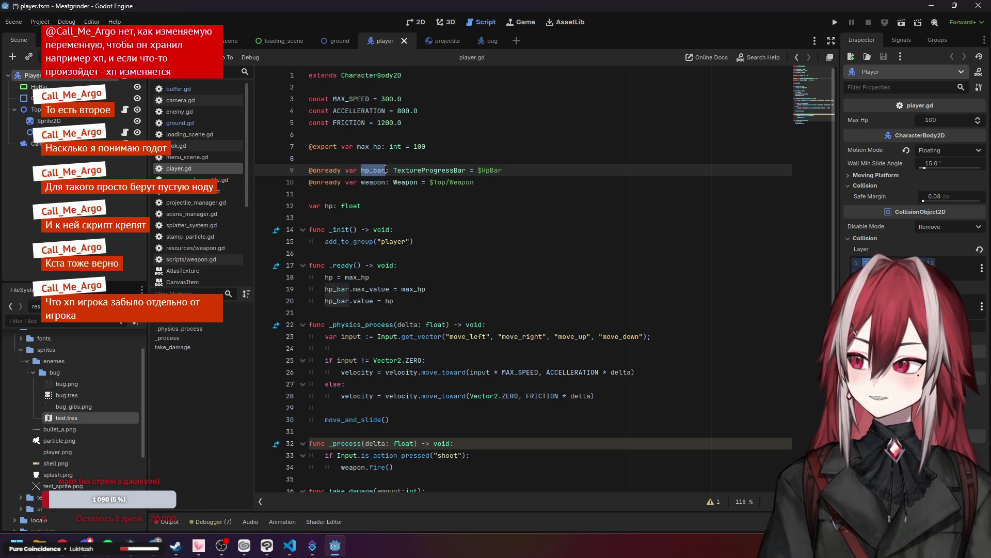
left_click(341, 299)
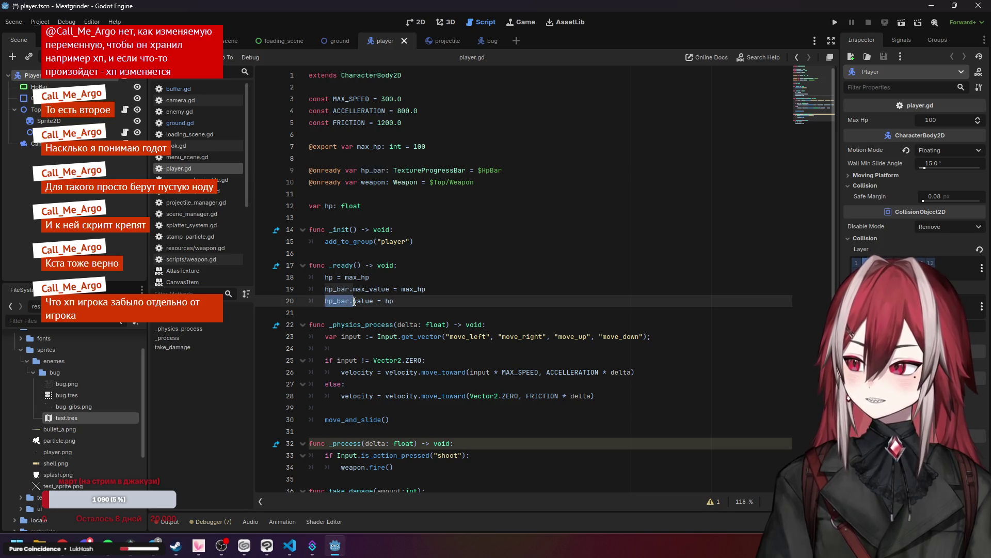
key("End")
key("ctrl+shift+Left")
left_click_drag(328, 265, 363, 268)
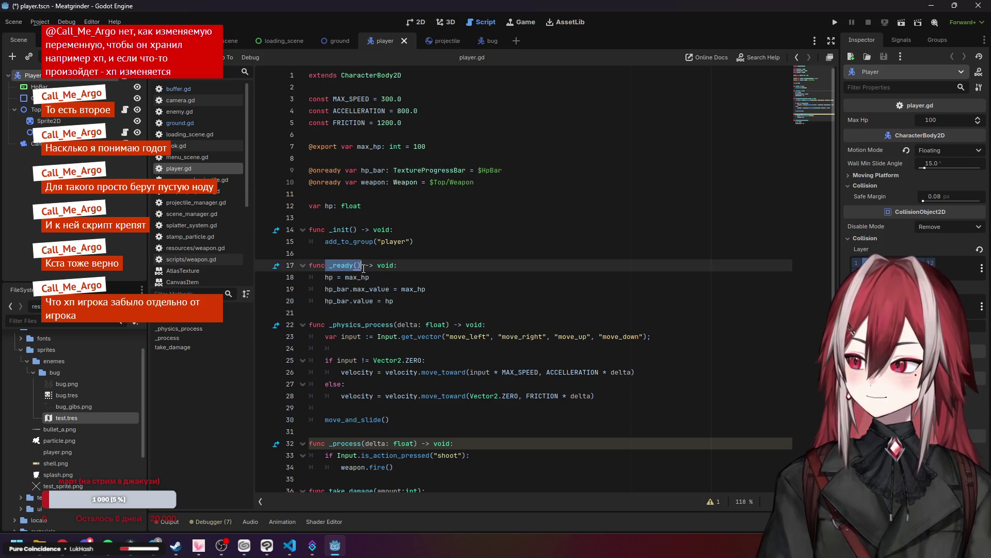
scroll(401, 239, "down", 1)
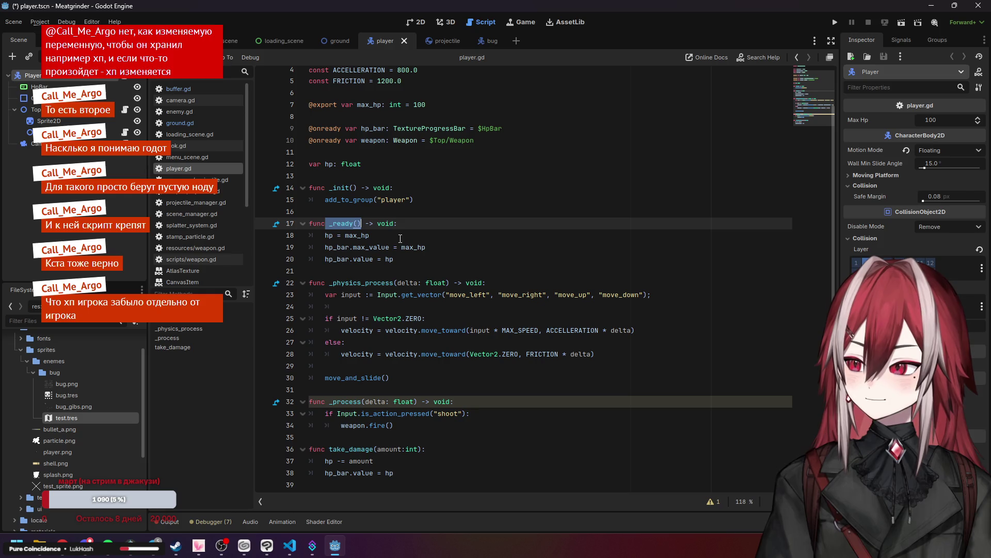
left_click(351, 449)
left_click_drag(333, 449, 374, 449)
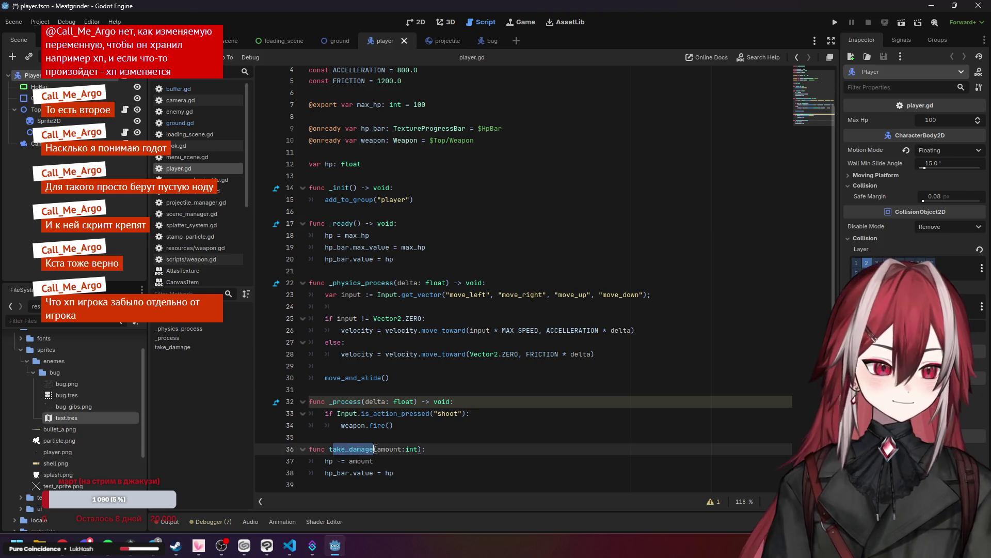
mouse_move(326, 472)
left_mouse_down()
mouse_move(393, 472)
mouse_move(324, 471)
left_mouse_up()
left_click(399, 471)
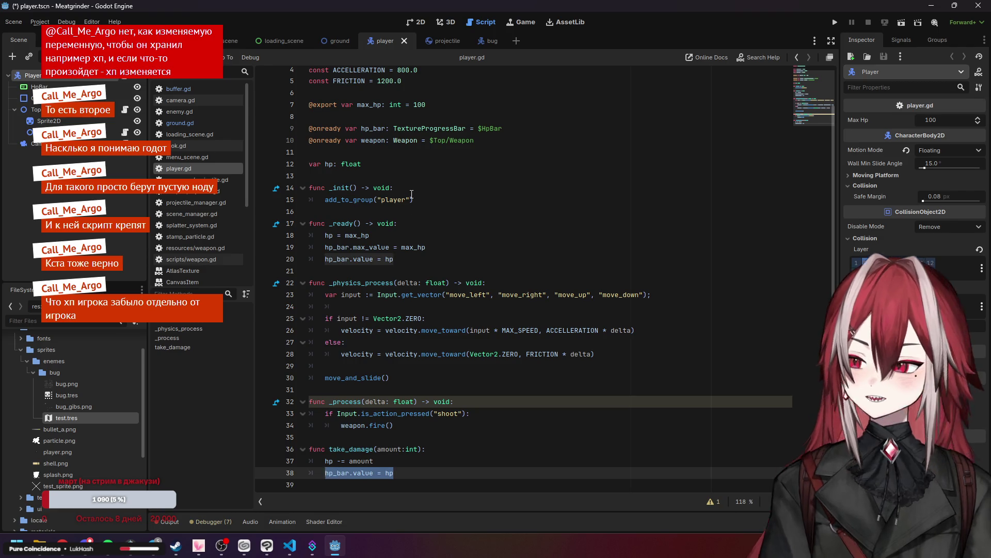
scroll(411, 193, "up", 1)
left_click_drag(409, 164, 503, 164)
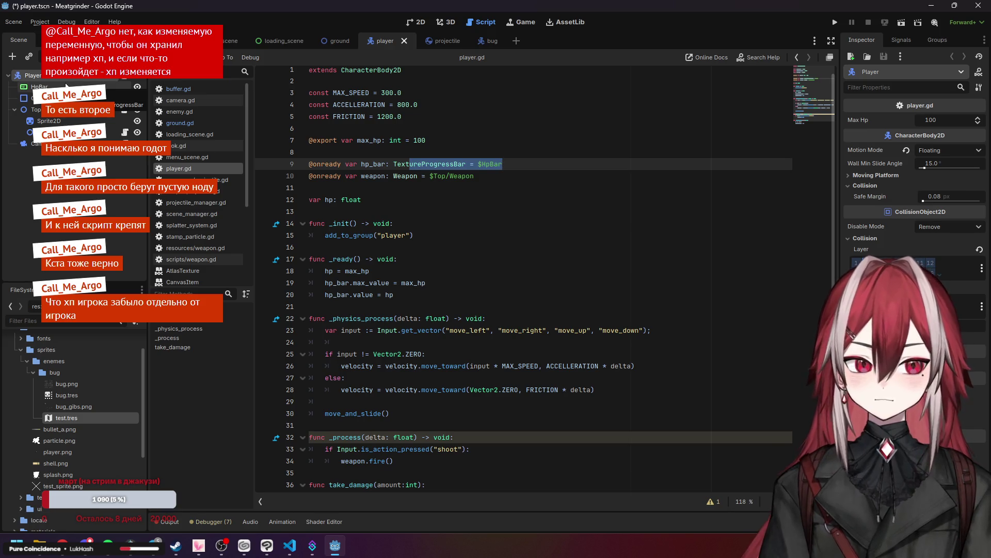
left_click(397, 235)
left_click(413, 164)
triple_click(510, 164)
left_click(558, 180)
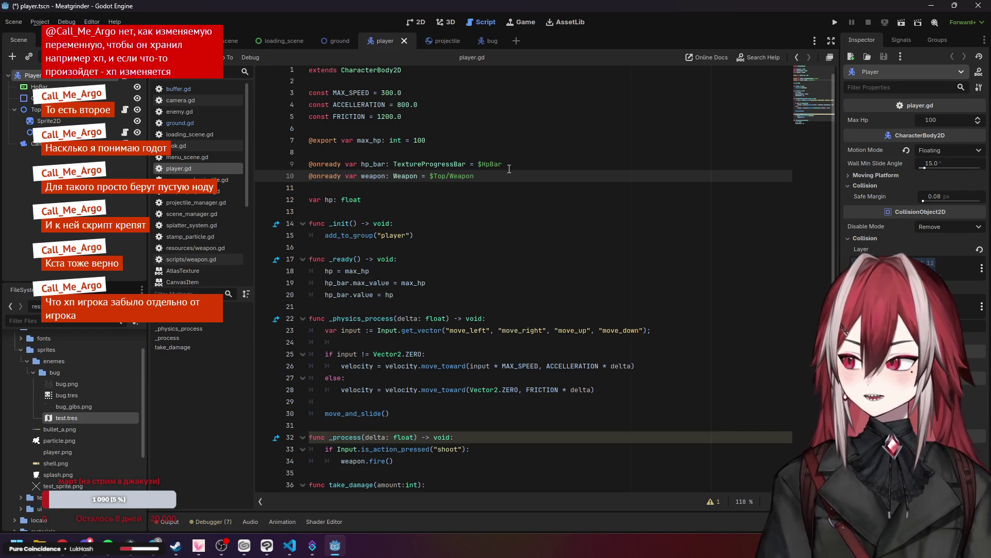
left_click(39, 21)
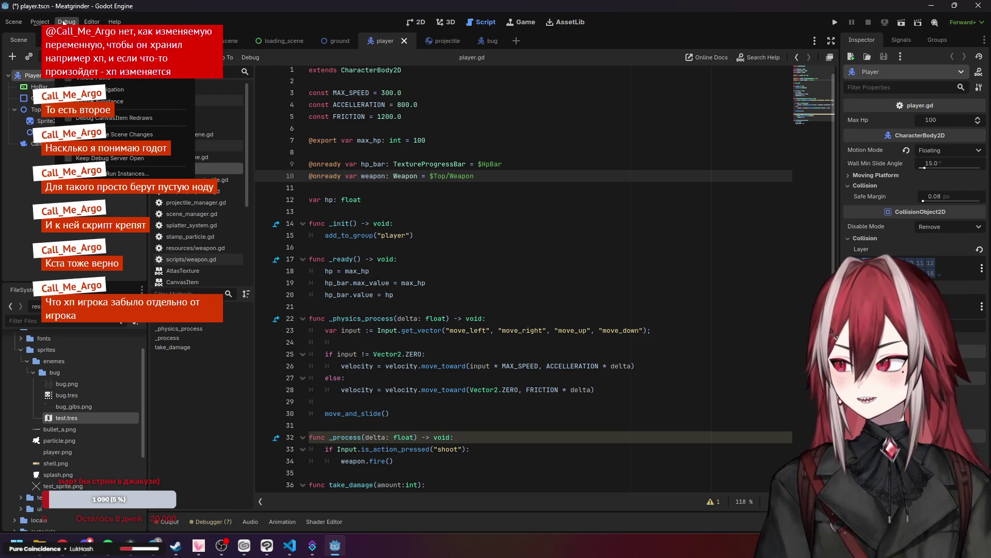
left_click(62, 33)
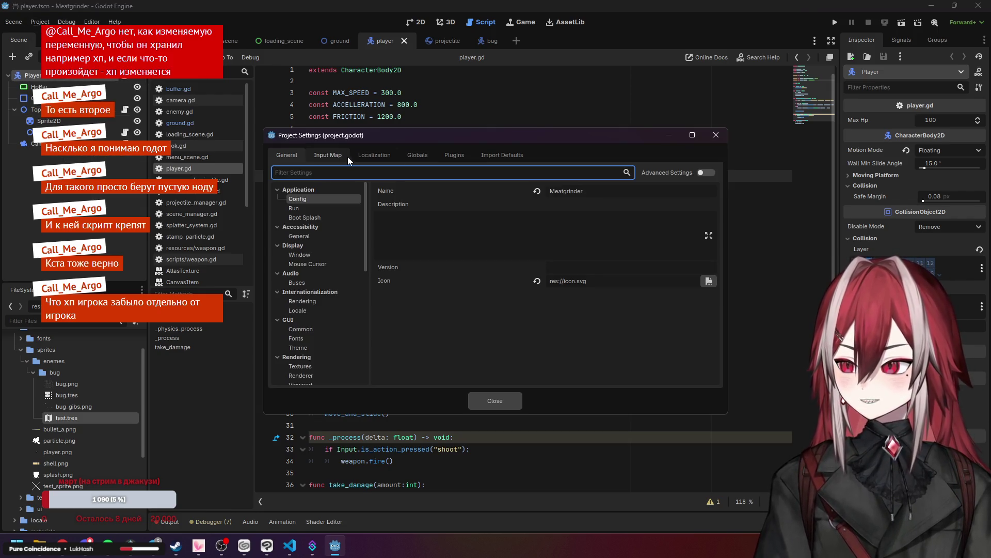
left_click(411, 155)
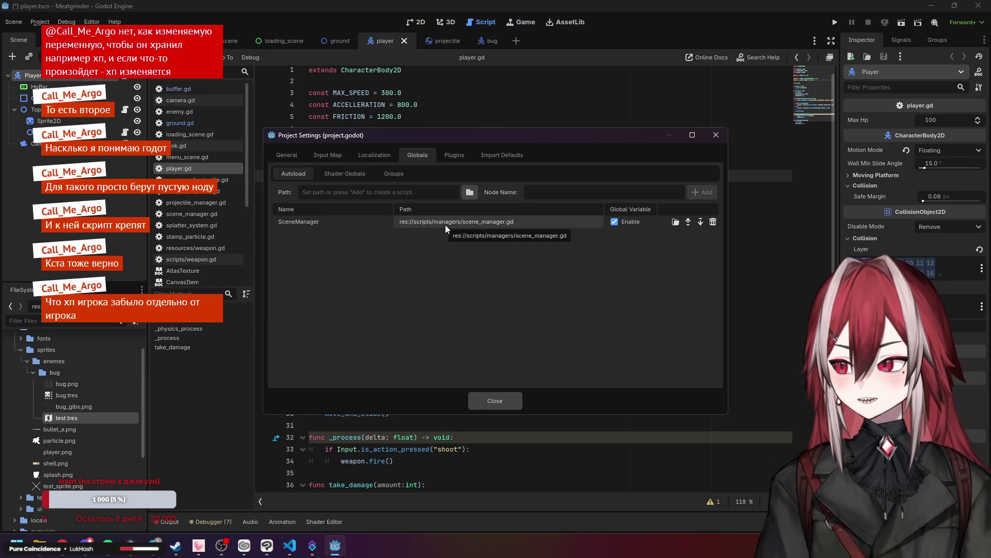
left_click(715, 135)
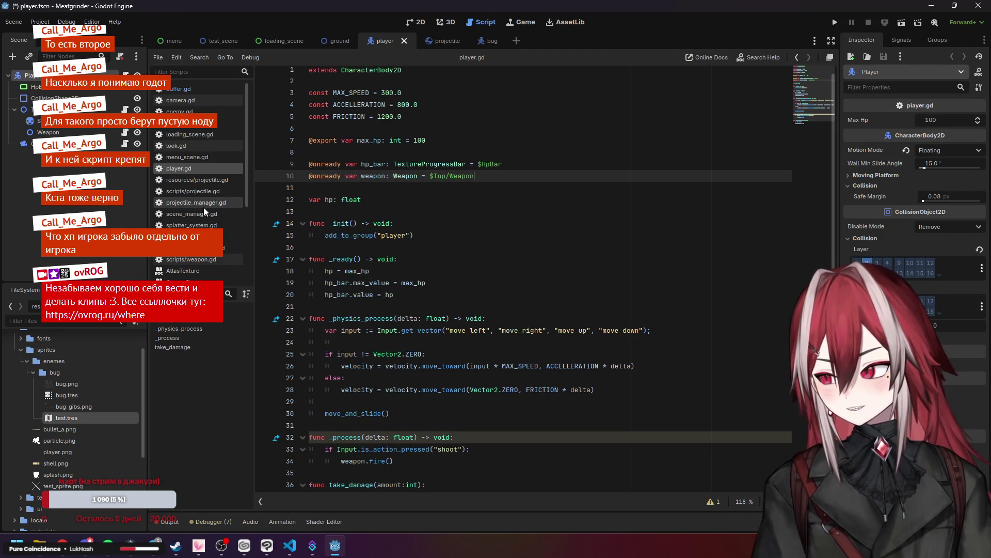
left_click(204, 212)
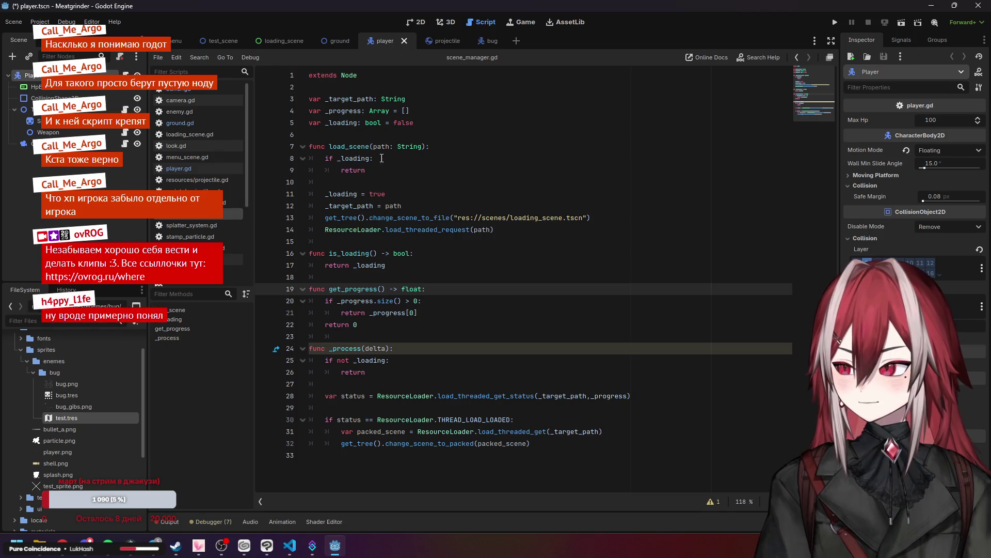
- Trace the _loading flag and change_scene_to_file logic in scene_manager.gd's load_scene
left_click(349, 348)
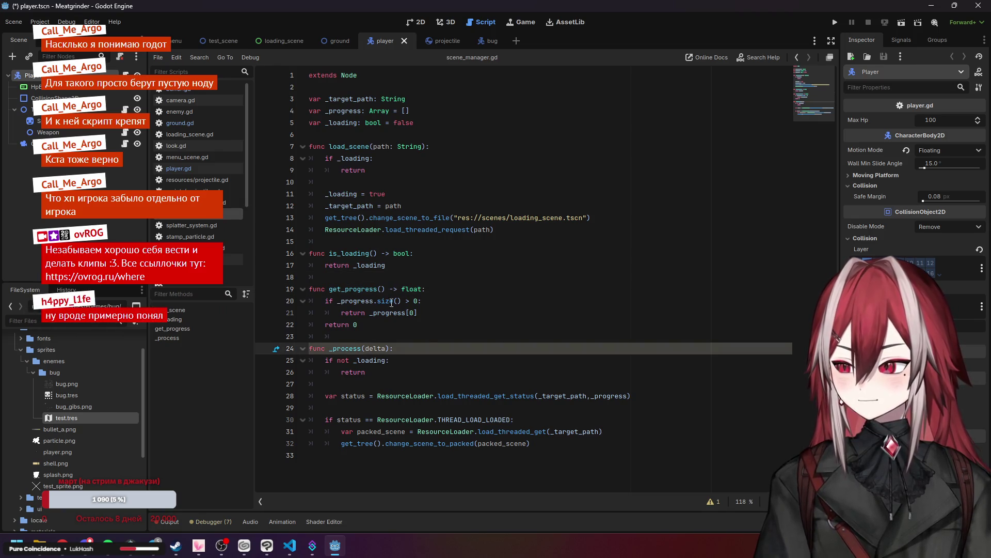
left_click(360, 218)
left_click(404, 197)
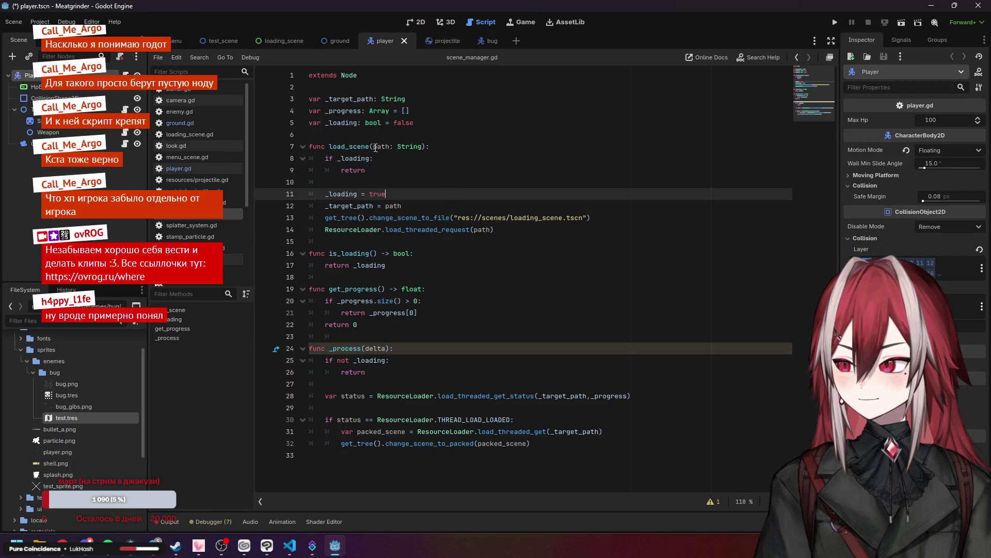
left_click(432, 262)
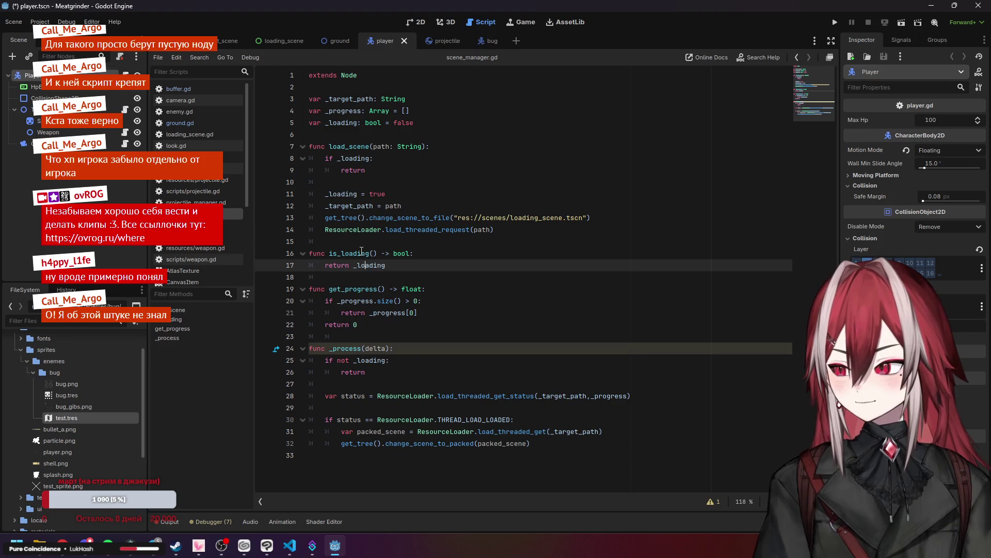
left_click_drag(330, 146, 369, 146)
left_click(385, 156)
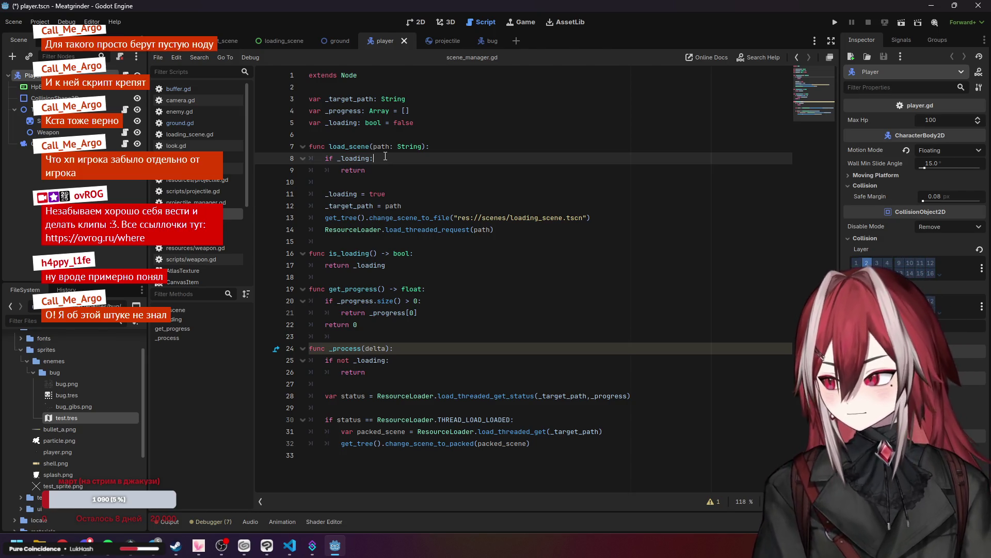
- Recheck the load_scene declaration, then open the menu scene and its menu_scene.gd script
left_click(413, 183)
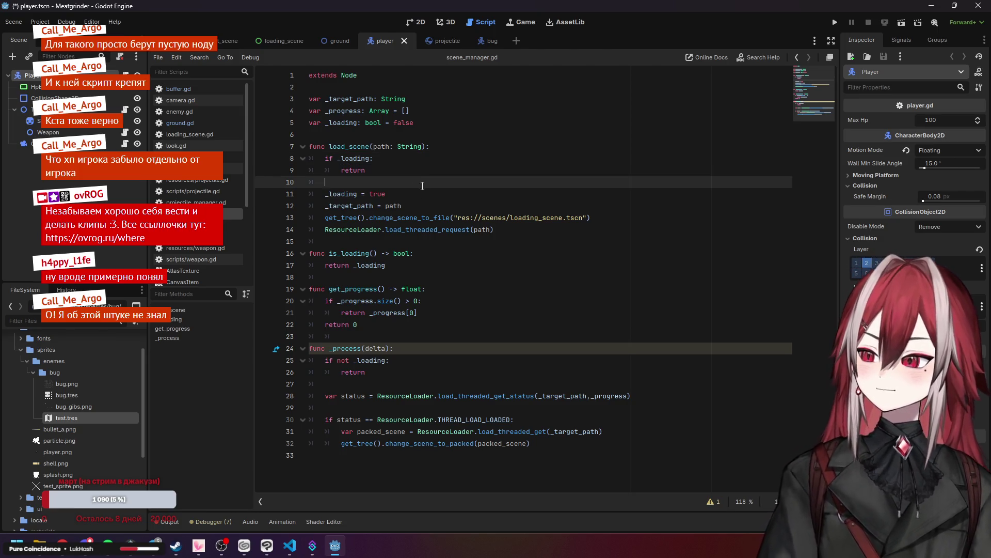
left_click(353, 146)
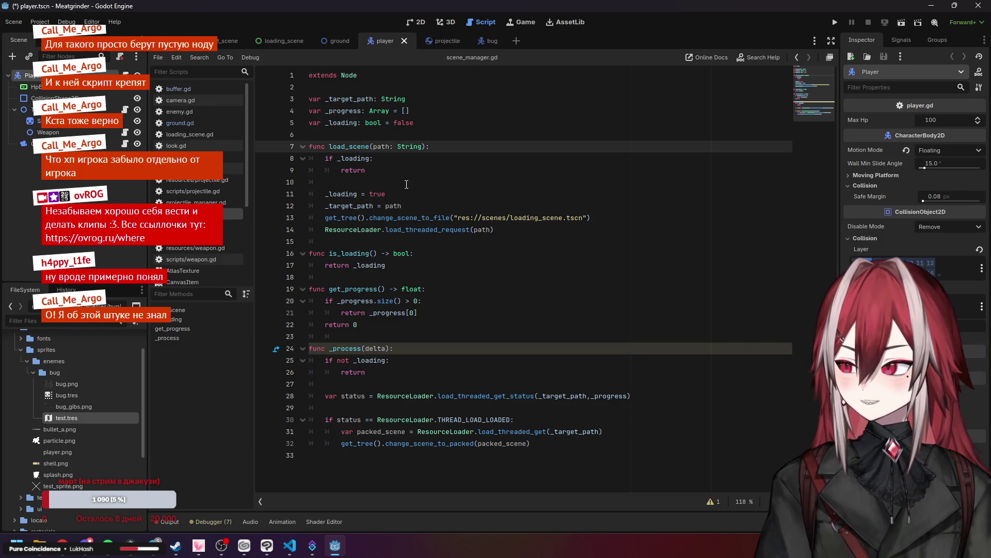
scroll(197, 149, "down", 10)
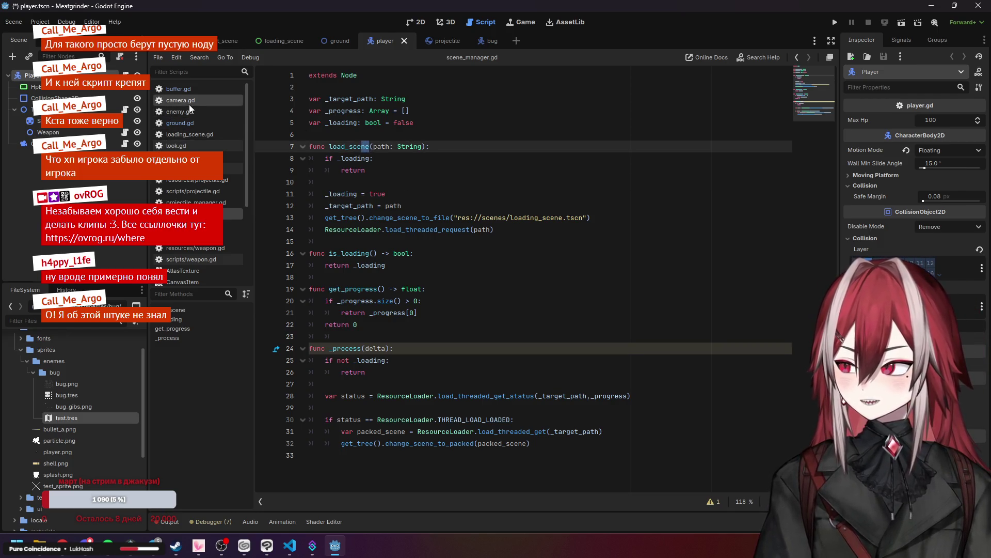
scroll(76, 411, "down", 5)
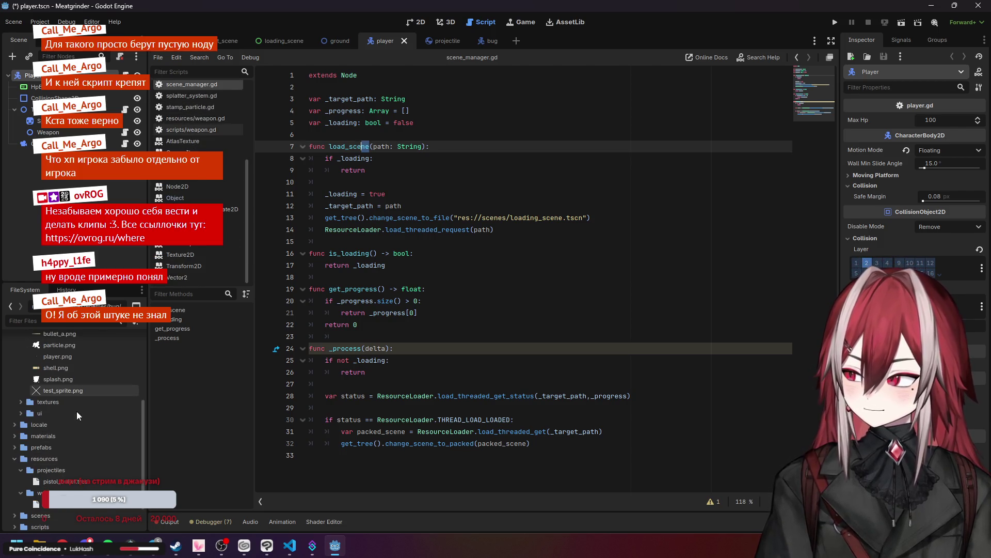
left_click(175, 40)
left_click(126, 75)
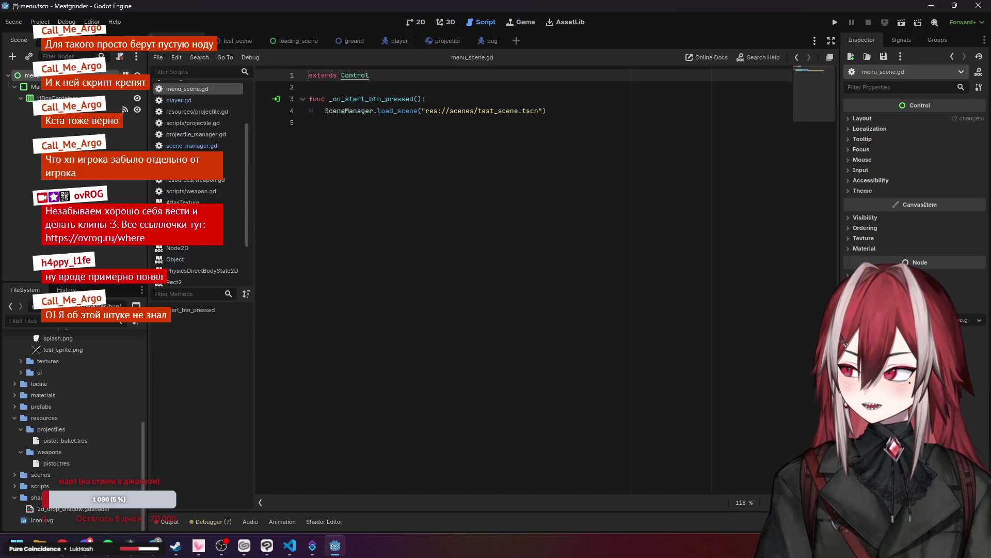
- Inspect the SceneManager.load_scene call on line 4 of menu_scene.gd
left_click(396, 126)
double_click(327, 111)
left_click_drag(377, 110, 603, 114)
left_click(523, 147)
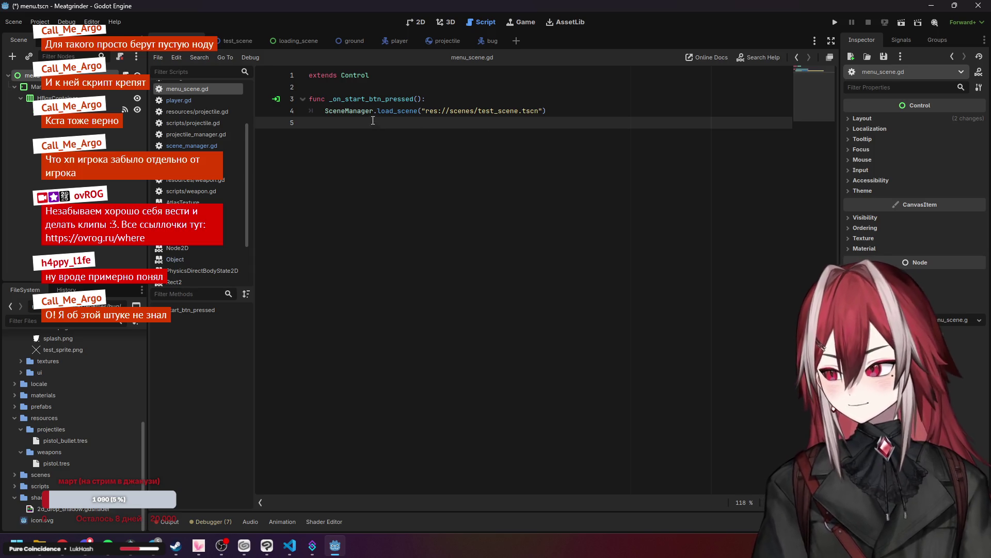
left_click(361, 111)
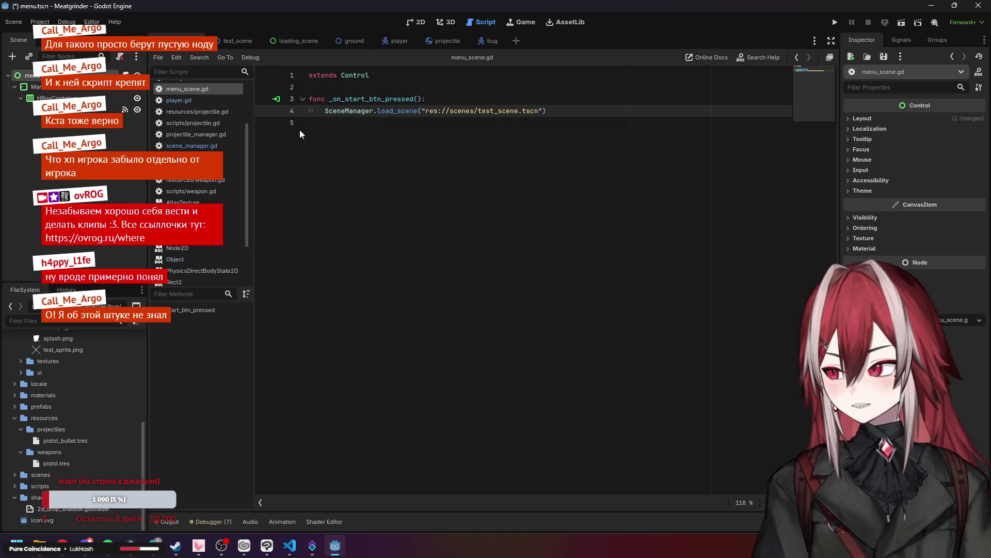
scroll(198, 125, "up", 3)
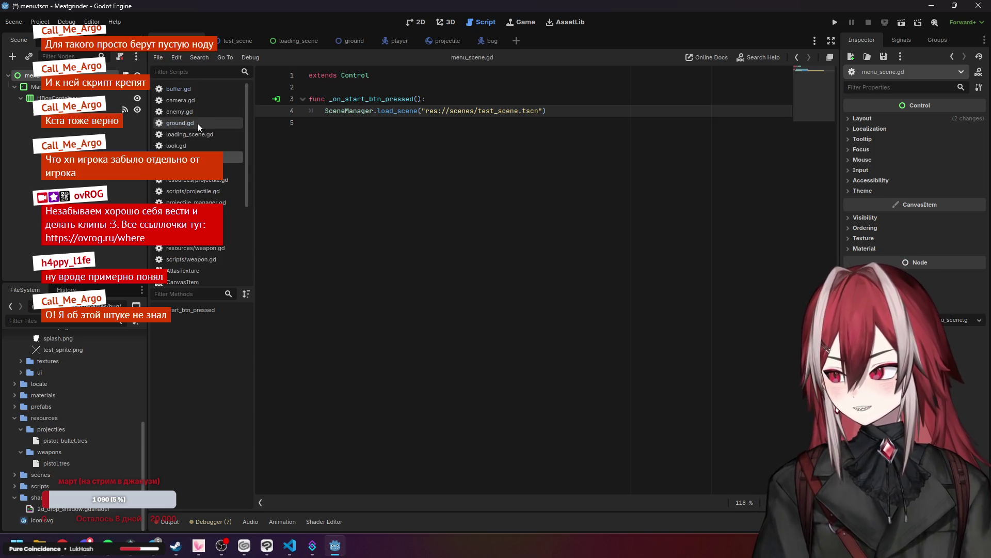
- Switch to the bug scene and open ground.gd at the right_wall variable
left_click(481, 37)
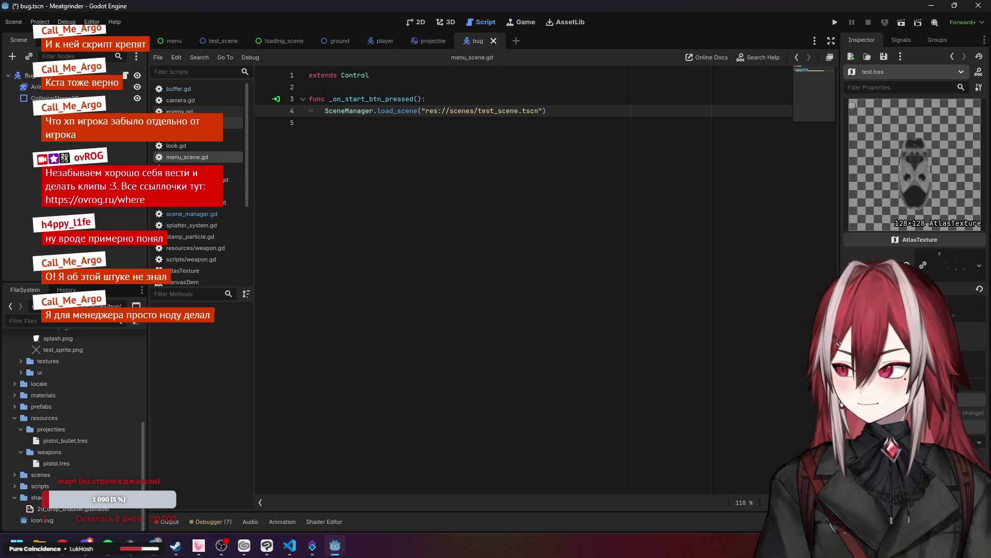
left_click(206, 123)
left_click(653, 270)
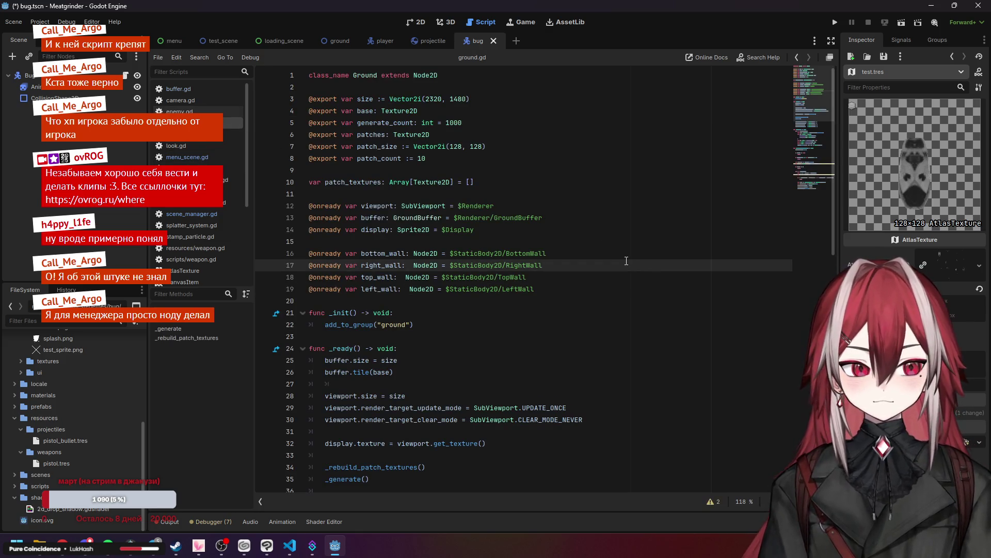
- Scroll through ground.gd to check the buffer.tile line
scroll(627, 262, "down", 3)
left_click(529, 259)
scroll(529, 259, "up", 3)
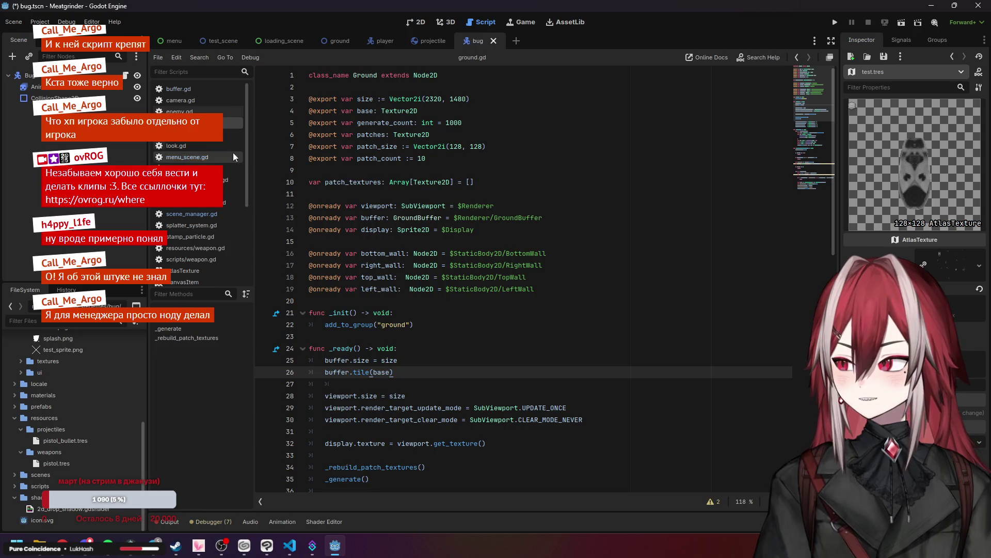
- Switch to the ground scene, look over patch_count in ground.gd, then open enemy.gd
left_click(338, 40)
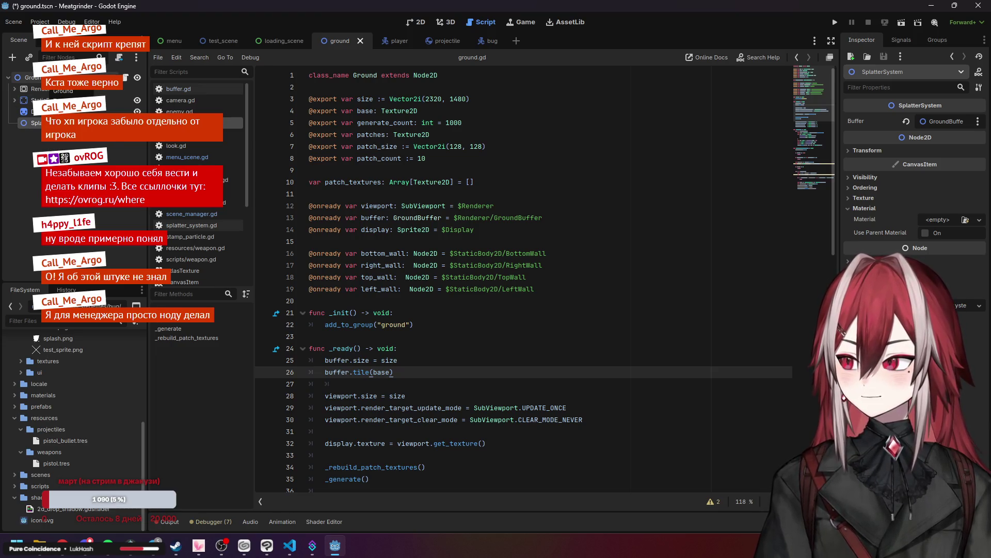
left_click(335, 194)
scroll(335, 193, "down", 3)
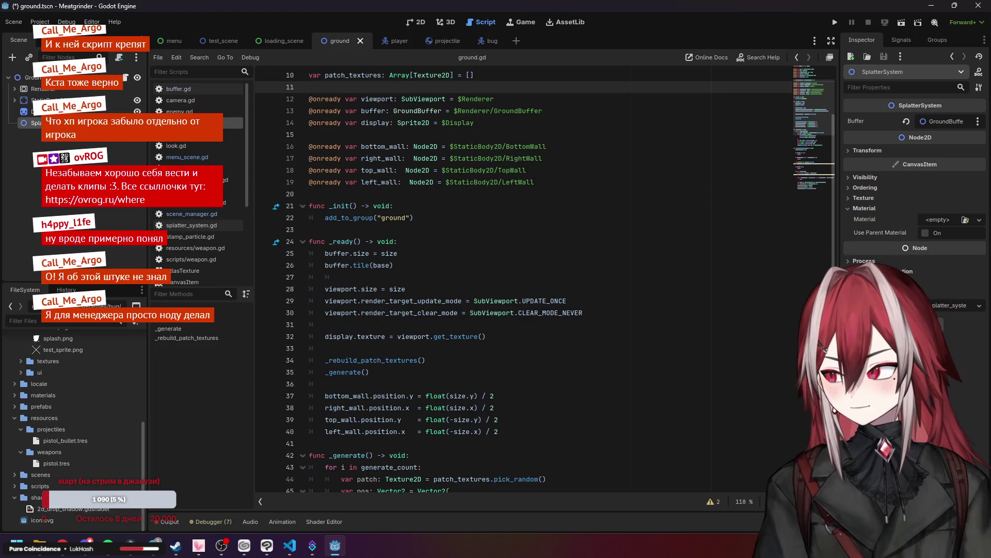
scroll(457, 209, "down", 1)
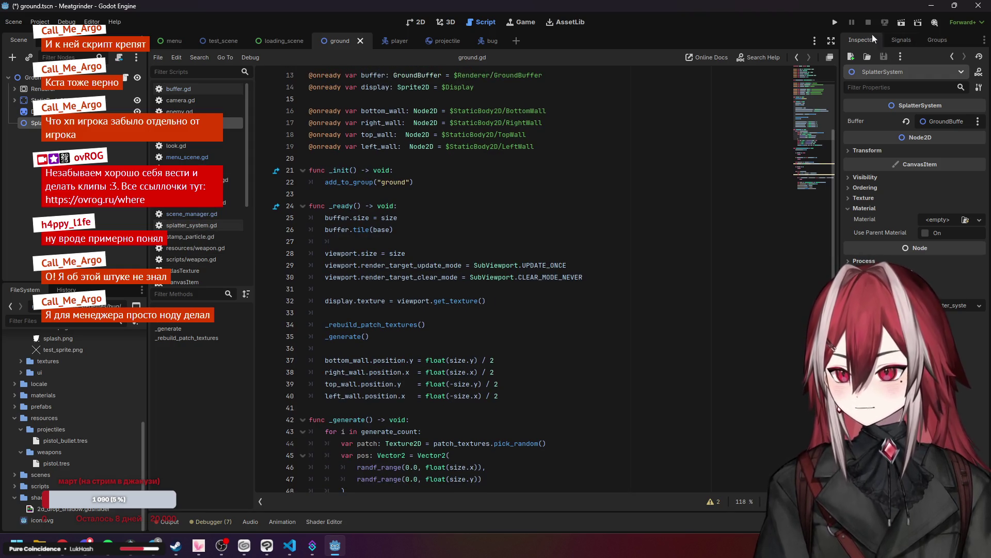
scroll(457, 210, "up", 4)
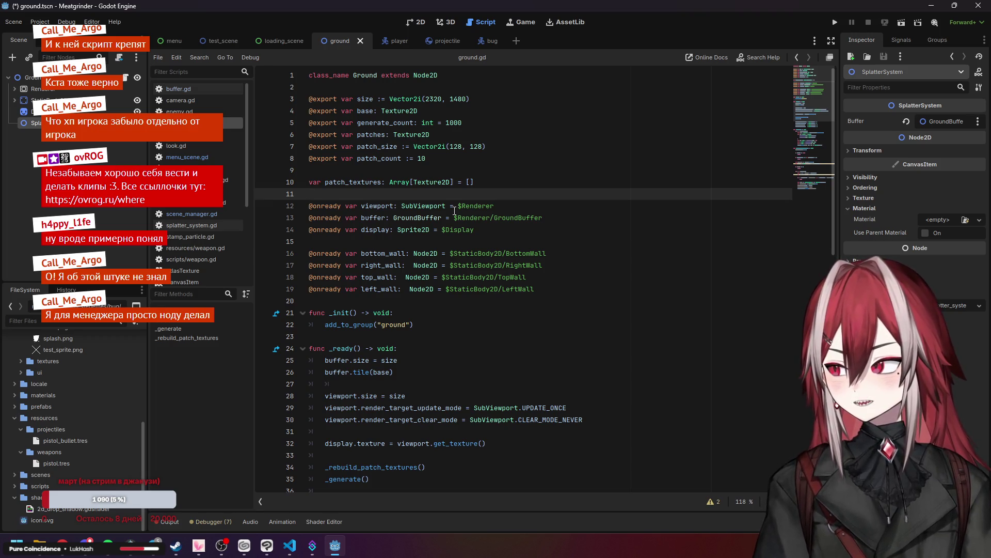
left_click(482, 157)
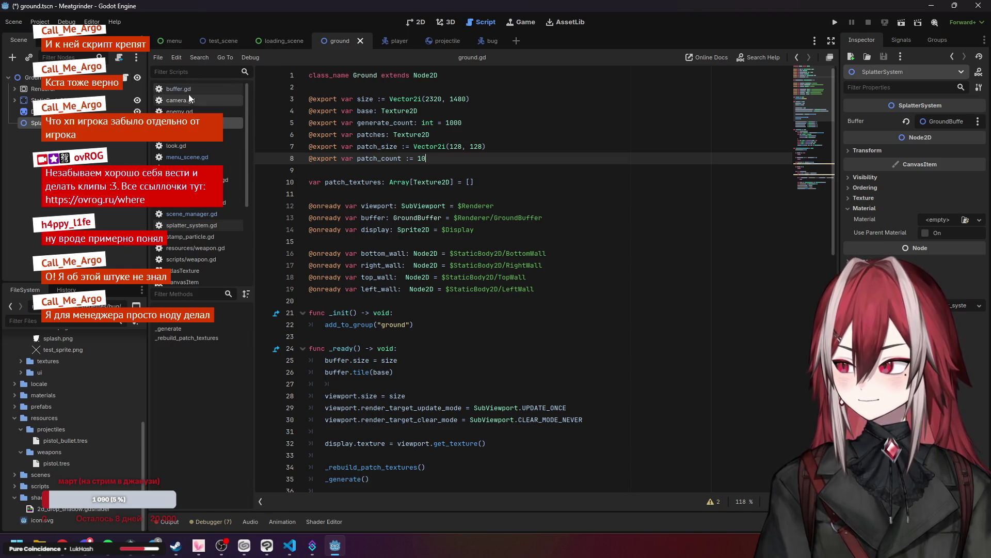
left_click(181, 111)
scroll(448, 146, "down", 2)
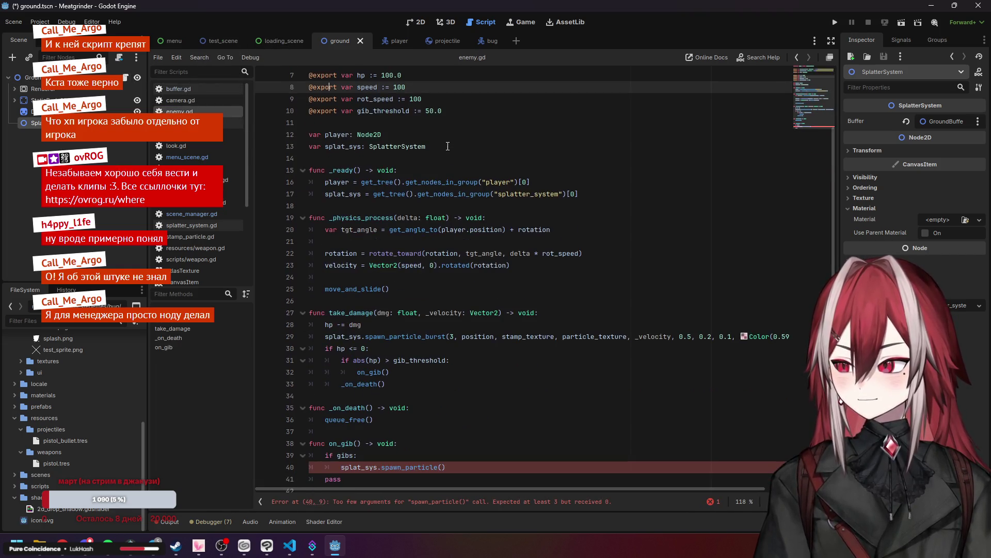
- Examine the get_nodes_in_group splatter_system lookup on line 17 of enemy.gd
mouse_move(381, 194)
left_mouse_down()
mouse_move(579, 194)
mouse_move(374, 194)
left_mouse_up()
left_click(581, 206)
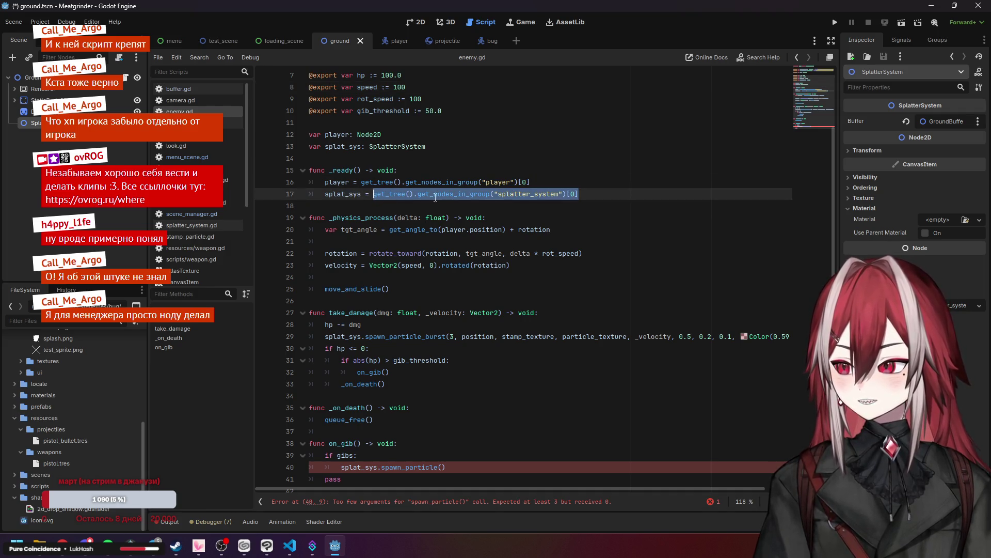
left_click_drag(418, 193, 485, 198)
mouse_move(579, 194)
left_mouse_down()
mouse_move(369, 191)
mouse_move(371, 218)
mouse_move(380, 182)
mouse_move(370, 194)
left_mouse_up()
scroll(492, 210, "down", 1)
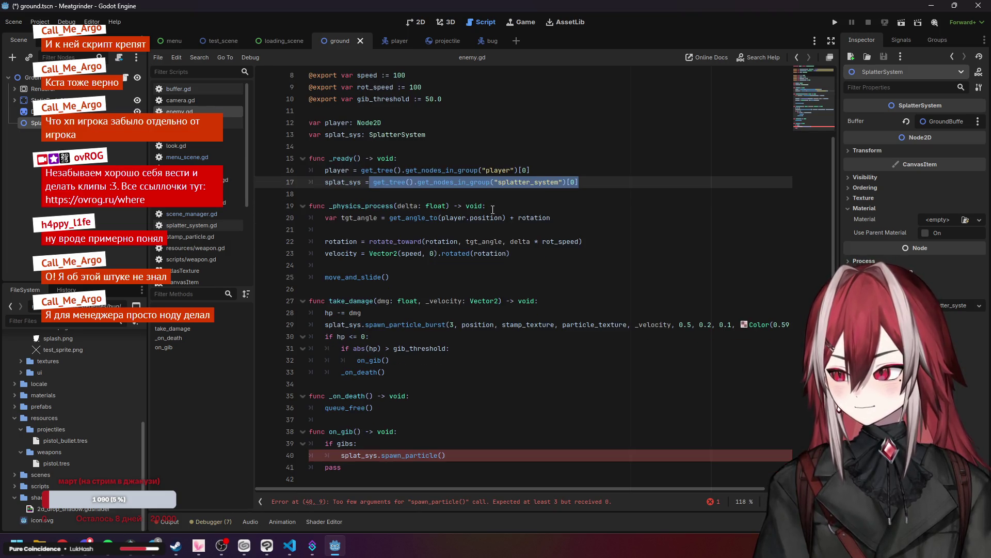
left_click(453, 333)
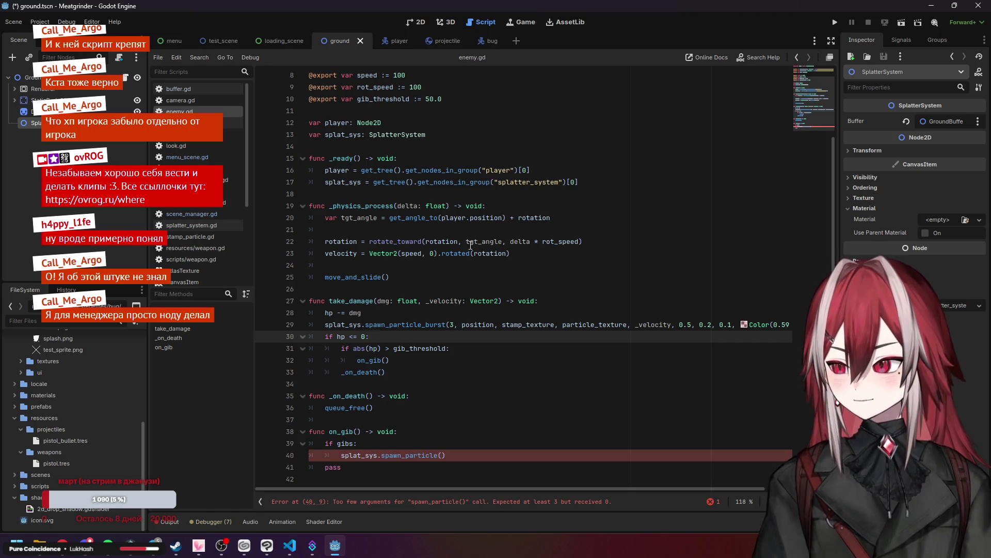
- Review line 22 of enemy.gd, then open buffer.gd
left_click(469, 241)
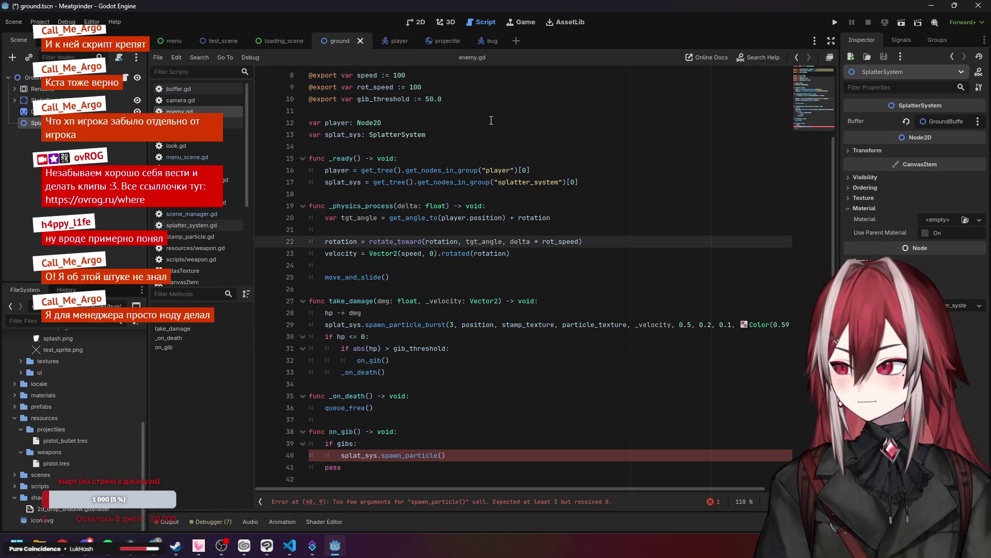
scroll(468, 124, "up", 2)
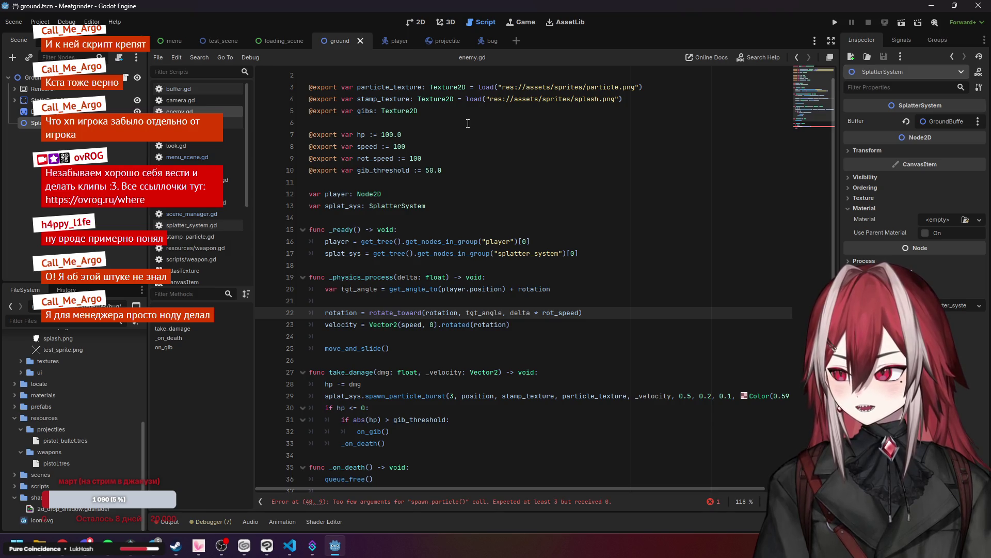
scroll(468, 123, "down", 2)
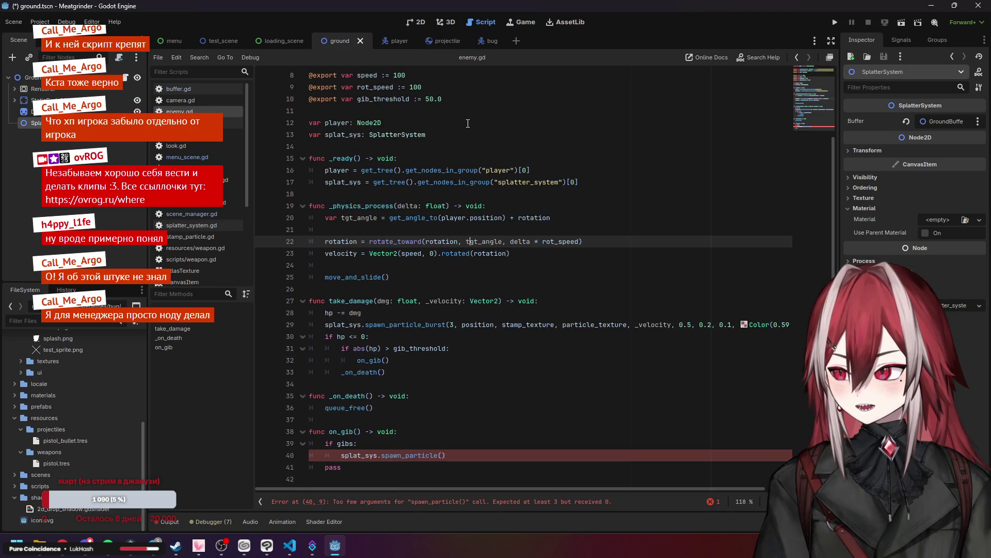
left_click(173, 90)
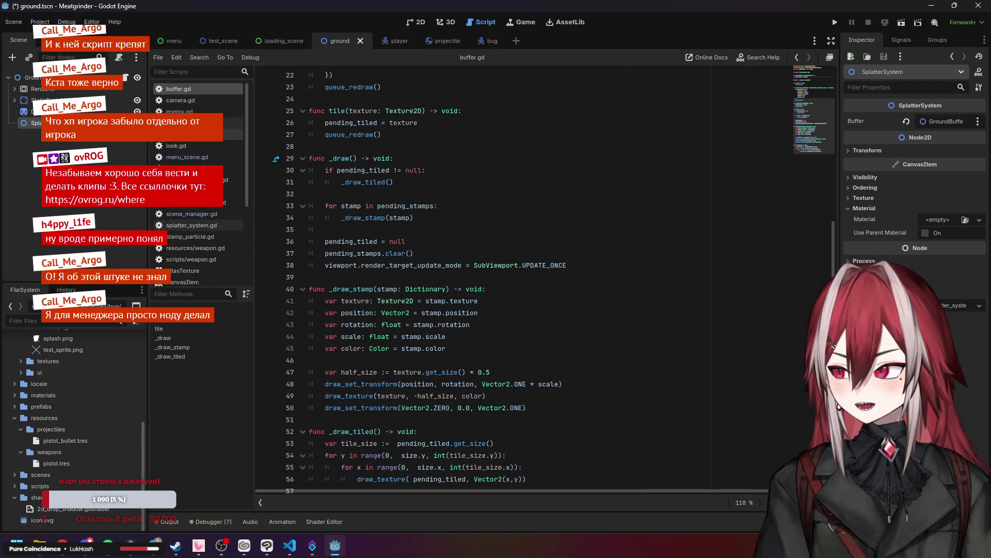
- Open ground.gd and inspect atlas_texture and patch_textures on lines 77–80
left_click(196, 134)
scroll(336, 203, "down", 15)
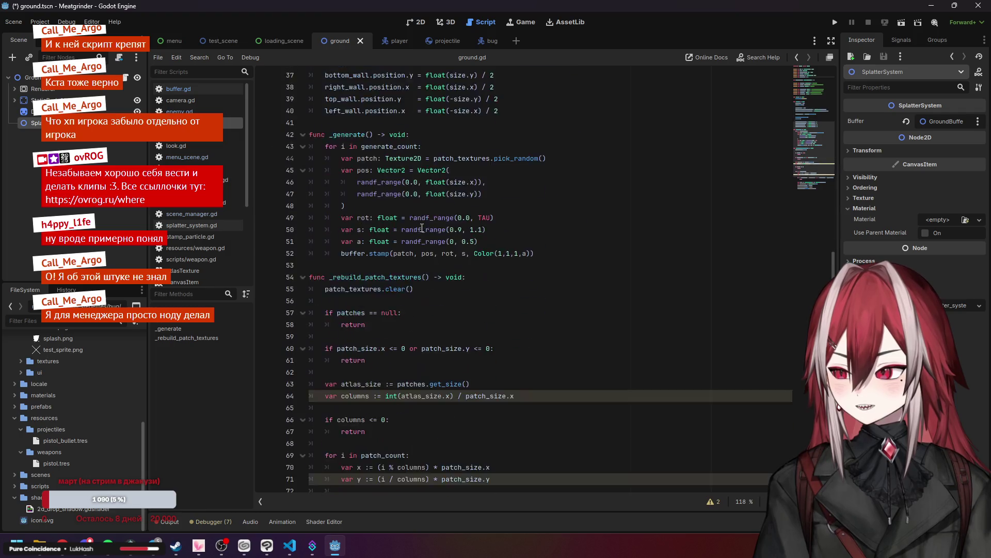
left_click(489, 437)
left_click_drag(489, 437, 364, 437)
left_click(335, 437)
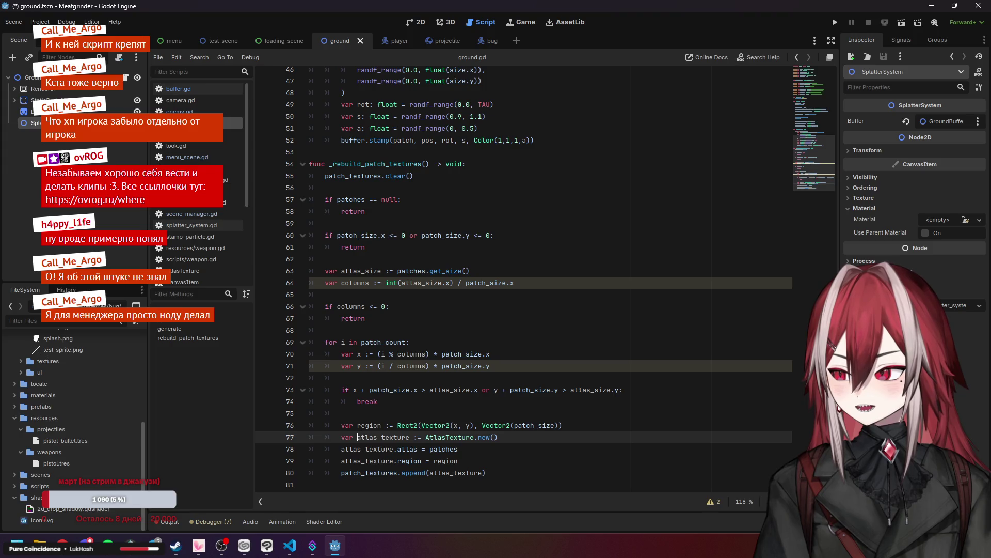
left_click_drag(362, 437, 401, 437)
left_click(371, 461)
left_click_drag(440, 473, 466, 473)
left_click_drag(386, 473, 346, 473)
- Bring up the AtlasTexture class documentation from AtlasTexture.new() on line 77
scroll(467, 250, "up", 15)
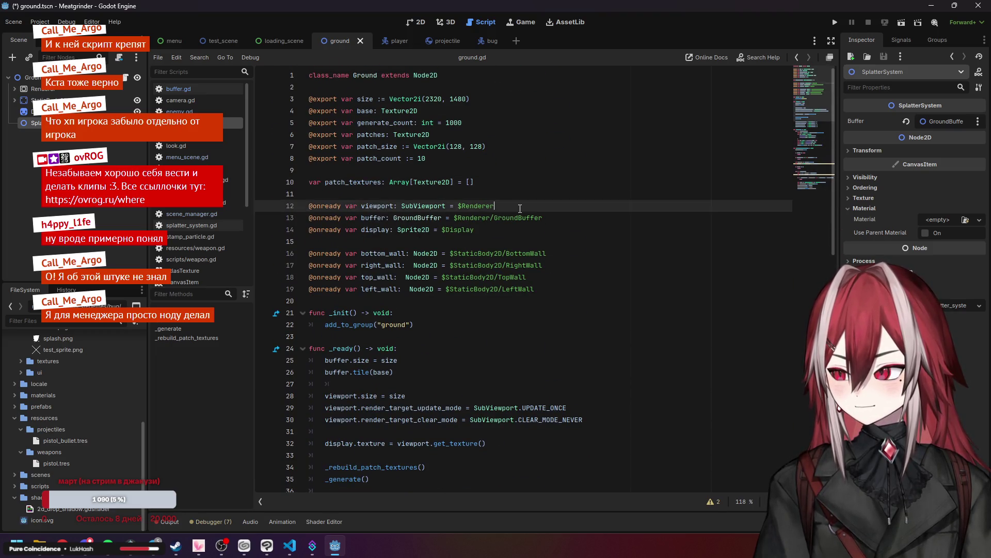
scroll(520, 208, "down", 8)
scroll(520, 208, "down", 7)
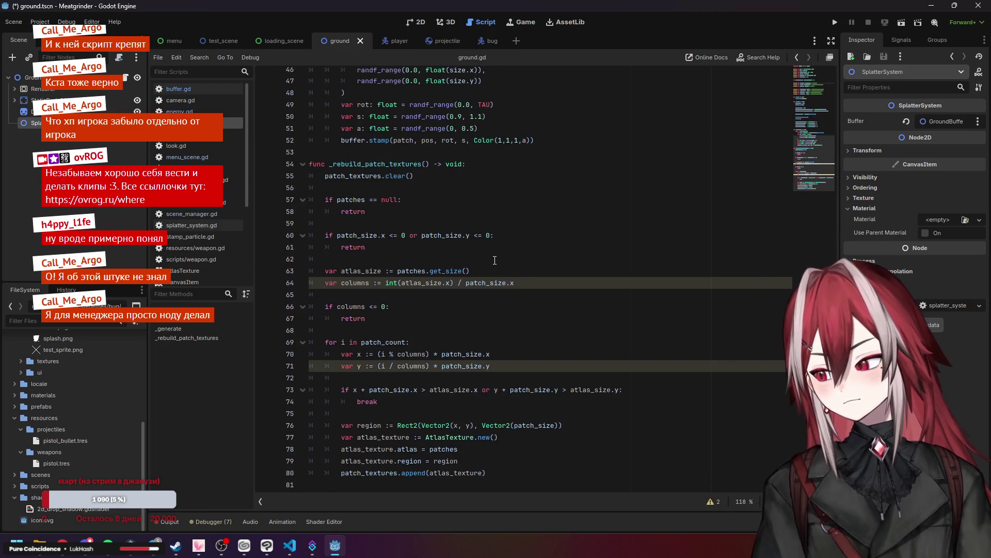
left_click_drag(425, 437, 502, 443)
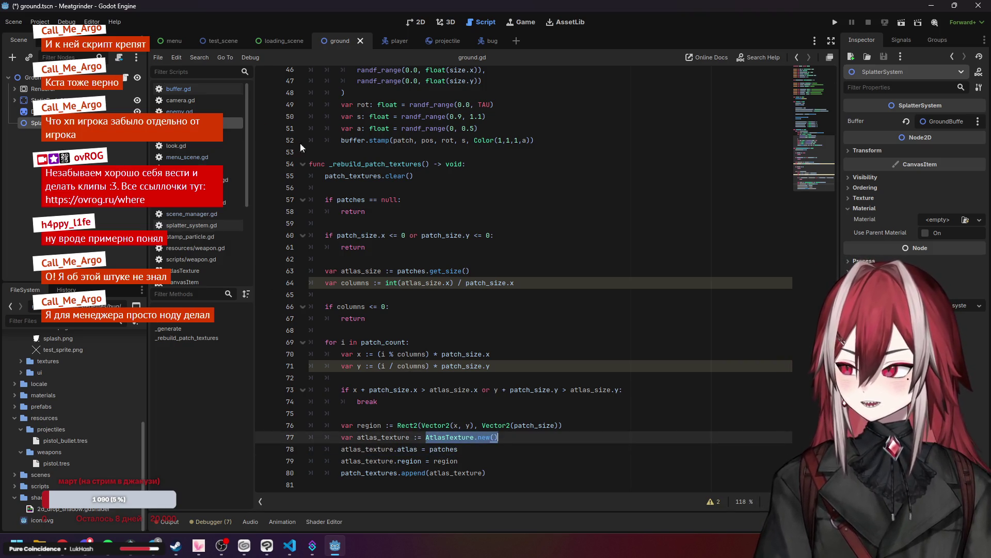
left_click(493, 354)
left_click(450, 438)
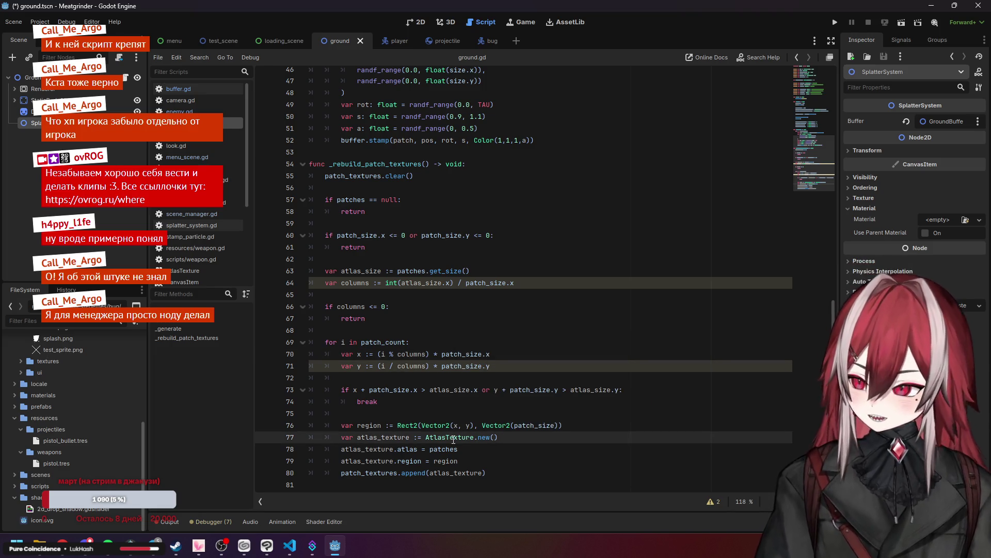
mouse_move(454, 439)
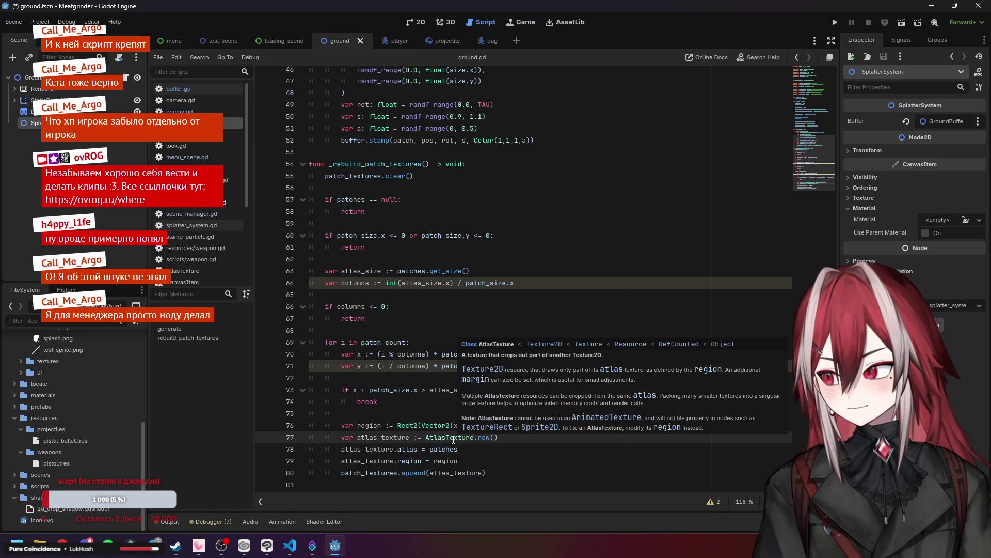
scroll(36, 441, "up", 5)
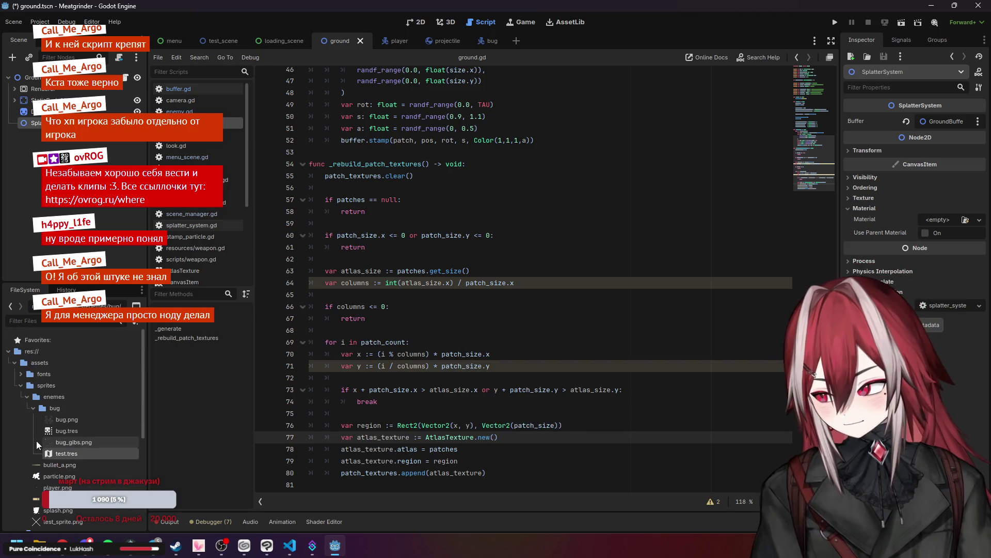
right_click(70, 453)
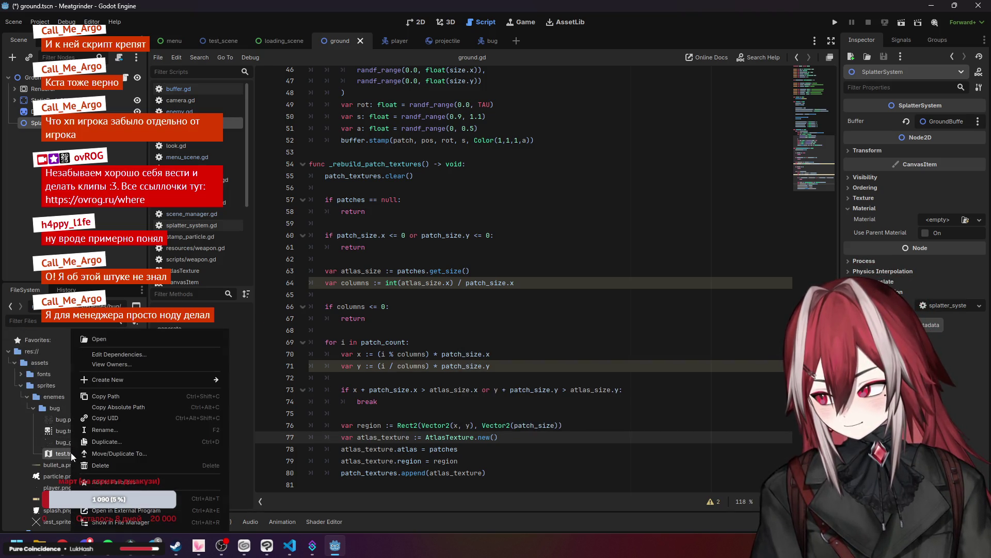
- Delete test.tres and create a gibs_atlas folder inside bug
left_click(114, 467)
left_click(435, 324)
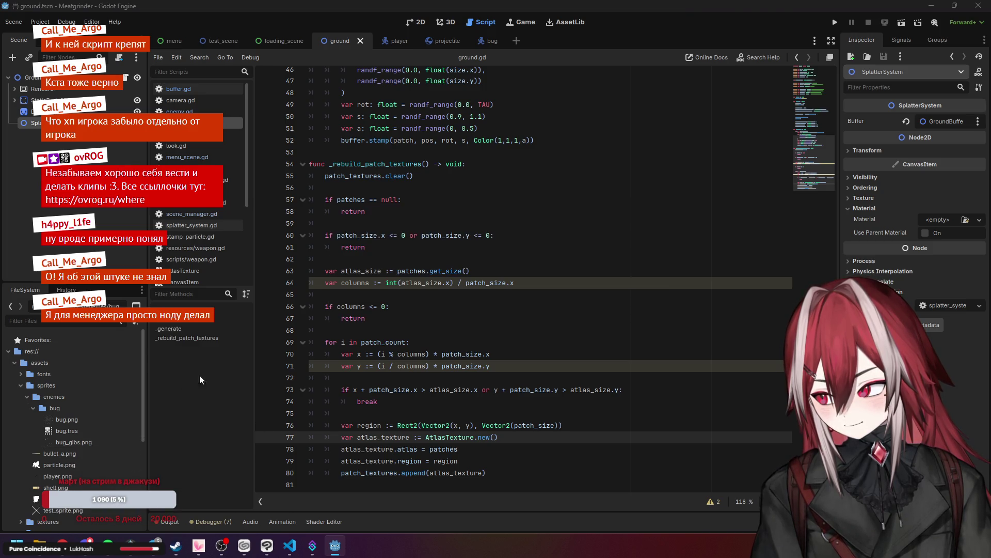
right_click(67, 408)
mouse_move(158, 356)
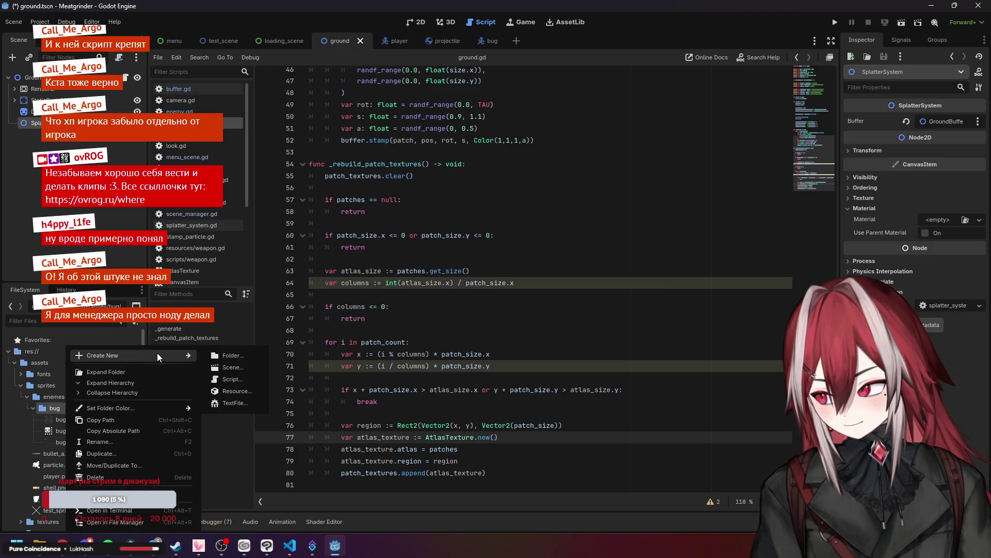
left_click(239, 355)
type("gibs")
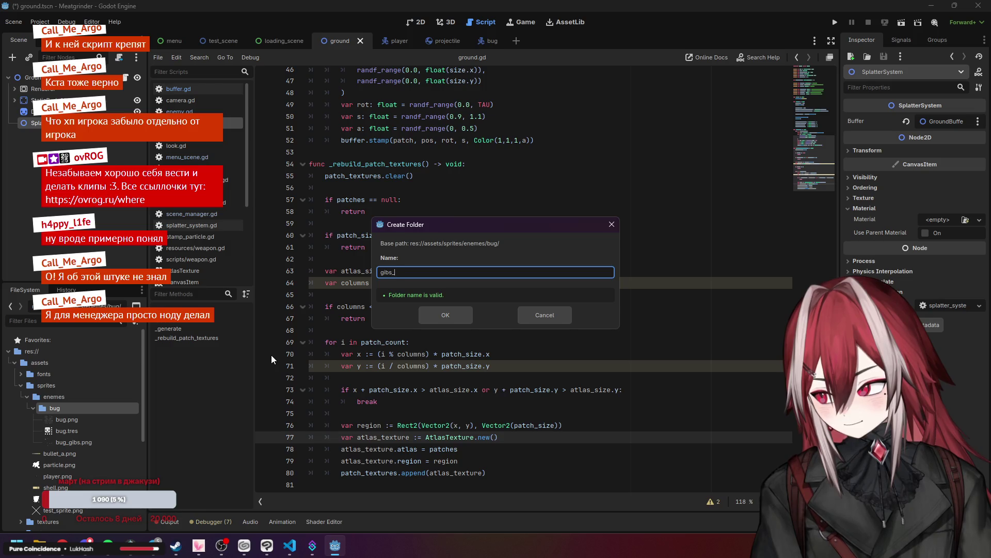
type("_atlas")
key("Return")
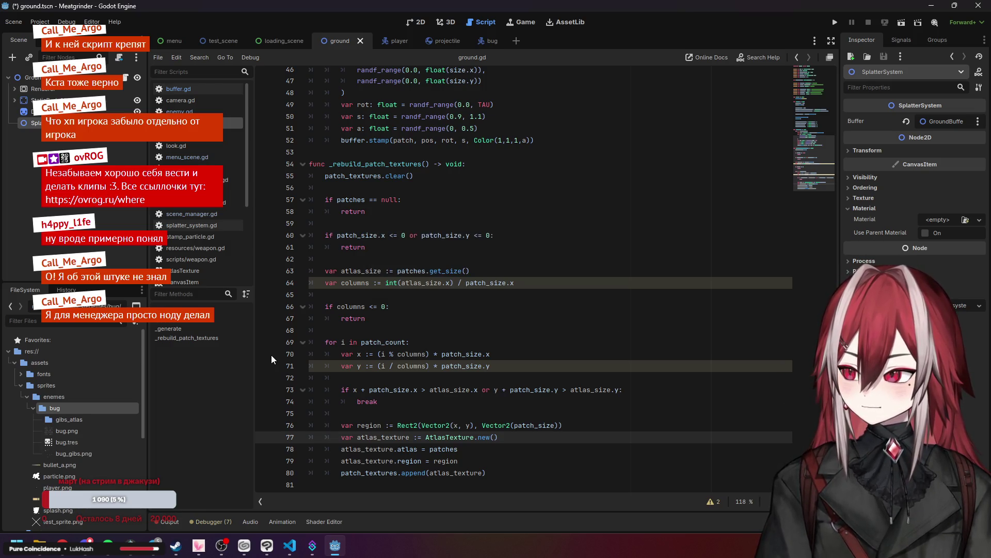
- Create an AtlasTexture resource in gibs_atlas saved as bug_gib_1.tres
right_click(83, 422)
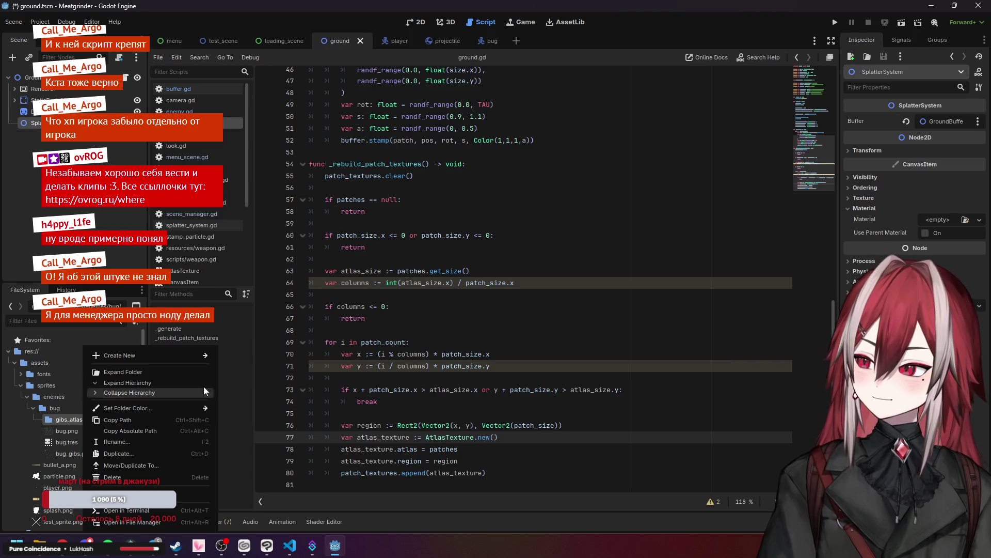
mouse_move(190, 357)
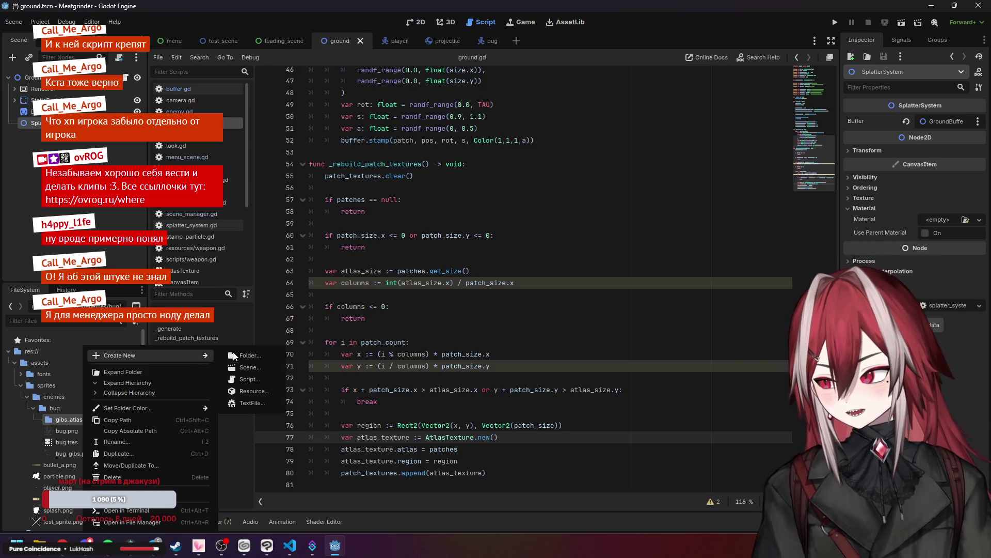
left_click(250, 390)
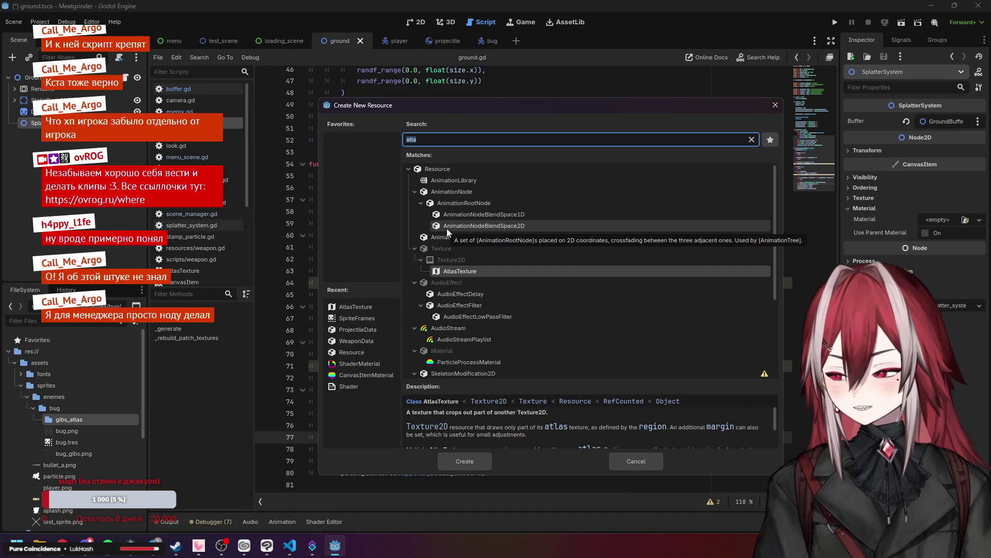
type("a")
scroll(447, 228, "up", 3)
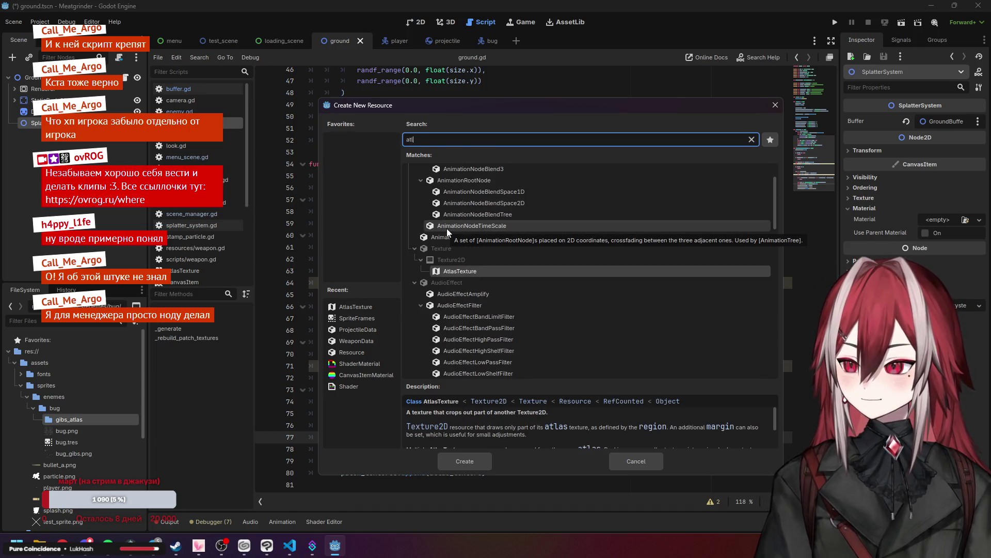
double_click(474, 275)
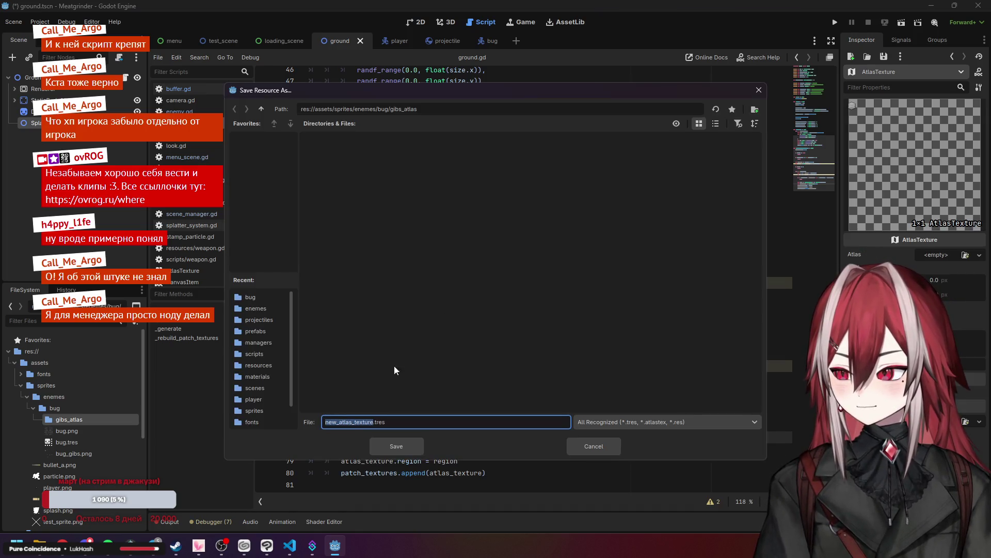
type("bug")
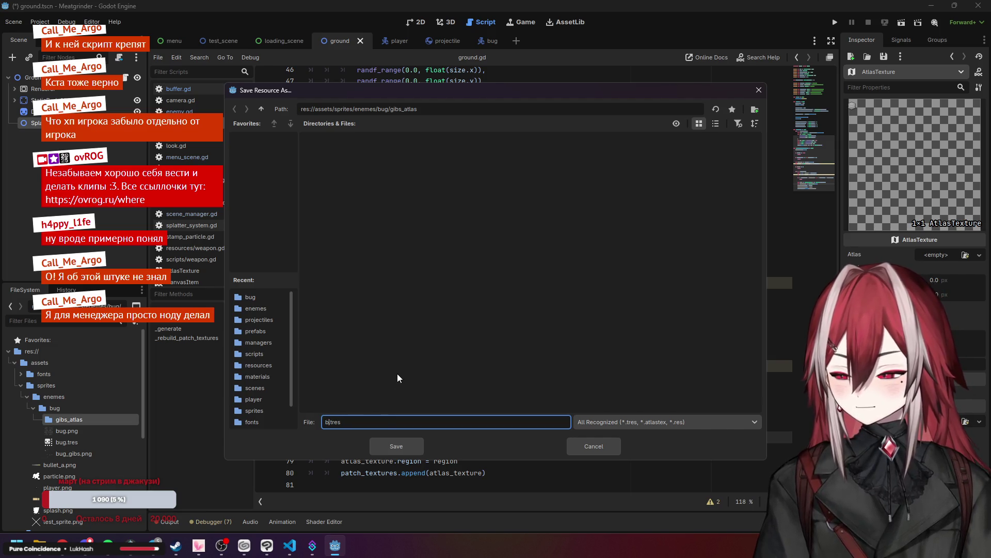
type("_gib_1")
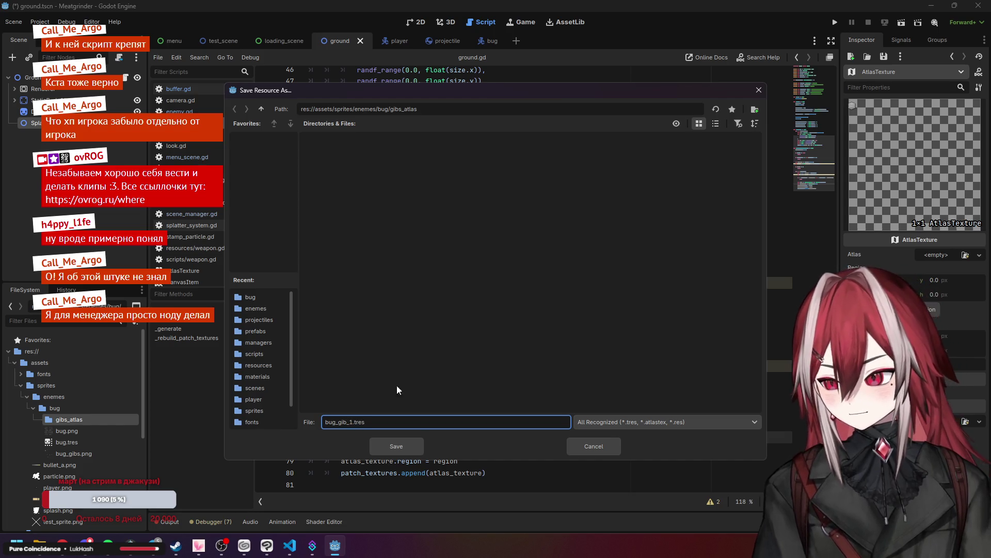
left_click(384, 448)
left_click(36, 418)
- Assign bug_gibs.png as the atlas texture of bug_gib_1.tres
left_click(63, 430)
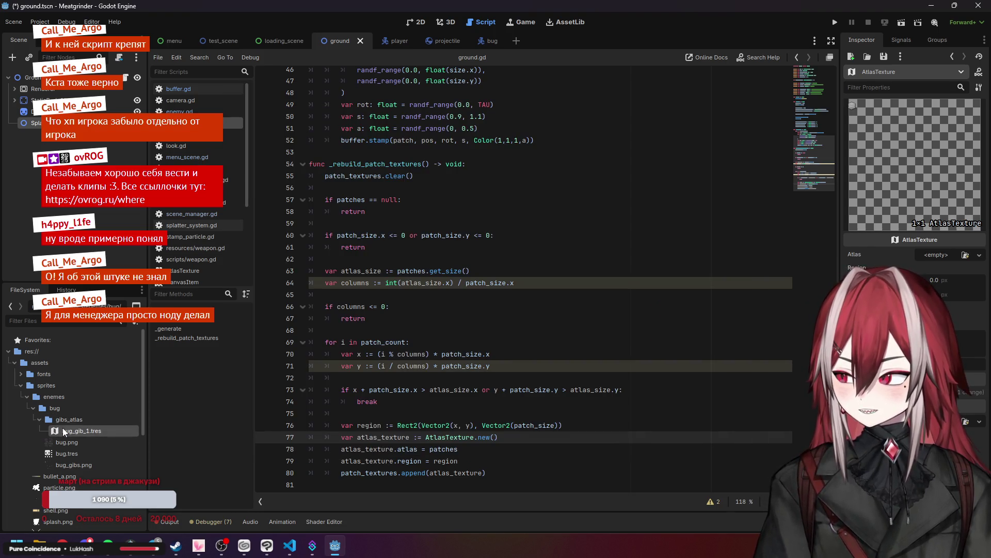
left_click(965, 255)
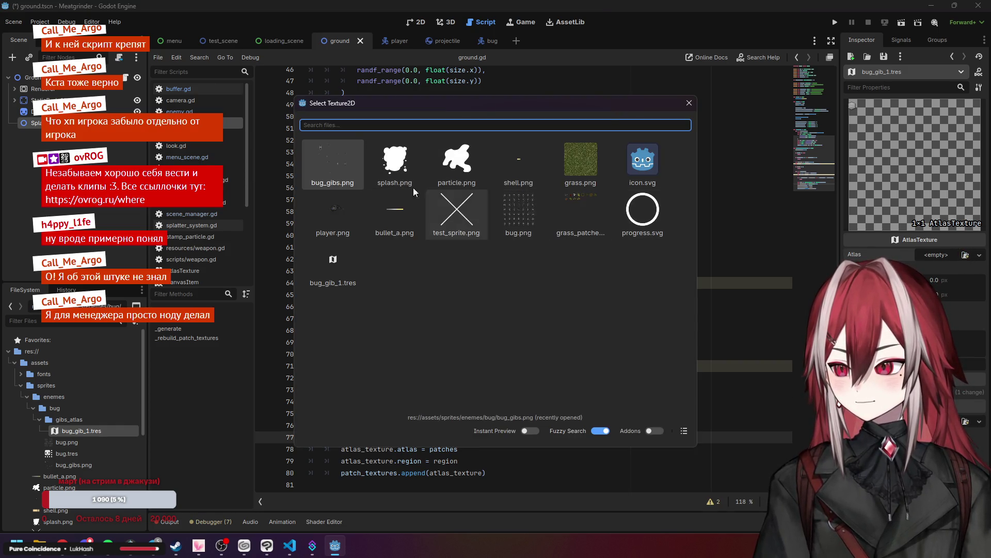
double_click(328, 168)
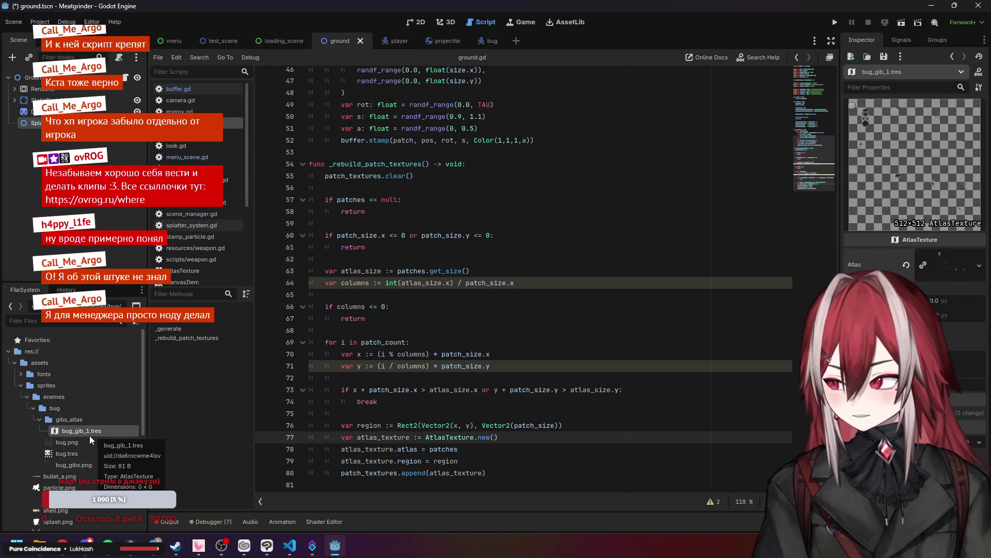
- Delete bug_gib_1.tres and the gibs_atlas folder
key("Delete")
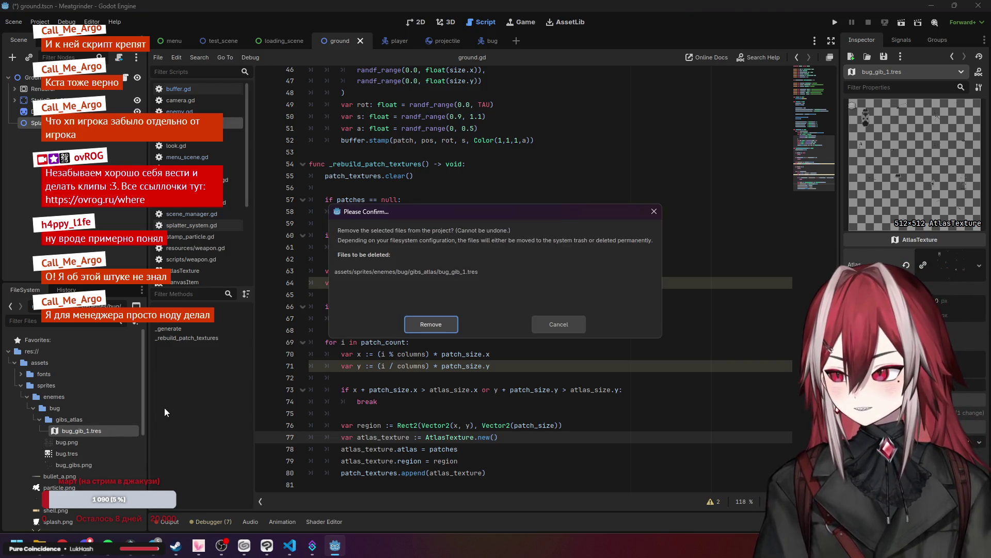
key("Return")
left_click(86, 419)
key("Delete")
key("Return")
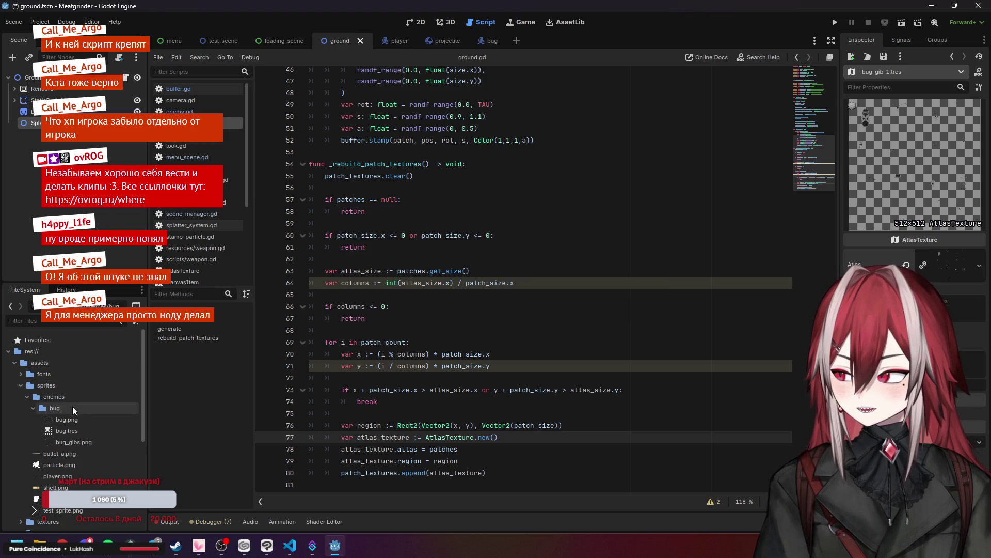
- Collapse the bug, enemies, sprites, assets, materials and resources folders
left_click(34, 408)
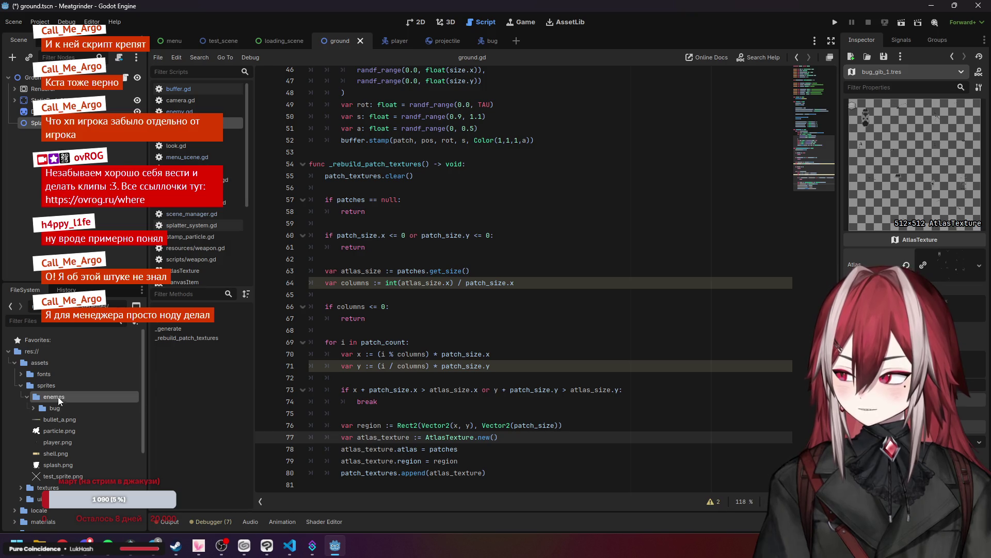
left_click(24, 398)
left_click(21, 387)
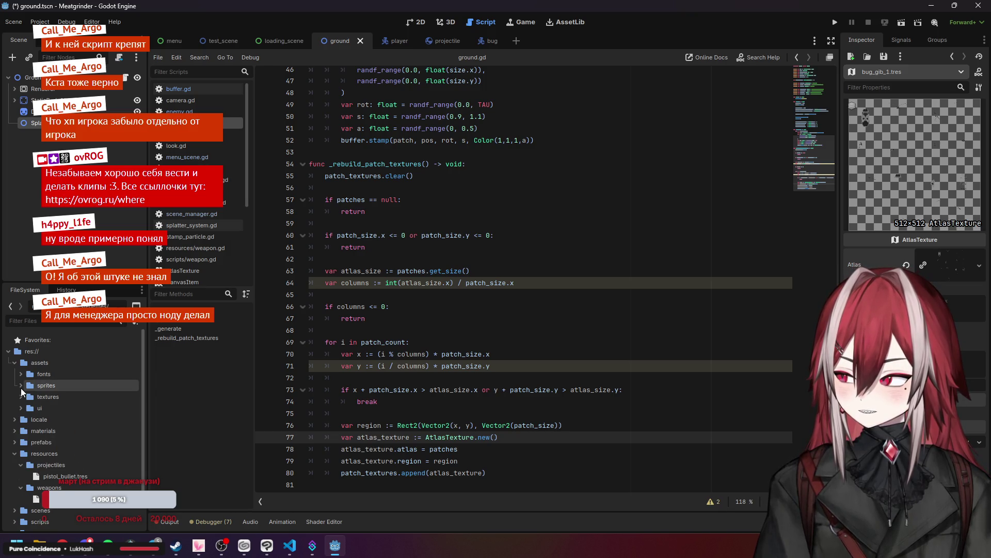
left_click(15, 430)
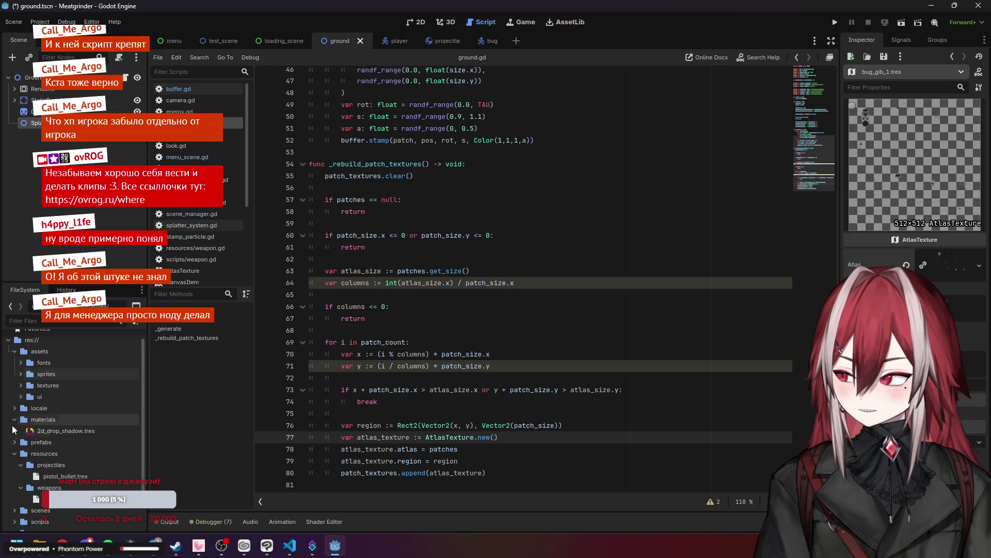
left_click(15, 351)
left_click(15, 386)
left_click(14, 408)
- Expand the scripts folder and its enemes subfolder, collapsing ground
left_click(14, 431)
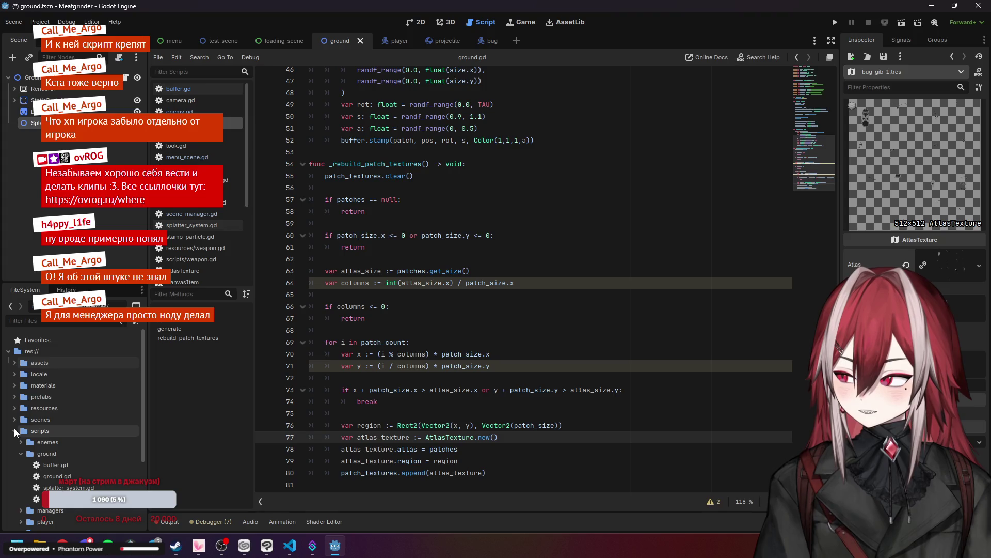
left_click(20, 453)
left_click(20, 443)
right_click(60, 442)
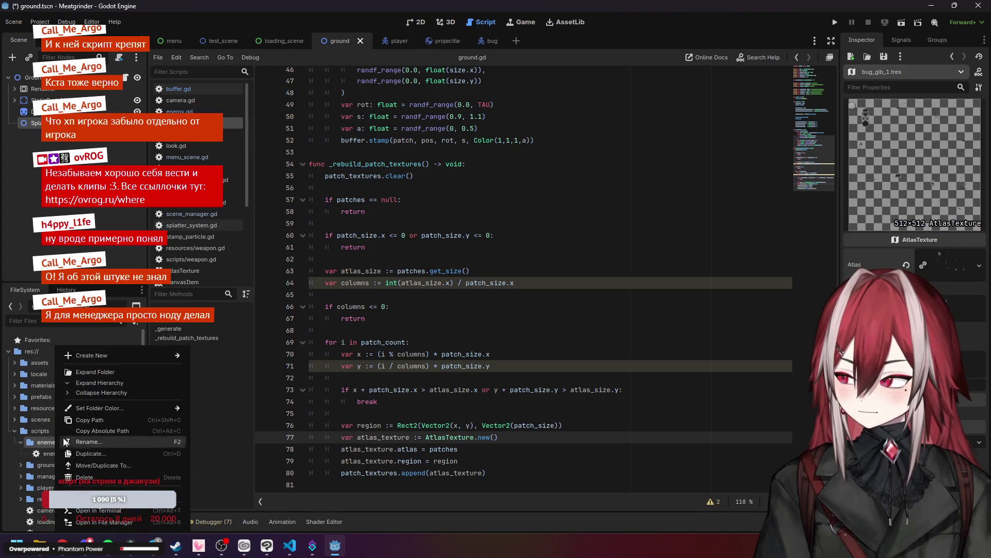
- Start new scripts in the enemes and scripts folders, cancelling both attempts
mouse_move(105, 356)
left_click(233, 377)
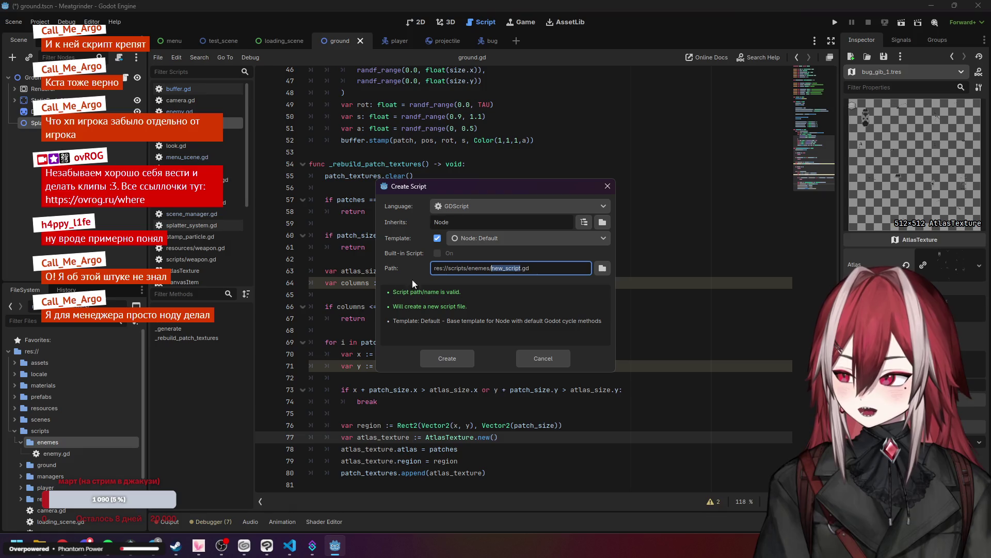
key("BackSpace")
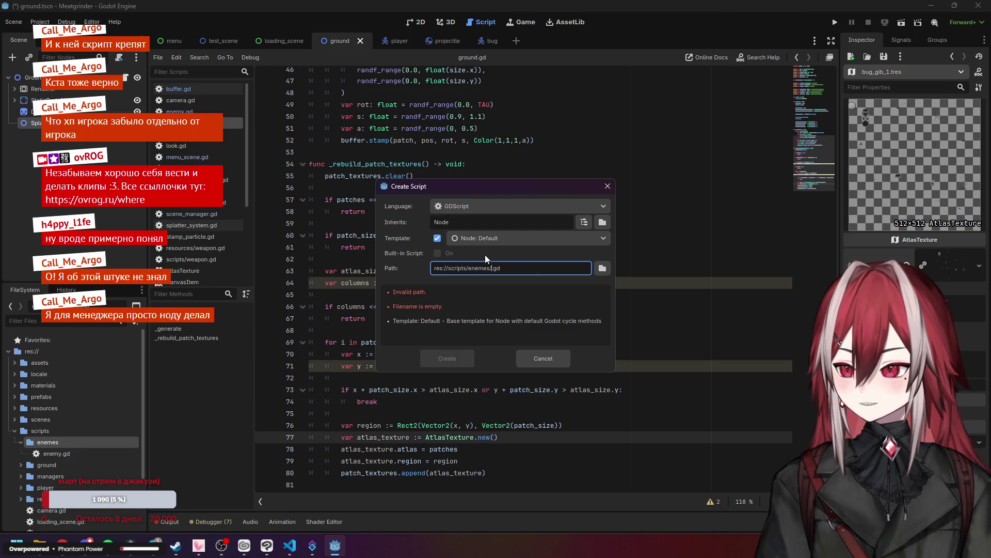
key("Escape")
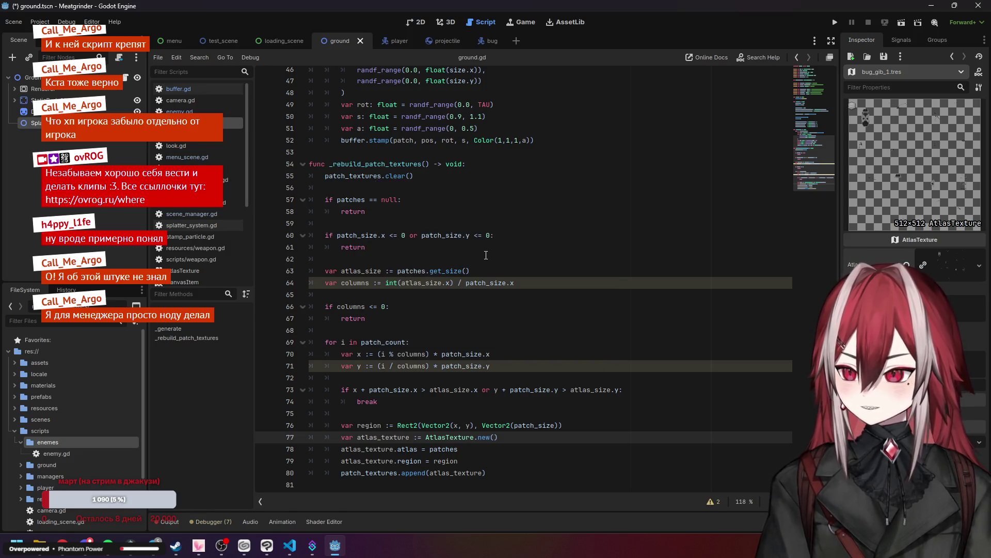
left_click(20, 442)
right_click(46, 437)
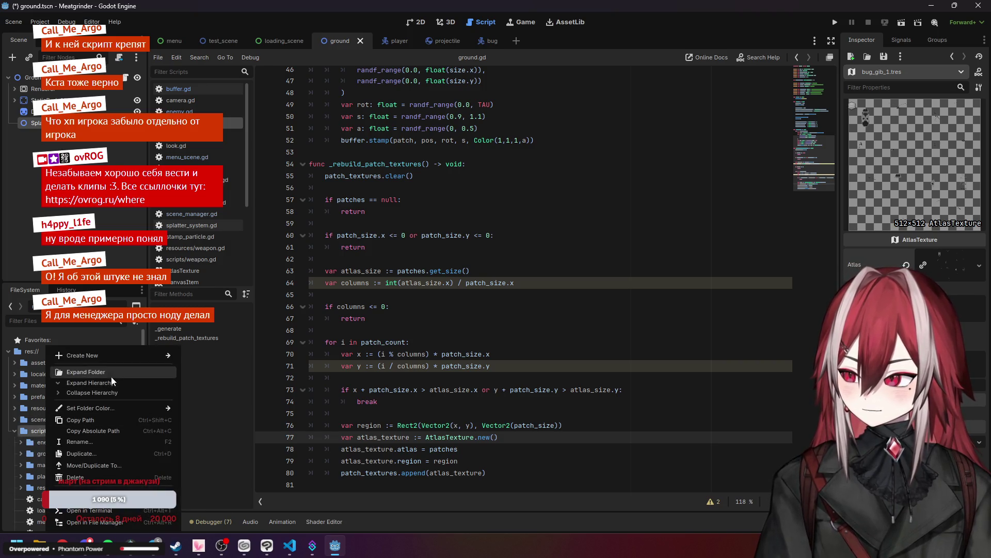
mouse_move(123, 356)
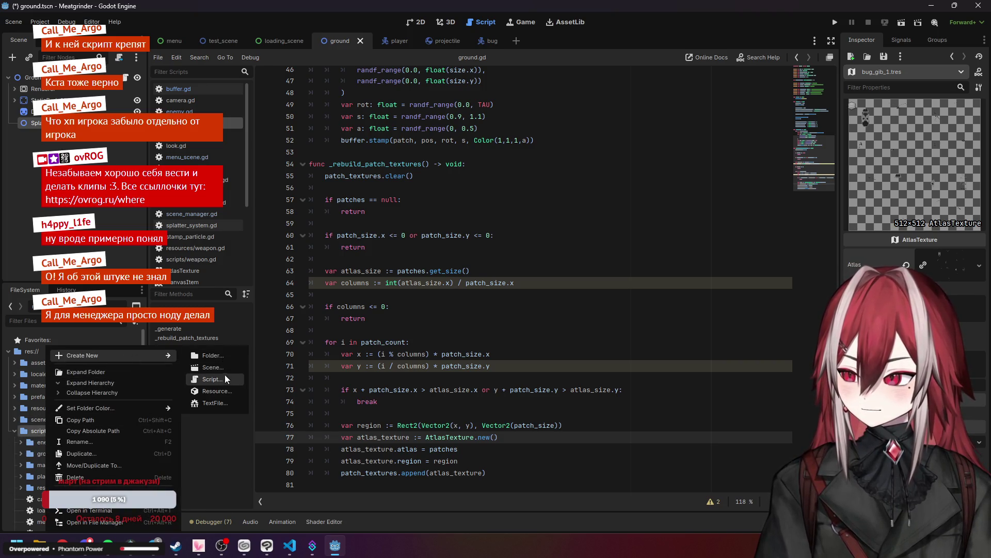
left_click(224, 379)
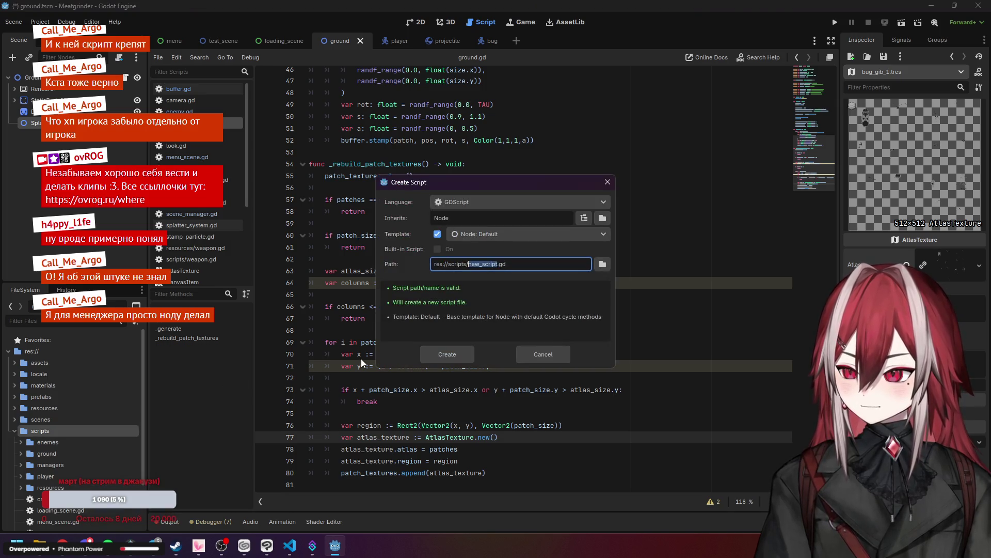
key("Escape")
- Create a folder named helpers inside scripts and select it
right_click(42, 432)
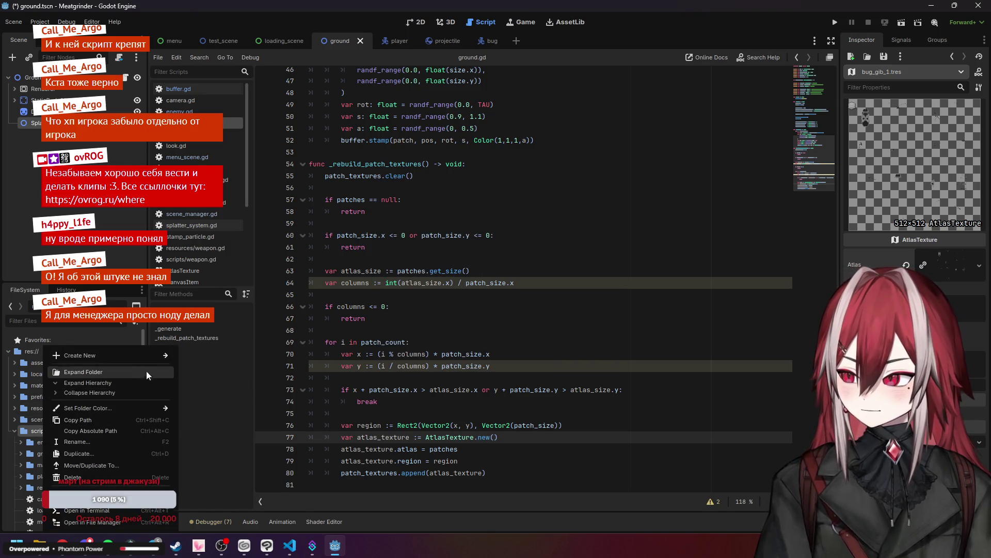
mouse_move(151, 357)
left_click(220, 357)
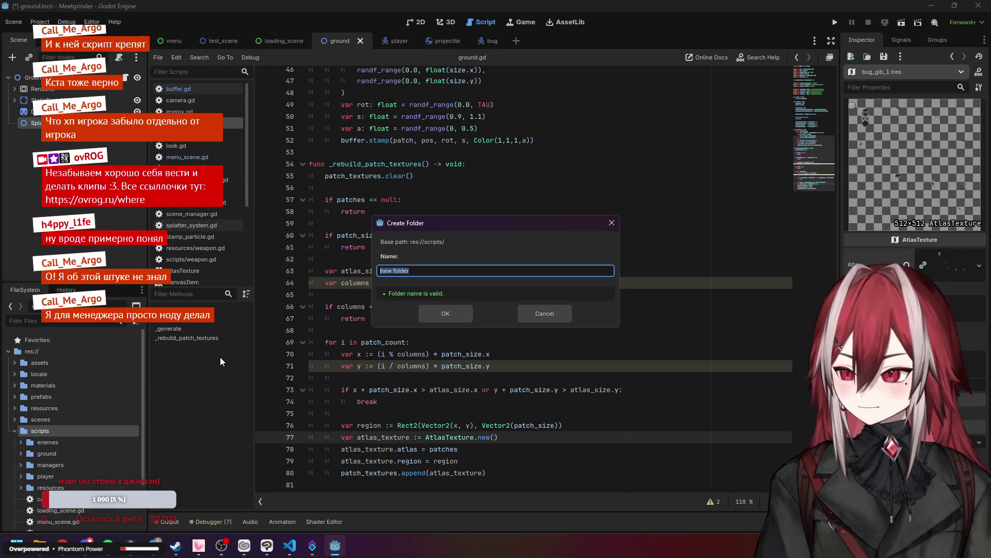
type("helpa")
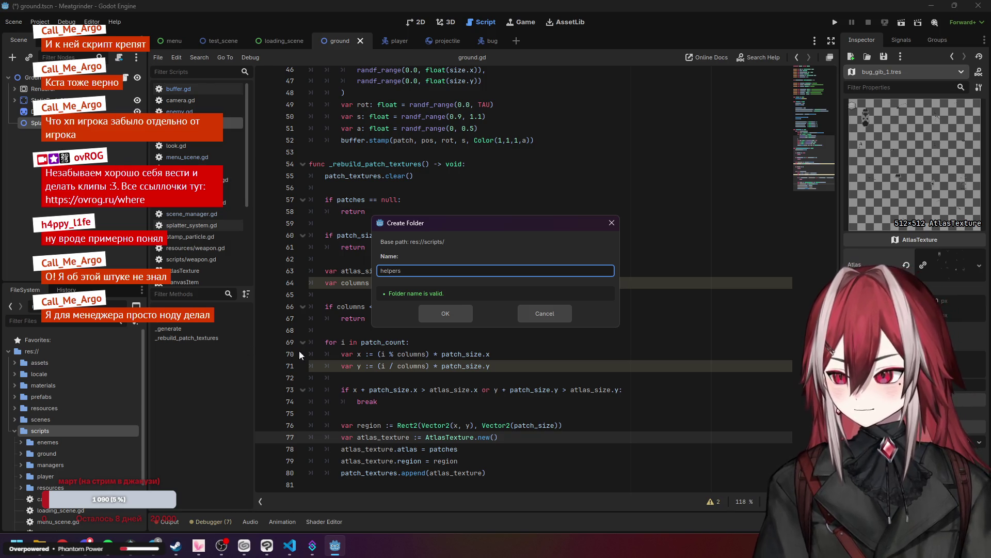
left_click(450, 316)
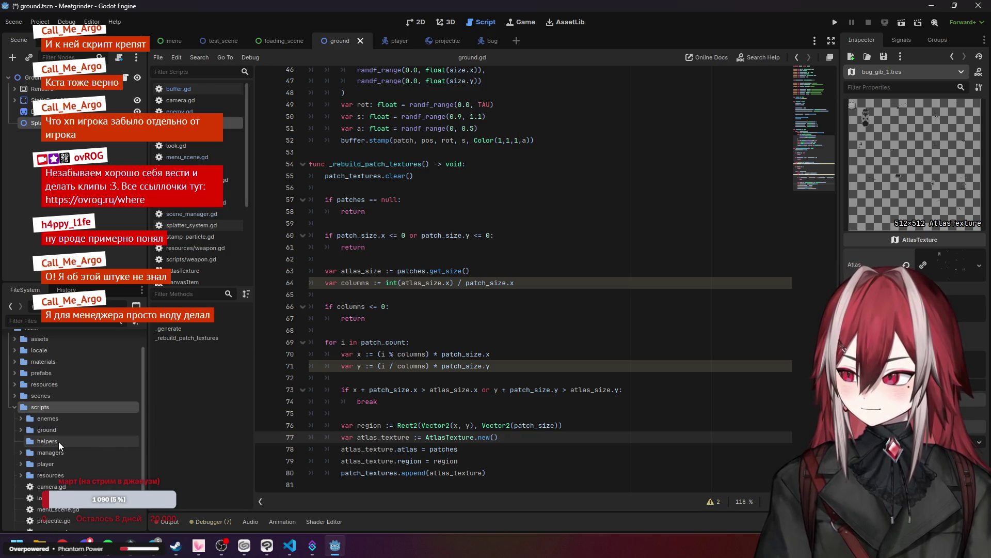
left_click(57, 442)
right_click(57, 441)
mouse_move(182, 355)
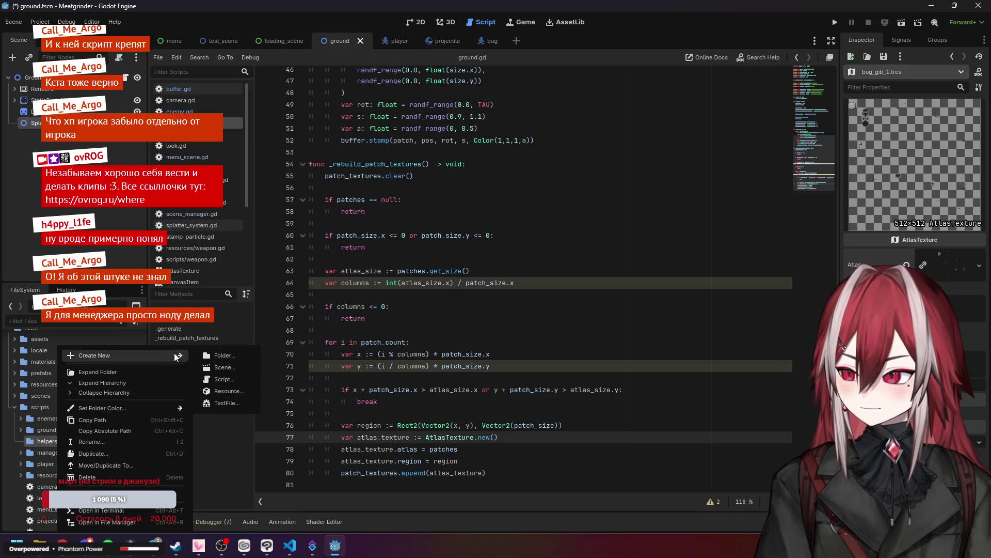
left_click(236, 377)
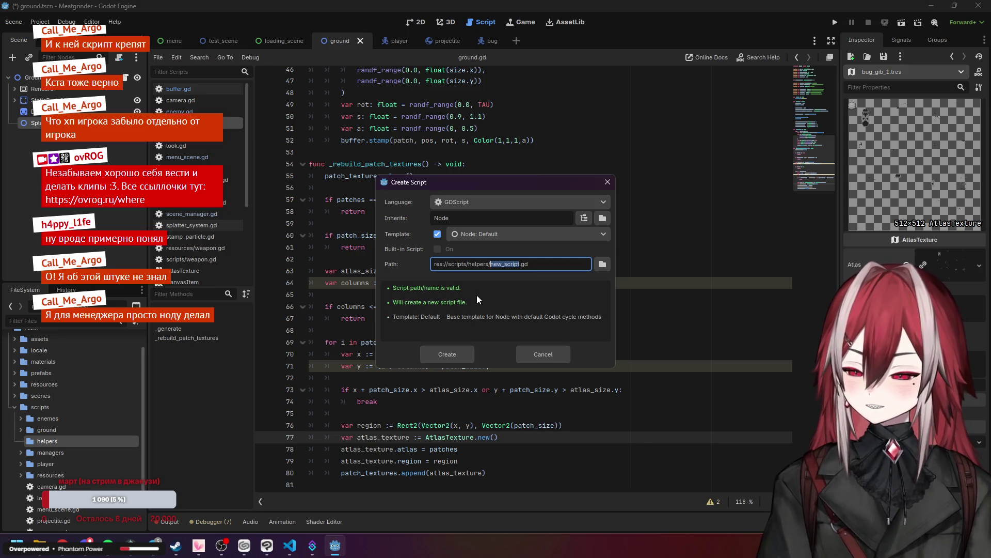
type("at")
type("las")
type("_gen")
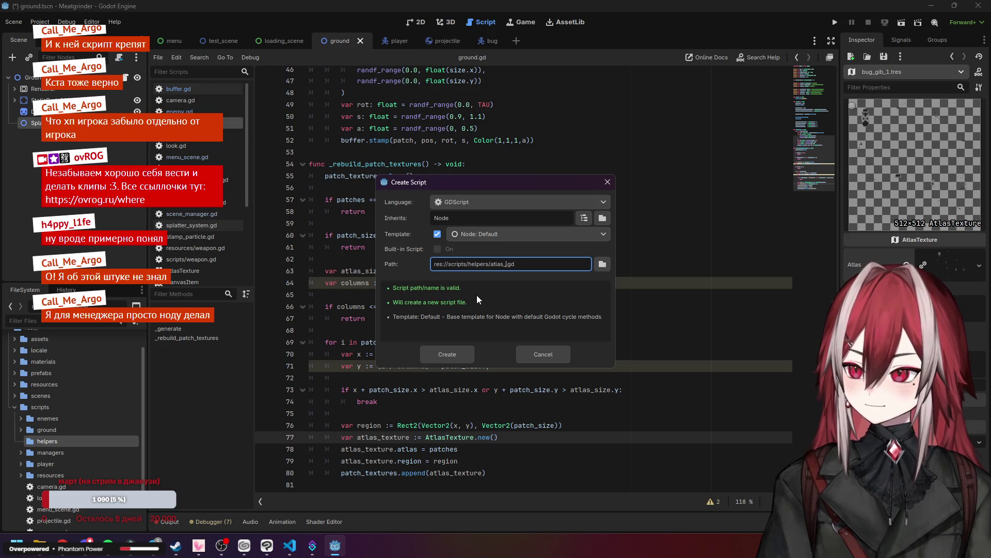
type("e")
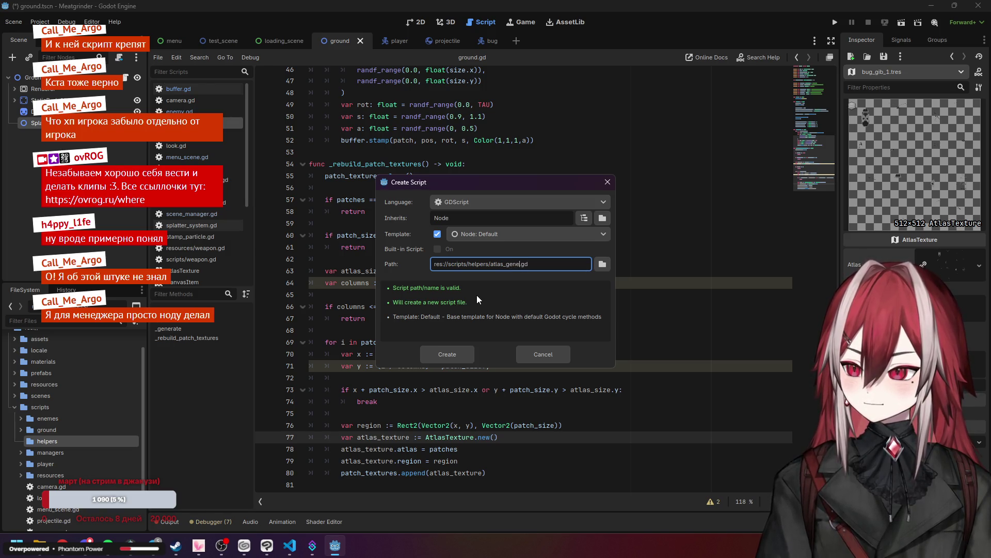
key("BackSpace")
key("BackSpace")
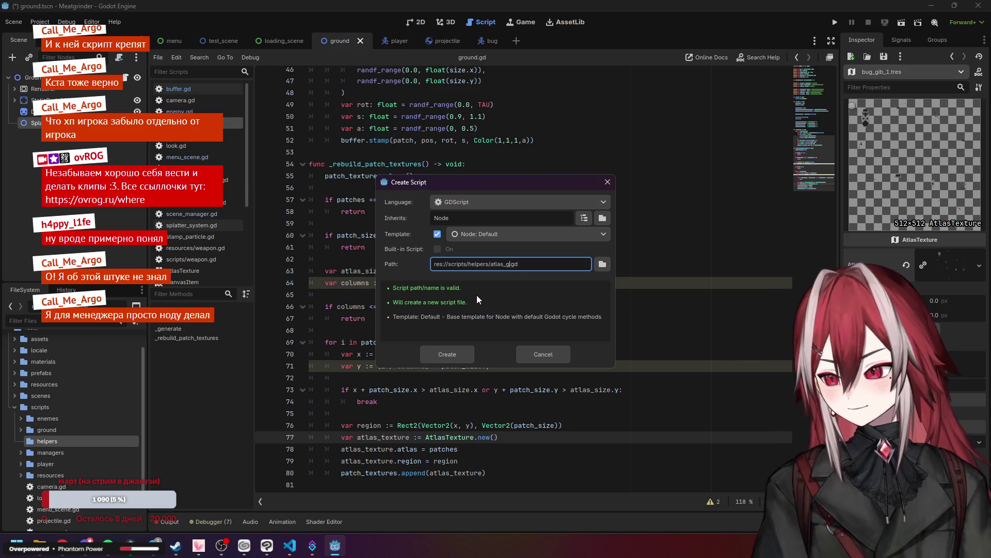
type("nerator")
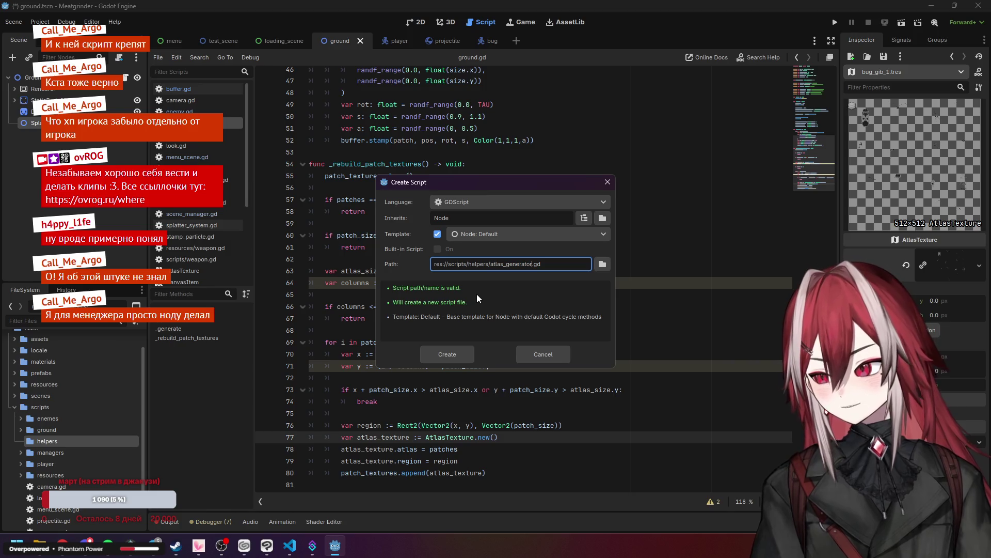
left_click(539, 220)
left_click(580, 219)
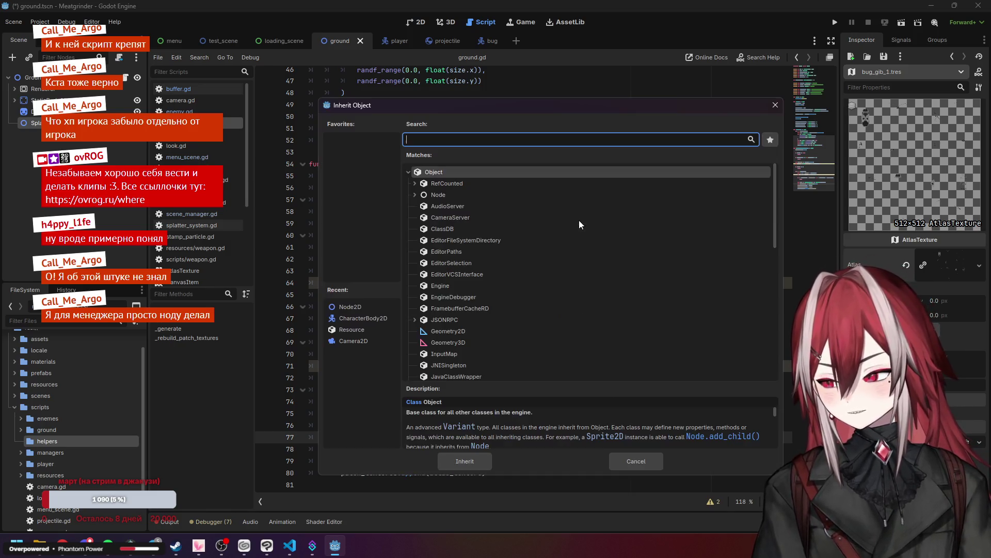
left_click(450, 184)
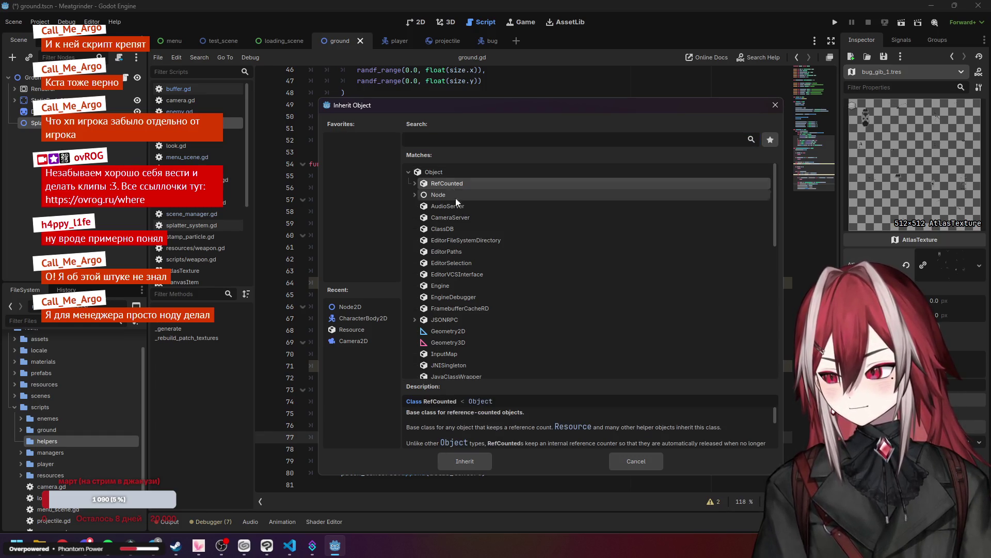
scroll(527, 419, "down", 1)
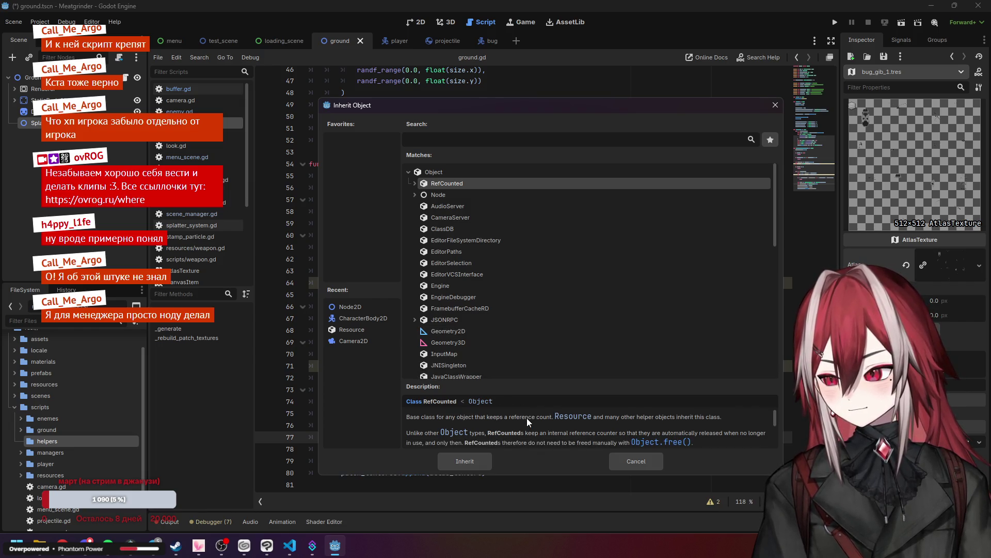
scroll(527, 417, "up", 1)
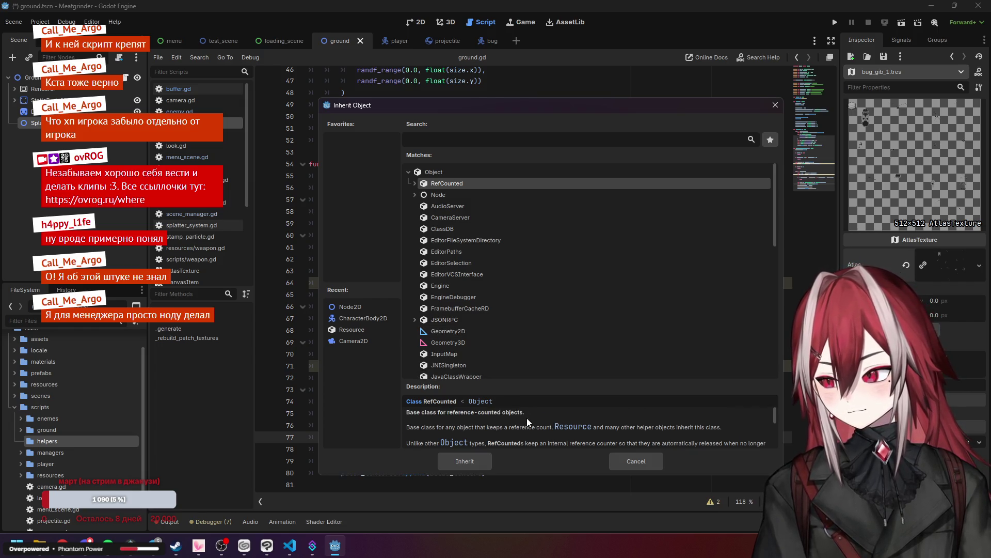
left_click(659, 456)
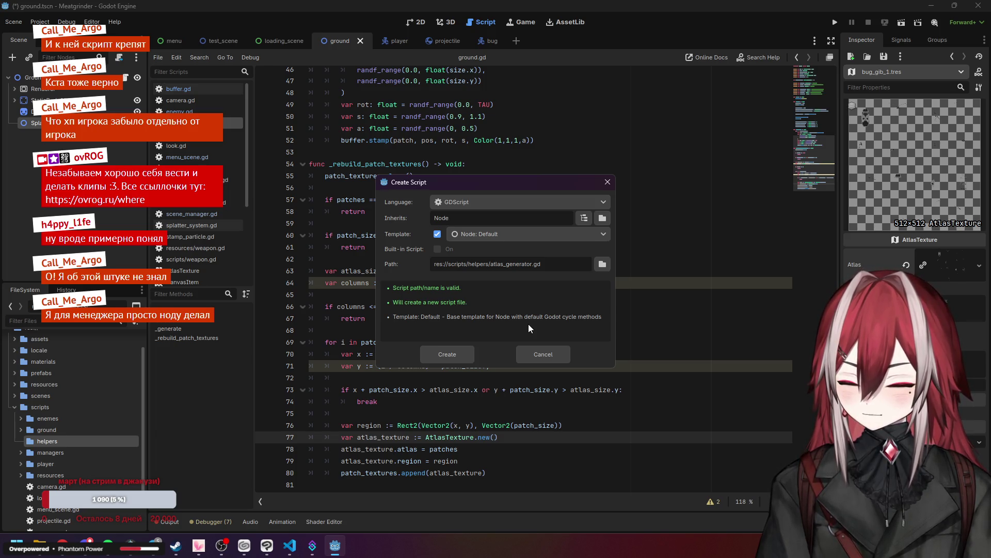
left_click(543, 354)
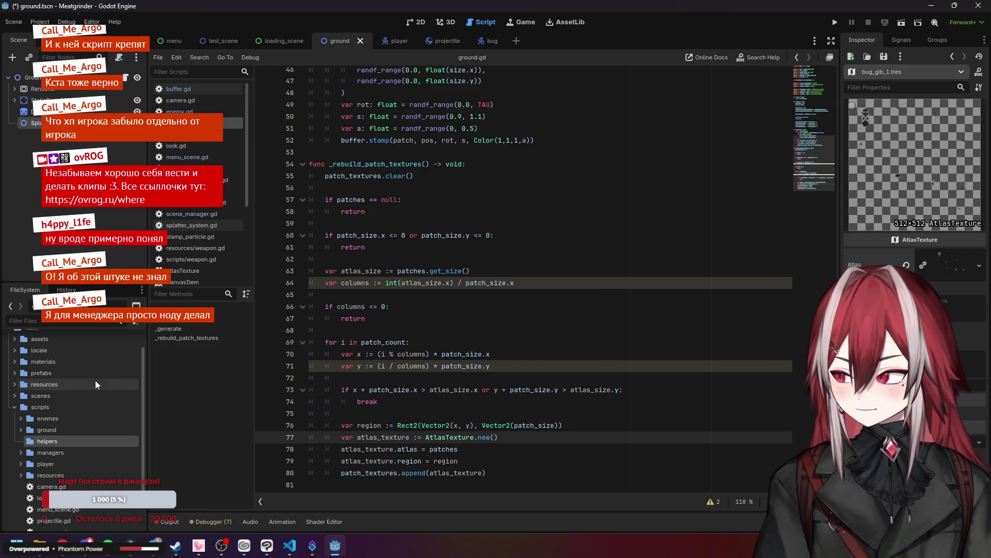
- Expand scripts/resources and open weapon.gd and projectile.gd in the script editor
scroll(110, 384, "down", 2)
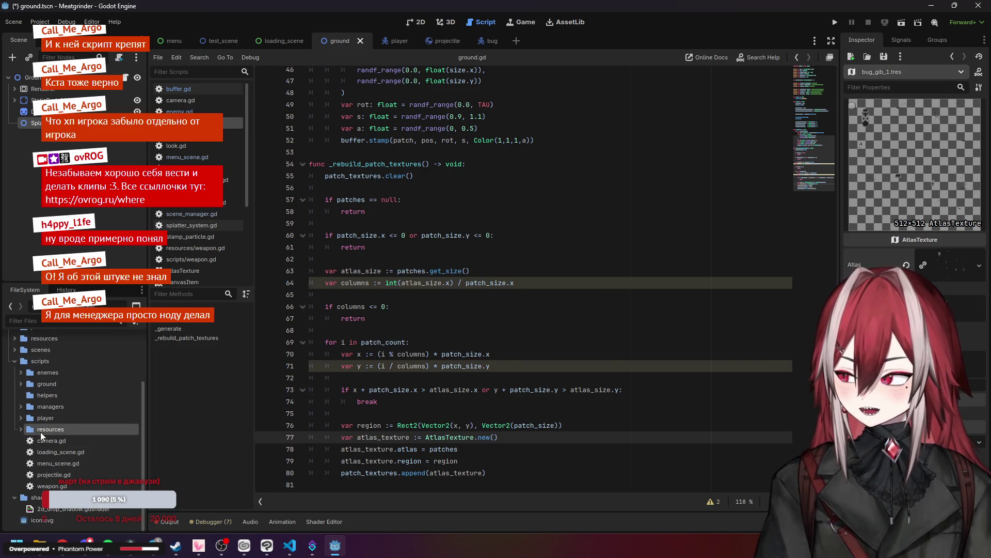
left_click(23, 428)
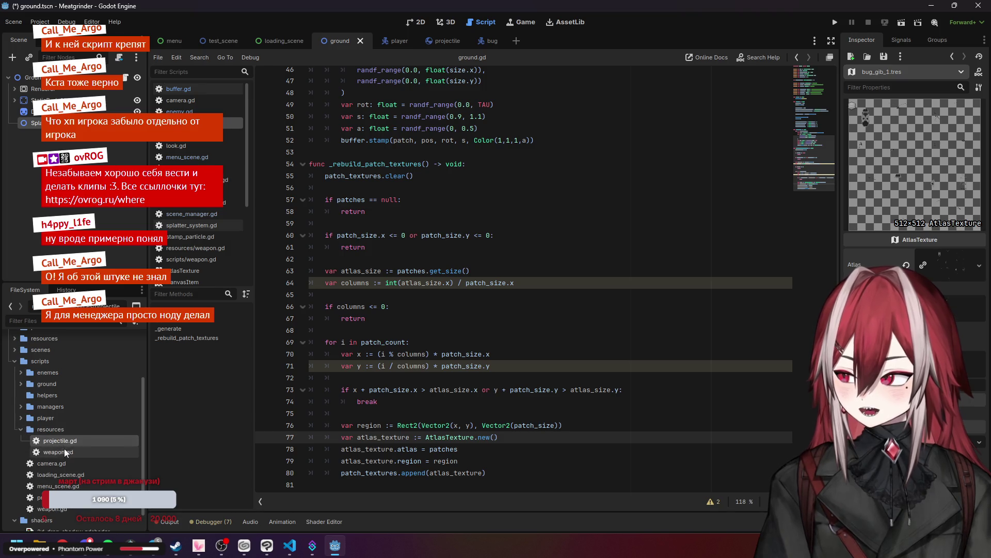
double_click(64, 451)
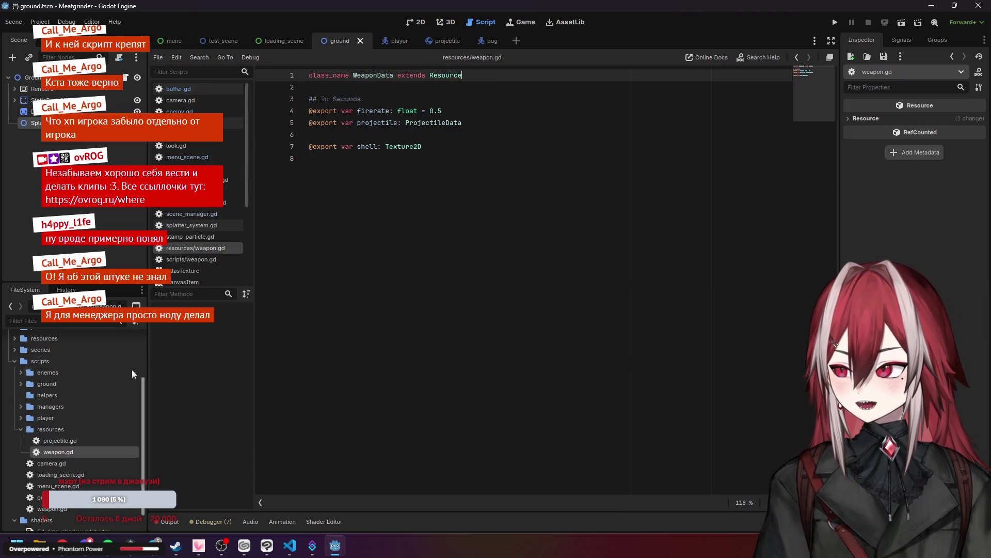
double_click(73, 443)
- Delete the helpers folder and start a new script in the resources folder
left_click(439, 193)
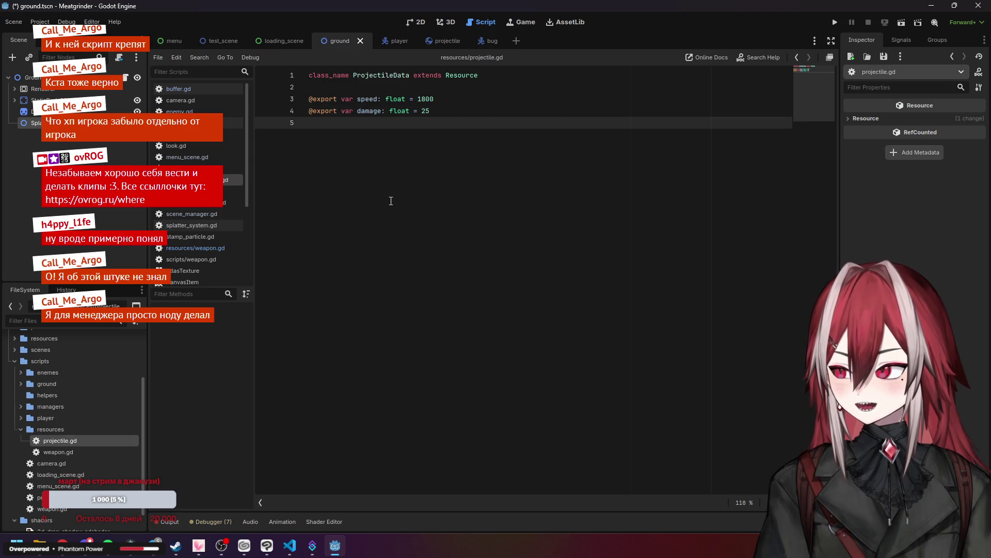
right_click(58, 395)
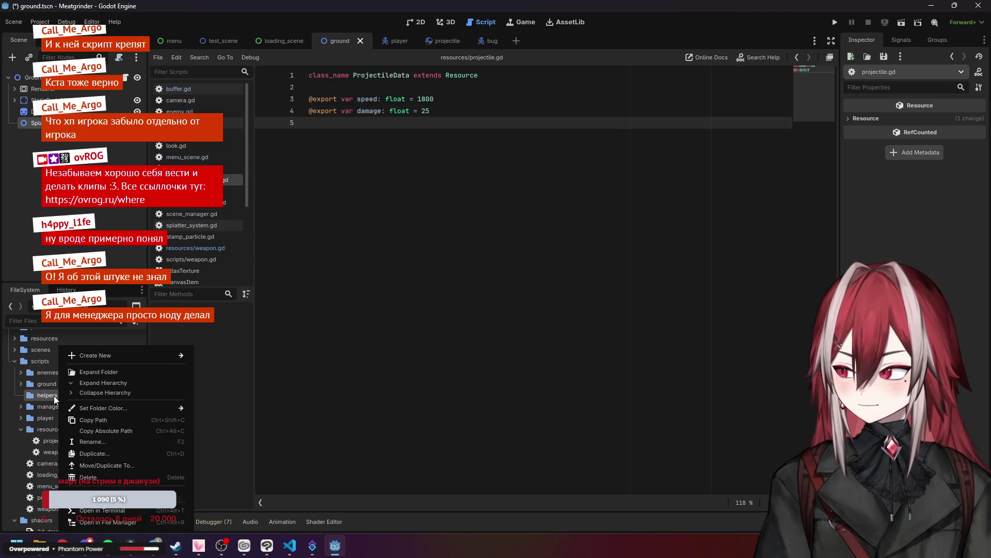
left_click(54, 395)
key("Delete")
key("Return")
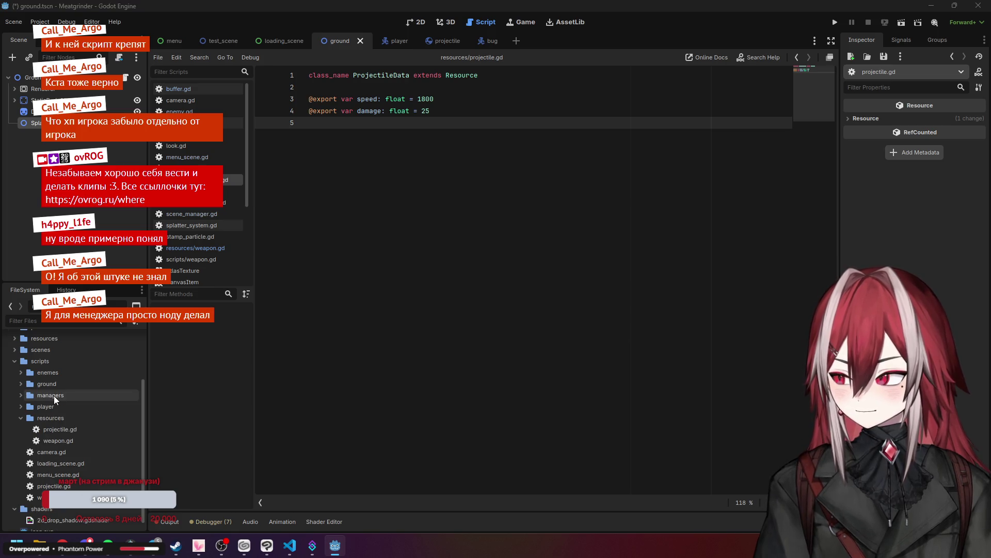
right_click(55, 418)
mouse_move(176, 355)
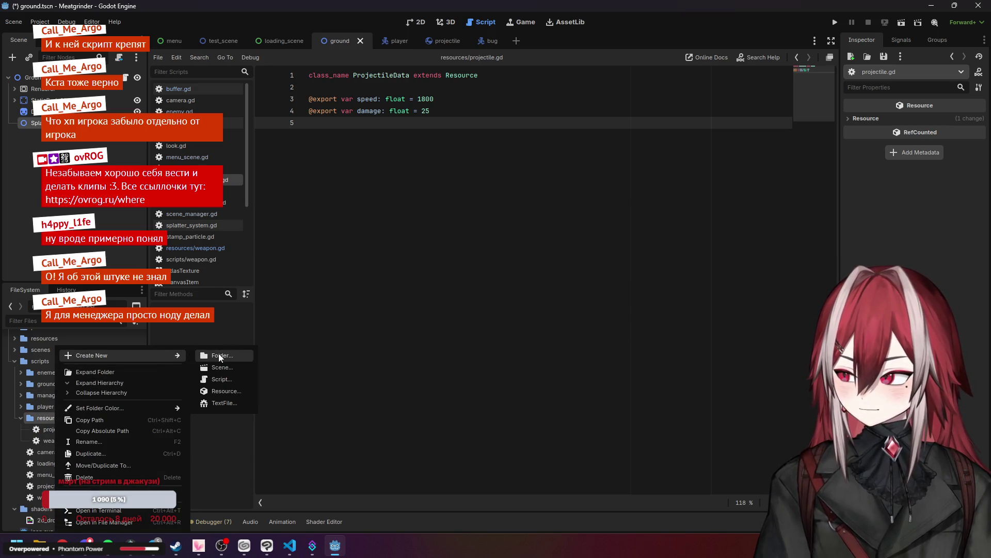
left_click(242, 380)
- Create atlas.gd in res://scripts/resources inheriting from Resource
type("atlas")
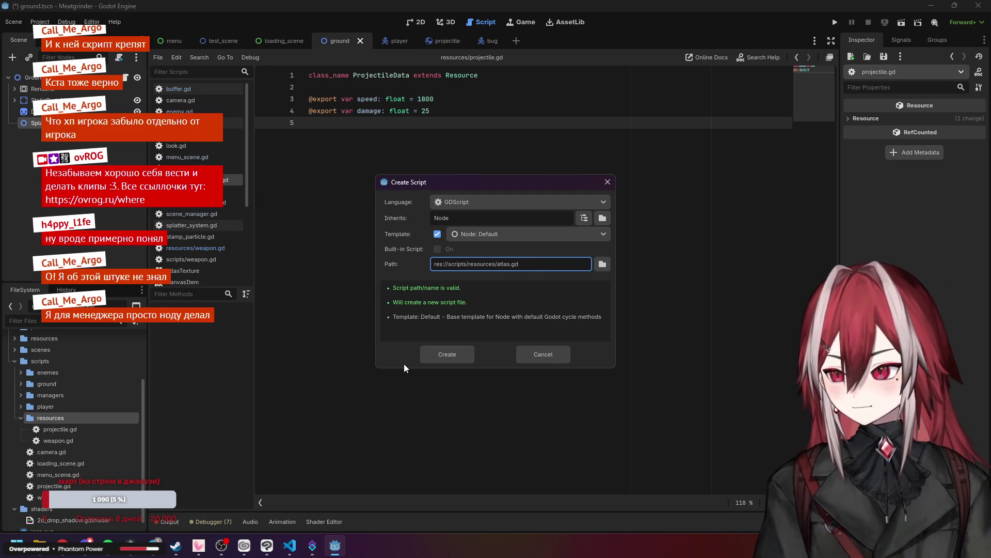
left_click(498, 217)
left_click(580, 219)
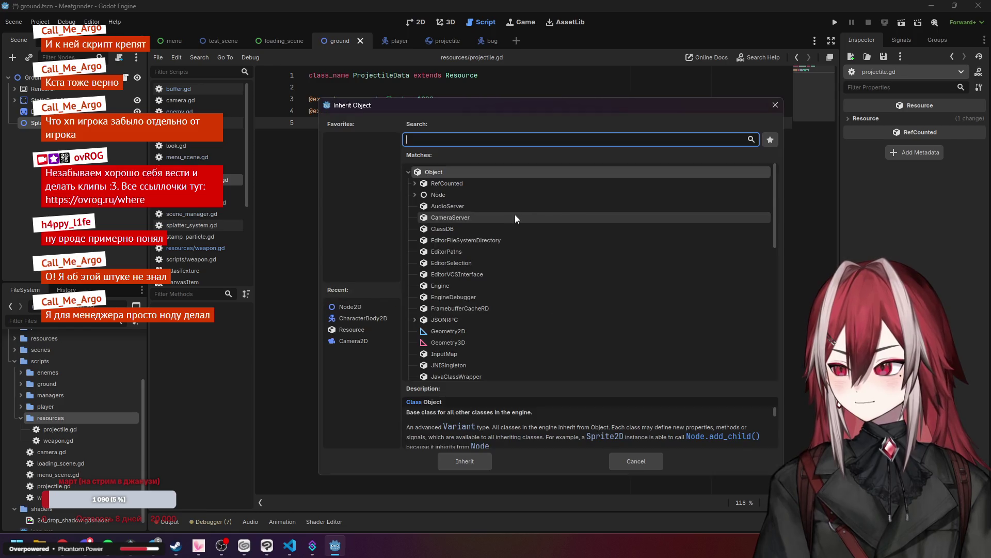
type("res")
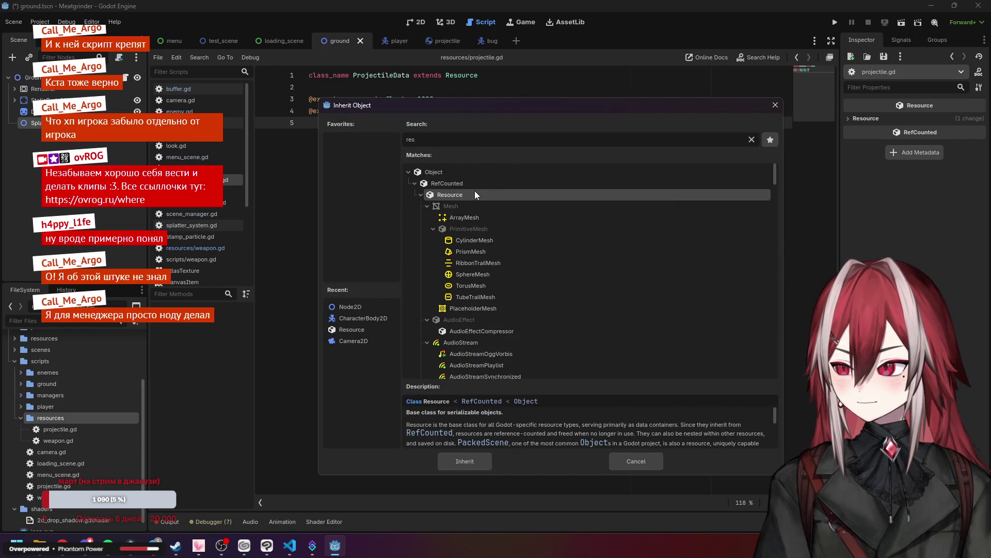
double_click(475, 191)
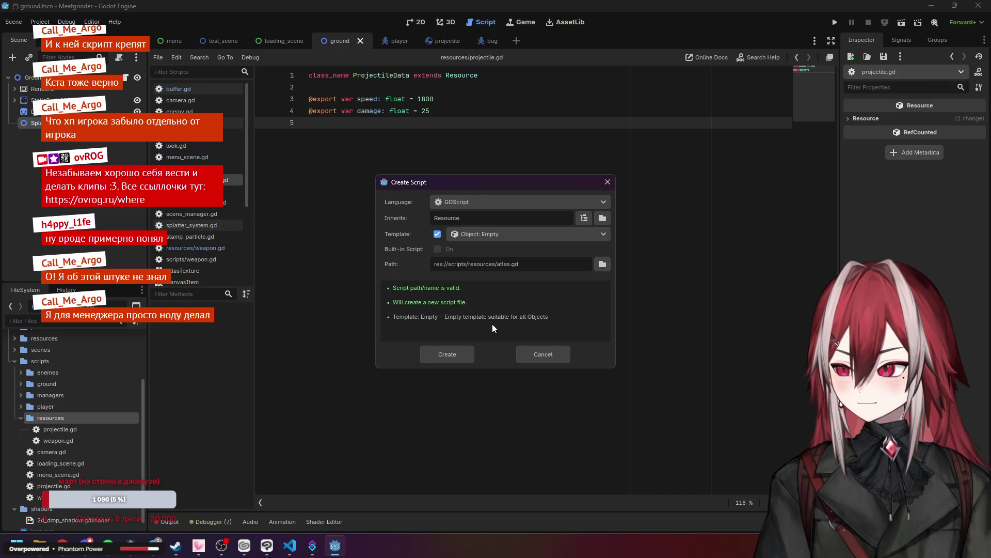
left_click(455, 355)
left_click(364, 231)
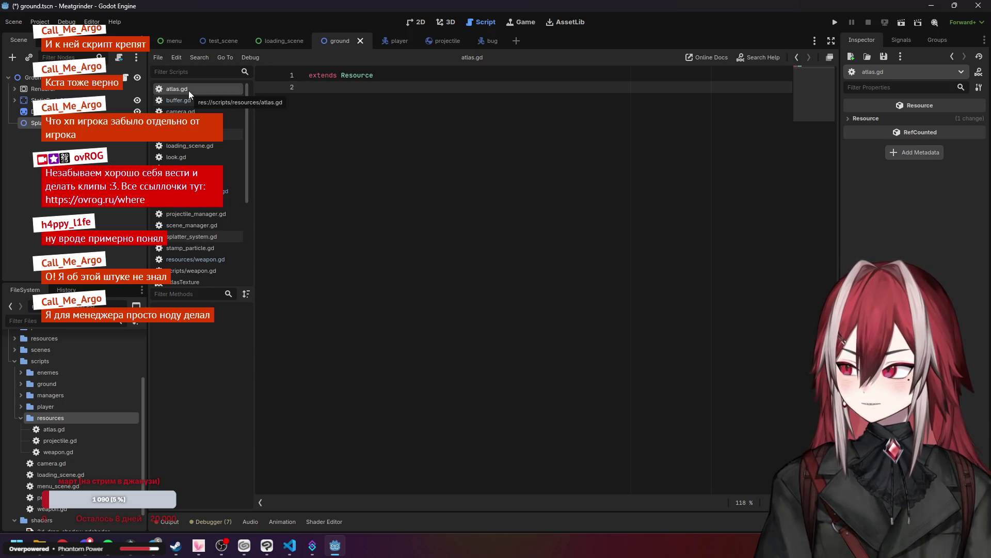
- After checking weapon.gd, declare class_name Atlas at the top of atlas.gd
left_click(202, 260)
left_click(209, 87)
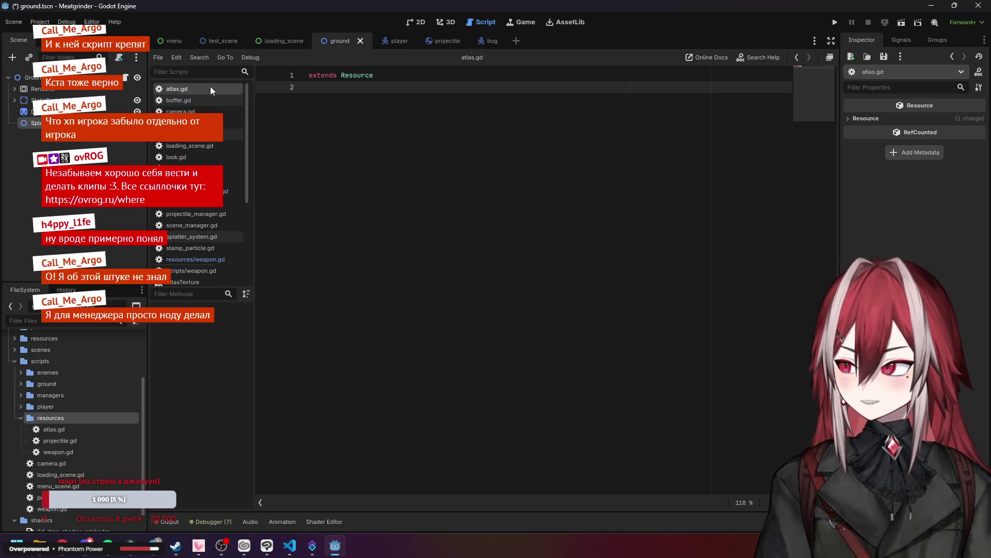
type("class")
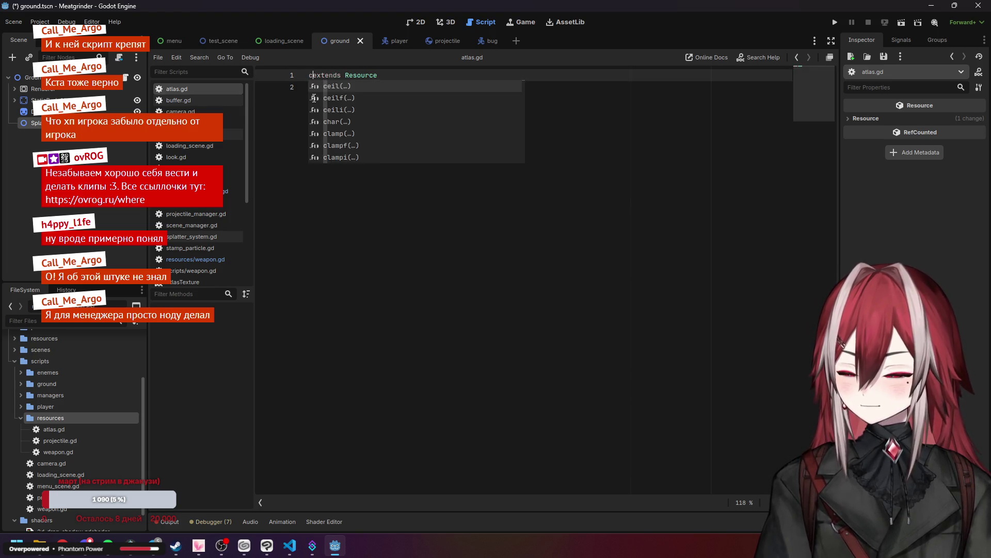
key("Left")
type("_")
key("Return")
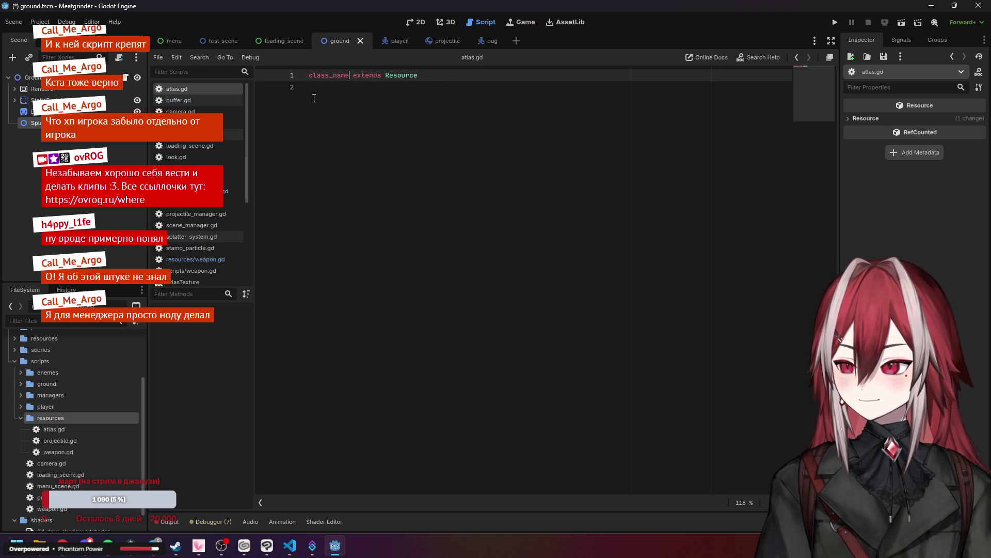
type("Atla")
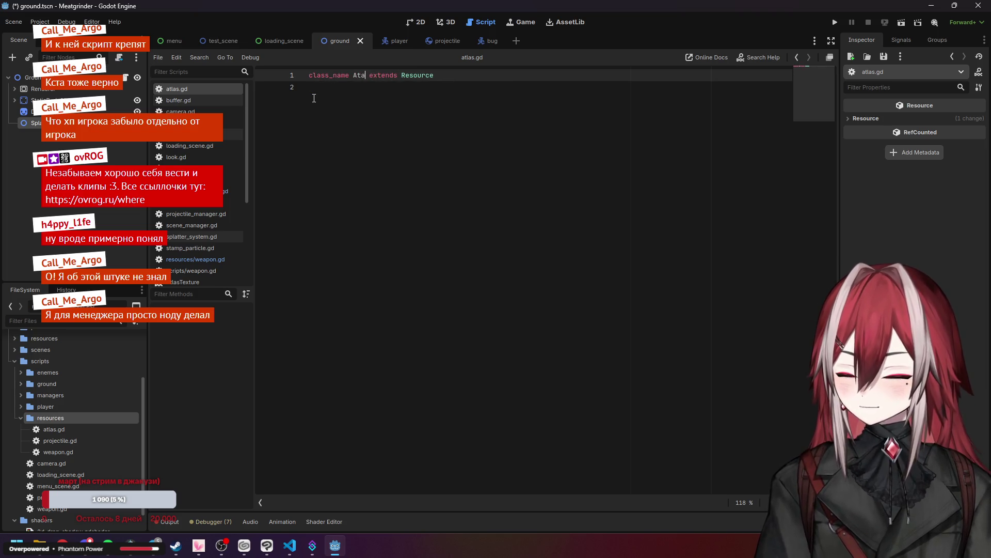
type("s")
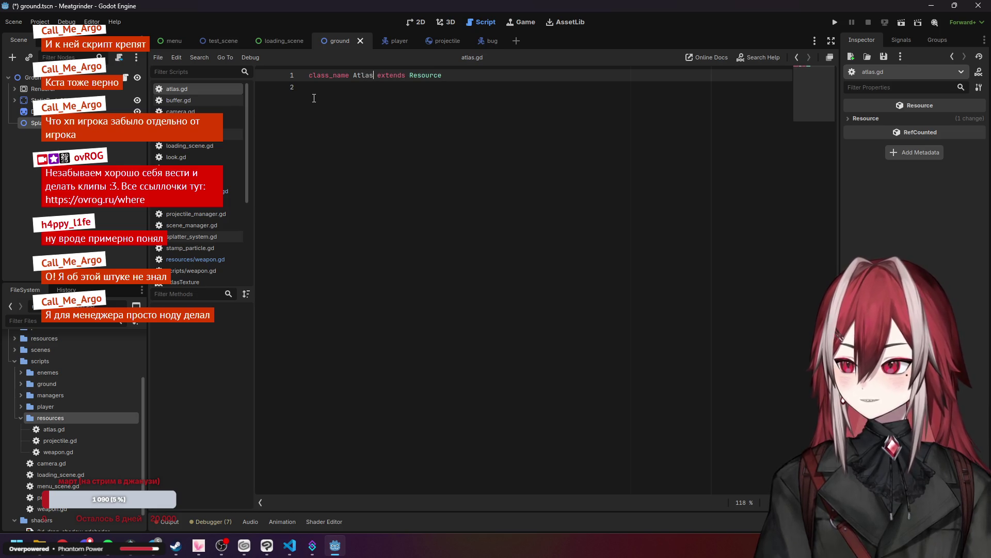
- Add an exported variable base of type Texture2D
left_click(449, 102)
key("Return")
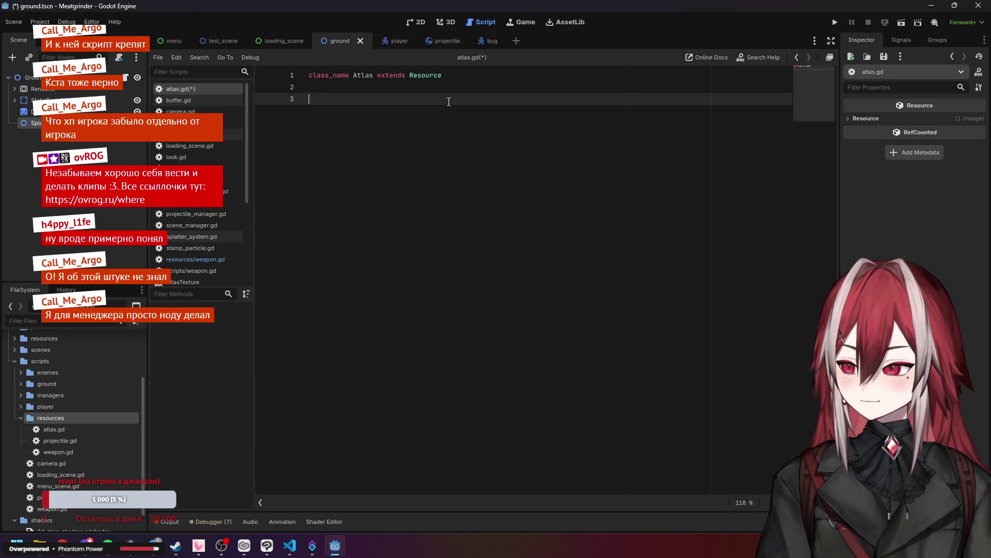
type("@exp")
key("Return")
type("var T")
key("BackSpace")
type("base: Texture")
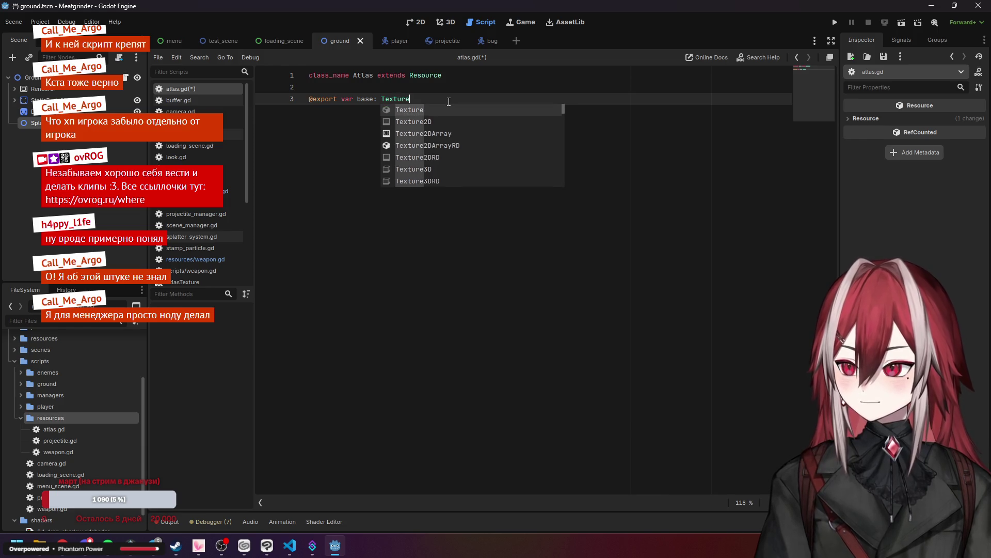
key("Down")
key("Return")
key("Return")
key("Return")
key("BackSpace")
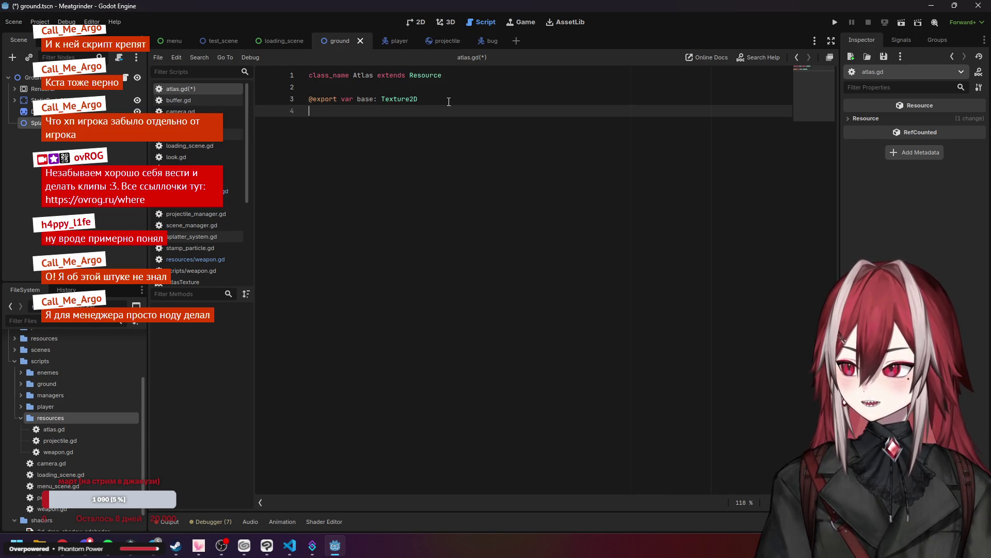
- Declare var parts: Array[AtlasTexture] below the base export
type("var")
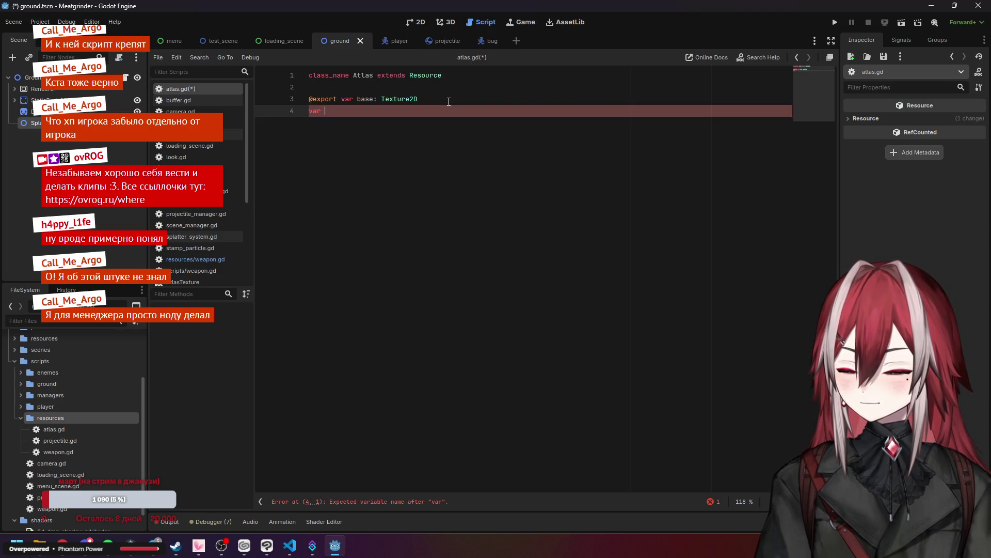
type("P")
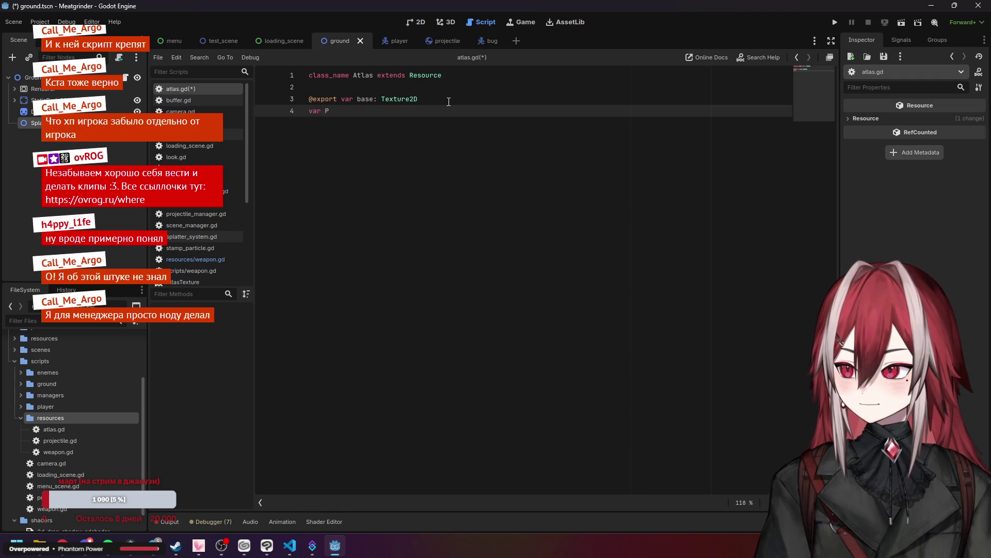
type("parts")
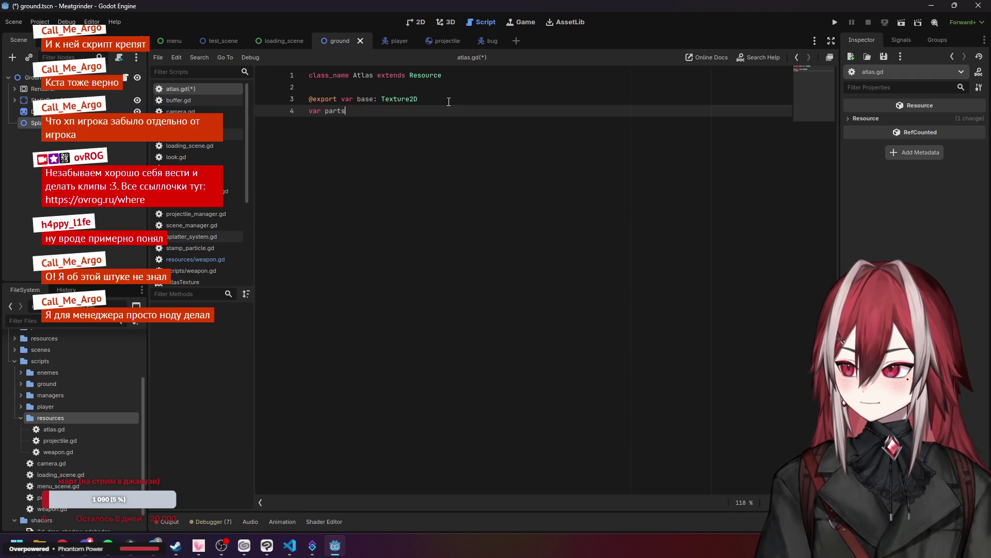
type(": ")
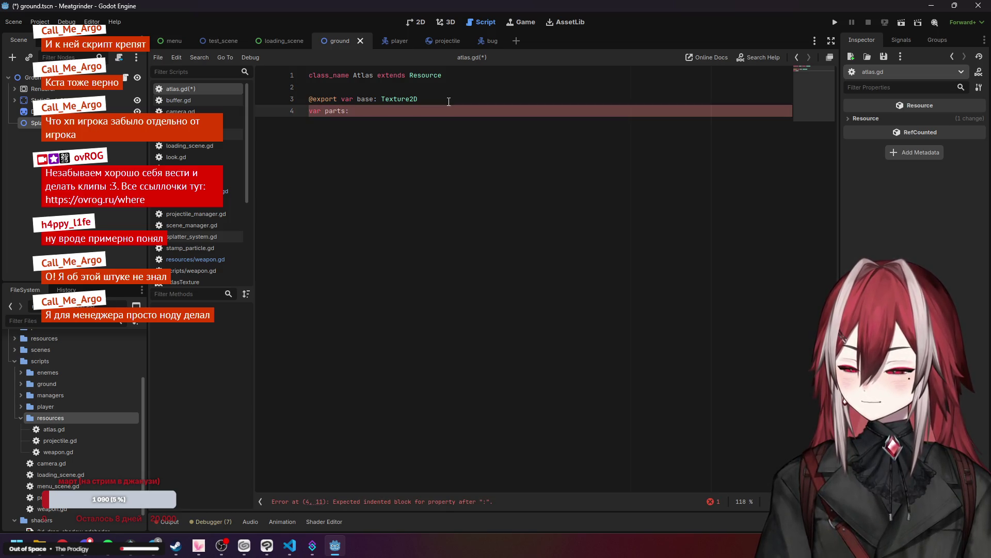
type("At")
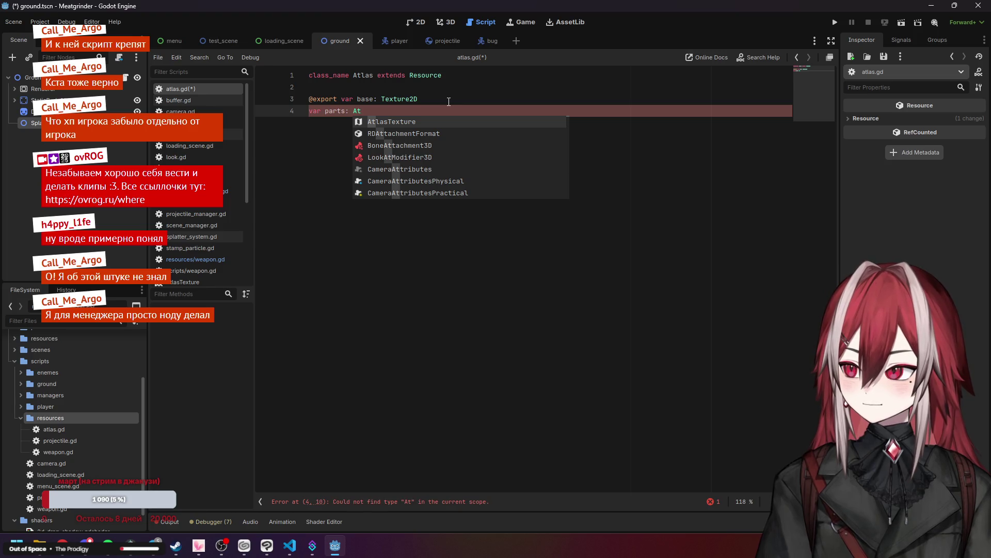
key("Return")
type("[")
key("BackSpace")
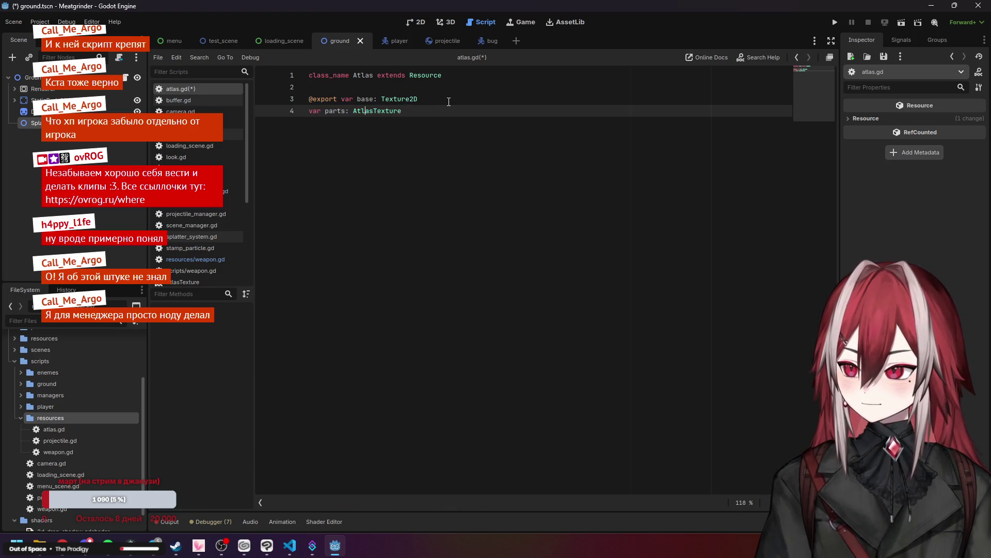
type("Arr")
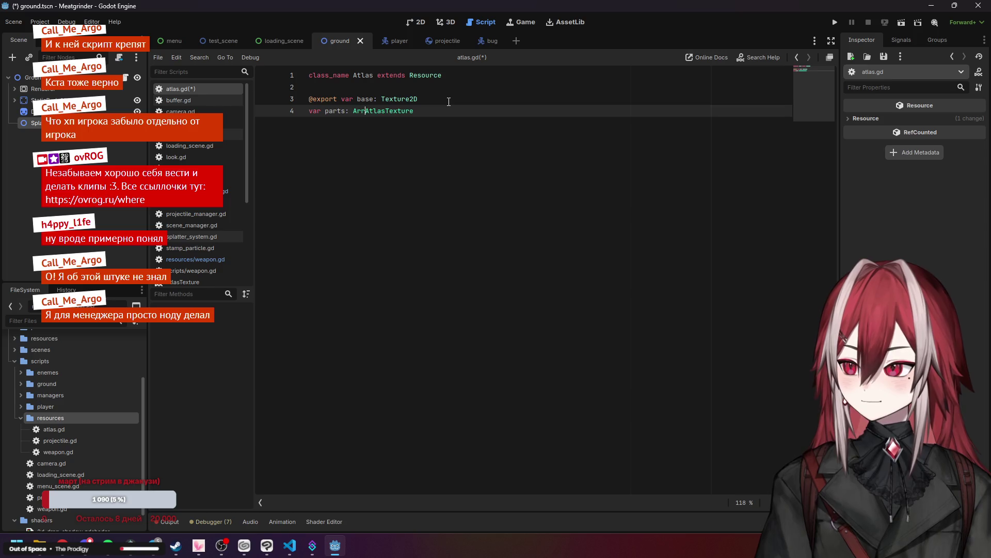
key("Tab")
type("[At")
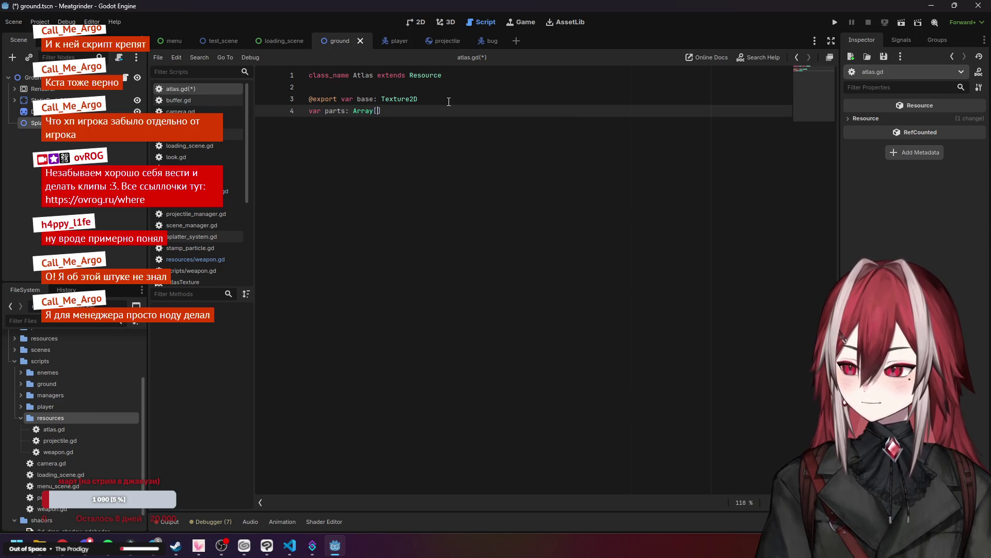
key("Tab")
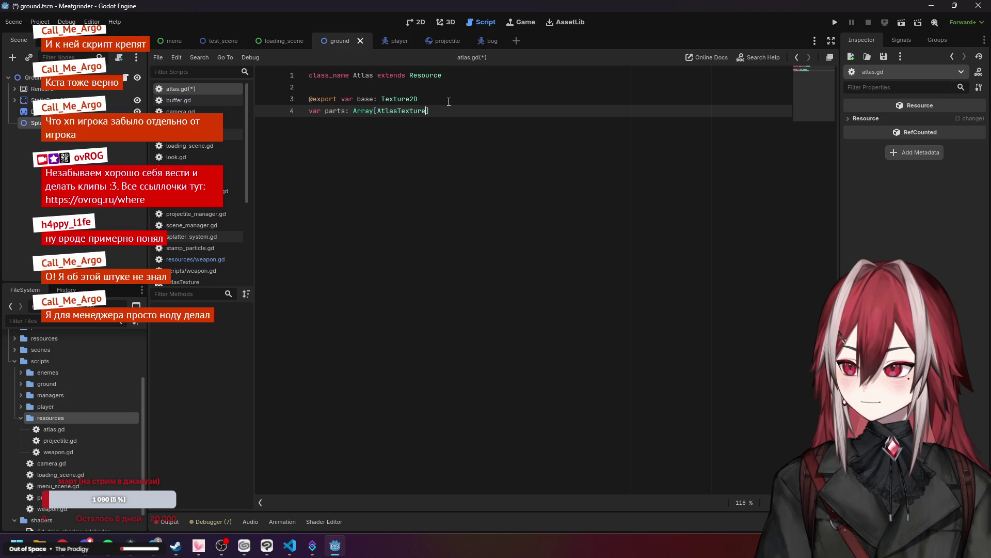
key("Right")
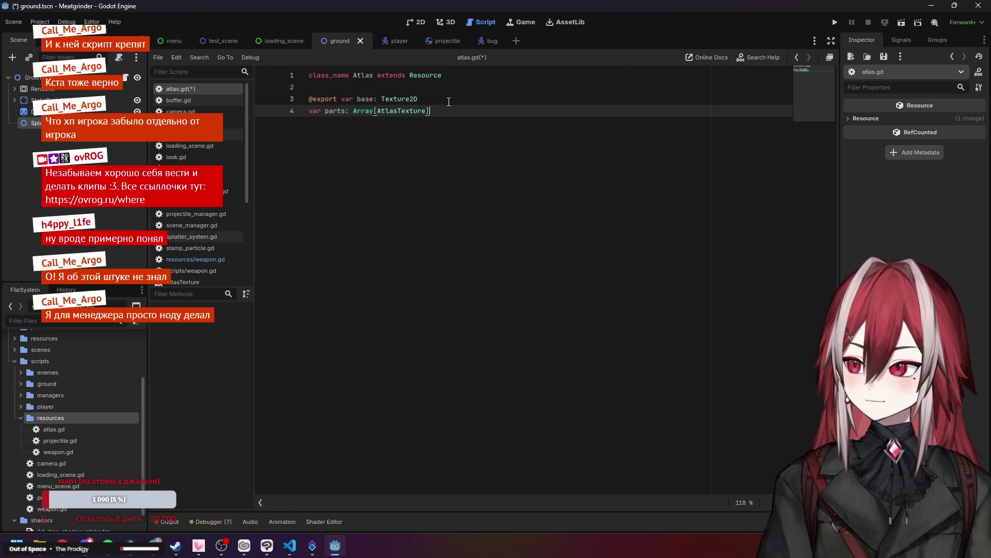
key("Return")
key("Return")
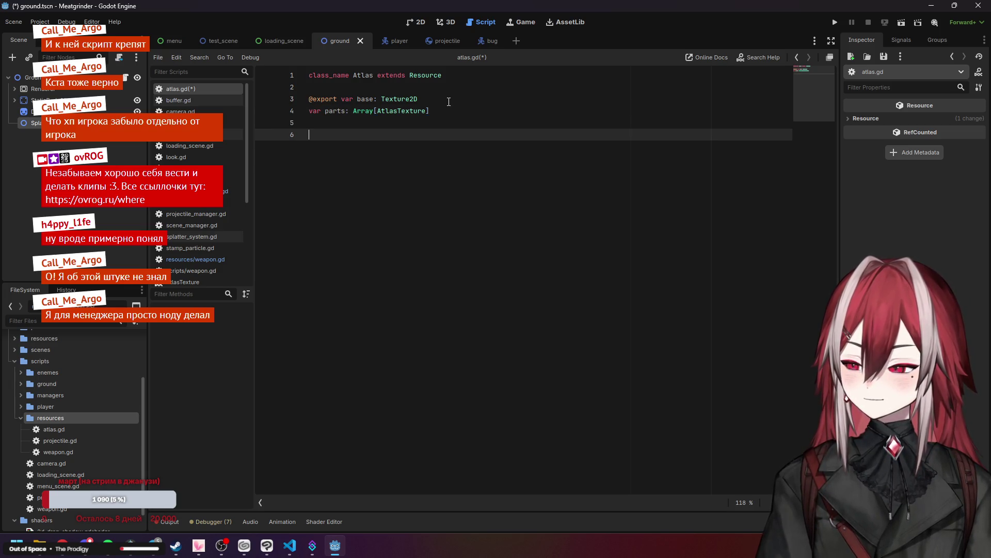
- Type a func generate line, then undo back to the _init function and cell_size export
type("fun")
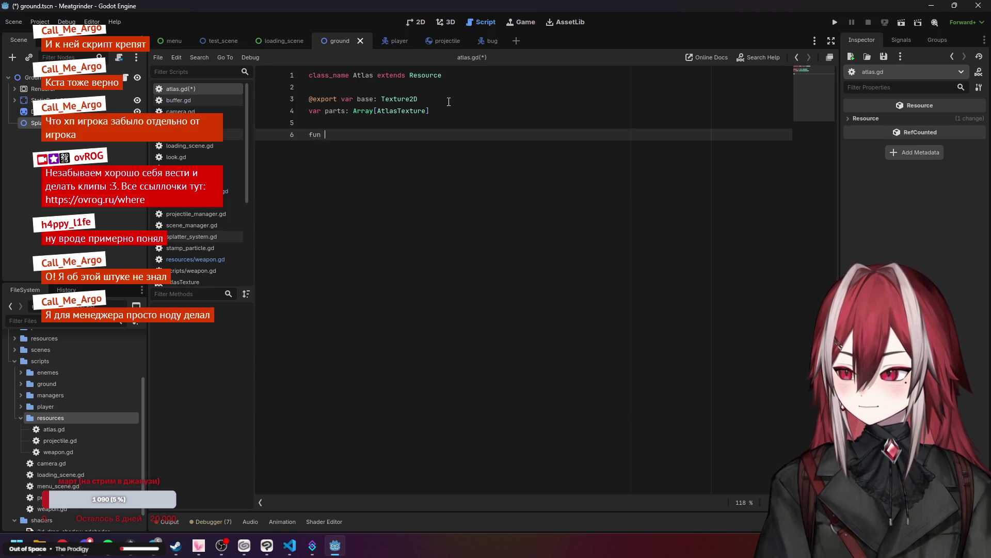
key("BackSpace")
type("unc")
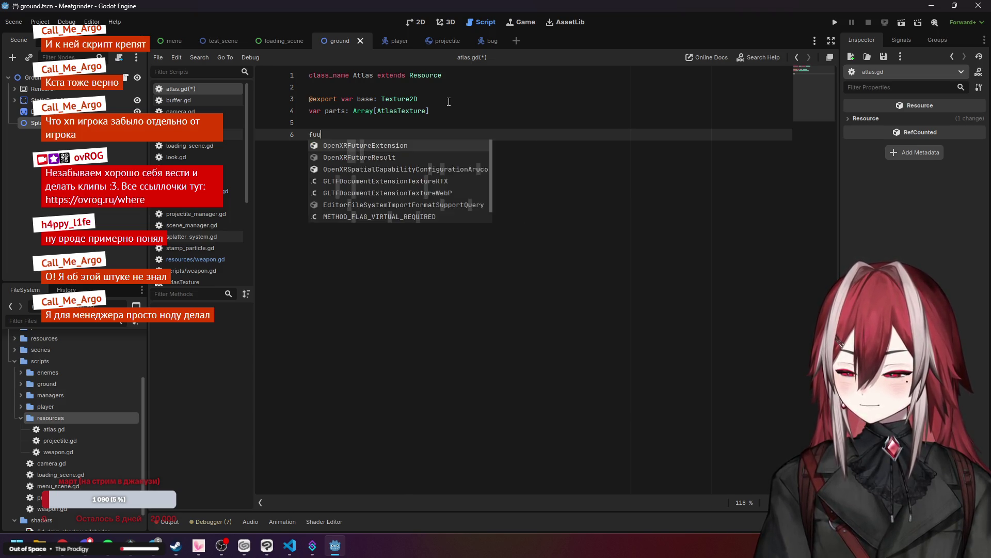
key("BackSpace")
key("BackSpace")
key("BackSpace")
type("nc ")
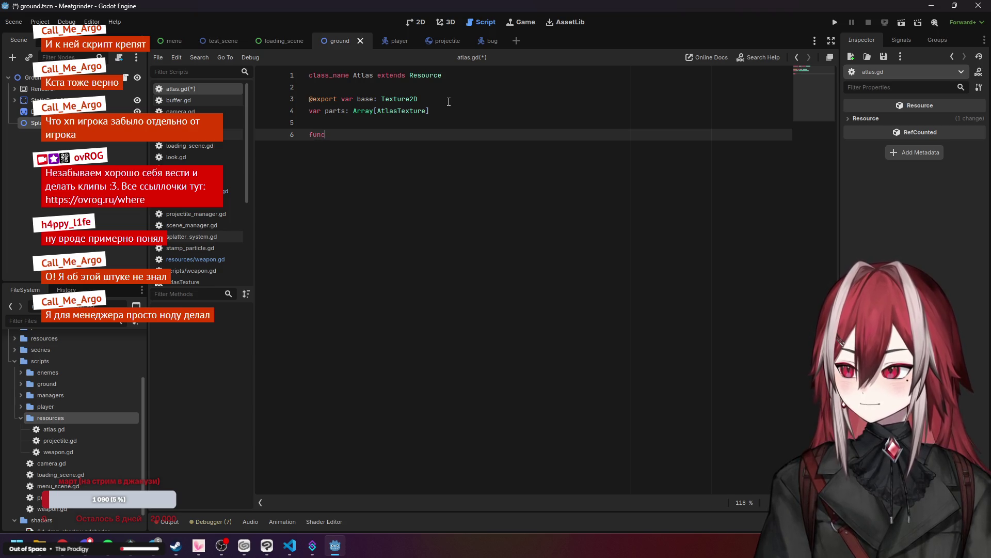
type("generate")
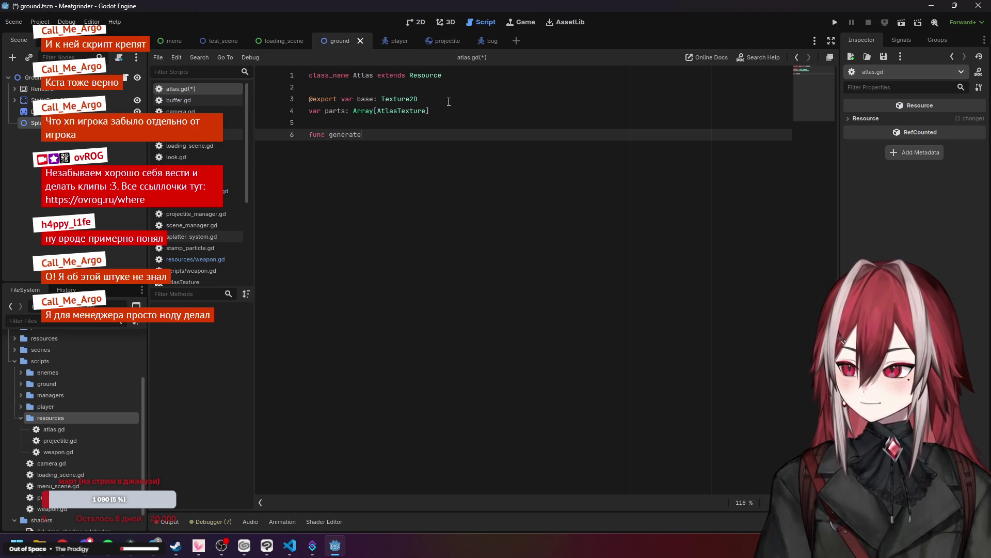
key("ctrl+z")
key("ctrl+z")
key("ctrl+z")
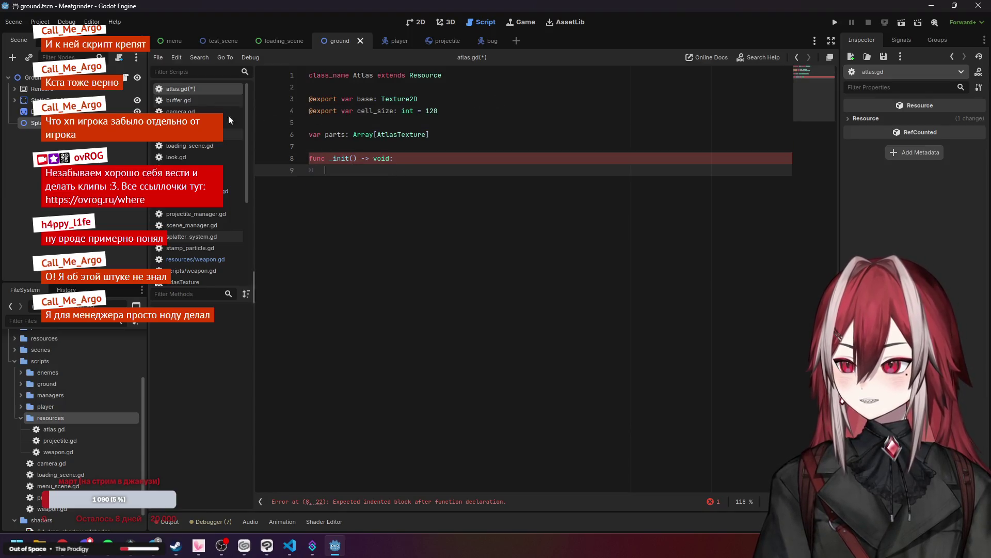
- Copy the AtlasTexture region lines from ground.gd and paste them into _init
left_click(197, 139)
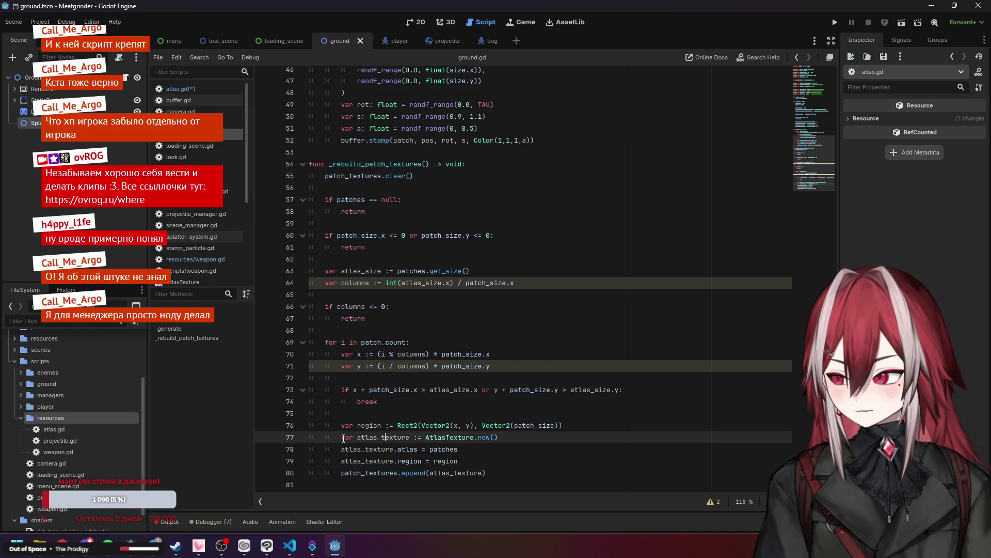
mouse_move(341, 425)
left_mouse_down()
mouse_move(465, 450)
mouse_move(498, 471)
left_mouse_up()
key("ctrl+c")
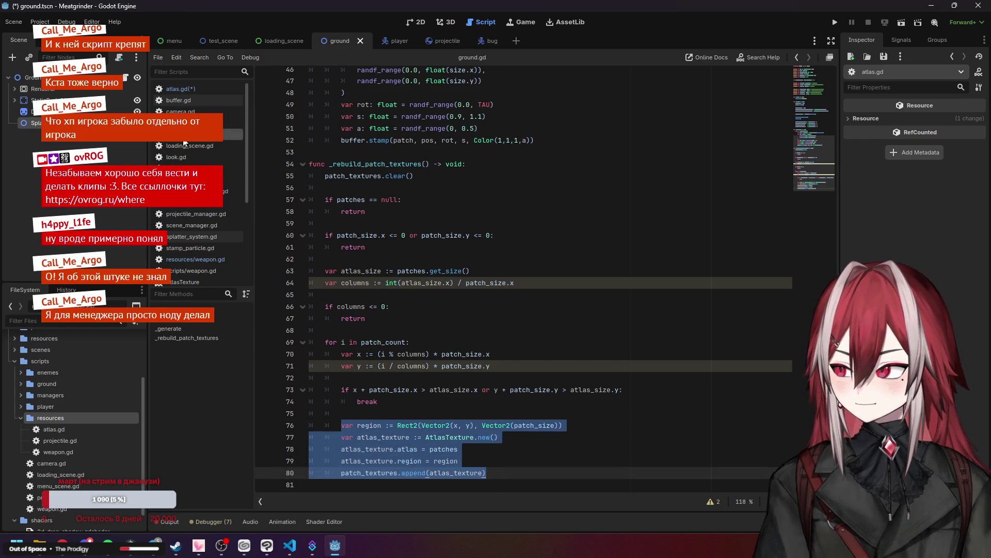
left_click(192, 91)
key("ctrl+v")
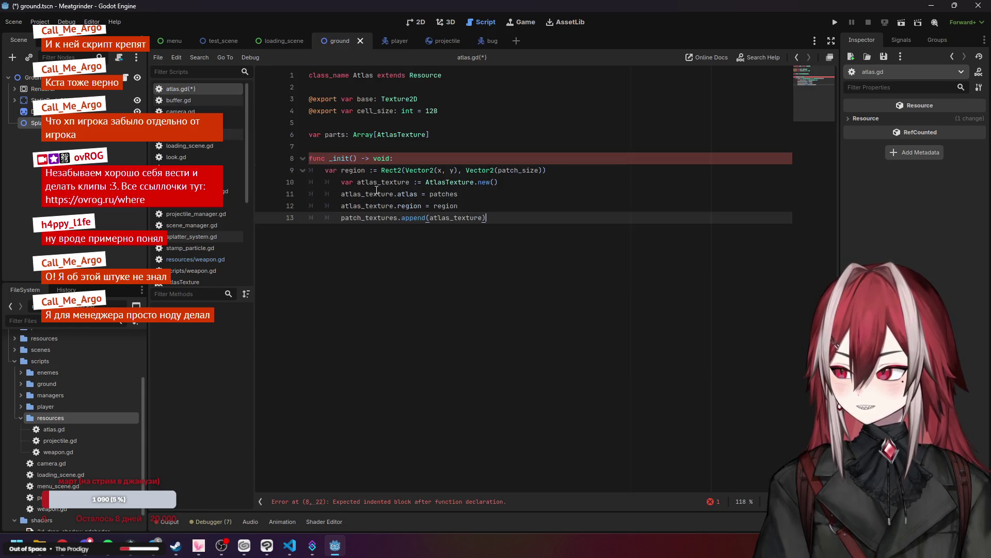
- Remove the extra indent from pasted lines 10–13 and check the region line's error
left_click(447, 111)
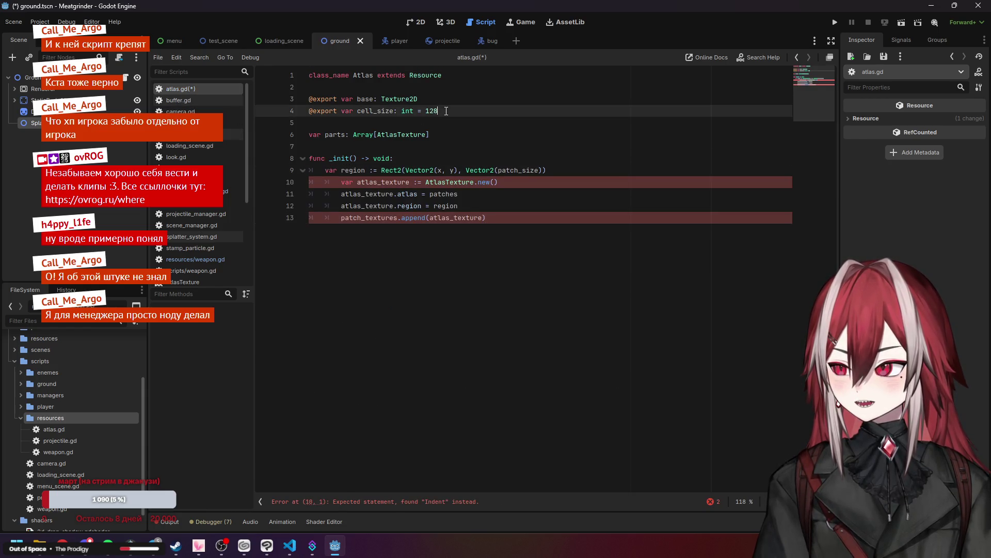
key("Return")
key("BackSpace")
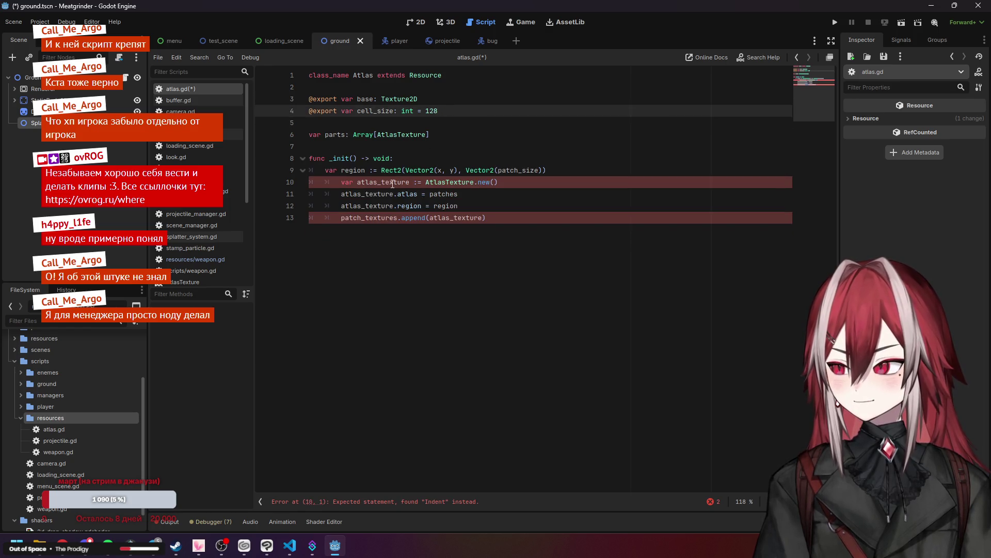
left_click(392, 182)
left_click(341, 182)
key("BackSpace")
left_click(343, 194)
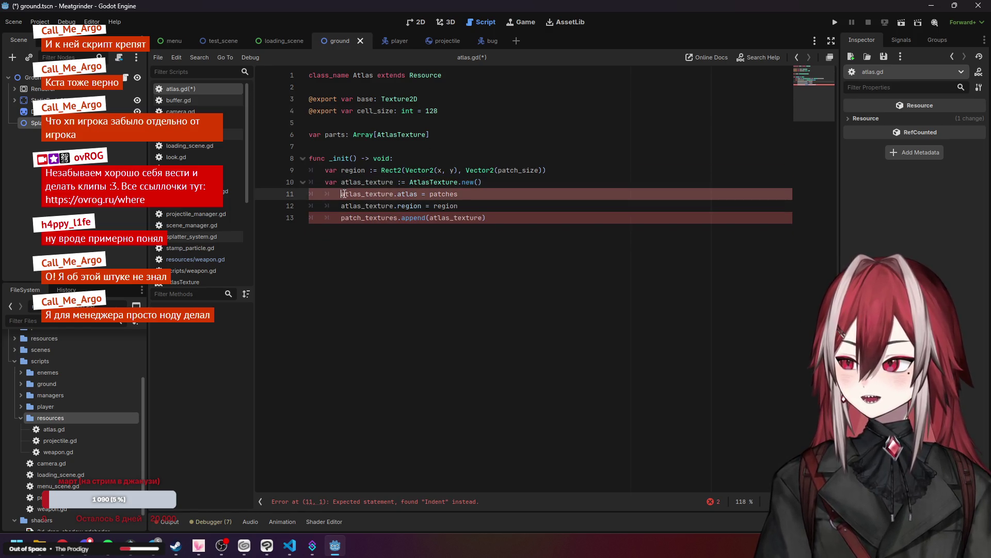
key("BackSpace")
left_click(340, 205)
key("BackSpace")
left_click(341, 218)
key("BackSpace")
left_click(397, 153)
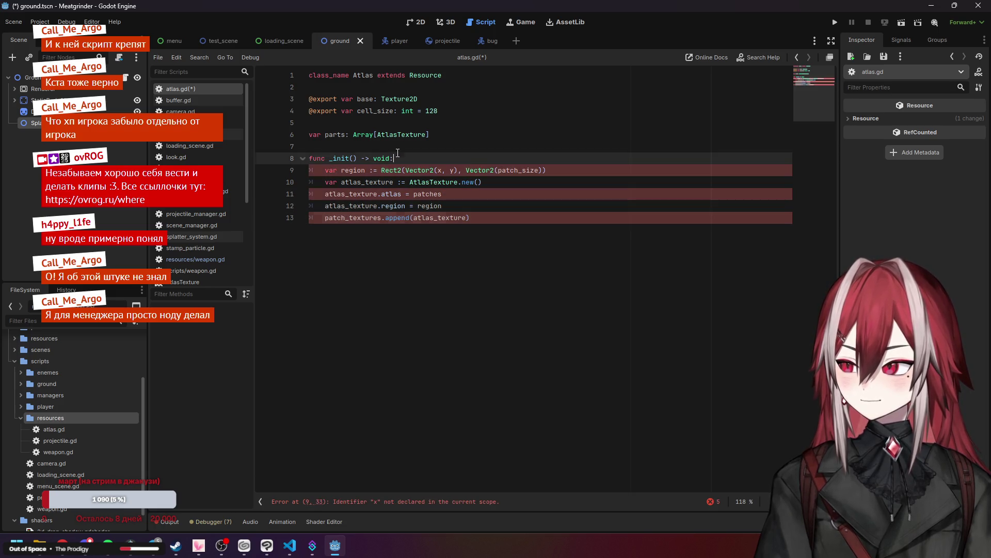
left_click(392, 171)
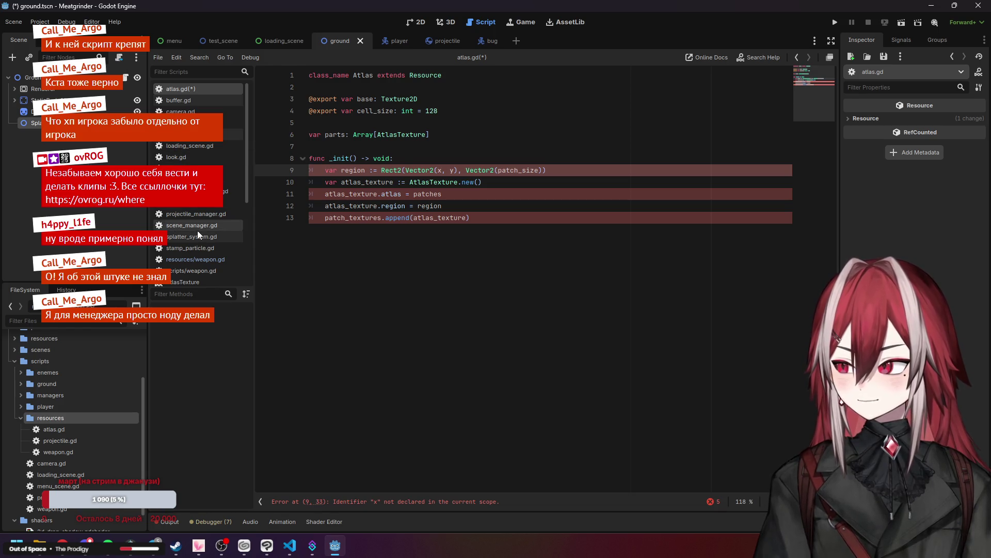
- Leave an empty first line in _init after checking patch_count in ground.gd's loop
left_click(415, 158)
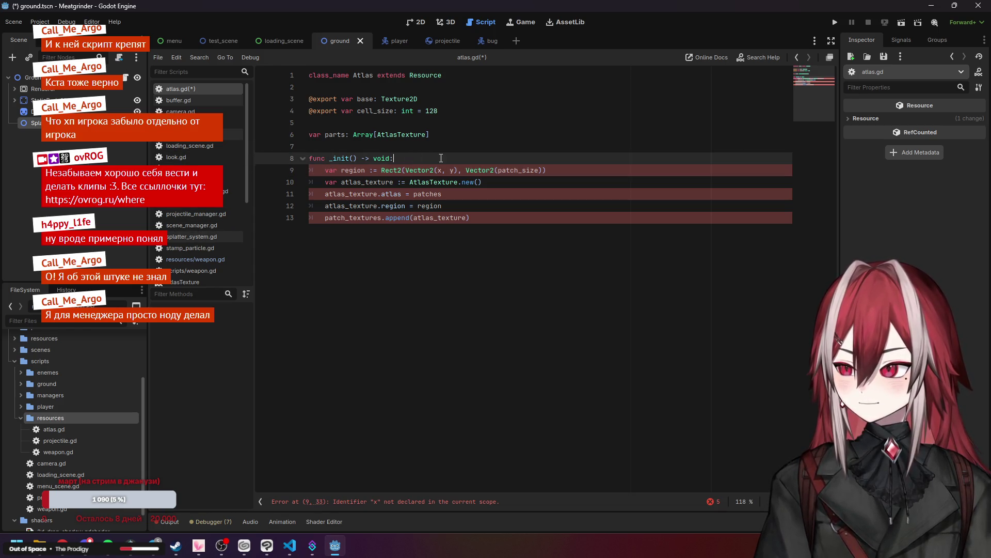
key("Return")
type("for")
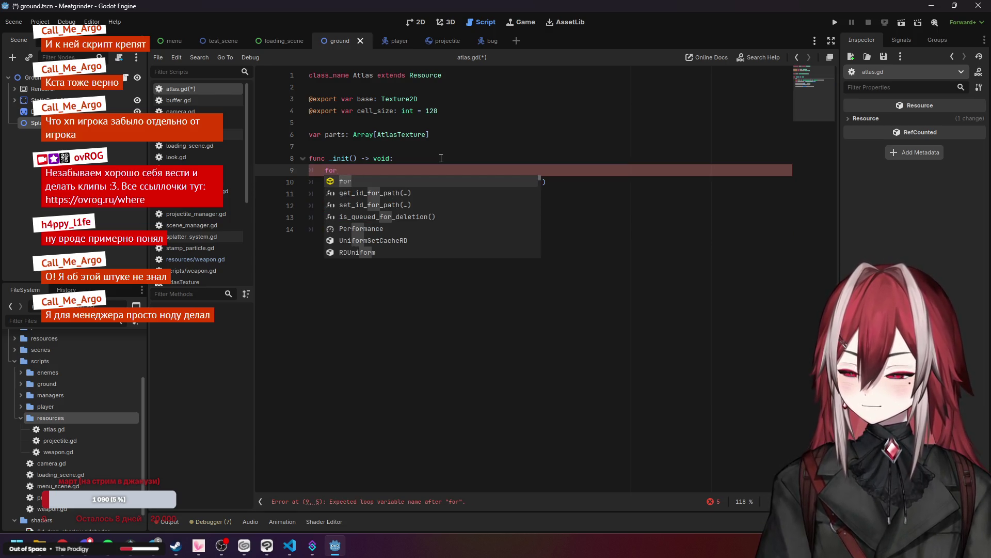
key("BackSpace")
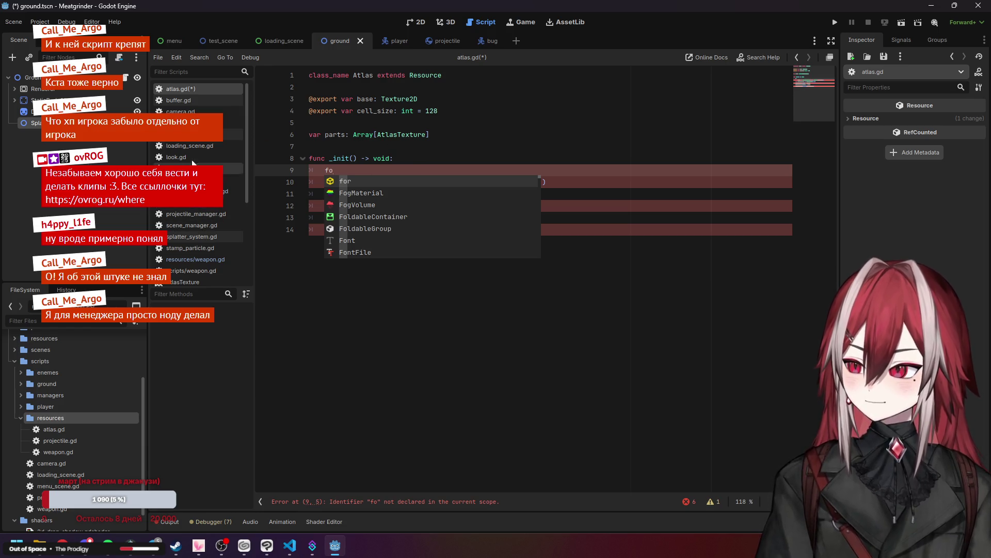
left_click(192, 134)
left_click_drag(368, 348, 395, 348)
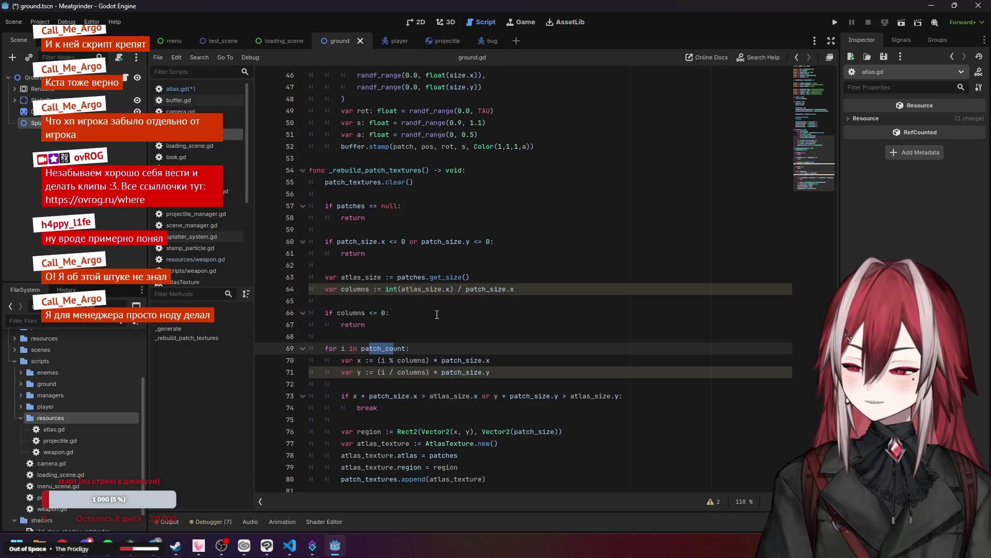
left_click(396, 322)
left_click_drag(362, 349, 404, 349)
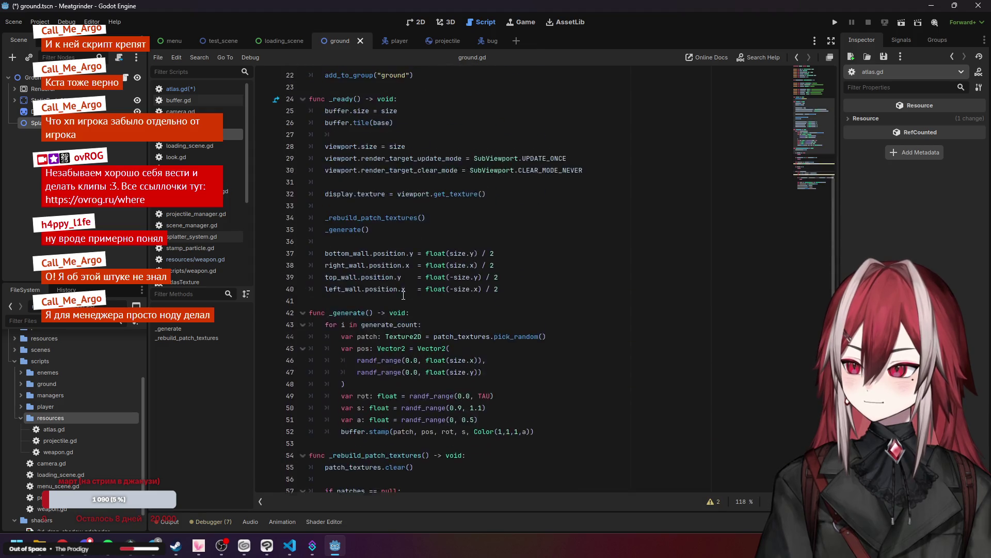
left_click(197, 90)
left_click(378, 173)
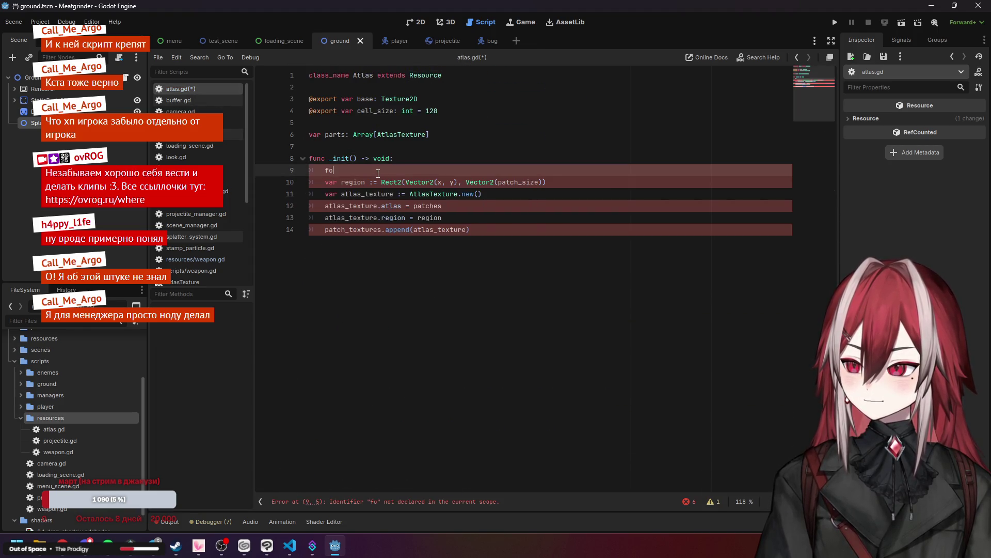
key("BackSpace")
key("BackSpace")
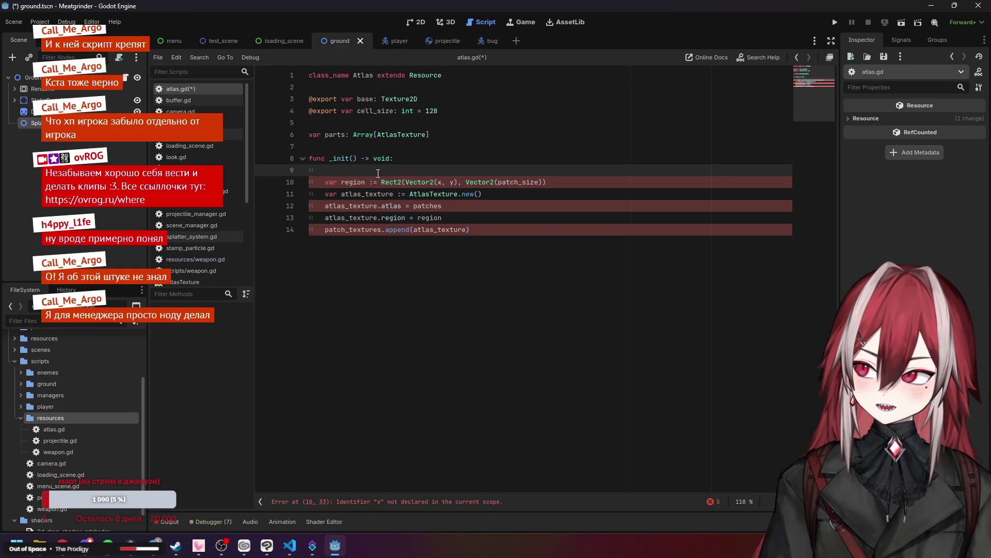
left_click(447, 112)
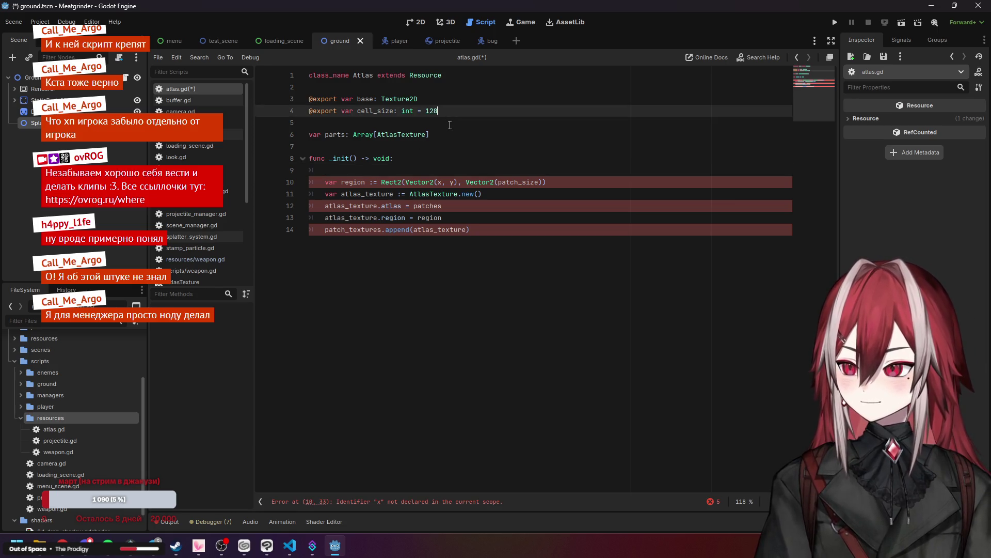
key("Down")
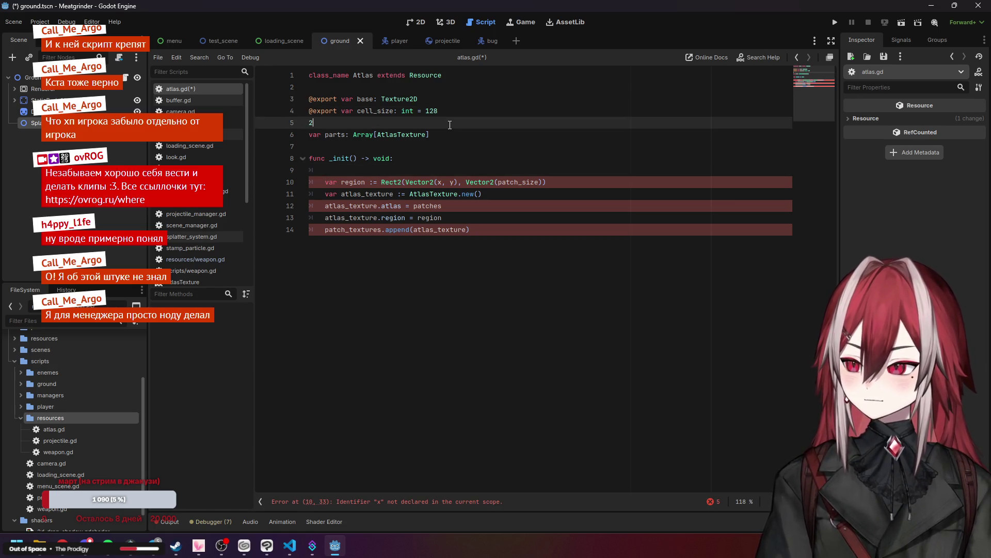
type("@export var c")
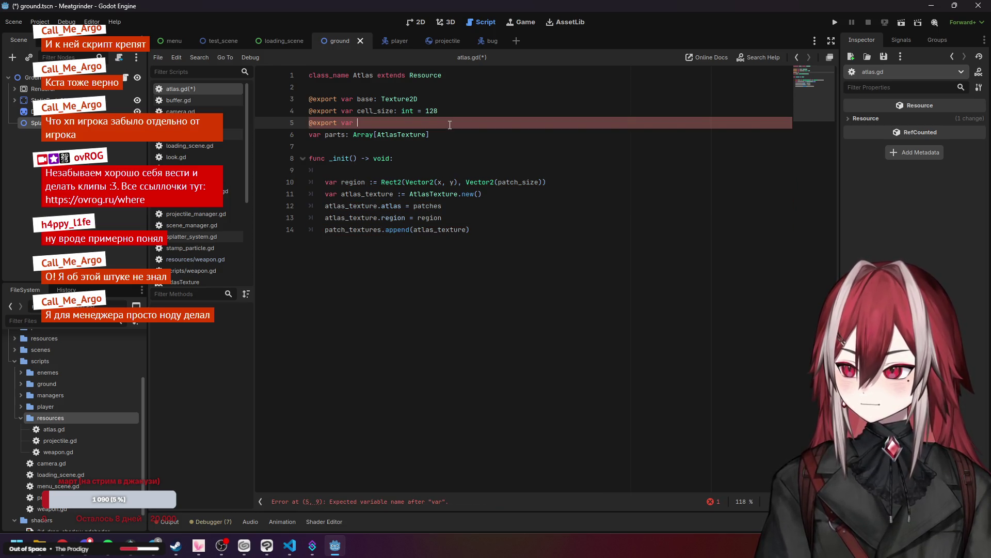
type("ell_co")
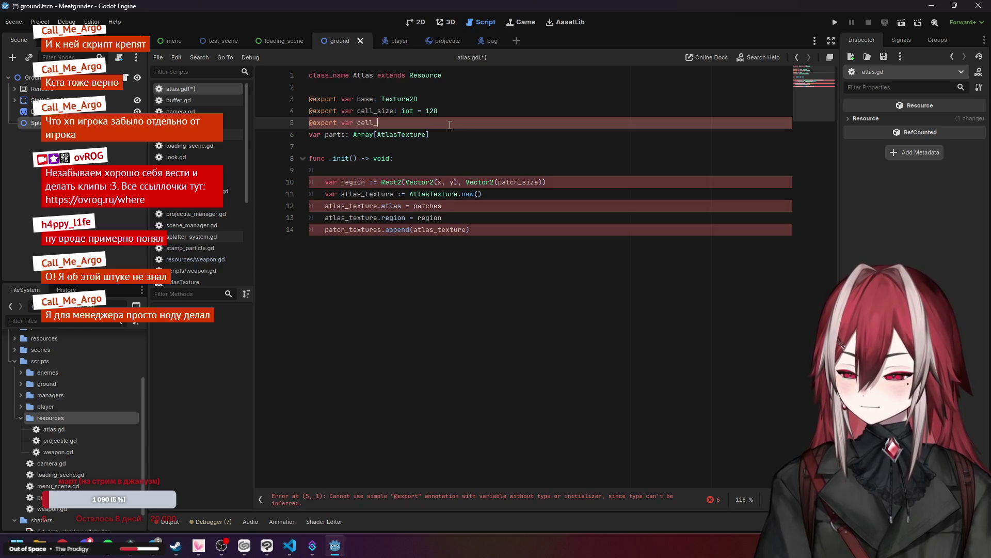
type("unt")
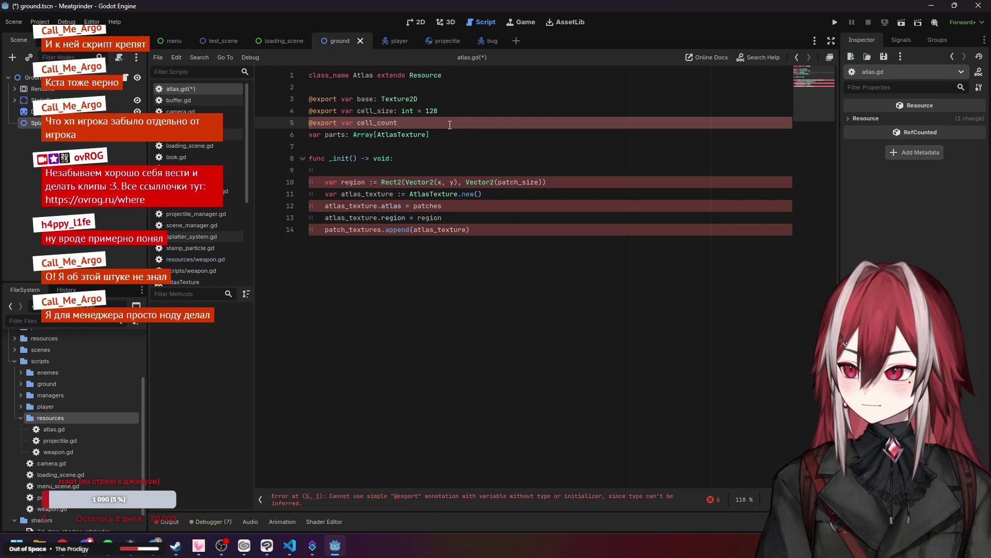
type(": int")
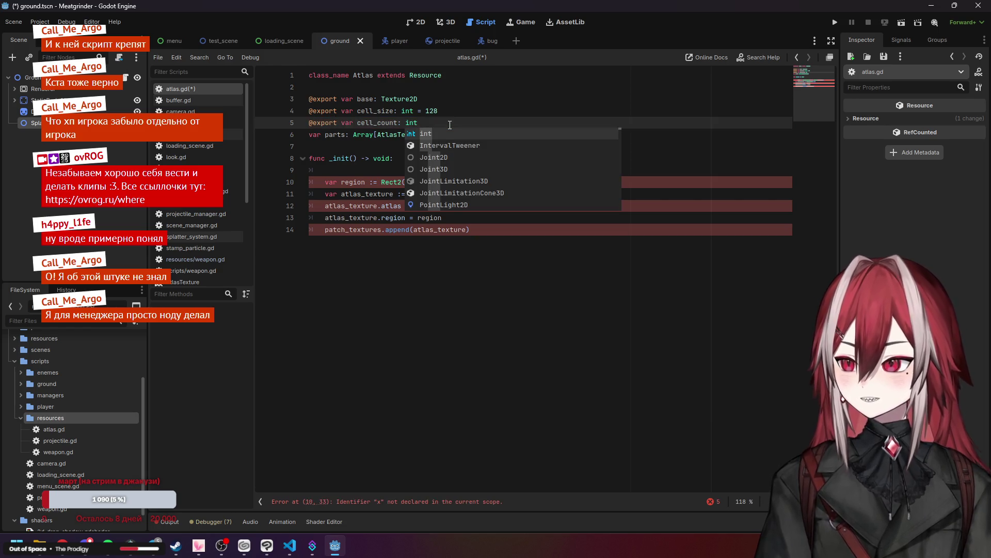
key("Return")
left_click(463, 142)
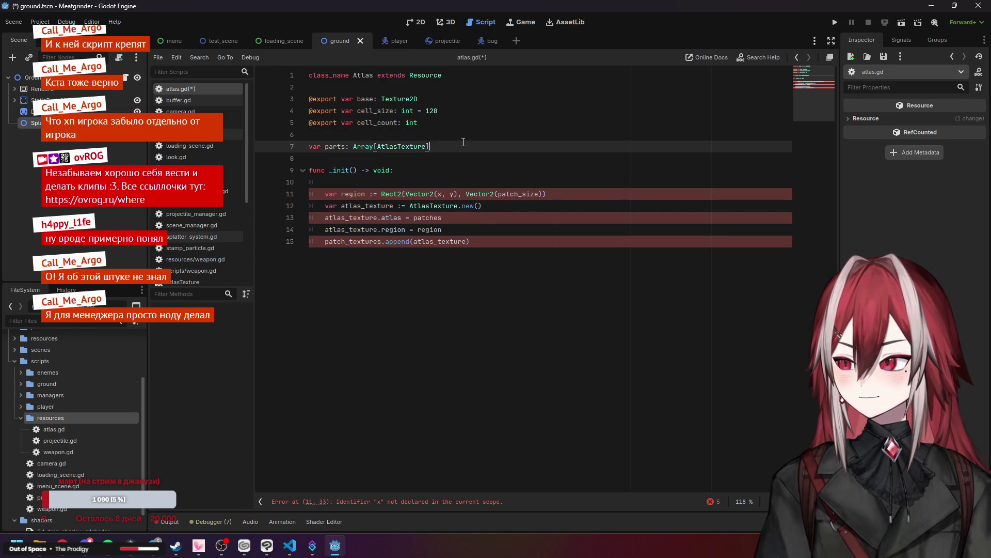
left_click(405, 181)
type("if (ce")
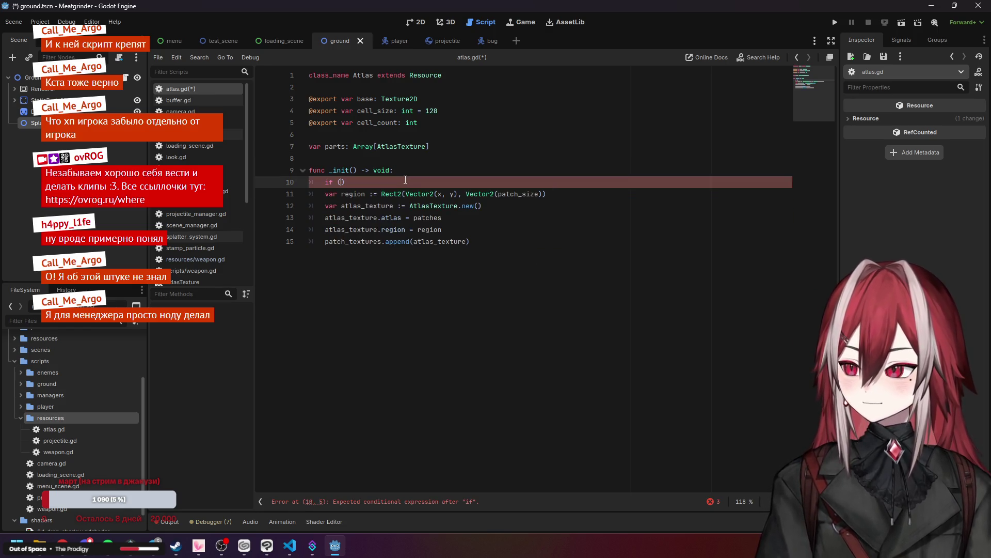
type("l")
key("Return")
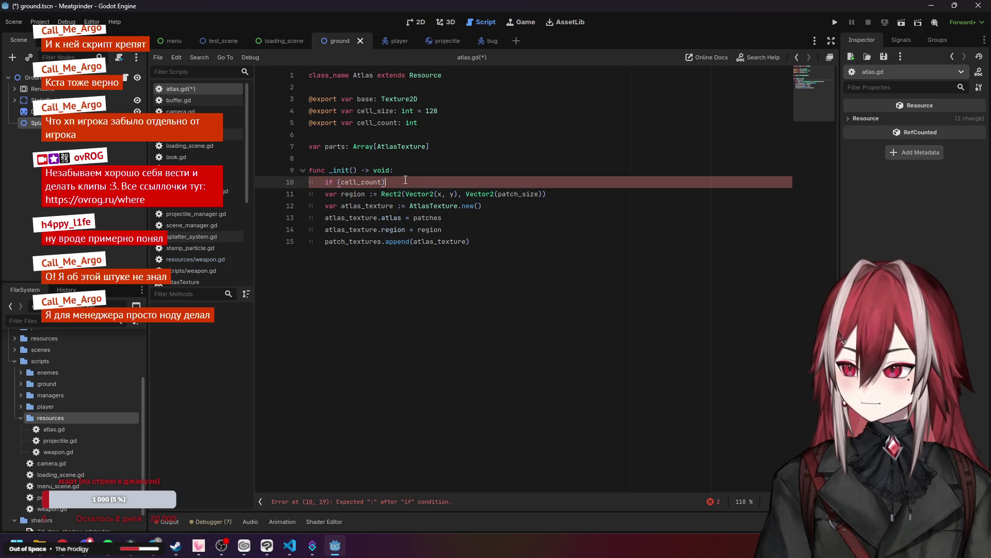
key("Return")
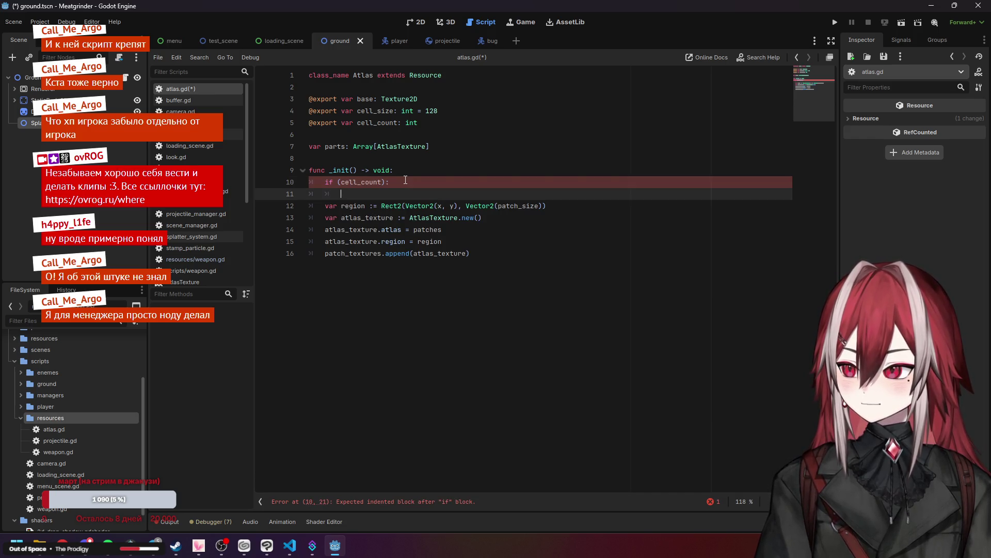
key("BackSpace")
key("BackSpace")
key("BackSpace")
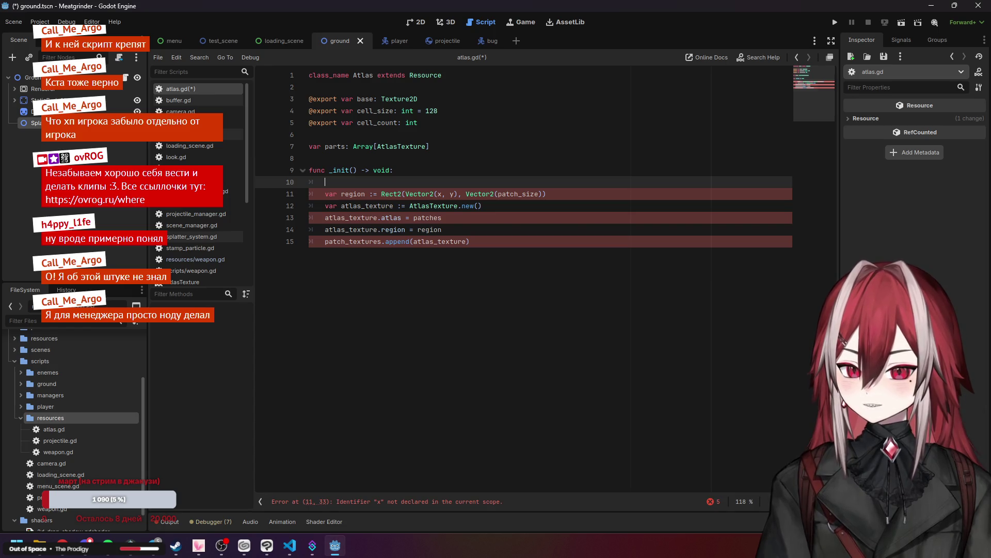
type("var c")
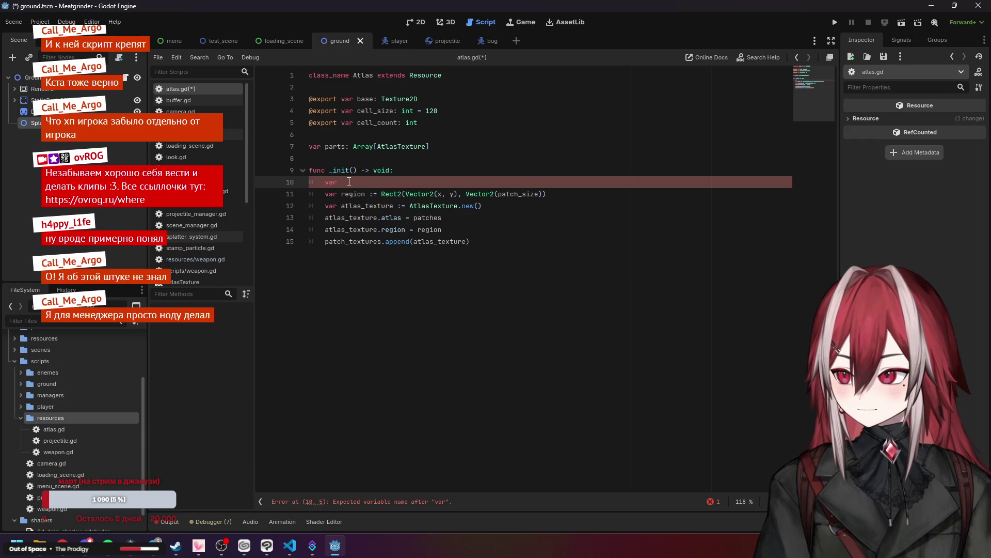
type("ount = ")
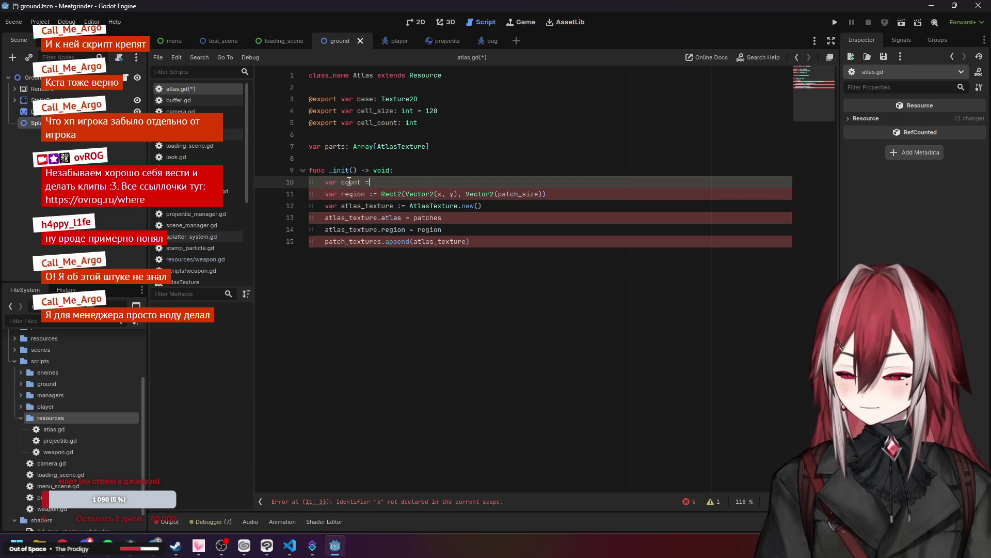
type("cell")
- Set line 10's count to cell_count if cell_count != null, else base.get_size()
key("Return")
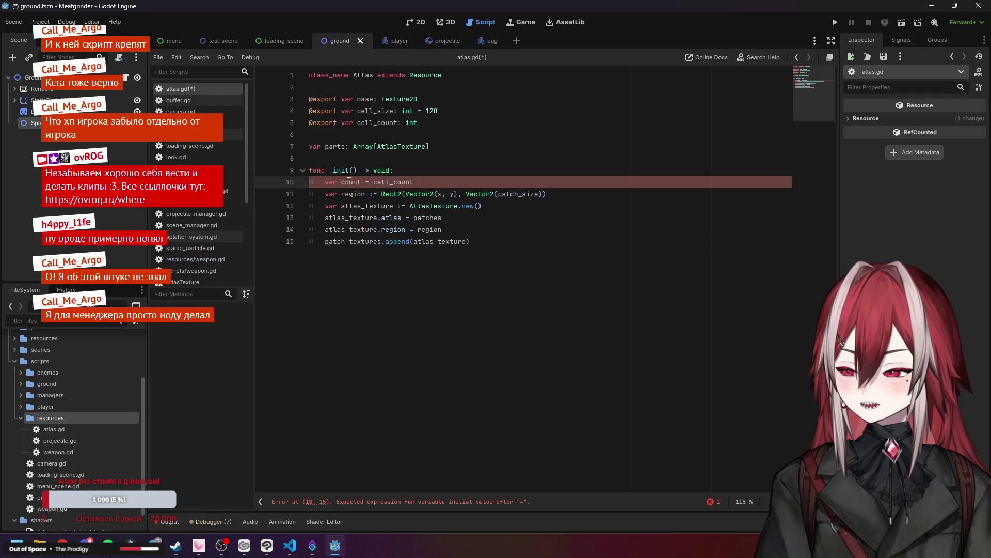
type("if")
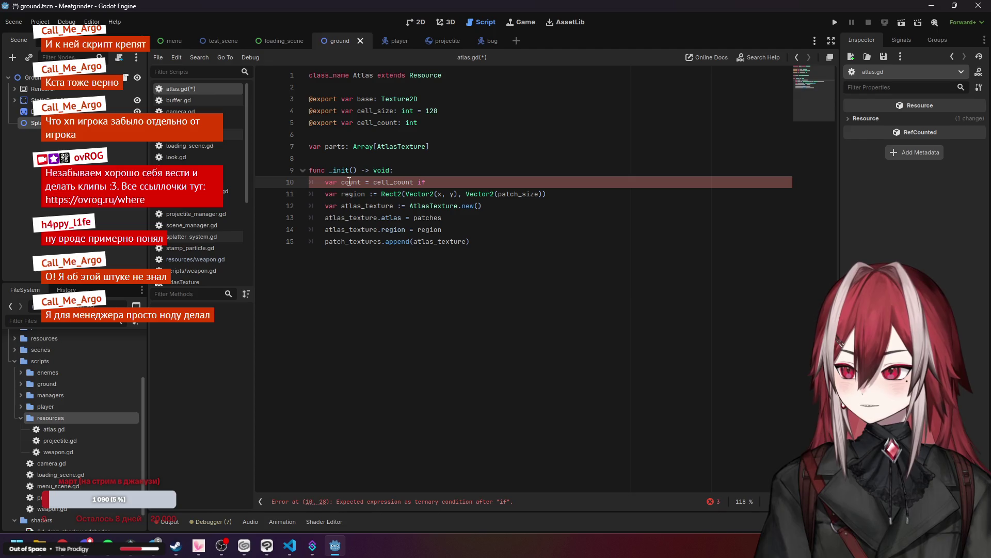
type(" cel")
key("Return")
type("!= null")
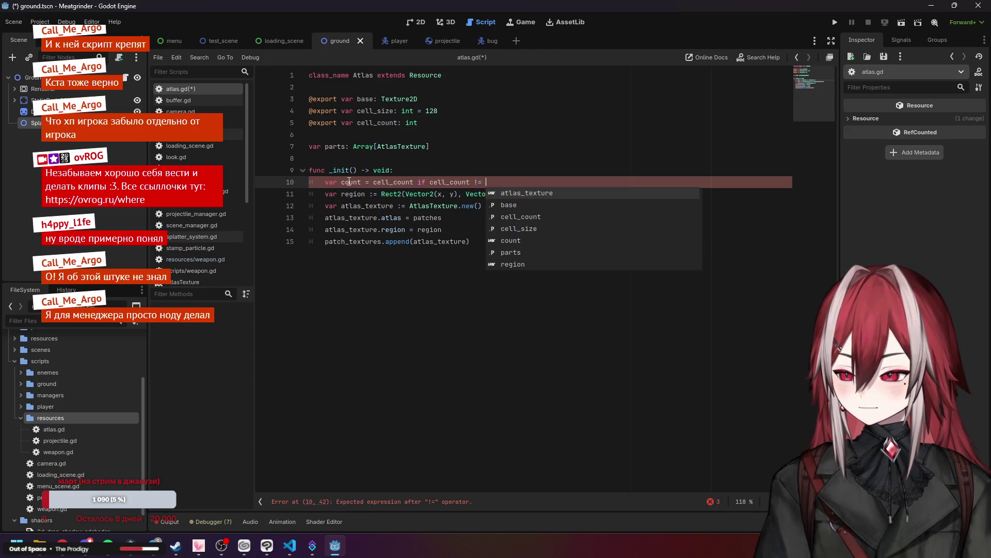
type(" else")
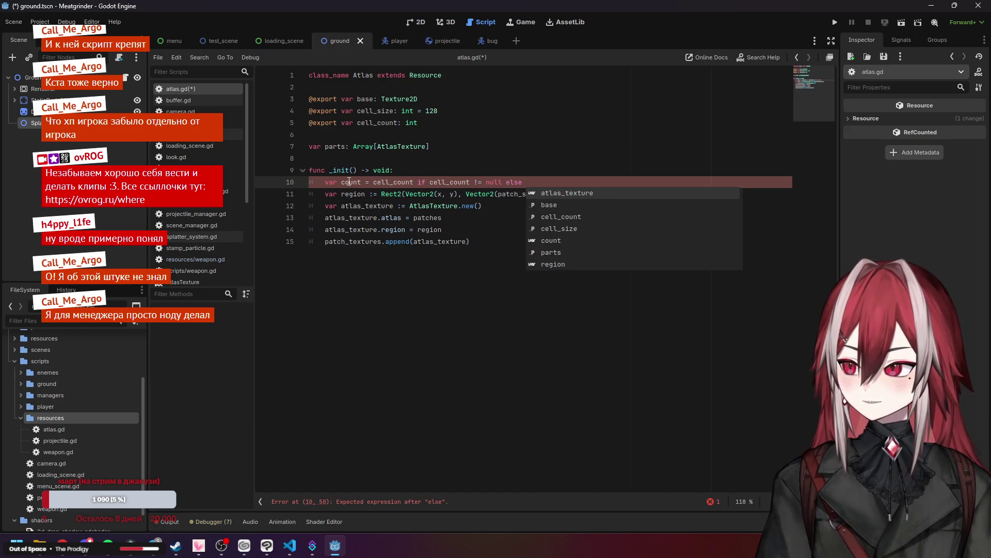
type(" bezier_derivative(")
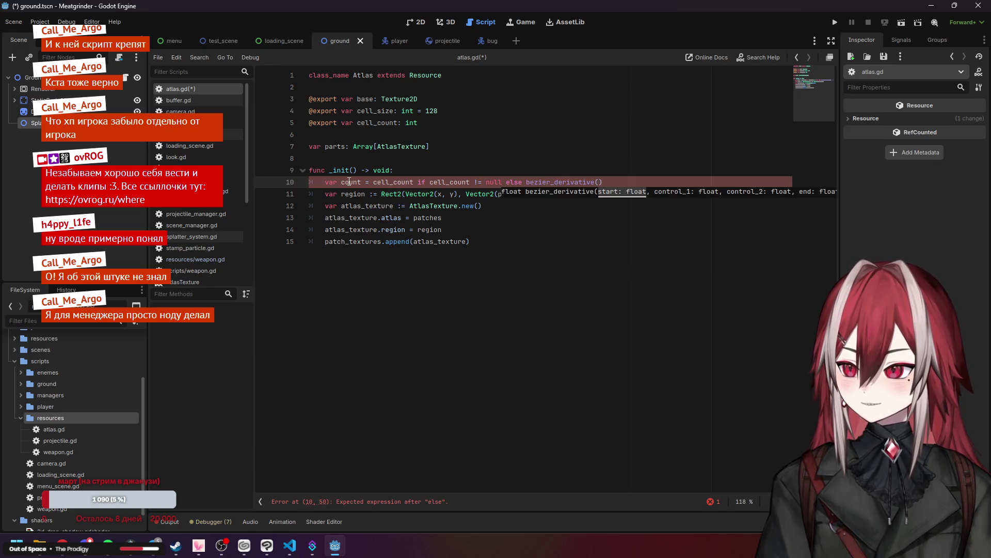
type("ase.")
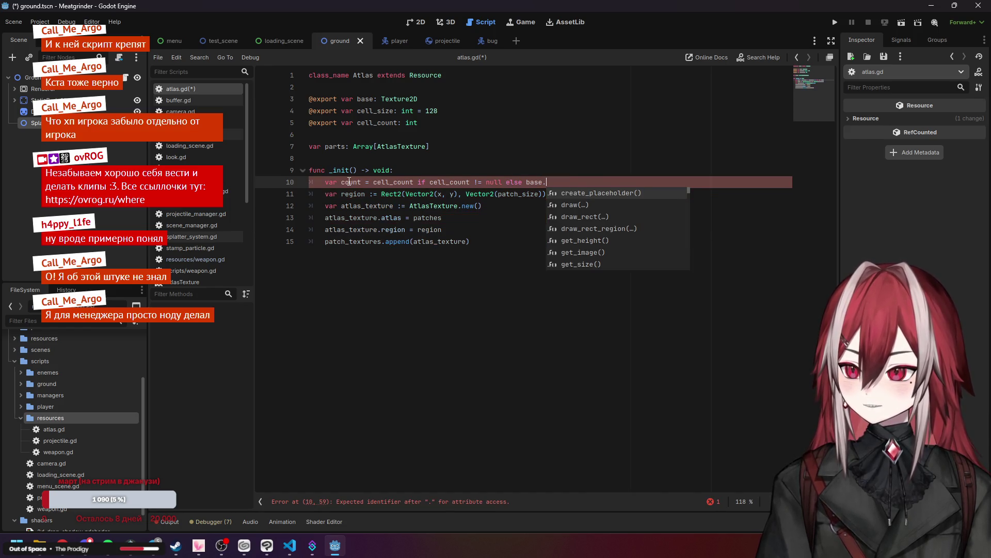
type("siz")
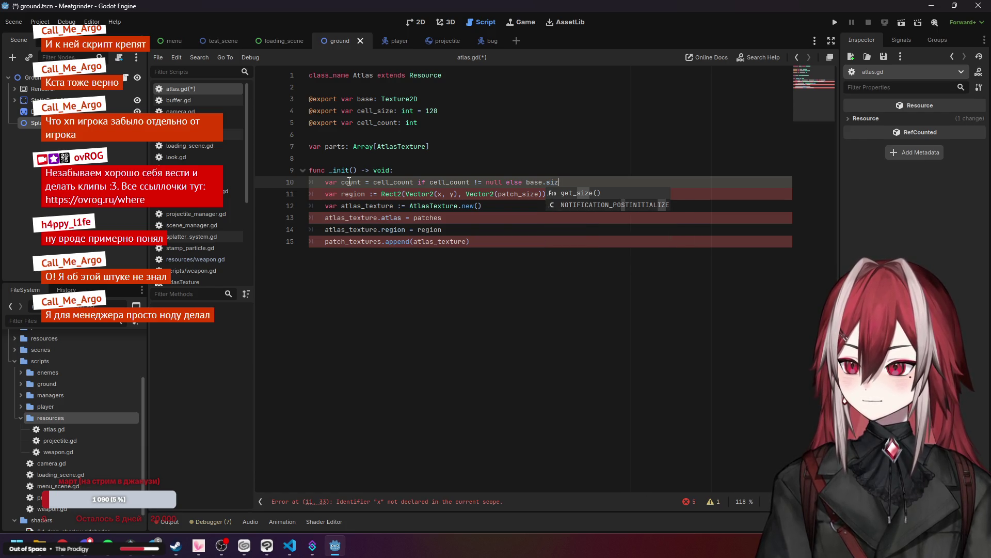
key("Return")
key("Up")
key("Up")
key("Up")
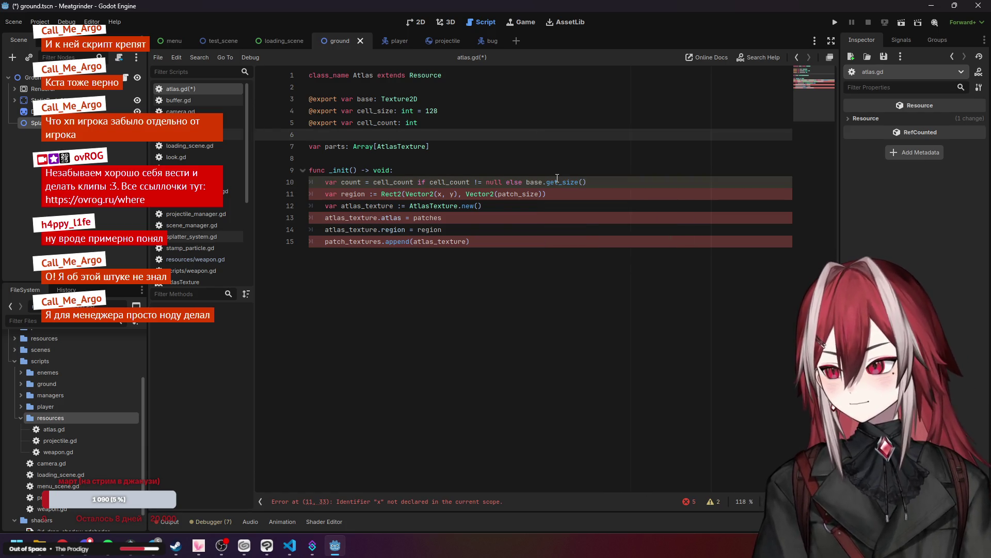
mouse_move(557, 181)
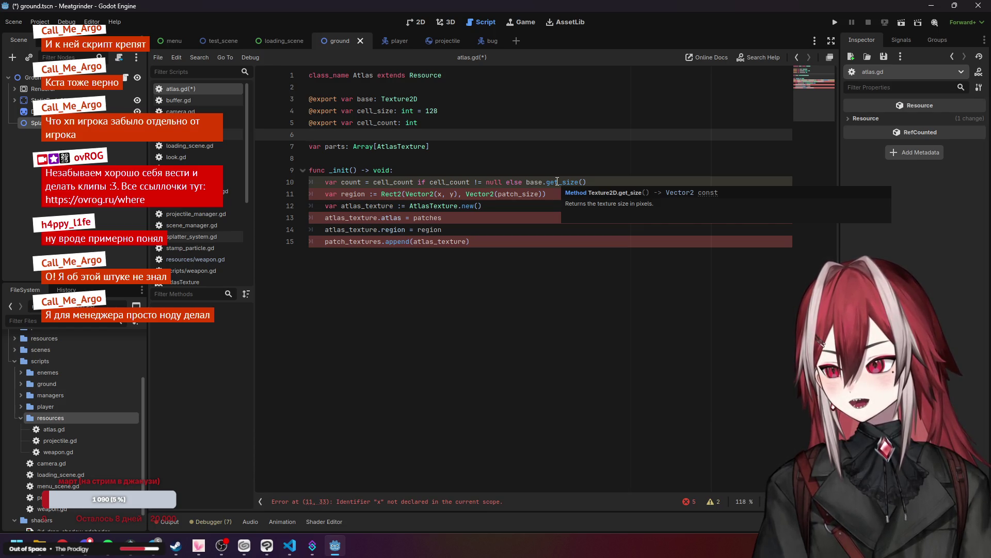
left_click(600, 181)
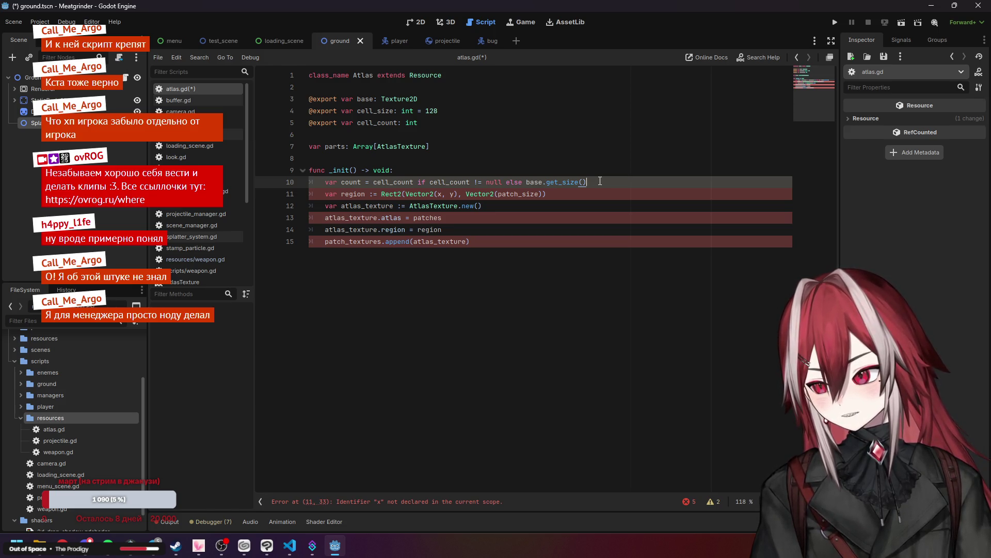
- Extend the fallback to base.get_size().x / cell_size * base.get_size().y / cell_size
type(".x")
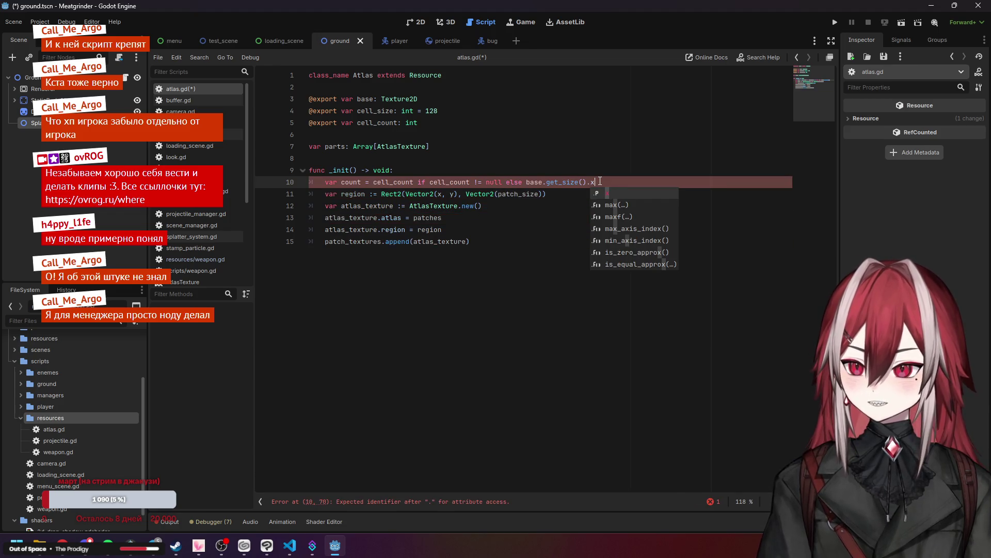
type(" / ")
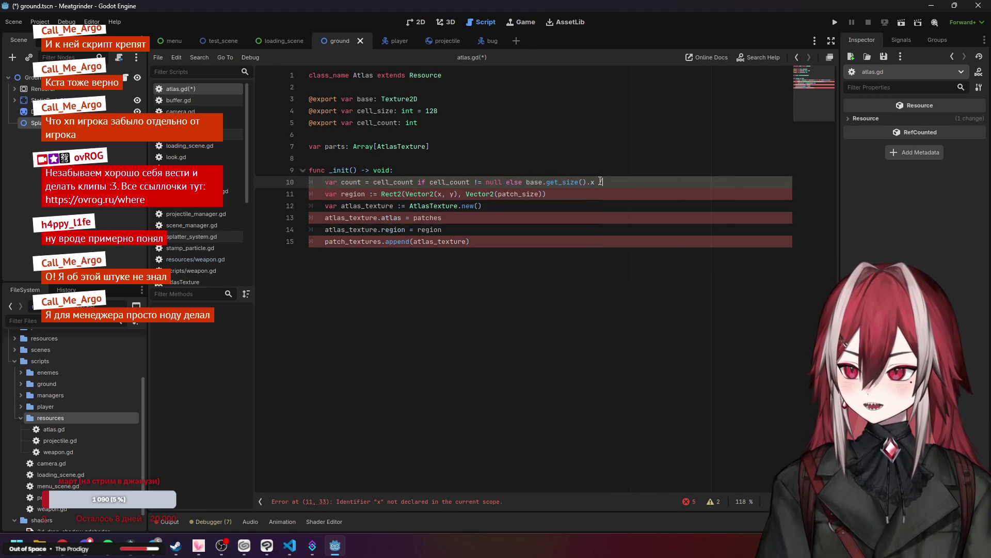
type("cel")
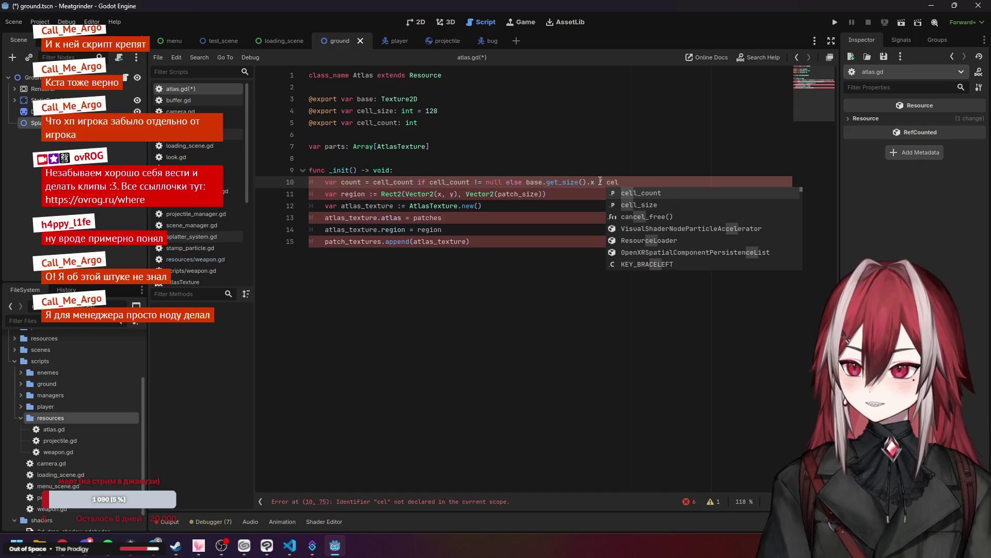
key("Down")
key("Return")
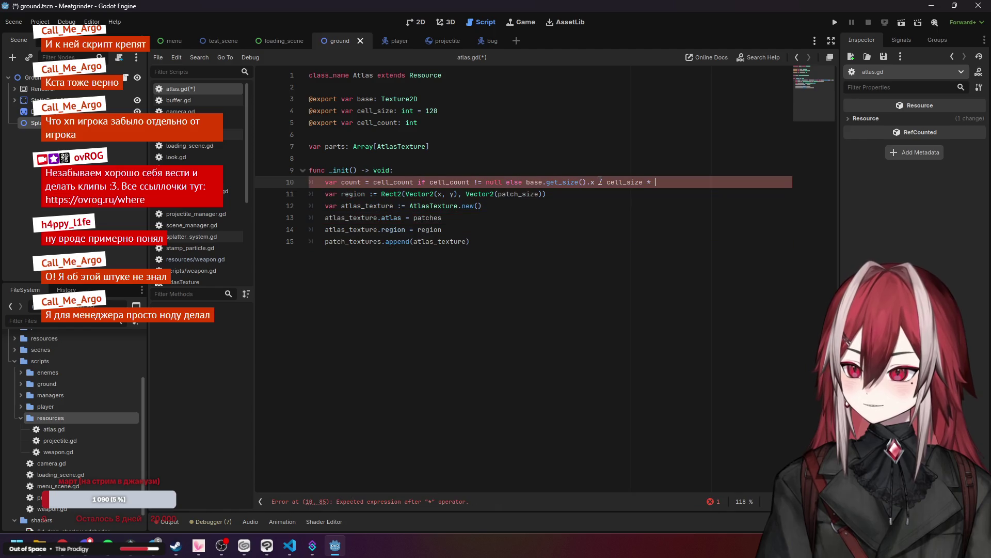
type("base.g")
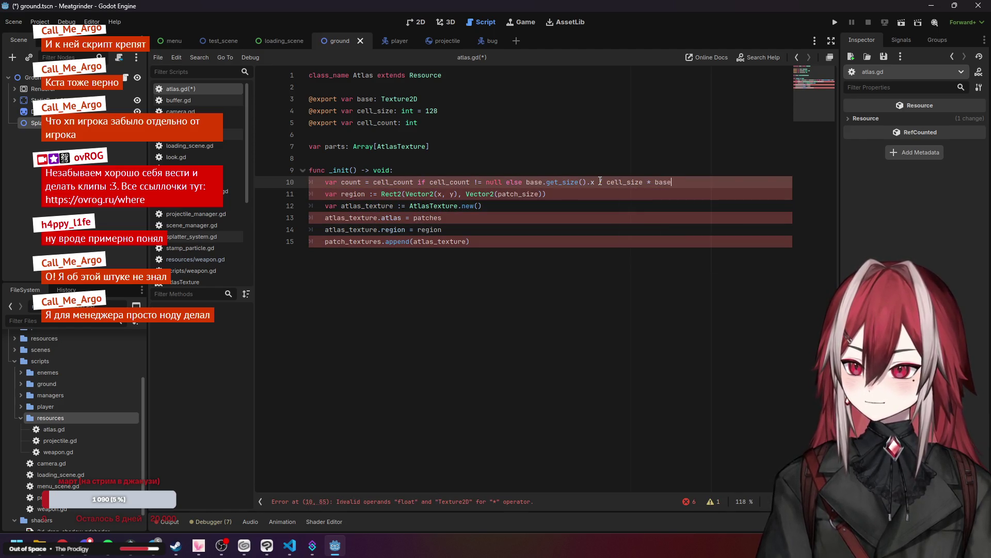
type("e")
key("Down")
key("Down")
key("Return")
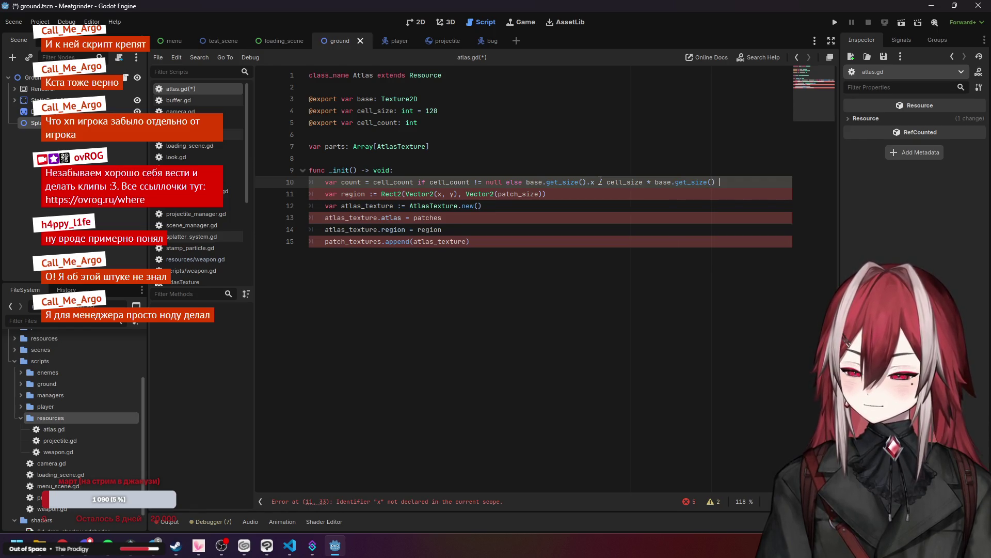
type(".y ")
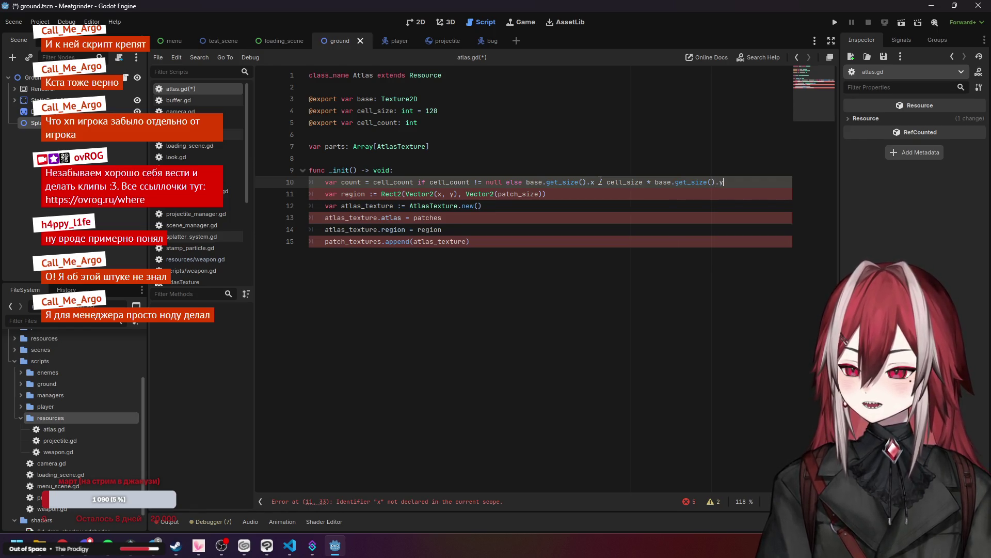
type("/ cel")
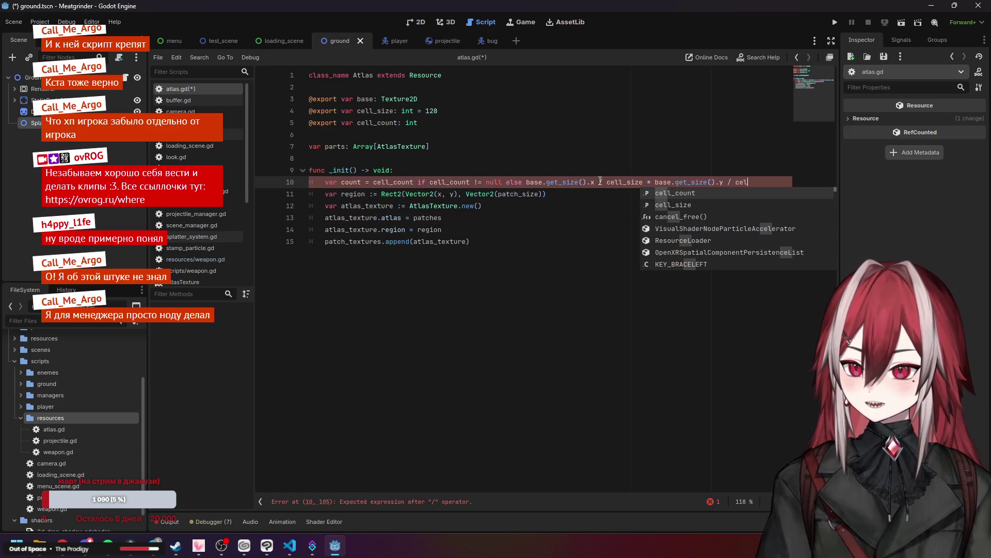
key("Return")
key("BackSpace")
key("BackSpace")
key("BackSpace")
type("size")
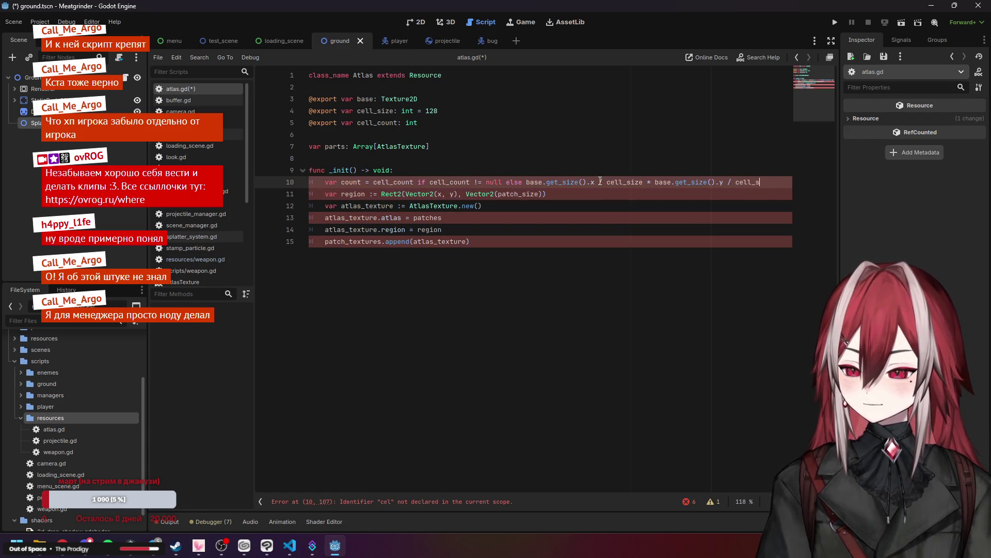
left_click(558, 233)
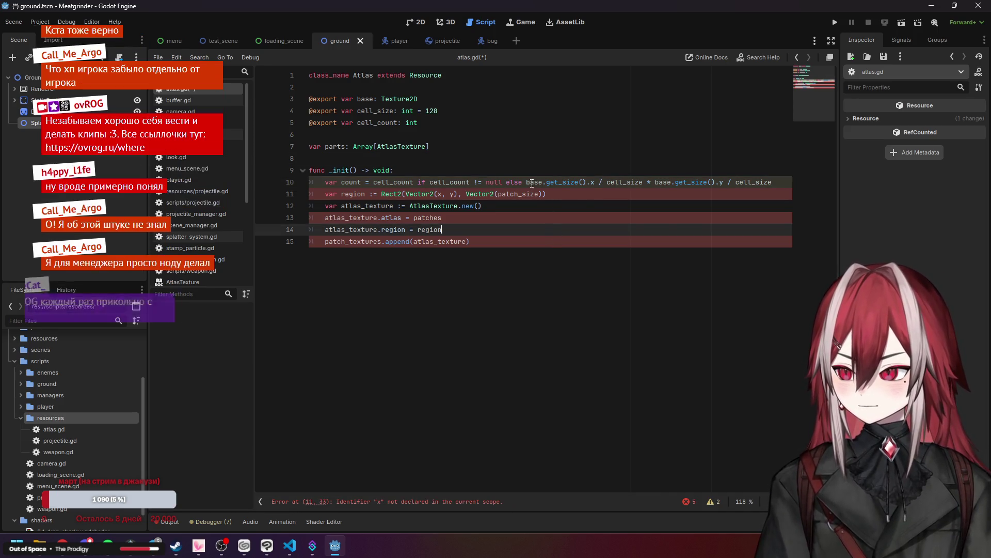
- Place the cursor at several lines in atlas.gd to review the code
mouse_move(532, 183)
left_click(534, 244)
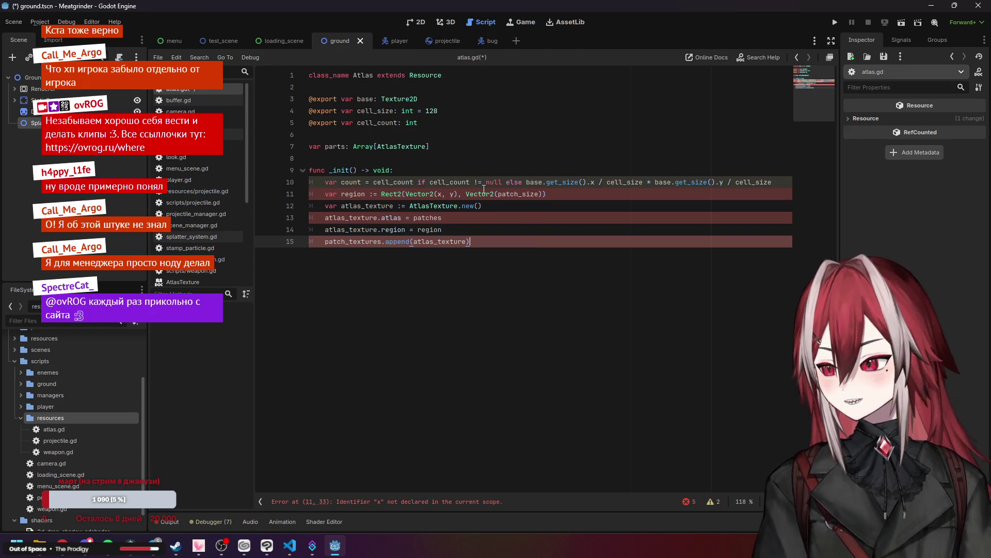
left_click(504, 206)
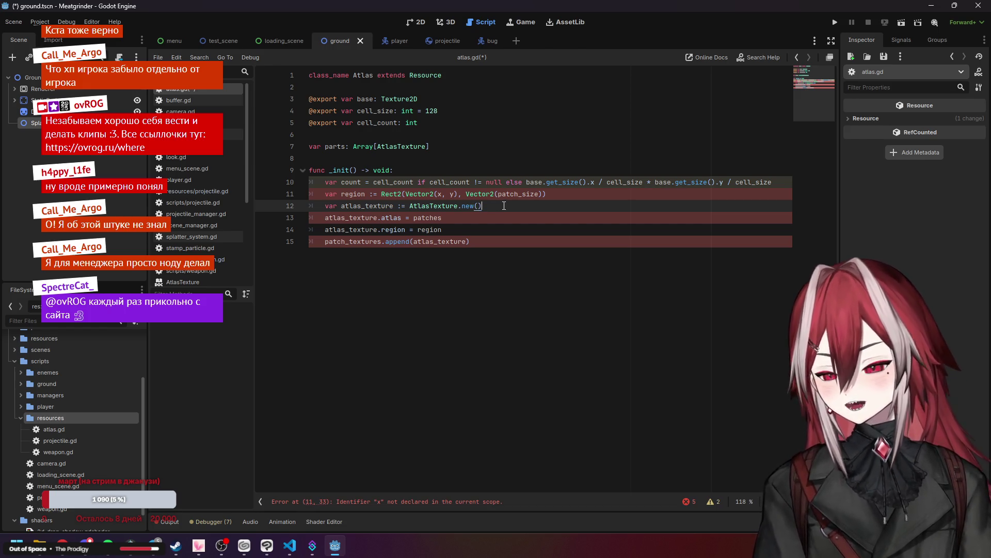
left_click(486, 195)
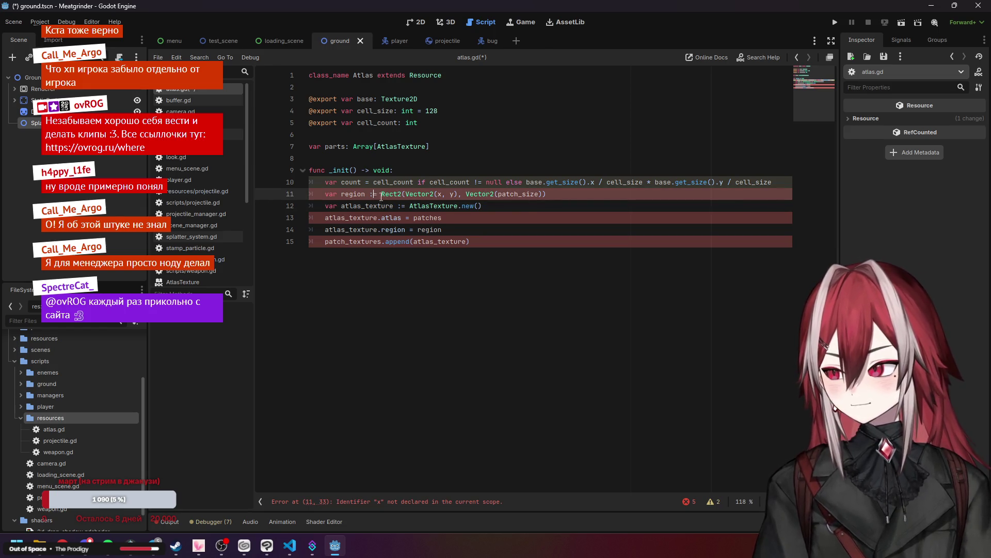
left_click(525, 217)
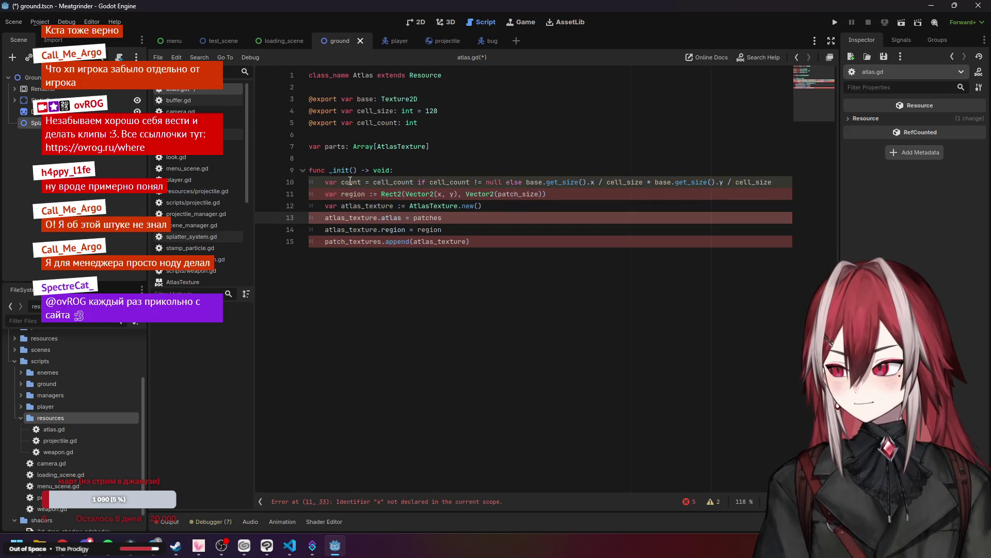
- Add a 'for i in count:' loop below the count declaration
left_click(753, 186)
key("Return")
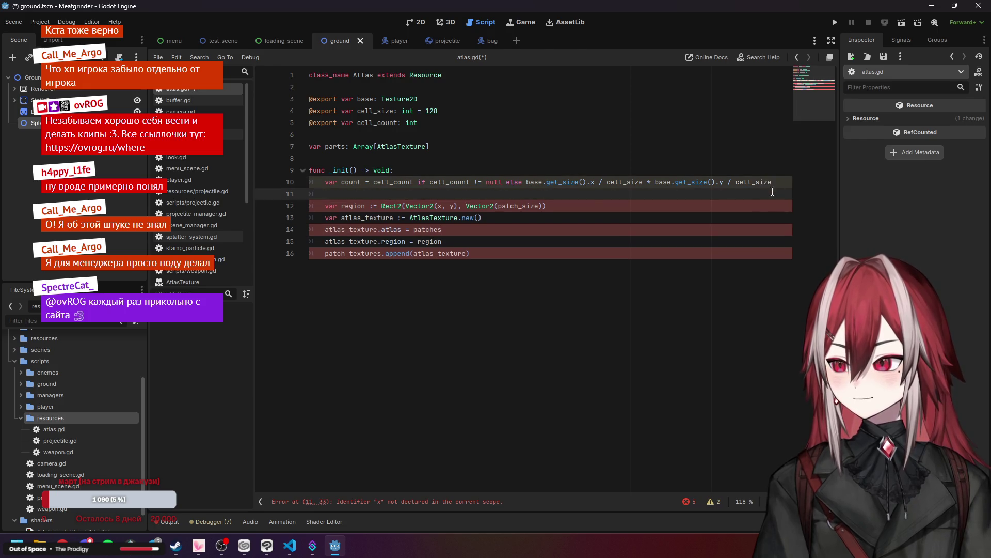
type("if")
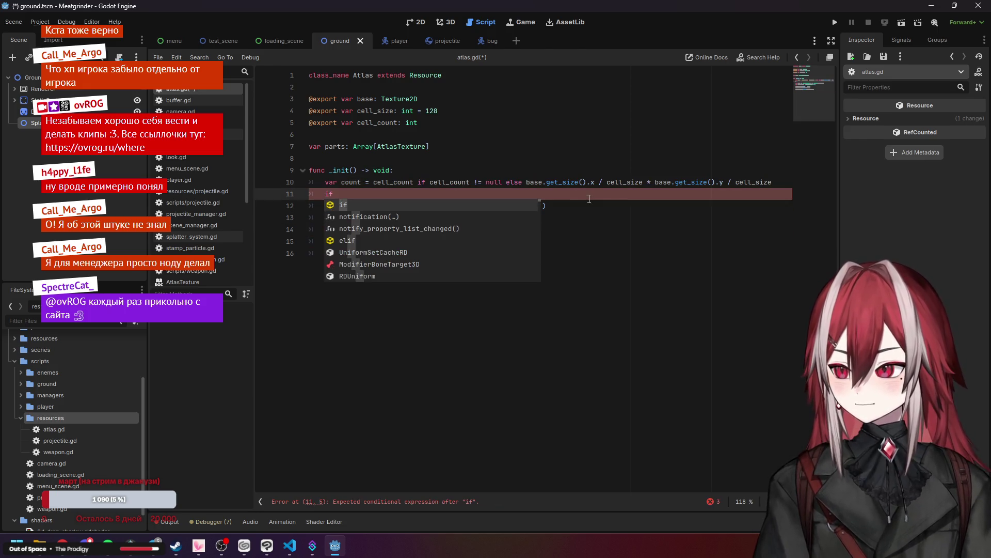
key("BackSpace")
key("BackSpace")
type("or i in ")
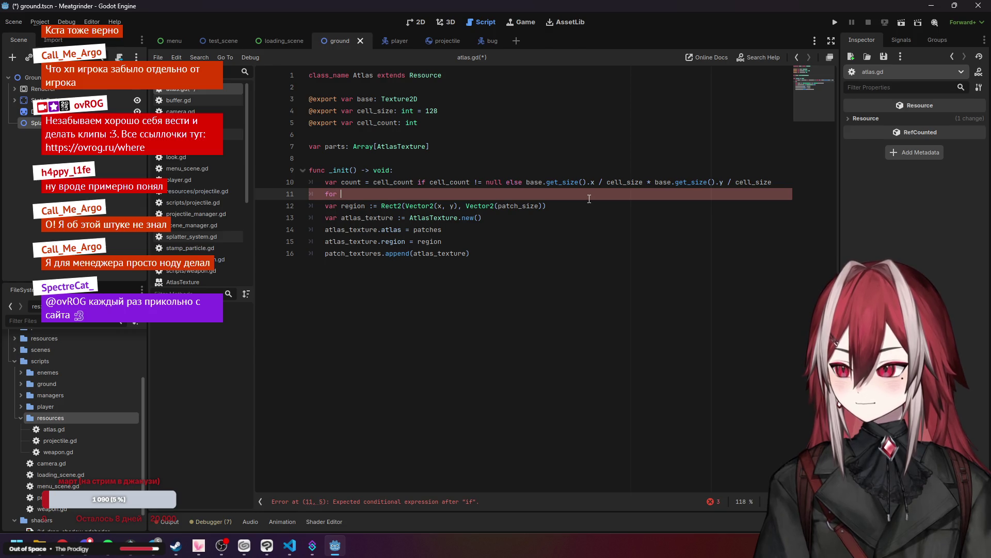
type("count")
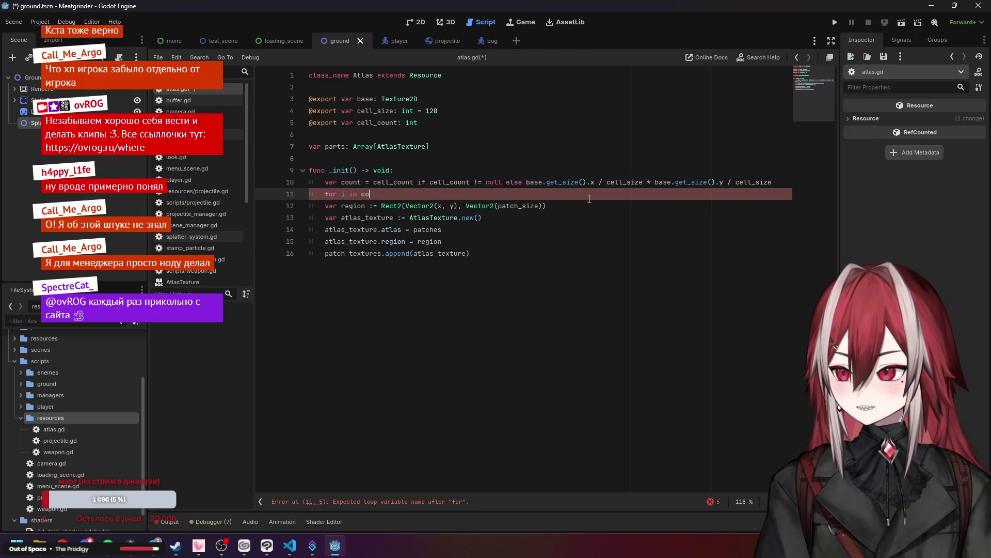
type(":")
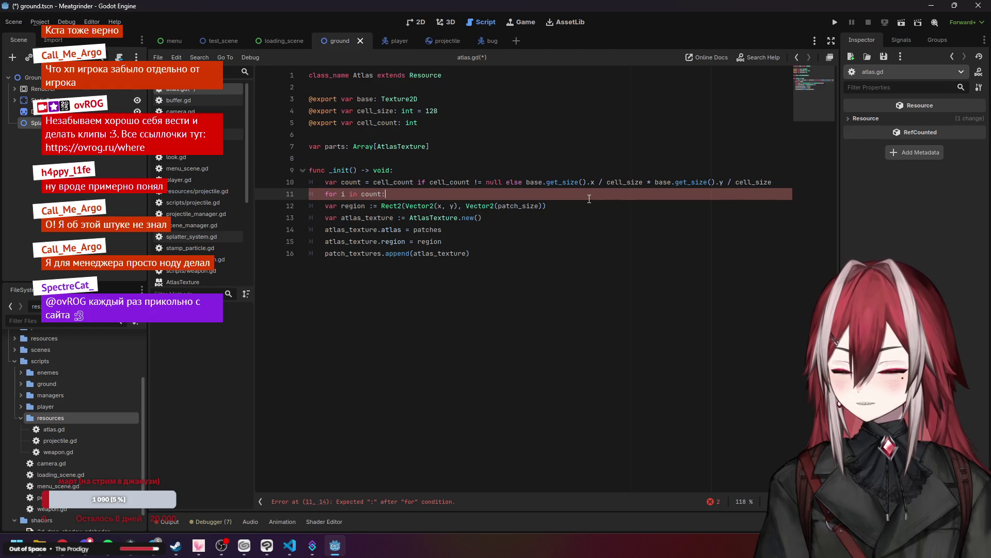
key("Return")
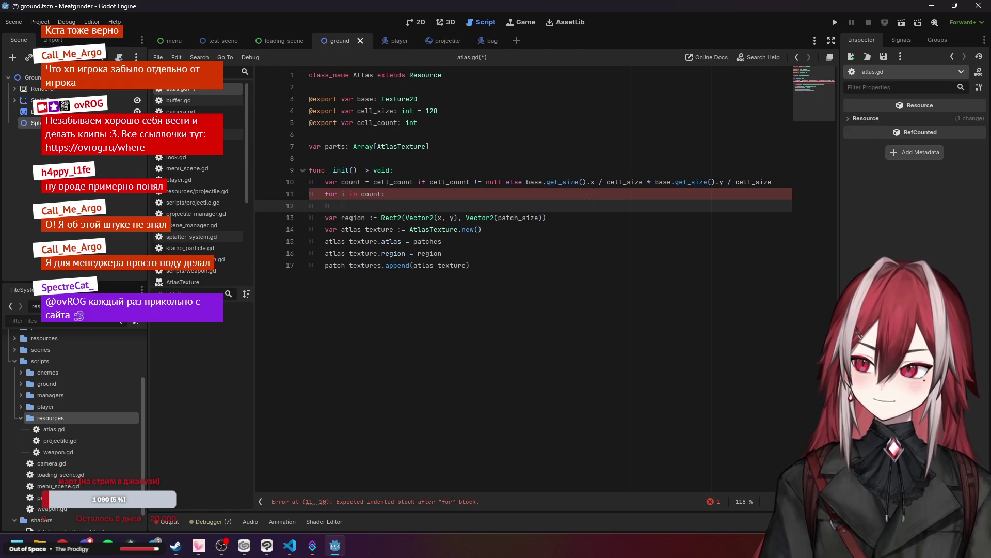
- Delete the cell_count export declaration
left_click(289, 131)
key("Up")
key("shift+End")
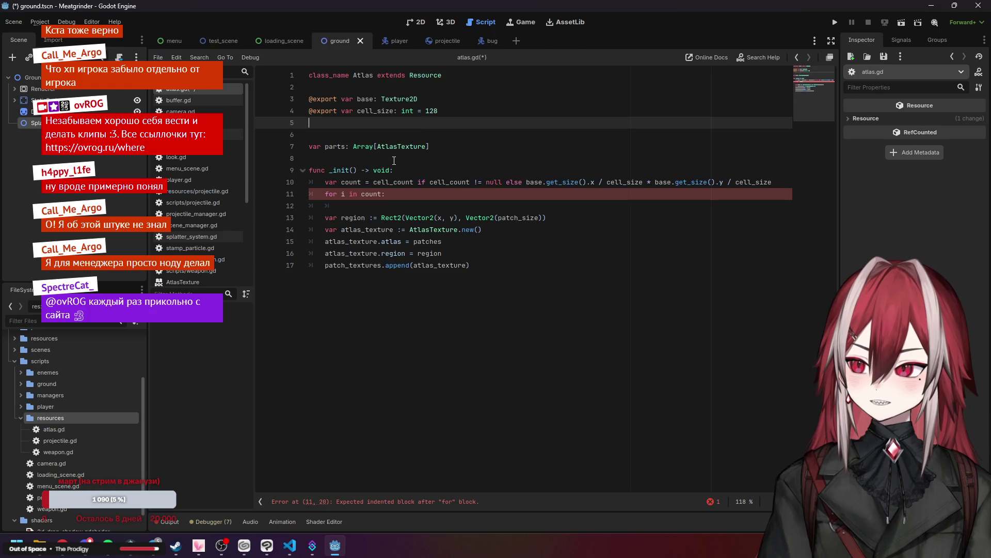
key("BackSpace")
key("BackSpace")
- Change the loop header to 'for y in base.get_size().y / cell_size'
left_click(343, 182)
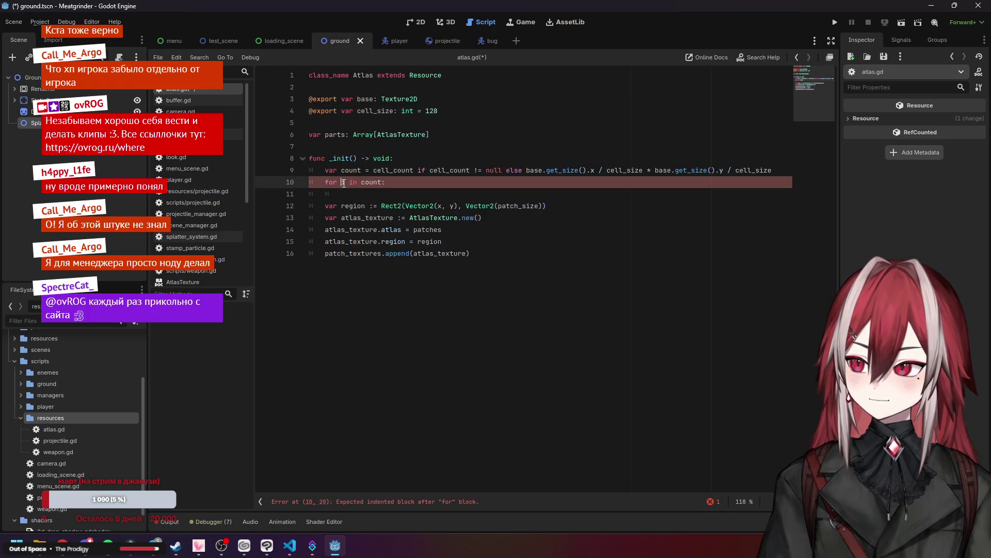
key("BackSpace")
type("y")
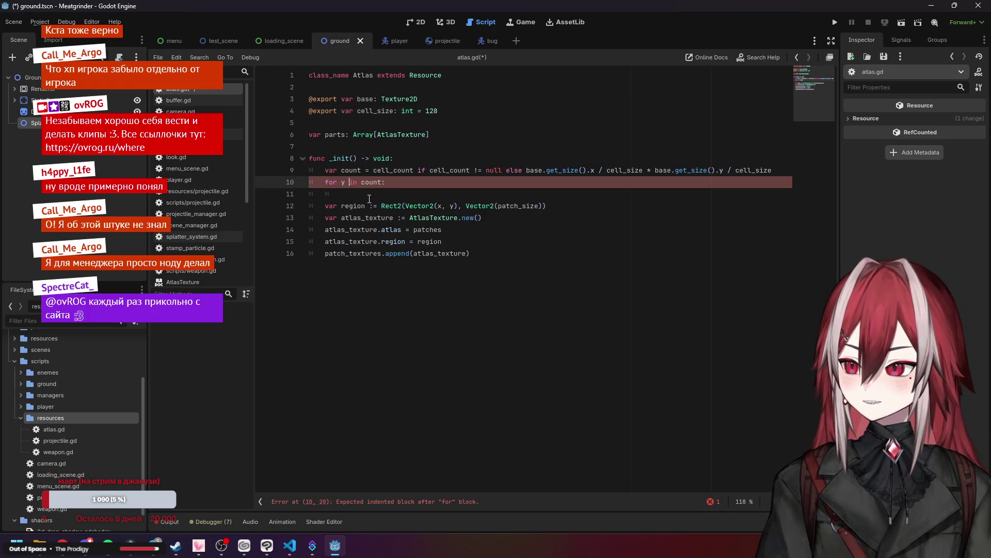
key("BackSpace")
key("BackSpace")
key("BackSpace")
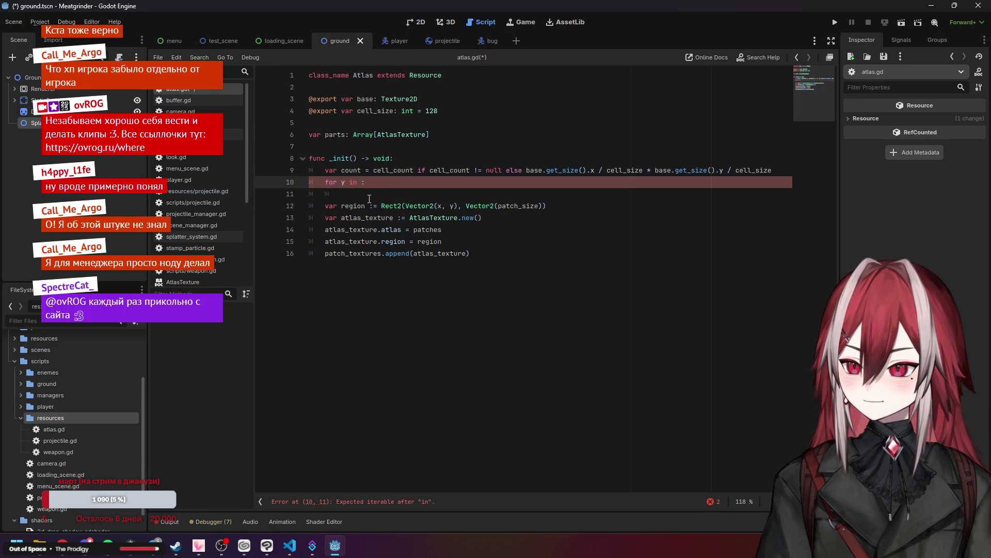
type("bas")
key("Return")
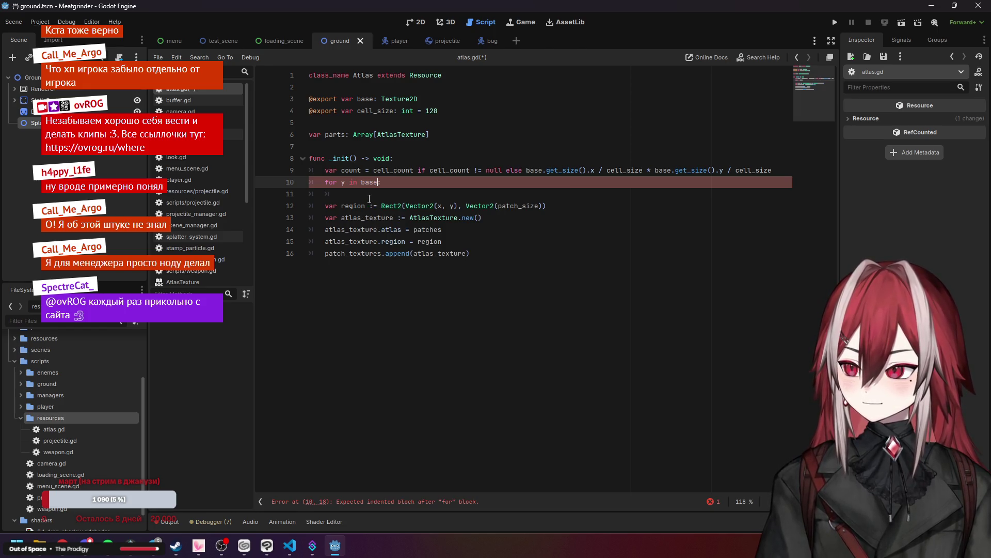
key("Down")
key("Down")
key("Return")
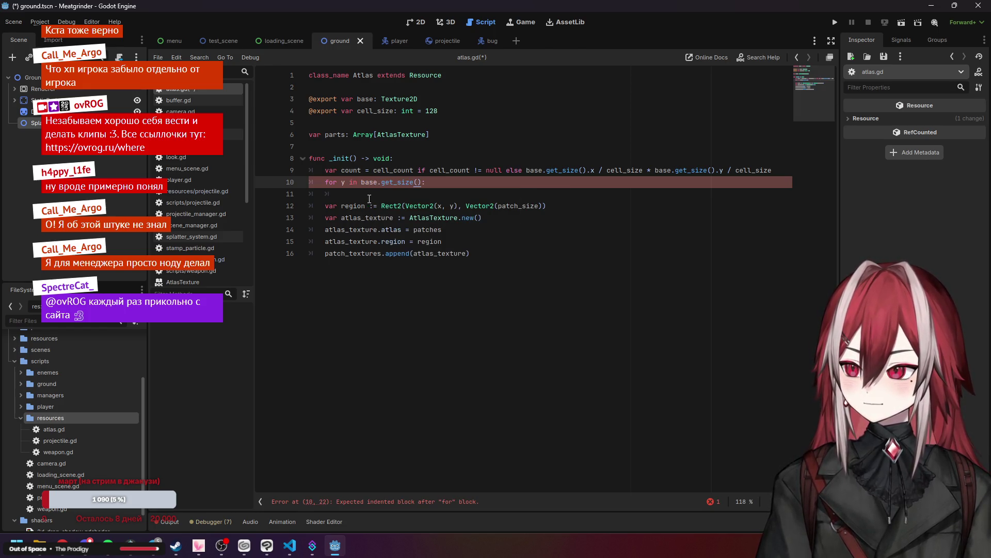
type(".y")
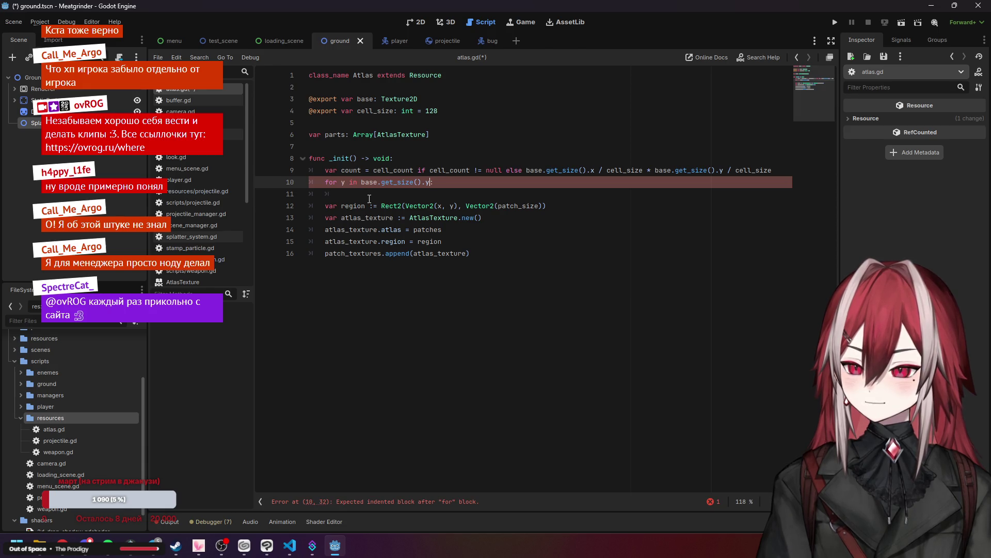
type("/ cell_size")
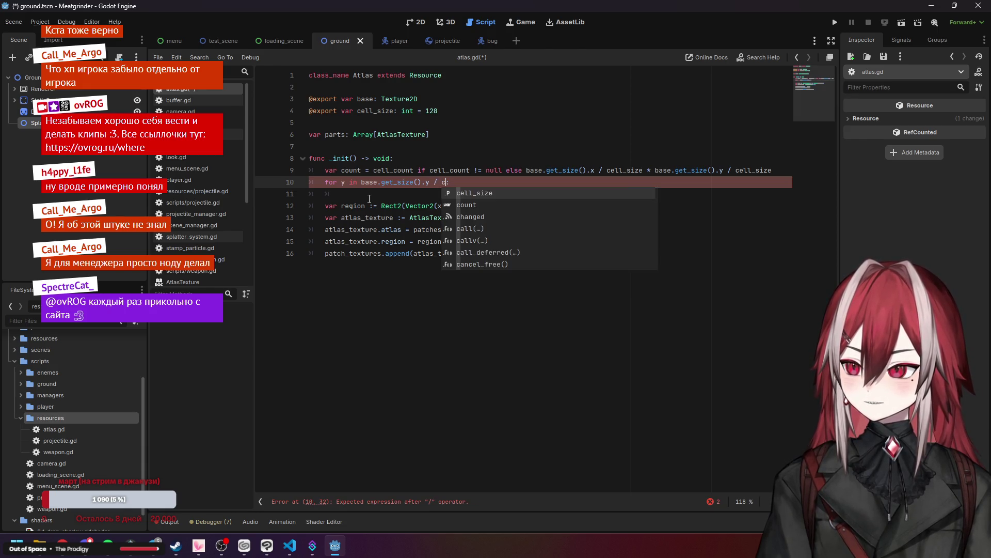
- Nest 'for x in base.get_size().x / cell_size:' inside the y loop
key("Return")
type("for x in b")
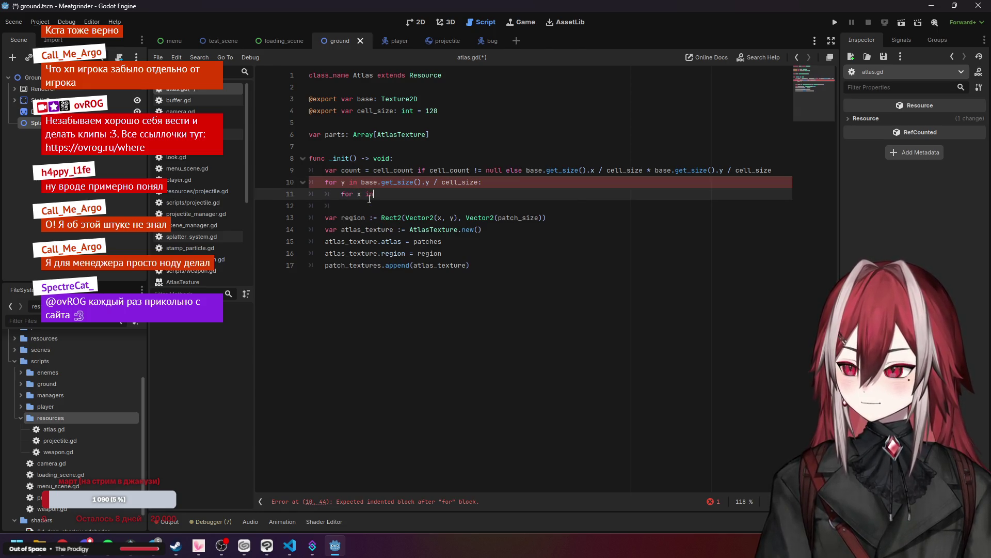
type("ase.ge")
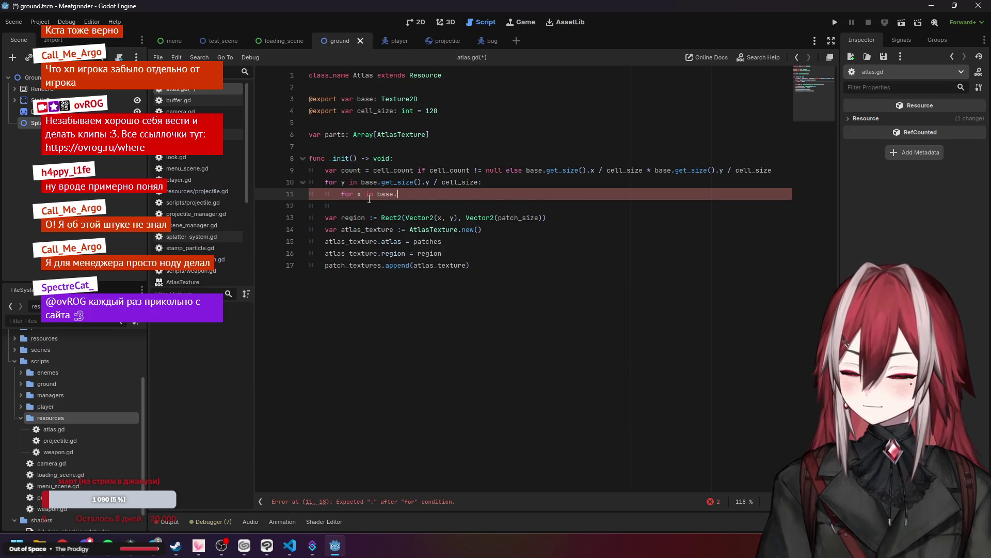
type("t_size().x / s")
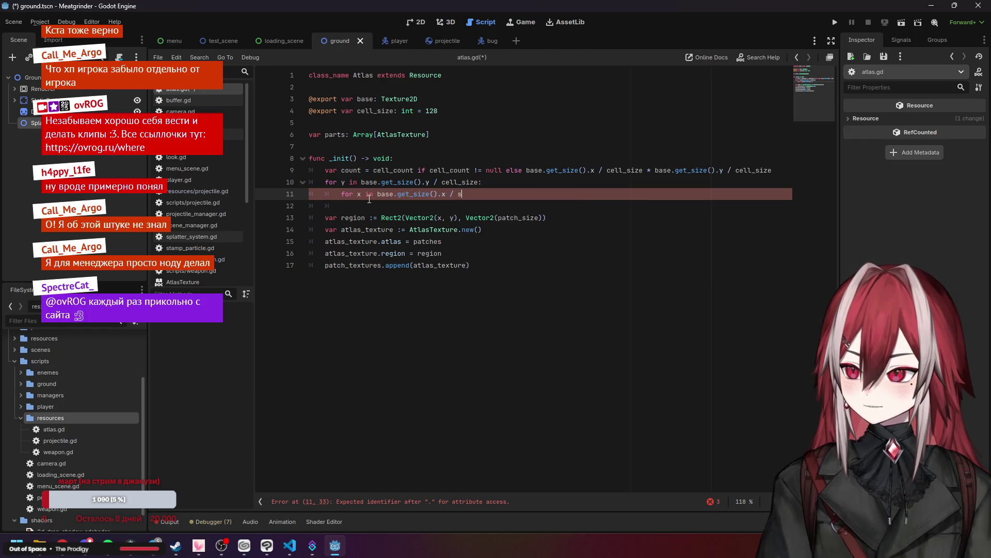
key("BackSpace")
type("cell")
key("Return")
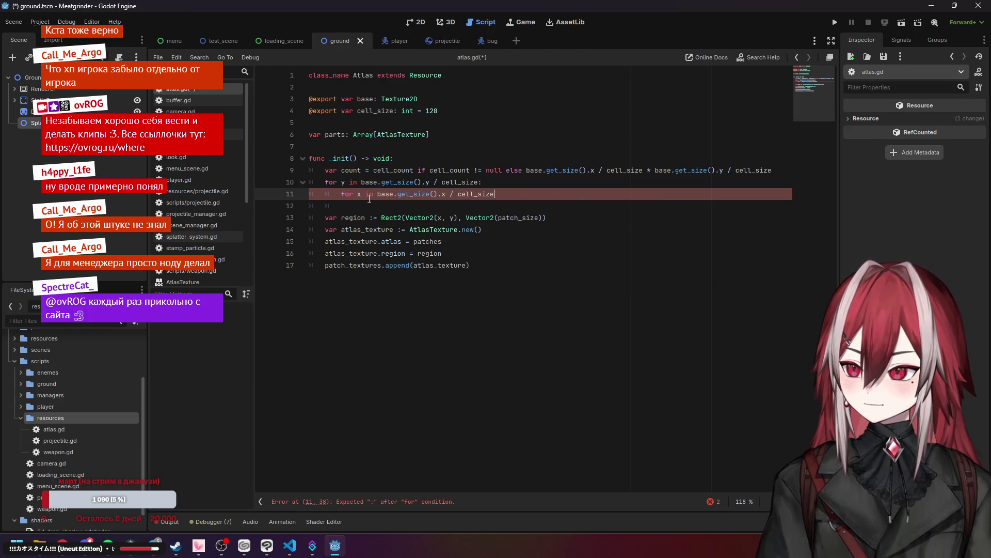
type(":")
key("Return")
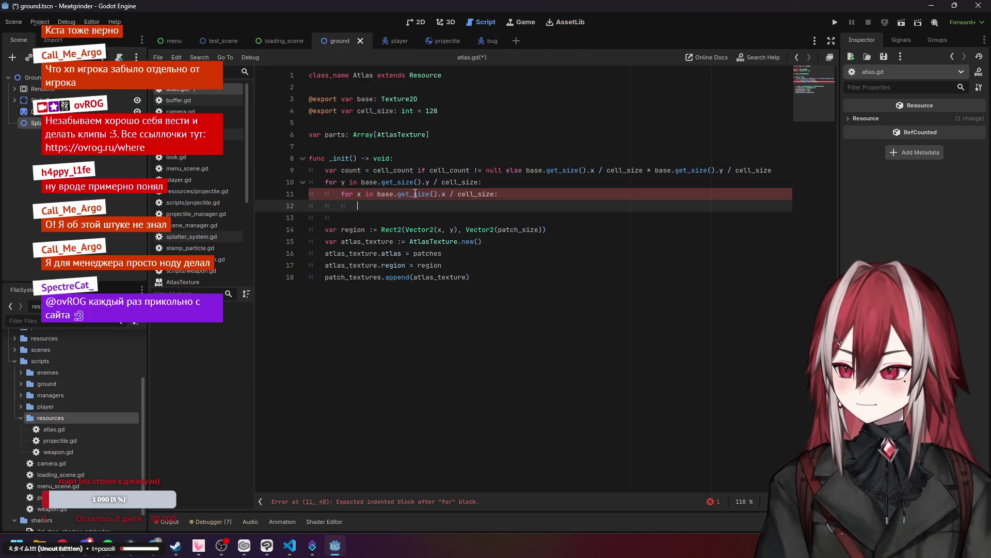
key("Down")
left_click_drag(422, 184, 361, 183)
left_click_drag(788, 170, 327, 170)
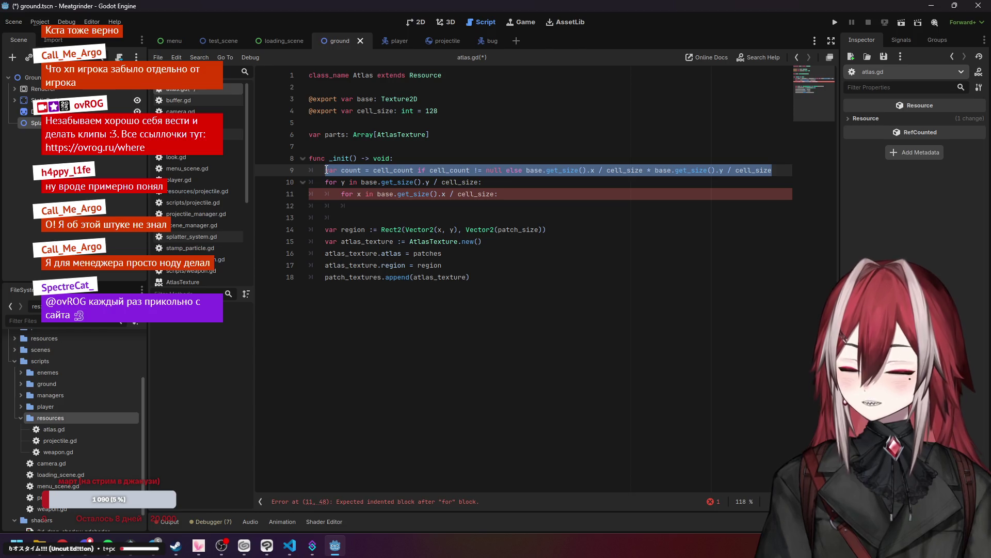
- Replace the count line with 'var size = base.get_size()' and use size in both loop ranges
type("var ")
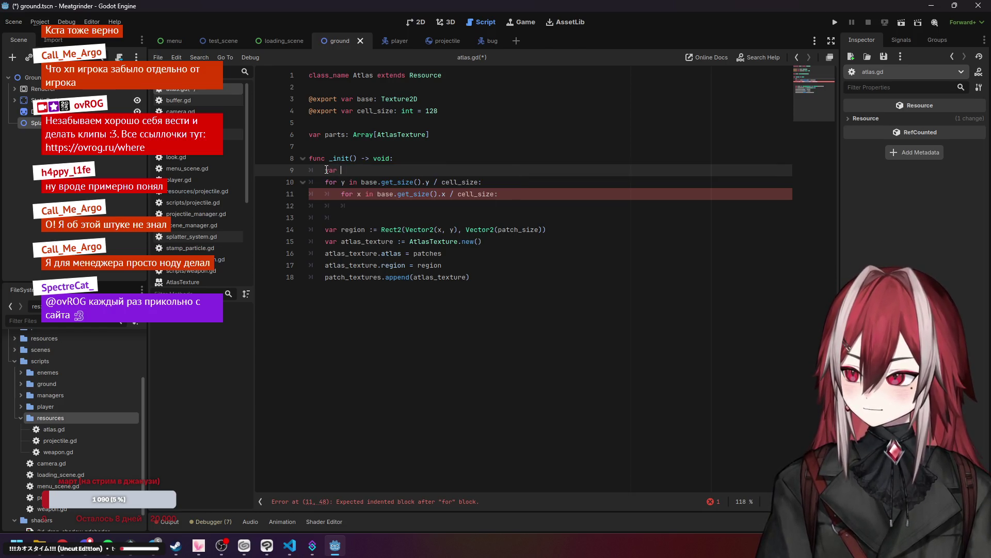
type("size = base.get_size();")
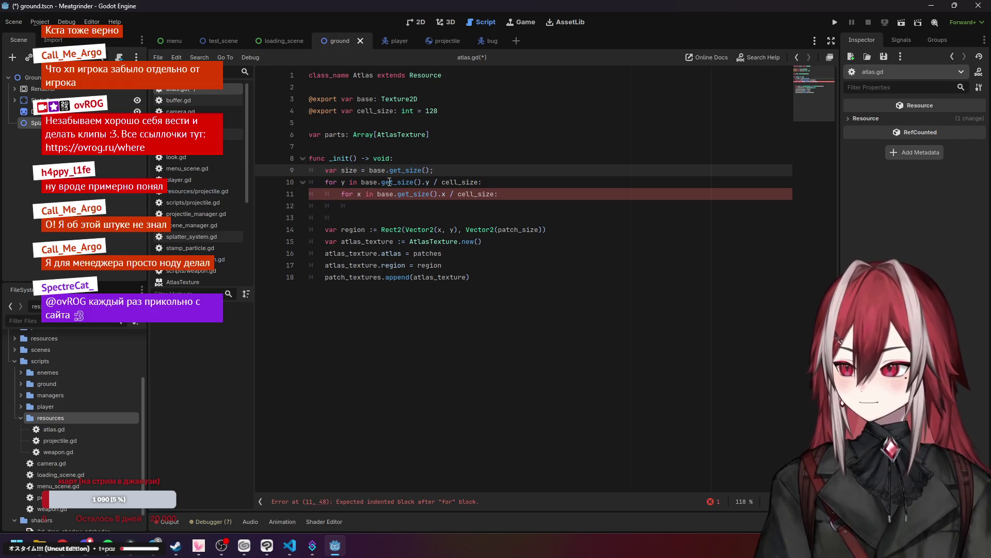
mouse_move(361, 184)
left_mouse_down()
mouse_move(422, 182)
mouse_move(380, 195)
mouse_move(434, 196)
left_mouse_up()
type("size")
key("Escape")
type("size")
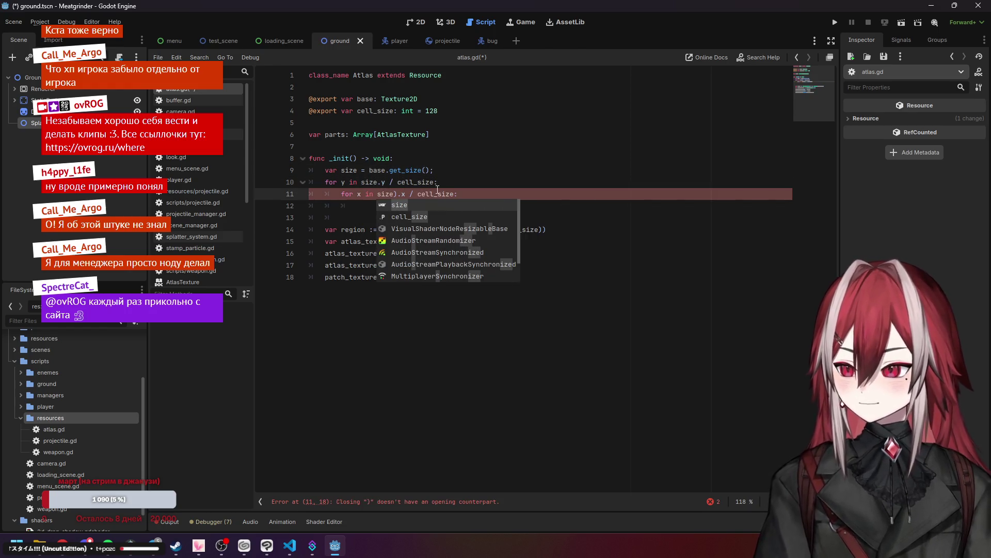
key("Escape")
left_click(458, 205)
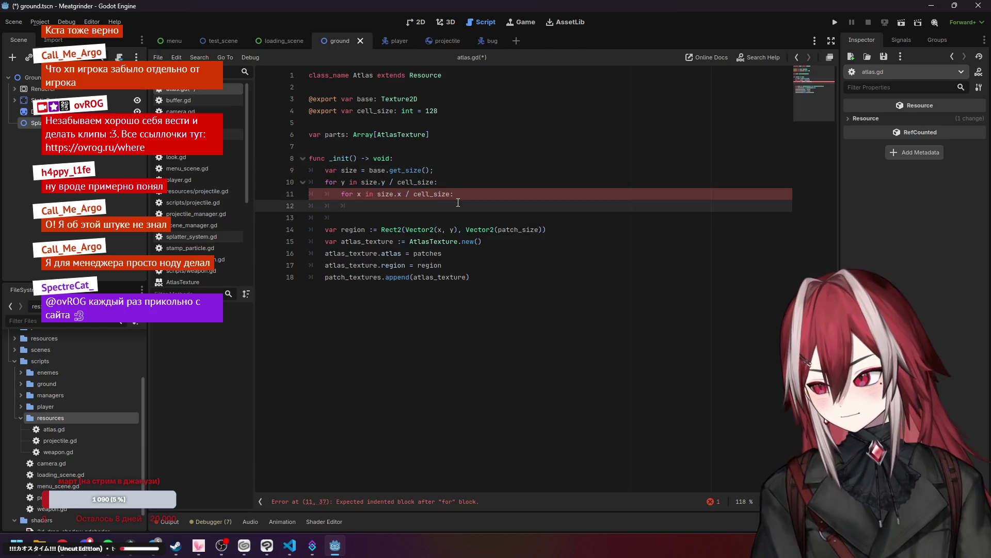
- Copy the region line into the x loop, sizing it Vector2(cell_size, cell_size)
left_click_drag(555, 232, 327, 232)
key("ctrl+c")
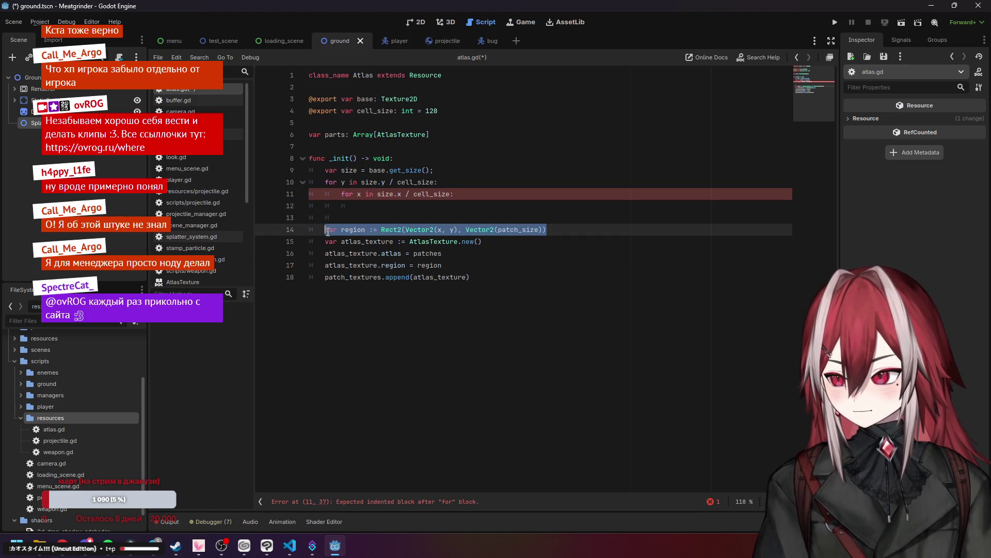
left_click(358, 207)
key("ctrl+v")
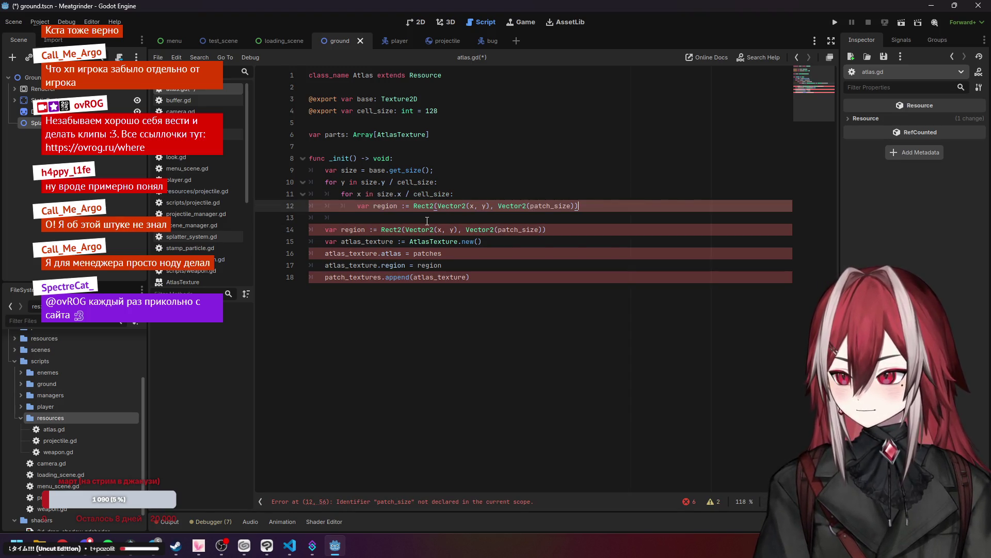
left_click(512, 205)
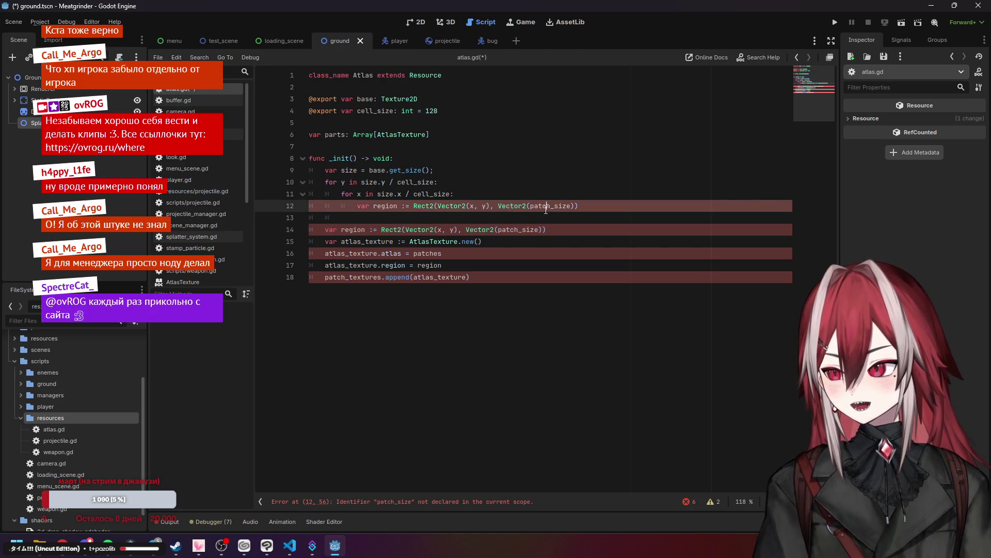
double_click(361, 111)
key("ctrl+c")
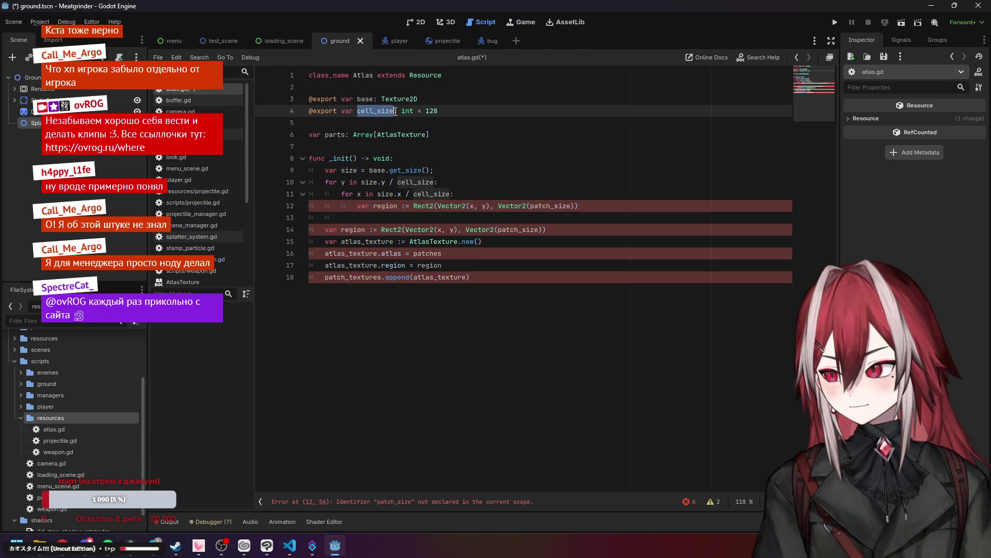
double_click(547, 206)
key("ctrl+v")
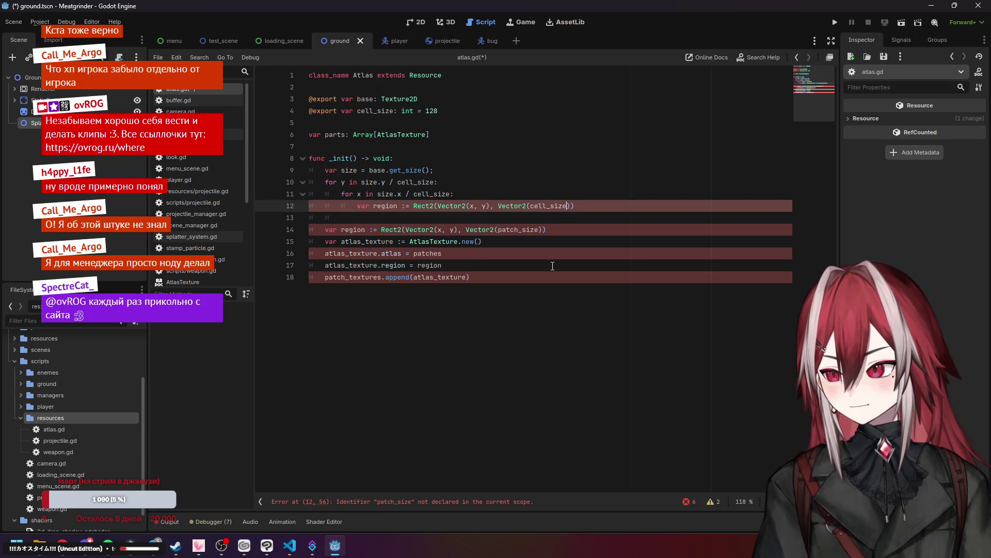
left_click(512, 270)
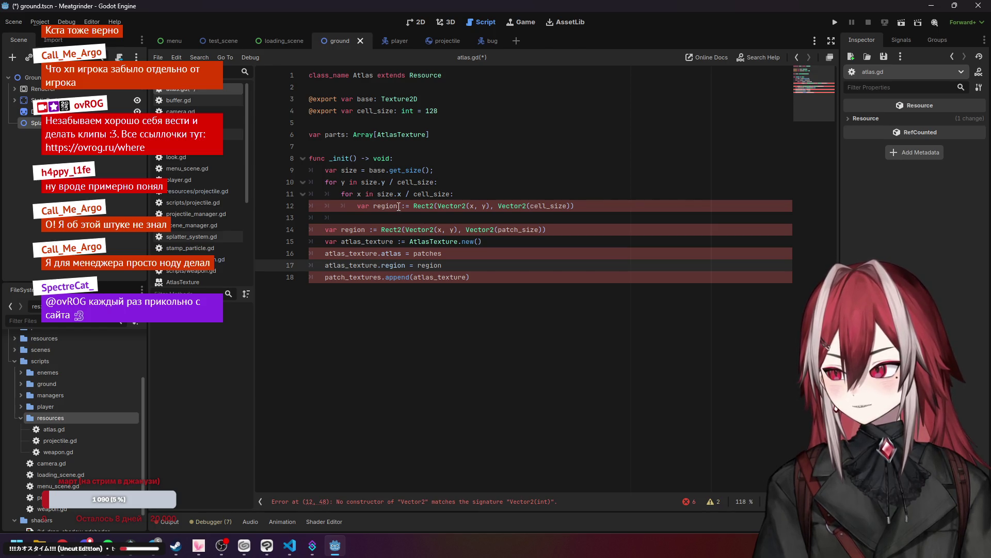
left_click(407, 206)
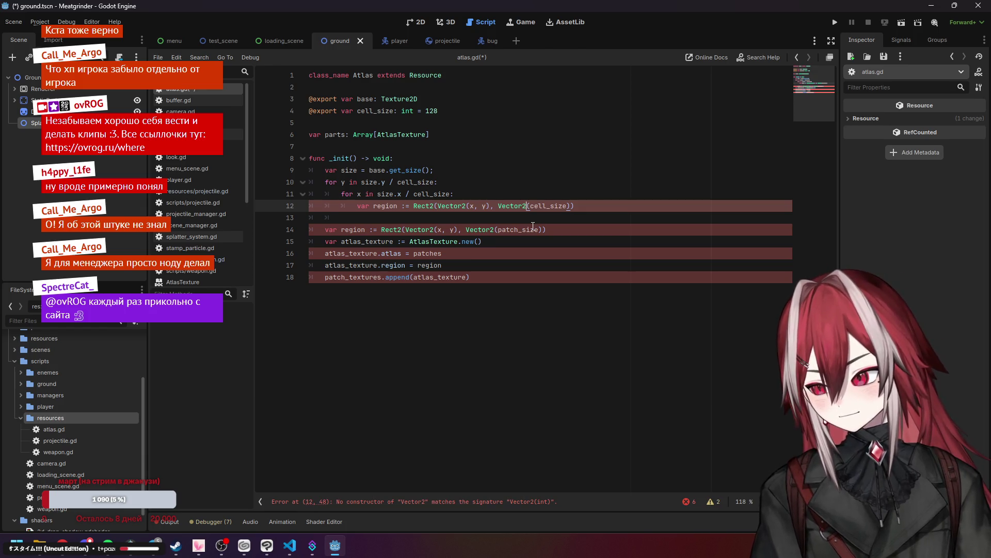
left_click_drag(531, 206, 567, 207)
key("Right")
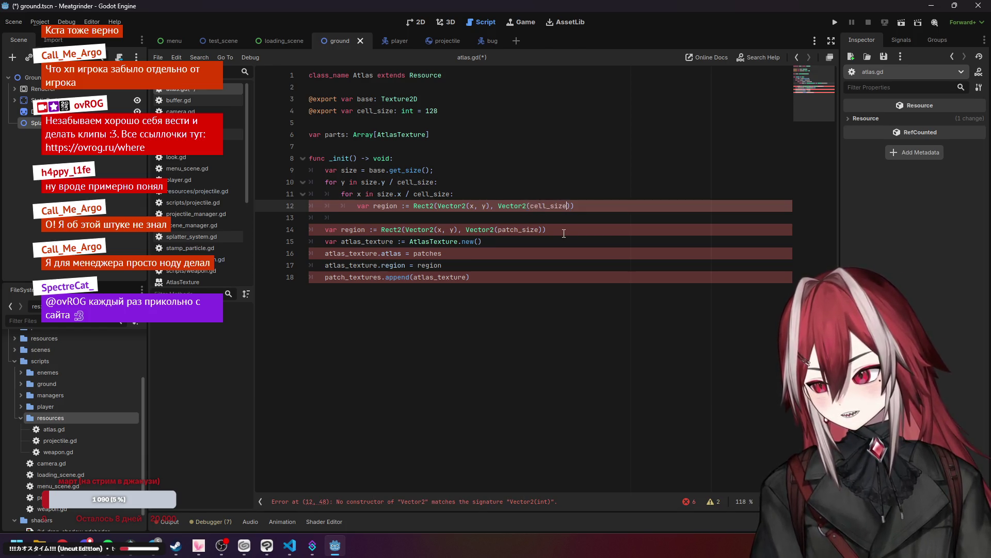
type(", cell_size")
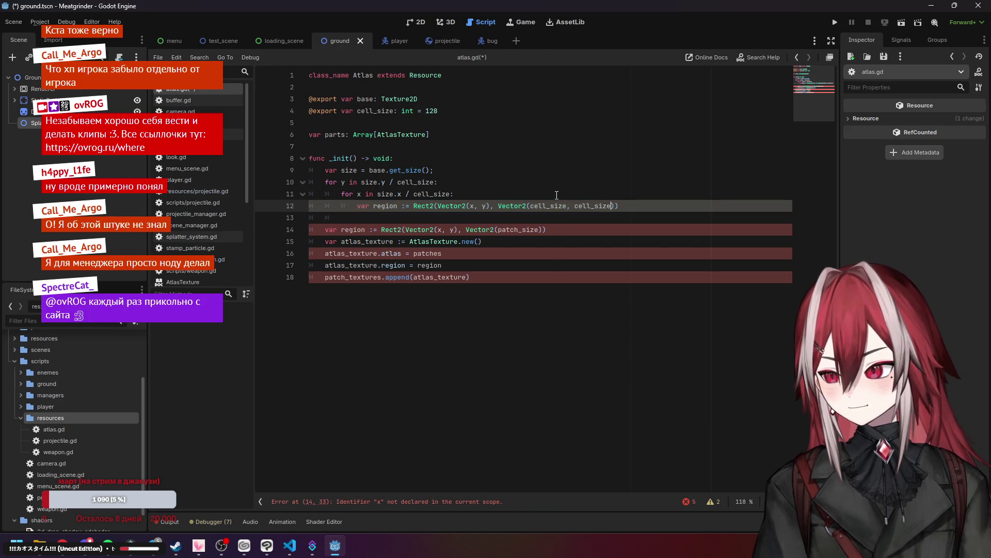
- Add an indented var line creating the AtlasTexture below the region line
key("Down")
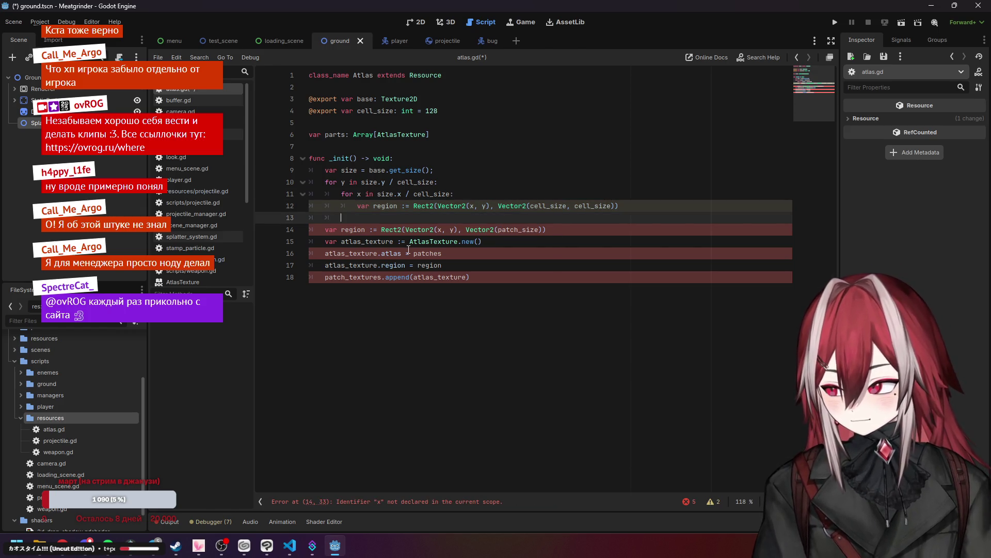
key("Tab")
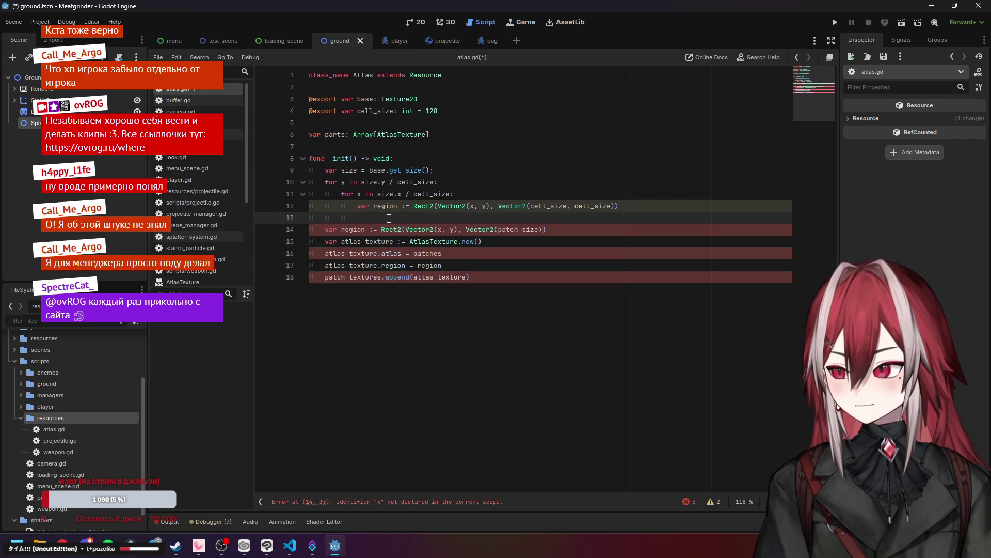
type("var")
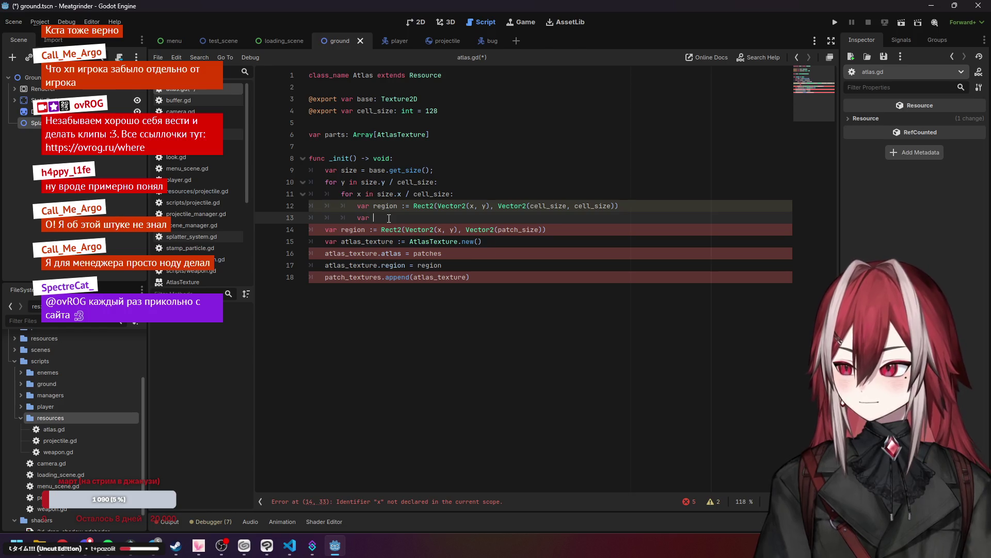
mouse_move(341, 241)
left_mouse_down()
mouse_move(496, 251)
mouse_move(486, 241)
left_mouse_up()
key("ctrl+c")
left_click(373, 218)
key("ctrl+v")
- Delete the old region and texture lines and indent the atlas, region and append lines into the x loop
left_click_drag(470, 277, 322, 256)
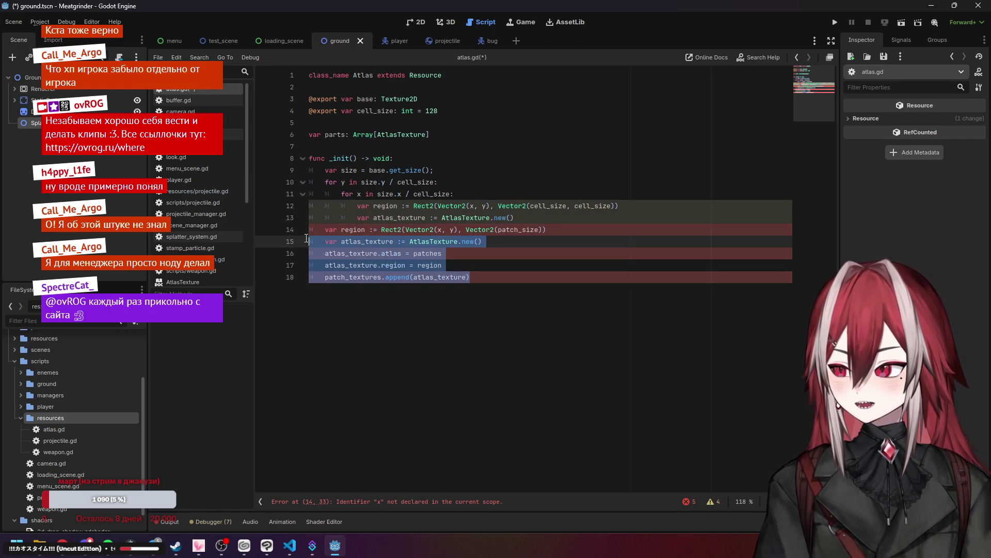
left_click_drag(481, 241, 325, 229)
key("BackSpace")
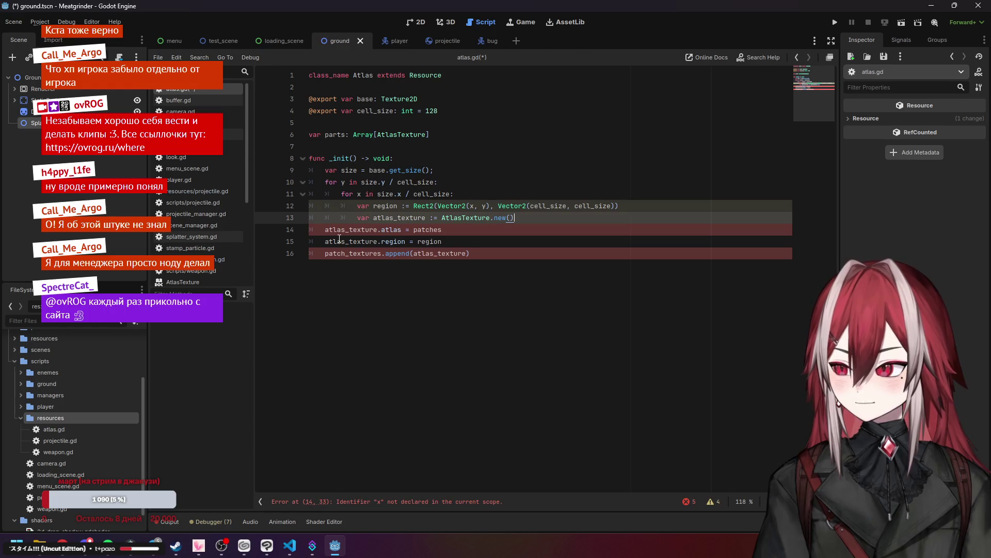
left_click(325, 233)
key("Tab")
key("Tab")
left_click(325, 238)
key("Tab")
key("Tab")
key("Down")
key("Tab")
key("Tab")
left_click(532, 238)
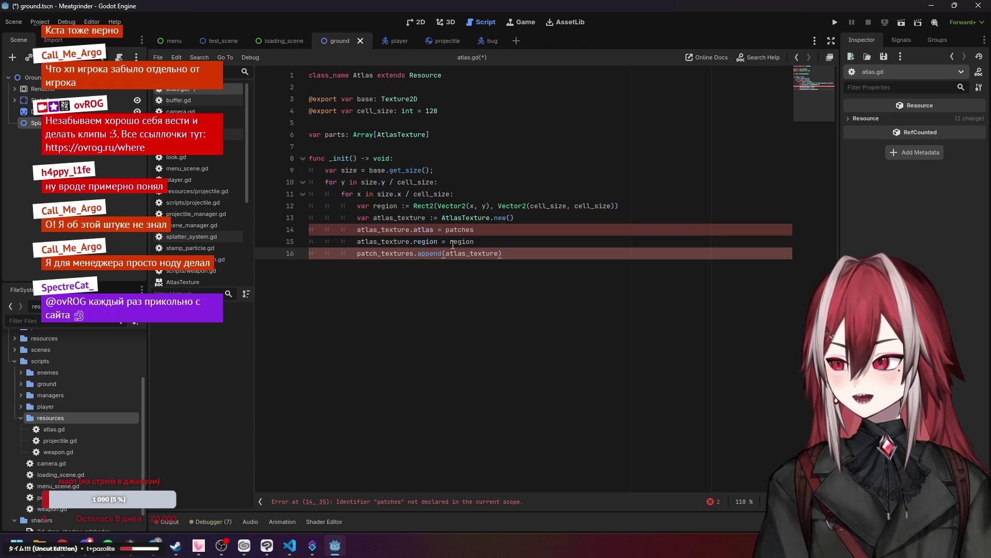
left_click(456, 229)
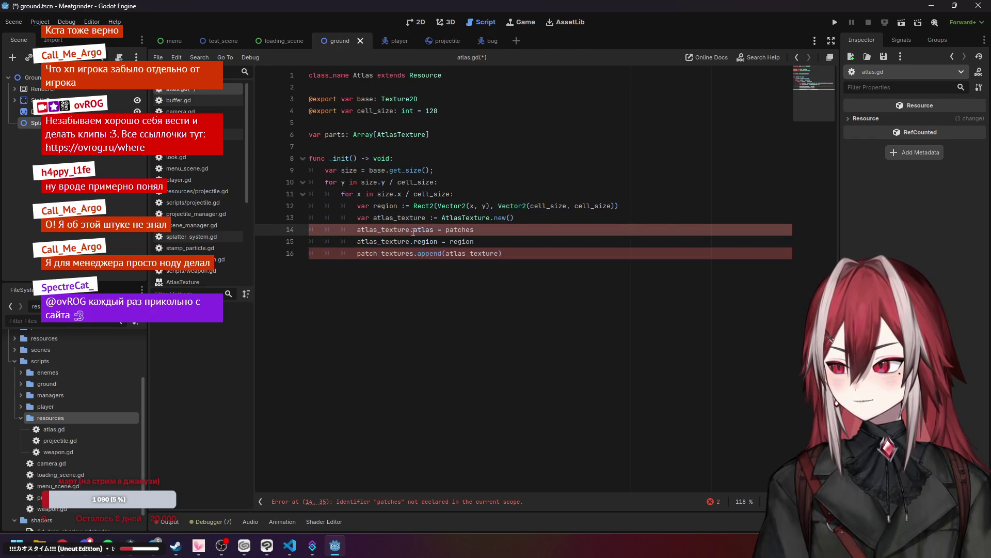
mouse_move(420, 231)
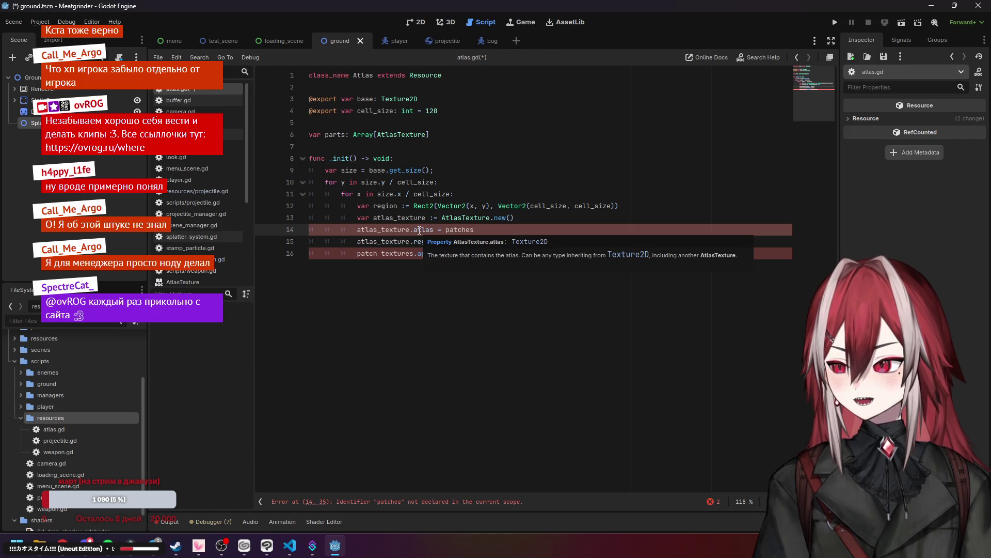
- Replace patches with base as the AtlasTexture's atlas
left_click(370, 109)
left_click_drag(446, 229, 467, 228)
double_click(467, 230)
type("base")
left_click(455, 275)
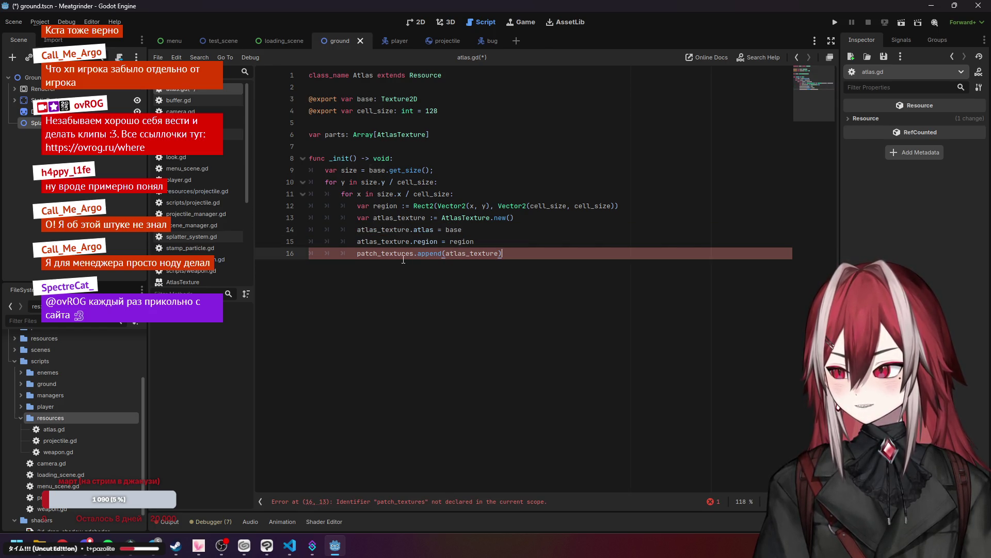
- Replace patch_textures with parts on the append line and save atlas.gd
left_click_drag(325, 135, 345, 138)
key("ctrl+c")
left_click_drag(358, 254, 413, 254)
key("ctrl+v")
left_click(491, 229)
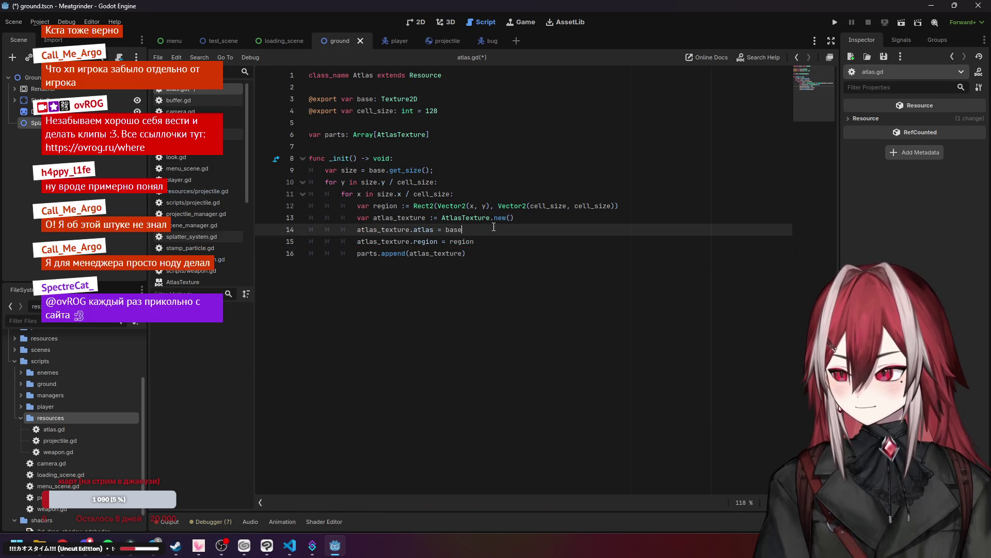
left_click(490, 254)
key("ctrl+s")
left_click(523, 241)
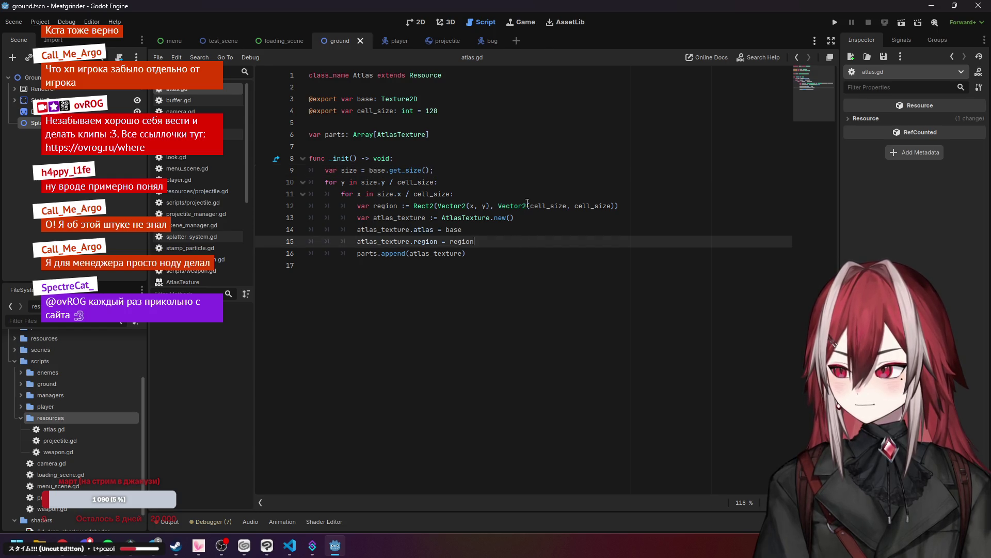
left_click(533, 173)
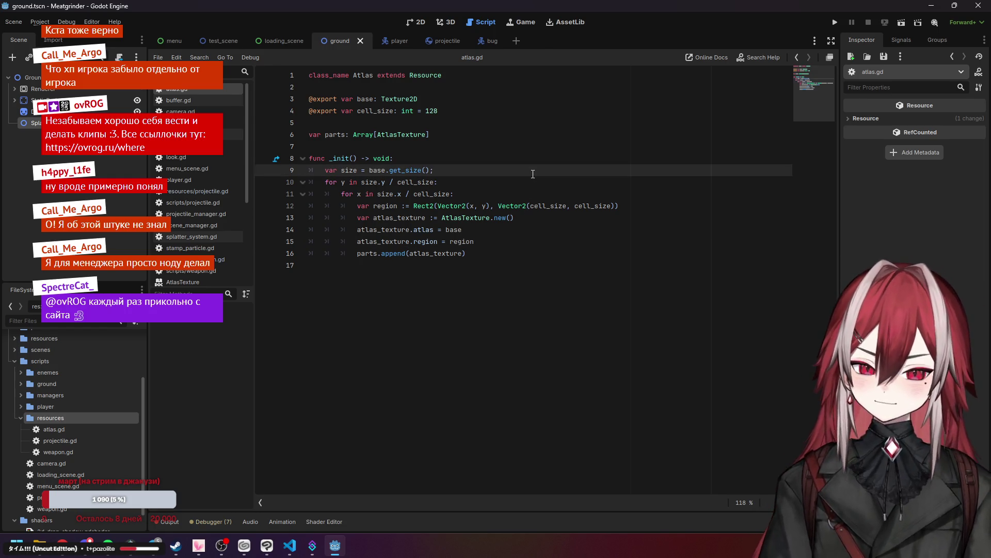
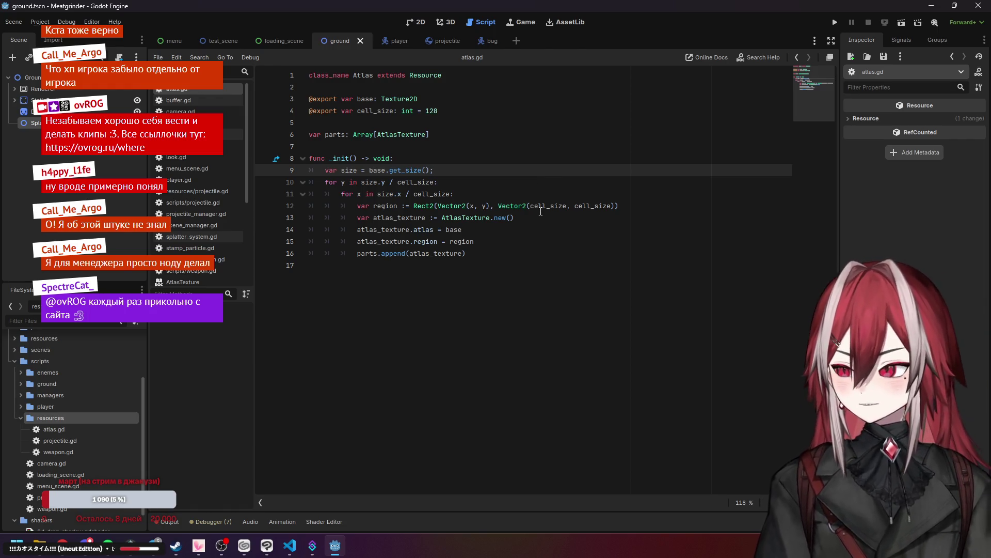
- Collapse the scripts folder and briefly expand, then collapse, the resources folder in the FileSystem dock
left_click(418, 229)
left_click(21, 418)
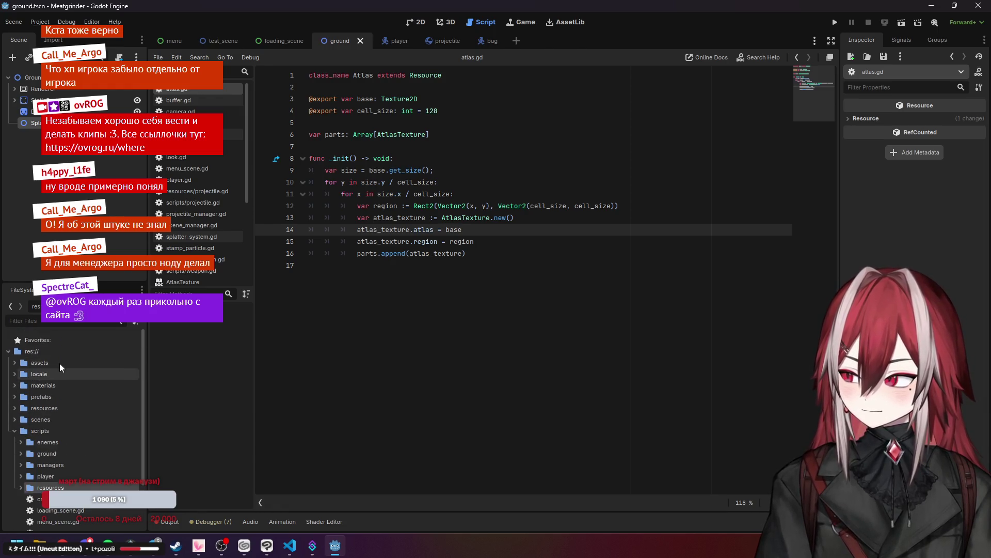
scroll(19, 413, "up", 3)
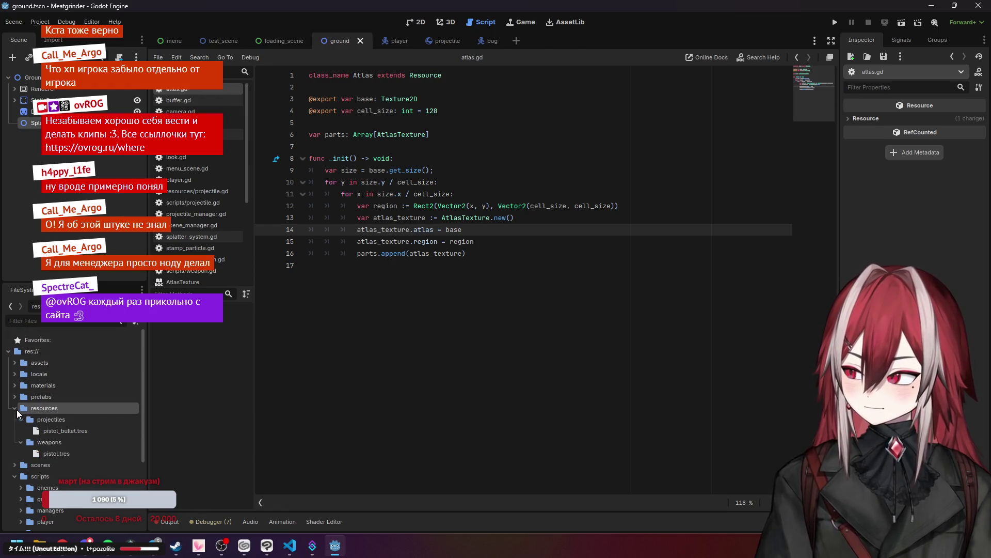
left_click(15, 409)
right_click(42, 411)
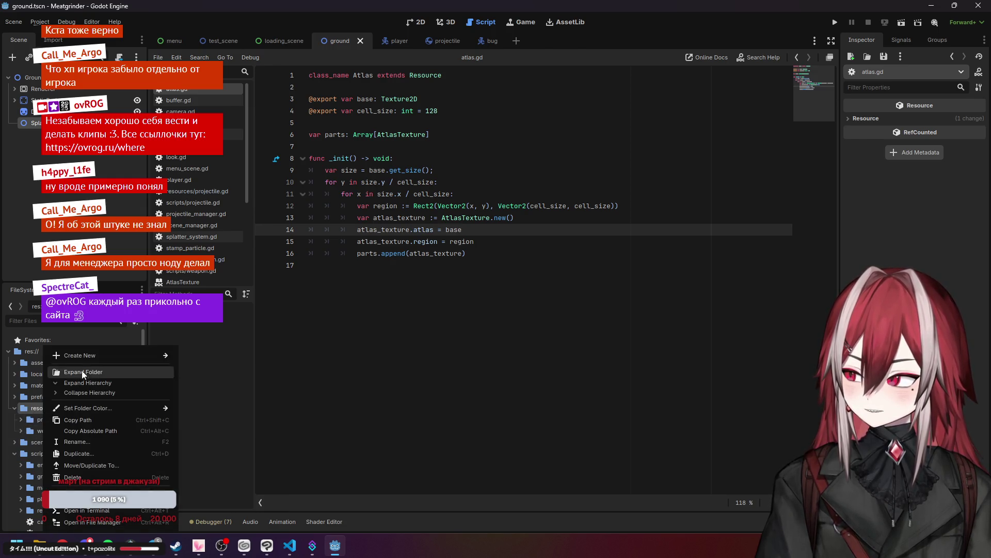
key("Escape")
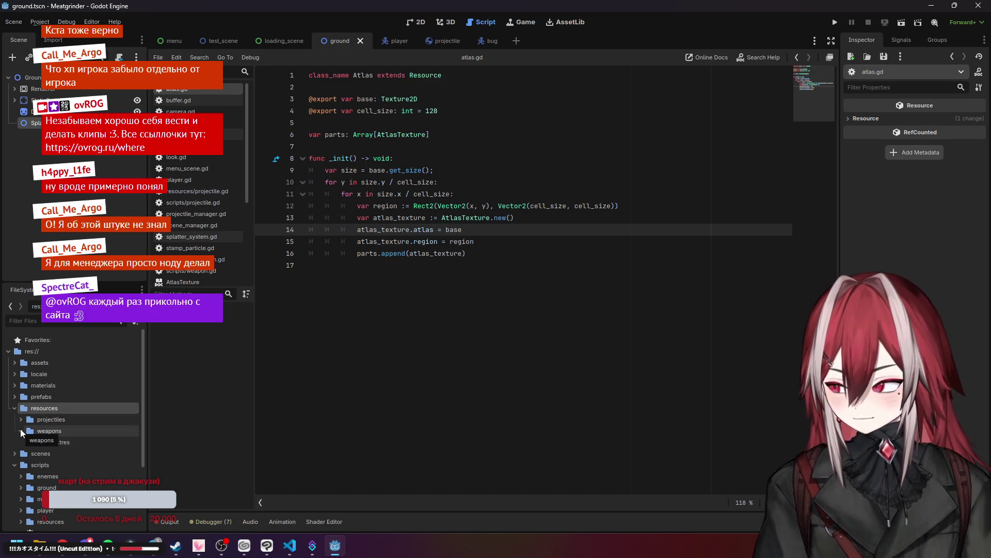
left_click(14, 408)
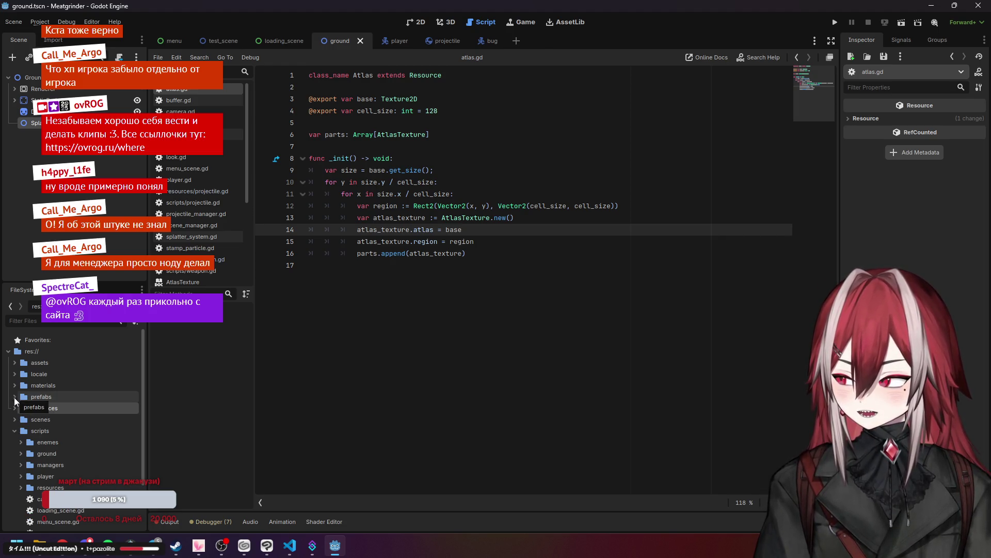
- Peek inside the prefabs and materials folders, collapsing each again
left_click(15, 396)
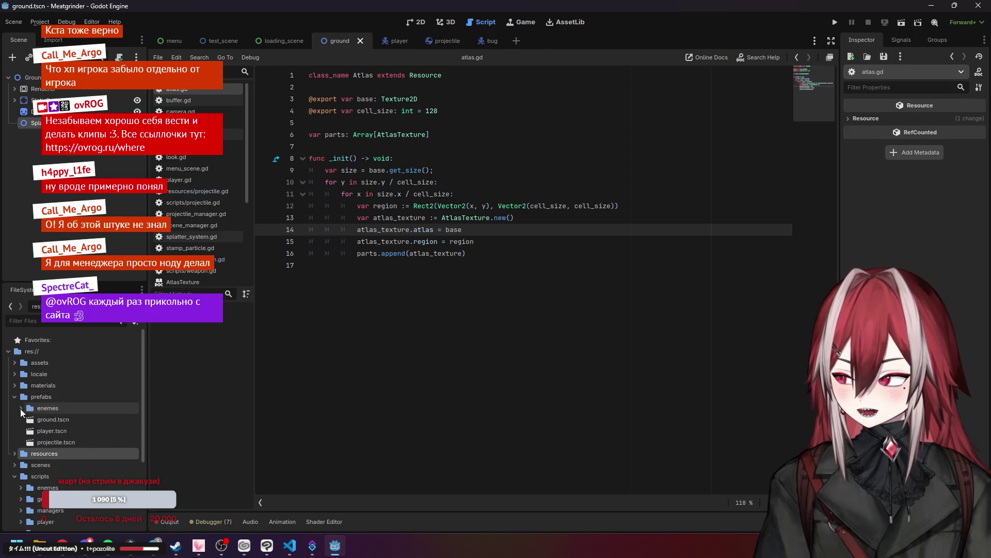
left_click(16, 397)
left_click(15, 374)
left_click(15, 374)
left_click(15, 385)
left_click(15, 385)
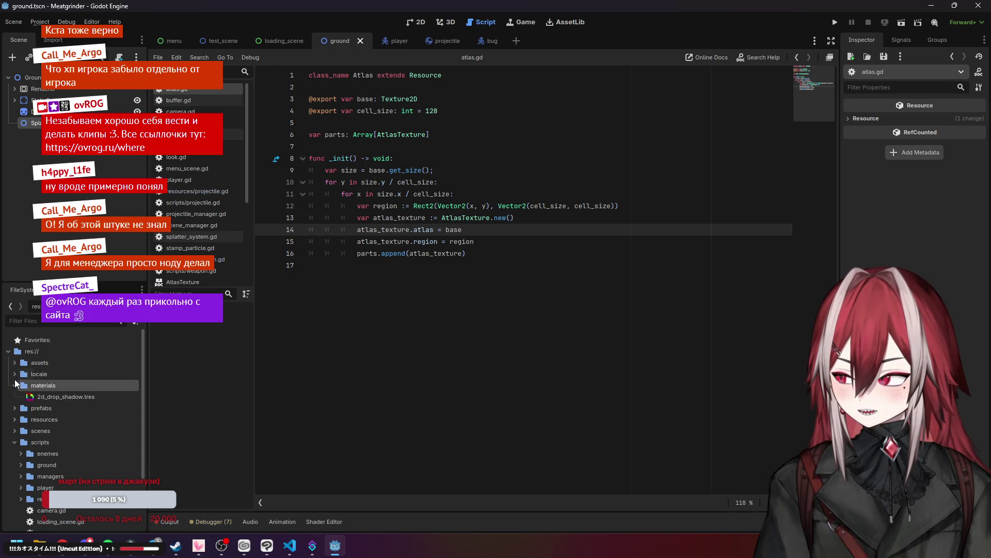
- Browse assets > sprites > enemes to the bug sprites, then collapse assets and scripts and re-expand resources
left_click(15, 363)
left_click(23, 386)
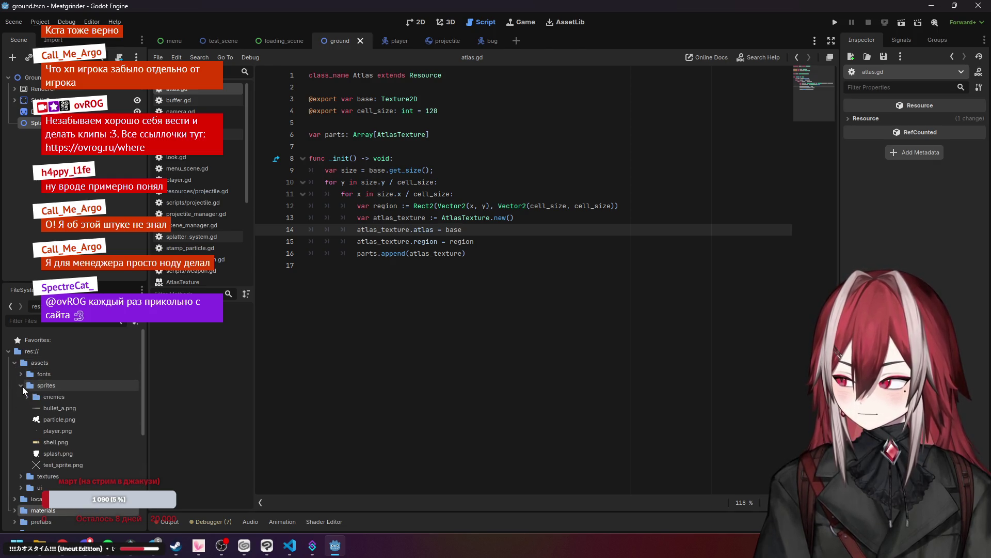
left_click(27, 395)
left_click(32, 407)
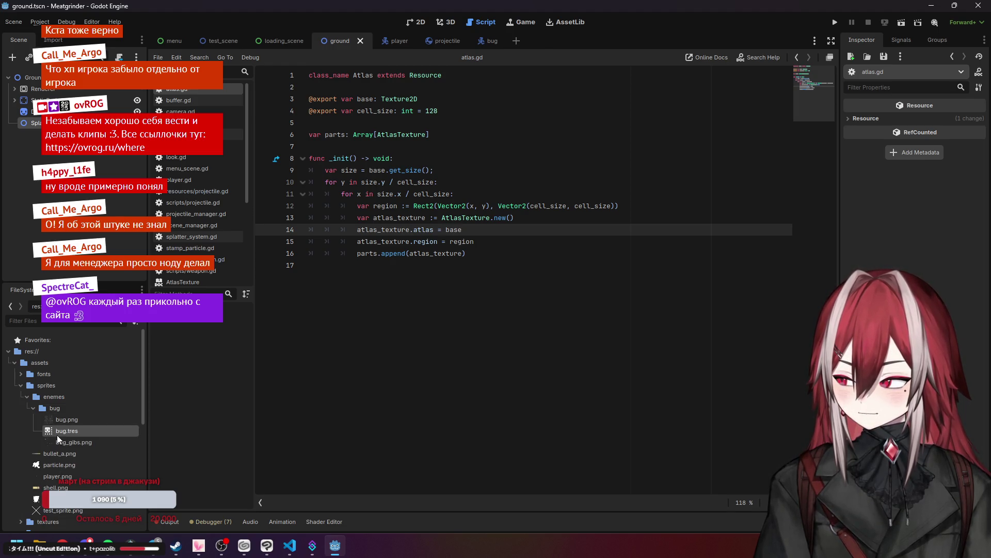
left_click(15, 363)
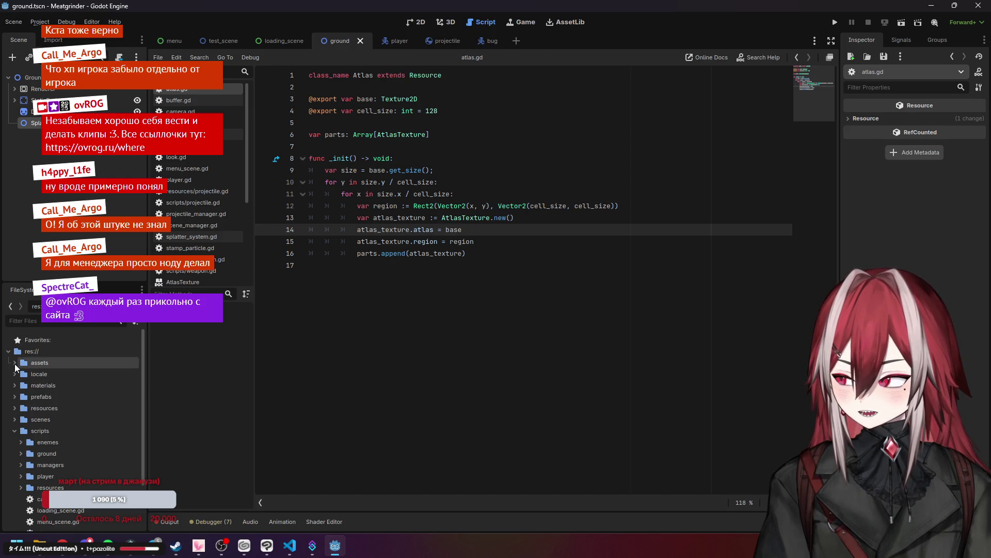
left_click(14, 429)
left_click(15, 408)
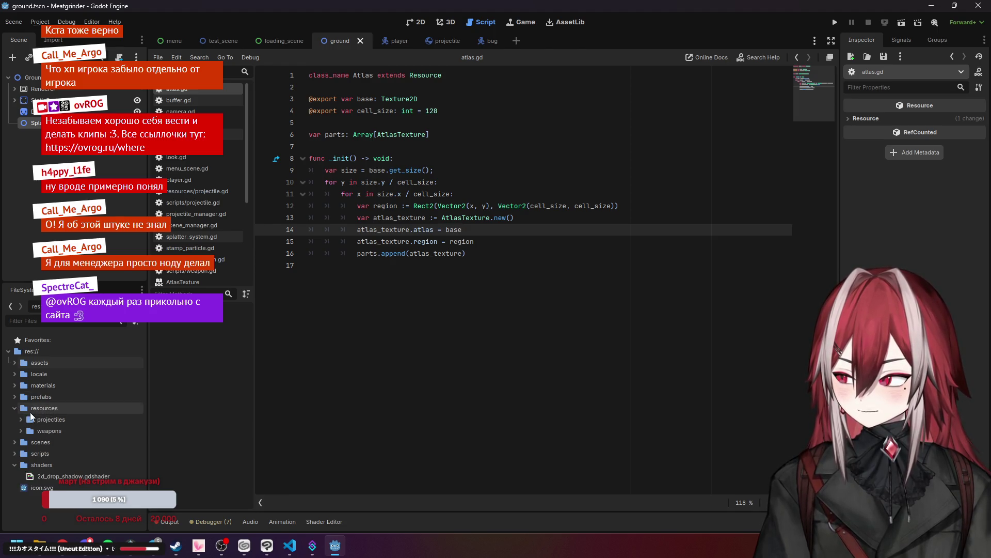
- Create a new folder named enemes under res://resources
right_click(29, 412)
mouse_move(117, 359)
left_click(191, 355)
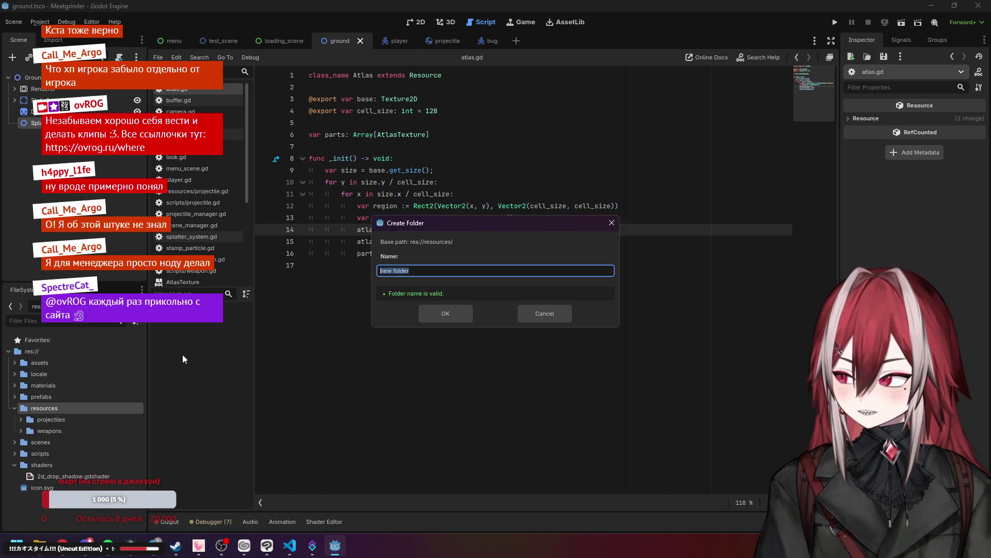
type("enemes")
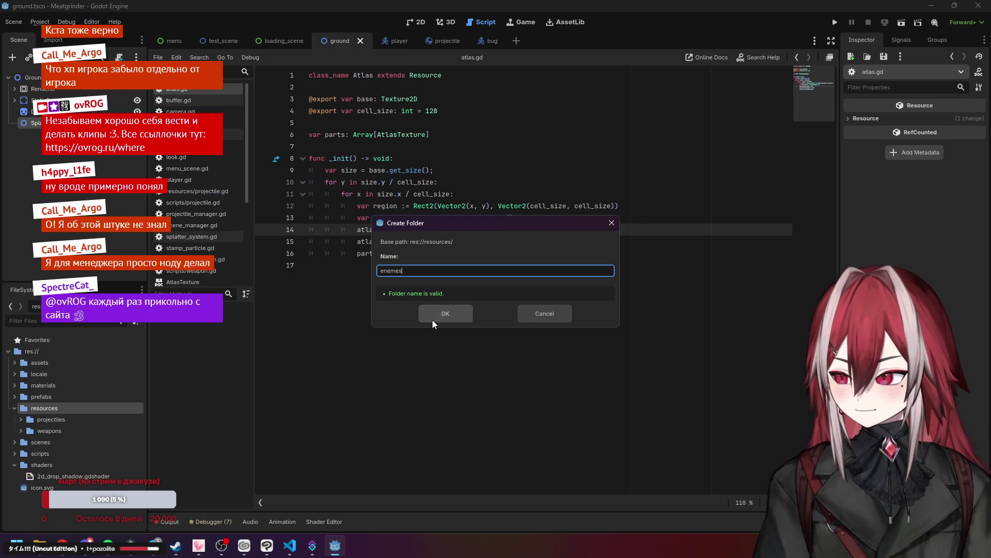
left_click(432, 320)
- Start a new Atlas resource in the enemes folder, then cancel its save dialog
right_click(60, 418)
mouse_move(145, 357)
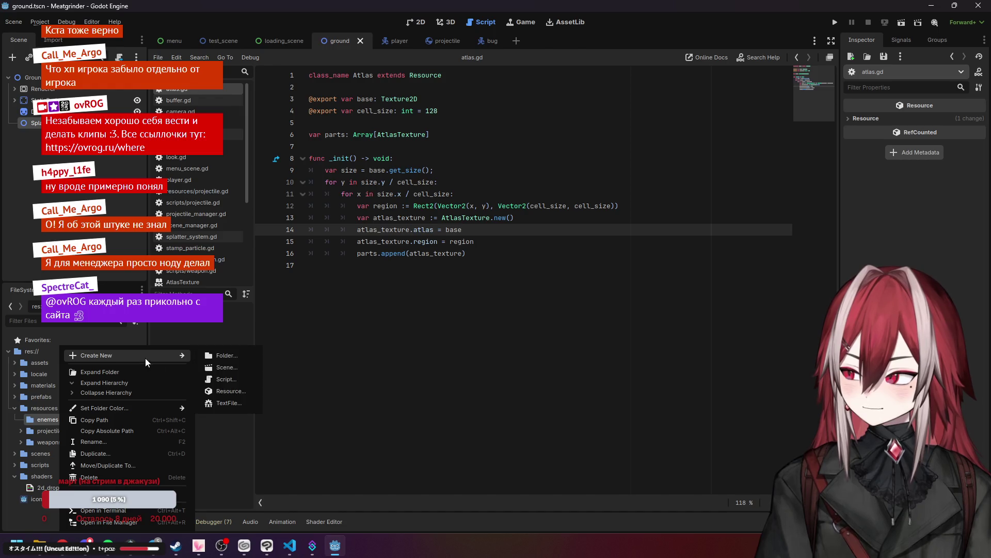
left_click(234, 389)
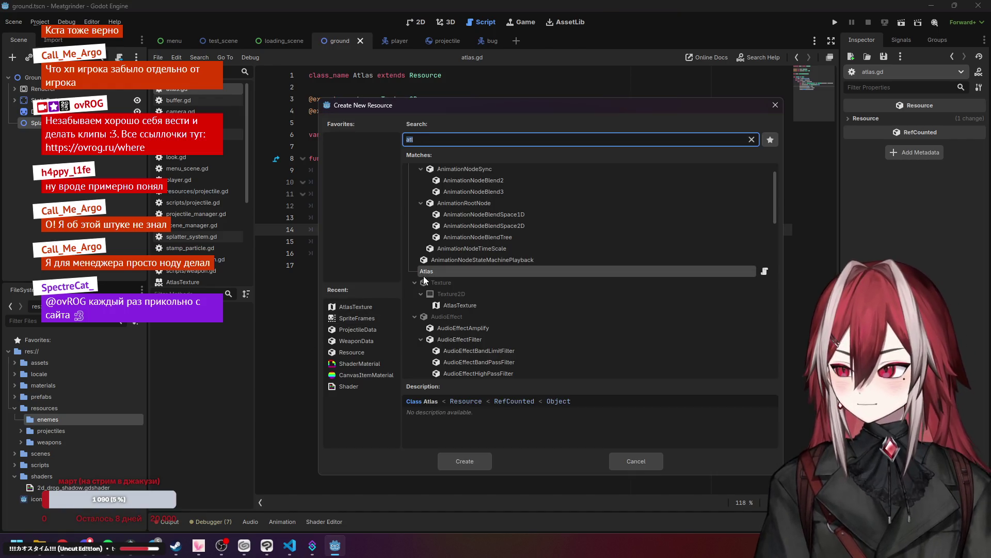
double_click(439, 272)
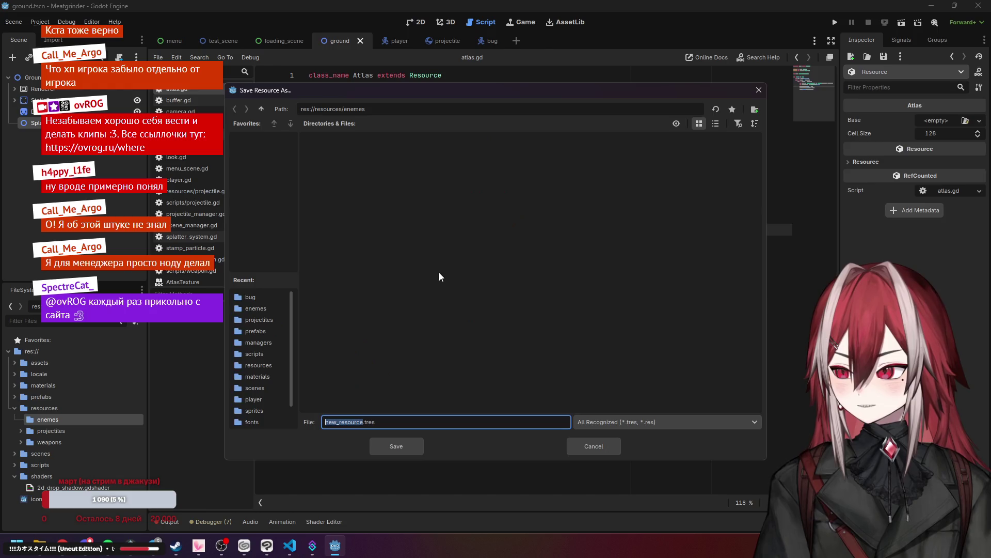
type("bug_")
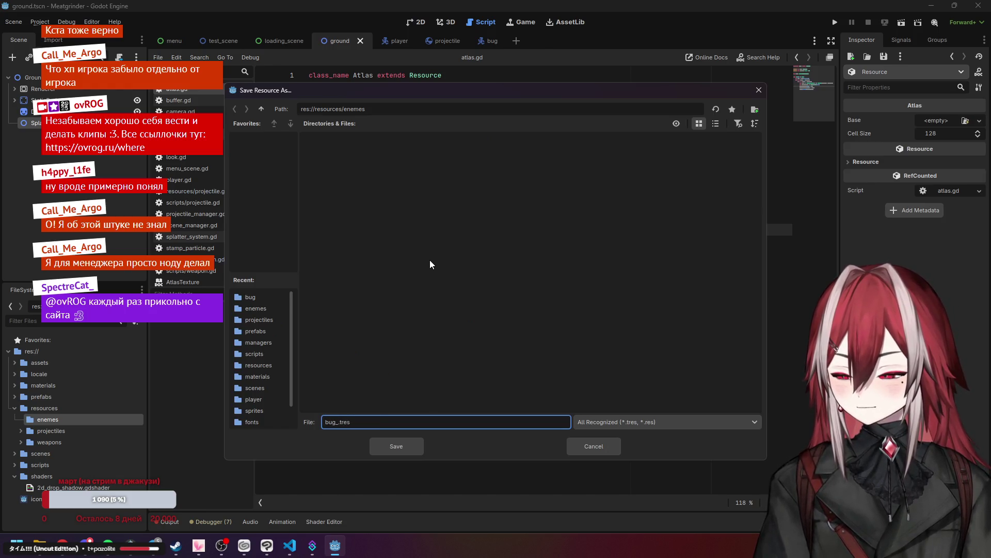
key("Return")
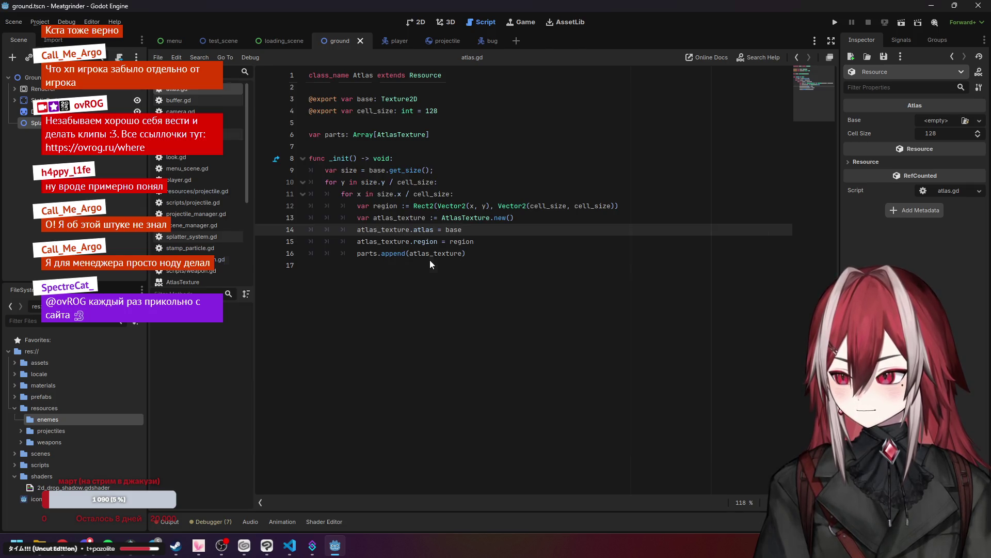
- Create a subfolder named bug inside res://resources/enemes
right_click(76, 420)
mouse_move(191, 356)
left_click(233, 355)
type("bug")
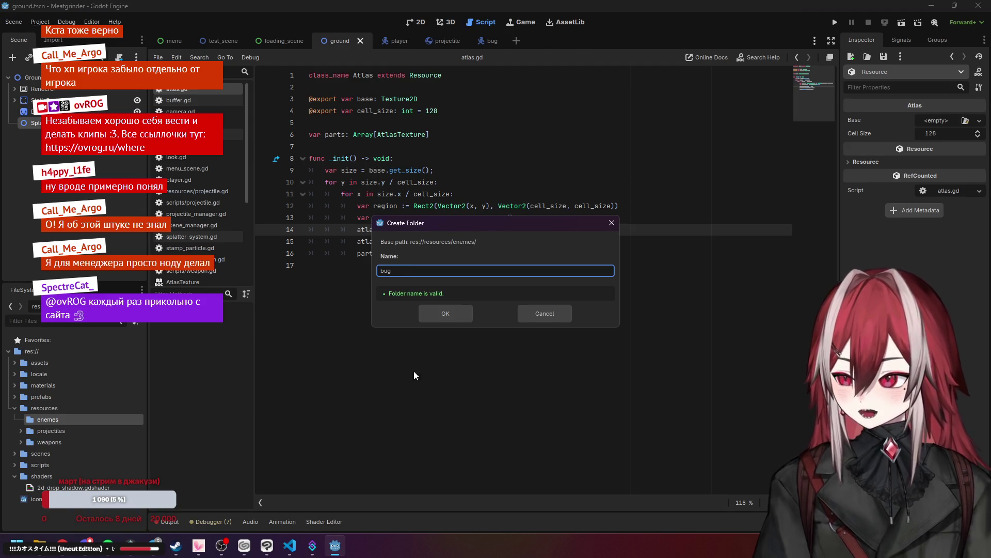
left_click(428, 313)
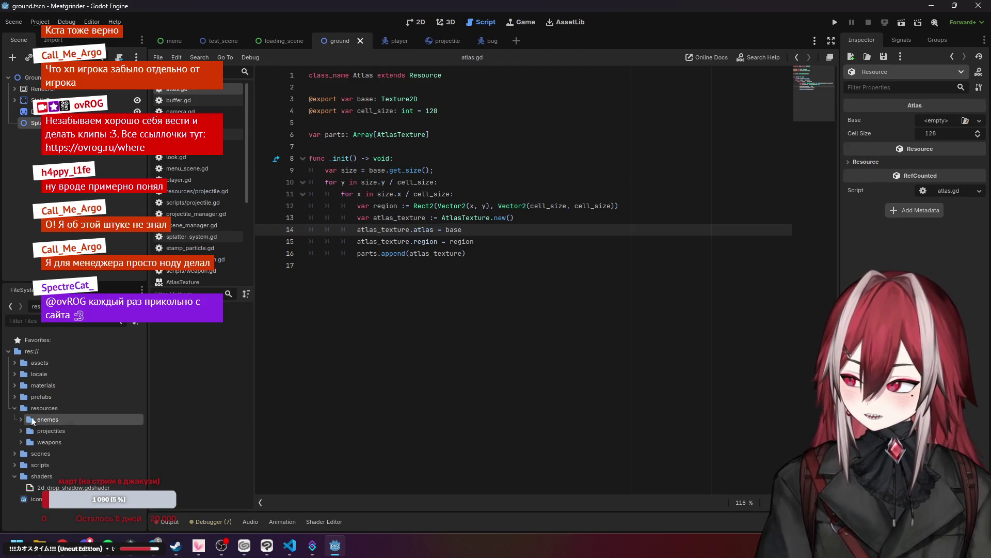
- Create a new Atlas resource in the bug folder and save it as bug_gibs.tres
right_click(51, 429)
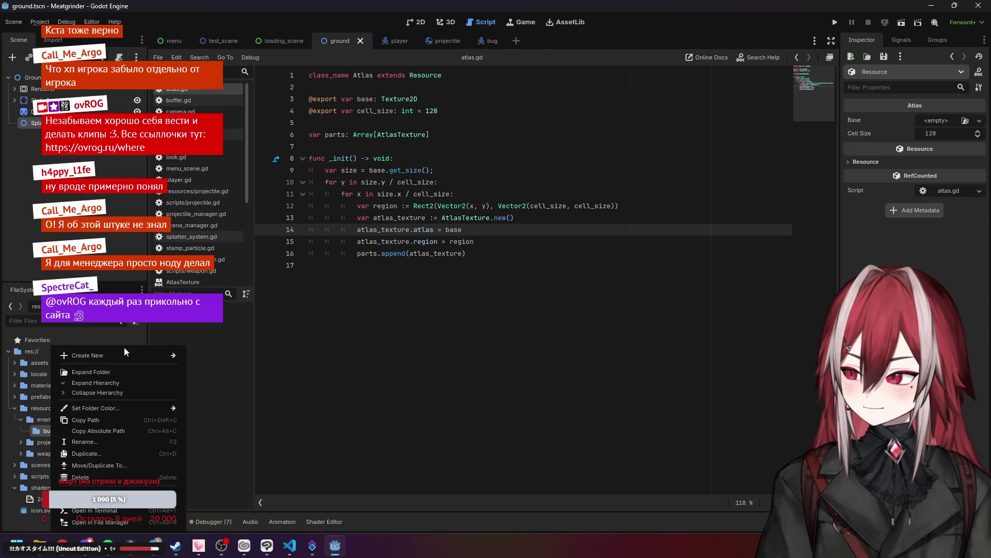
mouse_move(137, 356)
left_click(212, 389)
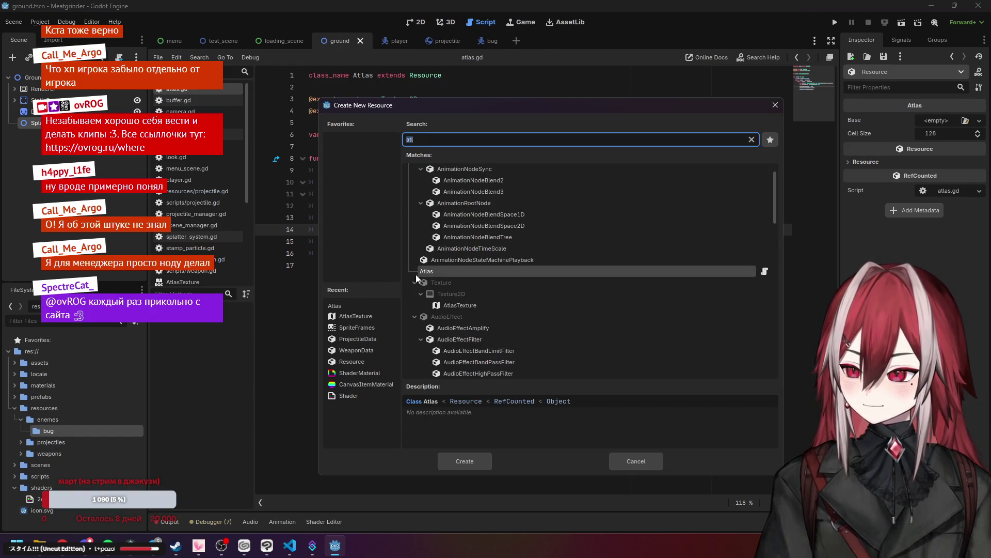
left_click(467, 461)
type("g.tres")
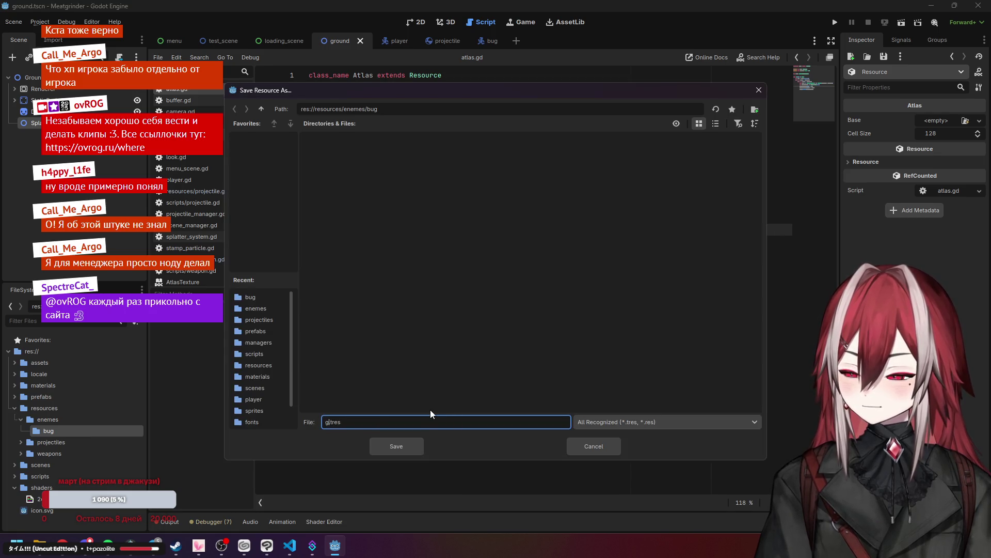
key("BackSpace")
type("bug")
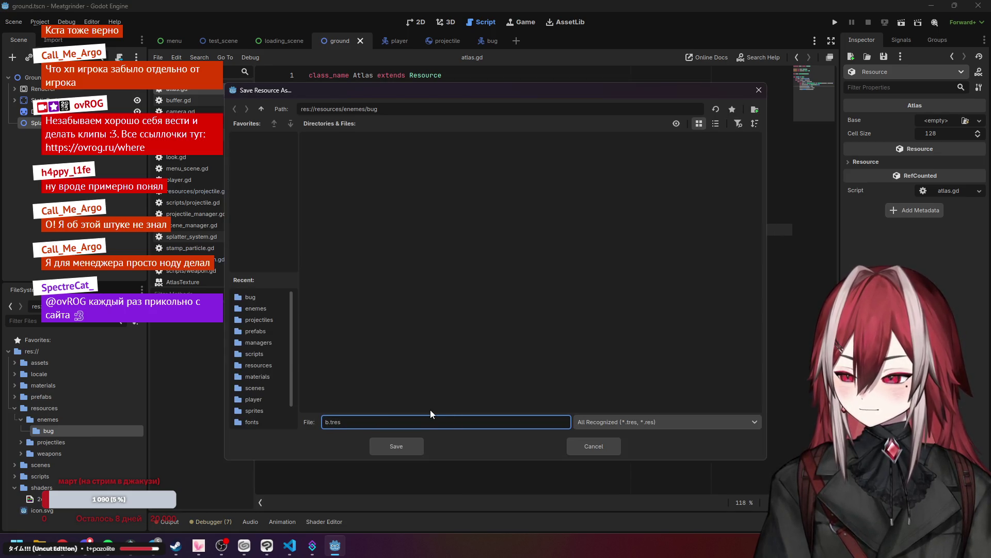
type("_gibs")
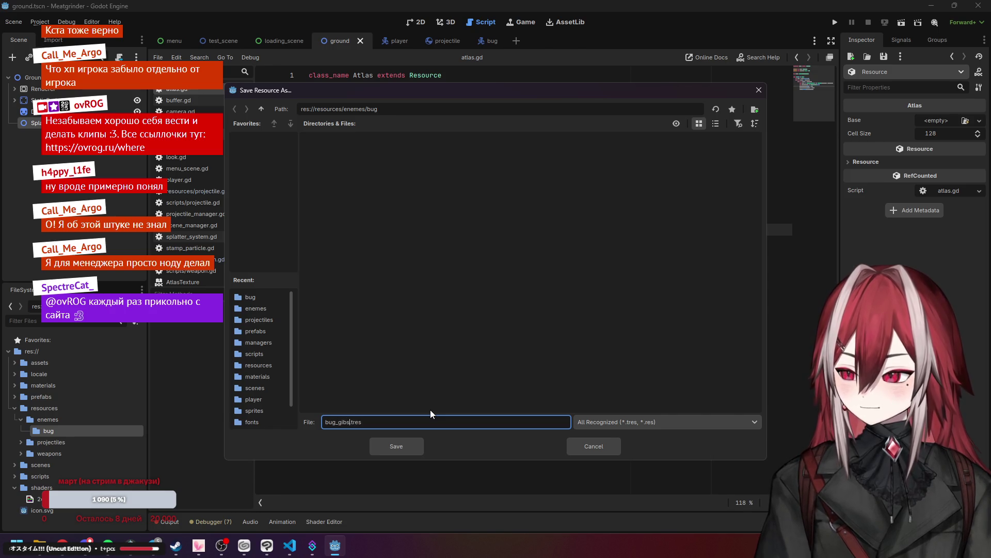
left_click(398, 447)
- Open bug_gibs.tres and quick-load bug_gibs.png as its Base texture
left_click(27, 430)
left_click(60, 442)
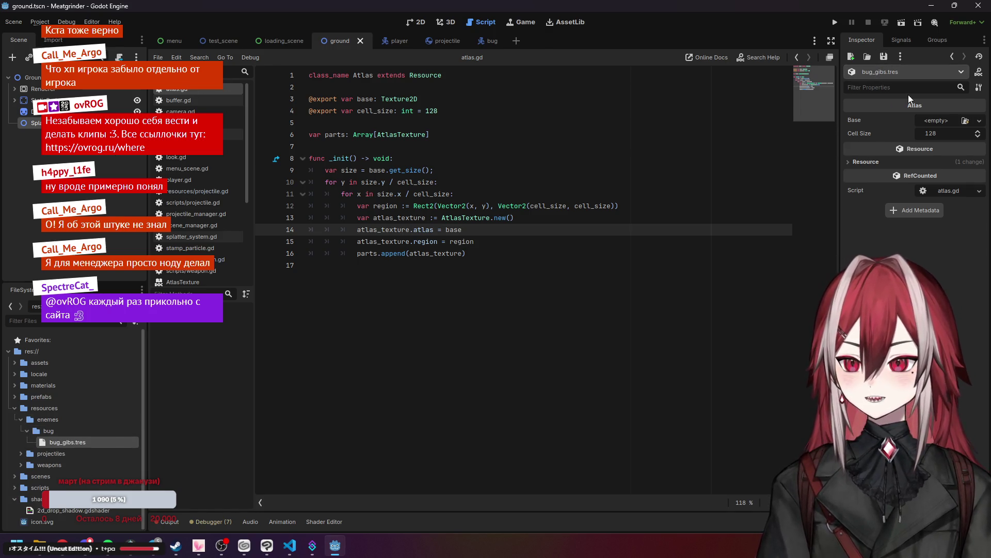
left_click(965, 120)
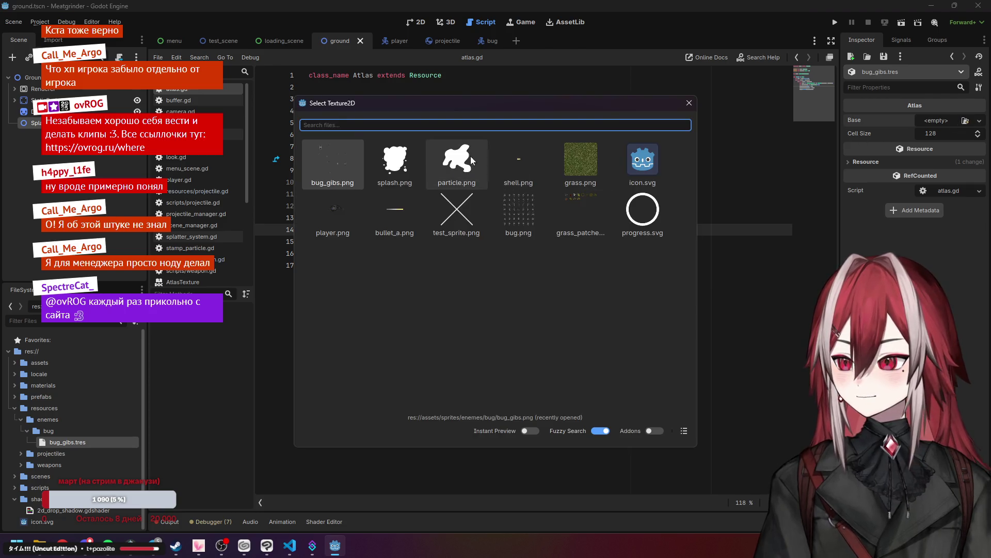
key("Return")
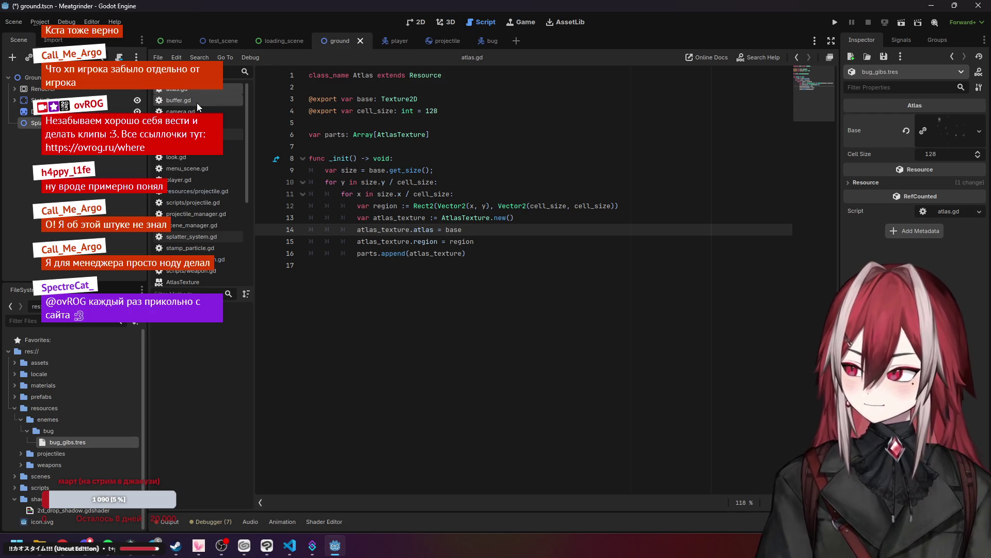
scroll(201, 217, "down", 4)
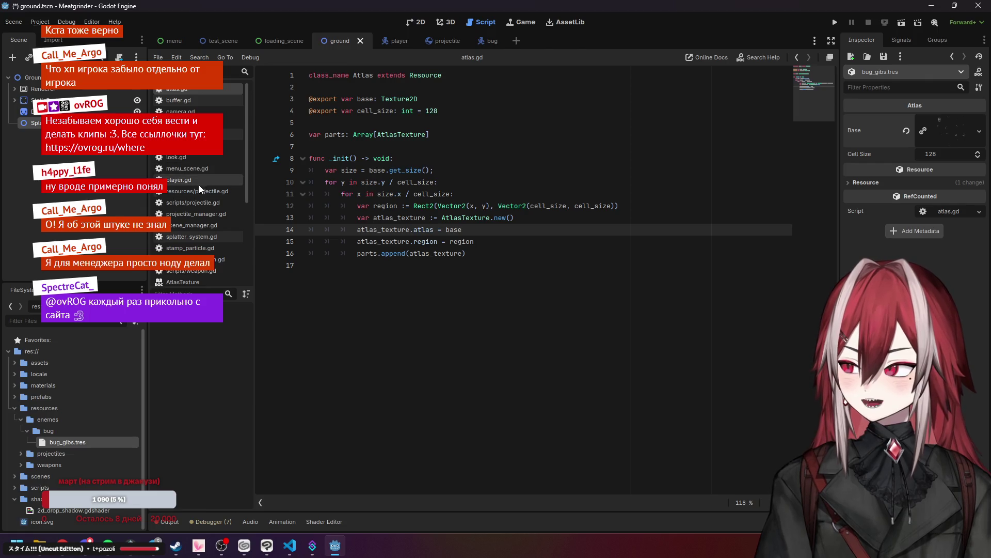
scroll(203, 231, "up", 4)
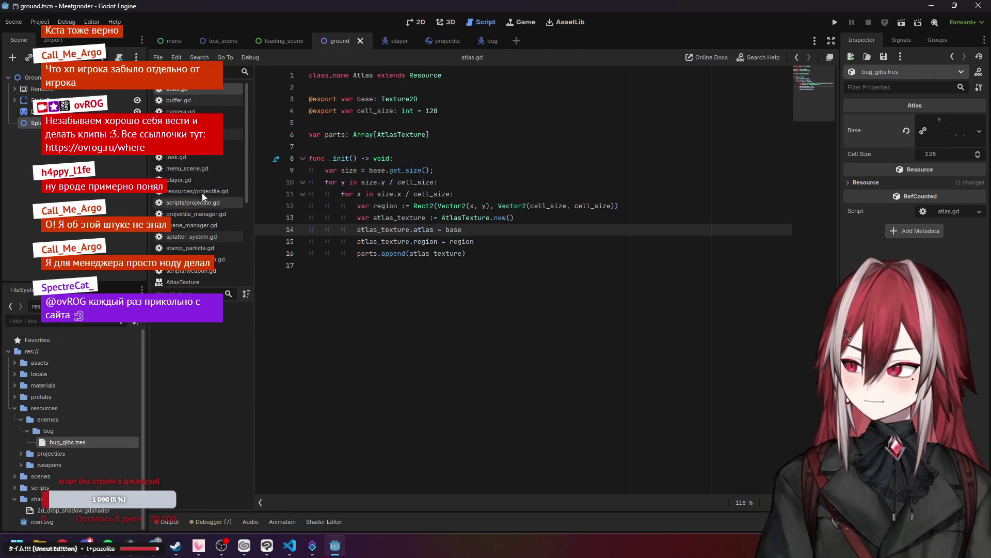
left_click(202, 123)
- Change the exported gibs variable's type from Texture2D to Atlas and save enemy.gd
left_click(390, 135)
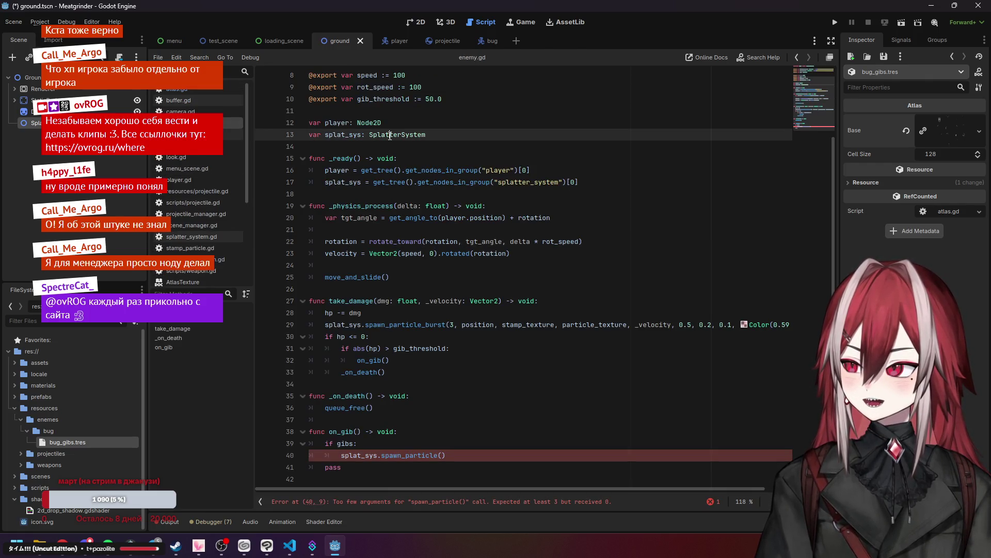
left_click(362, 146)
scroll(369, 146, "up", 3)
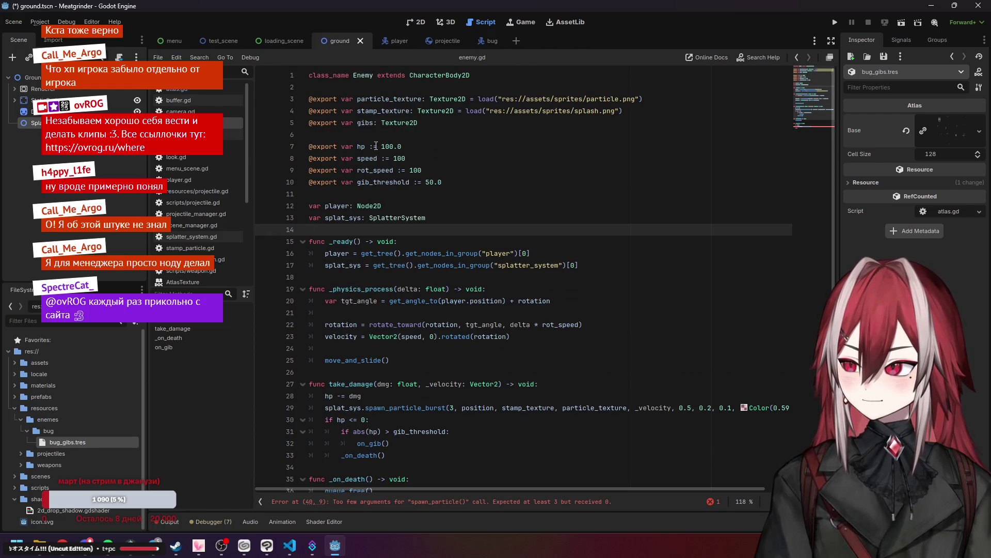
double_click(430, 123)
key("BackSpace")
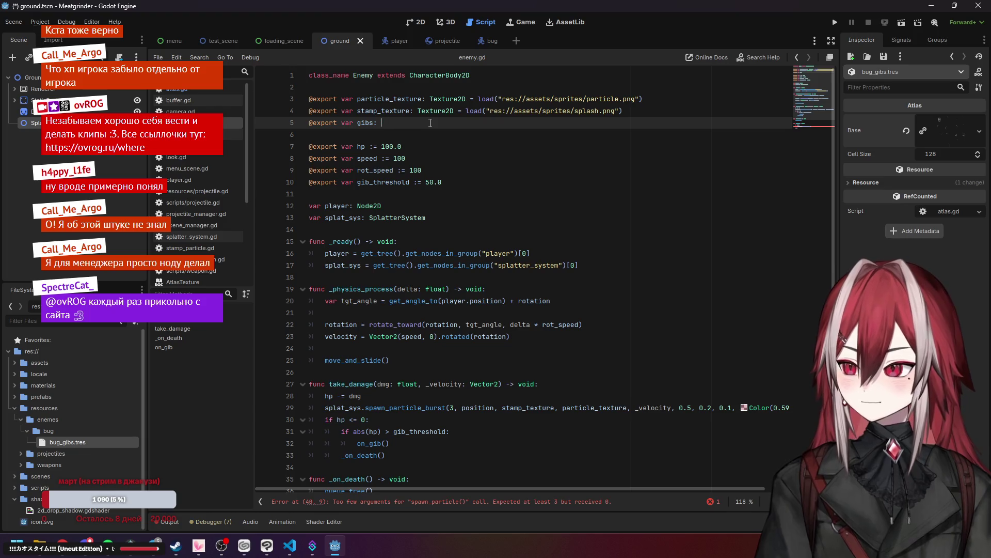
type("Atlas")
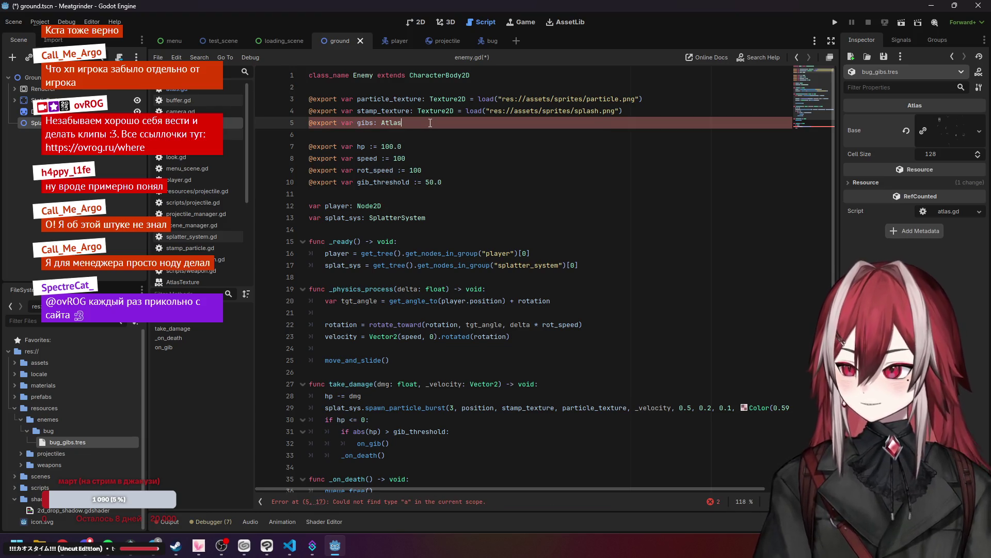
left_click(439, 158)
key("ctrl+s")
- Add a gibs.parts.pick_random() line under 'if gibs:' in on_gib using autocomplete
left_click(429, 147)
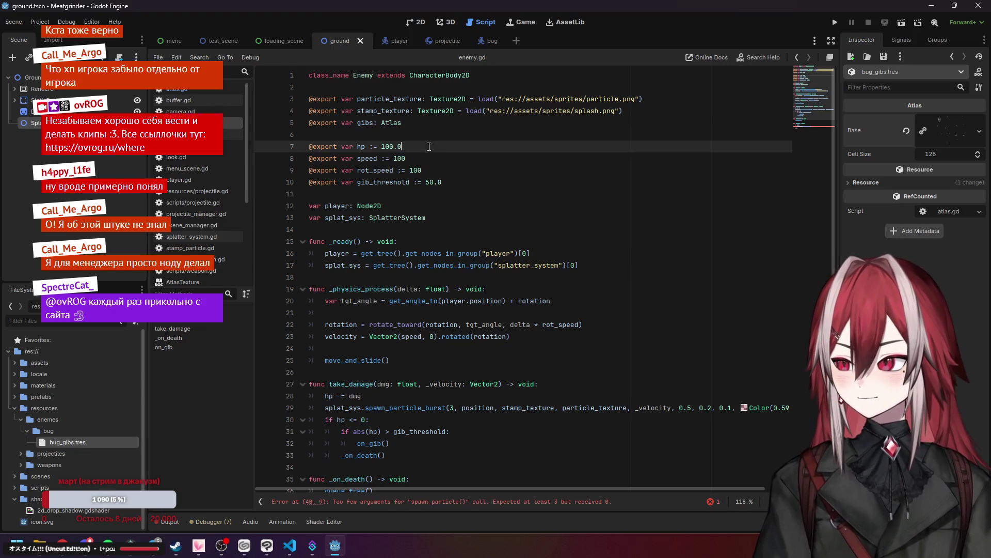
scroll(361, 258, "down", 2)
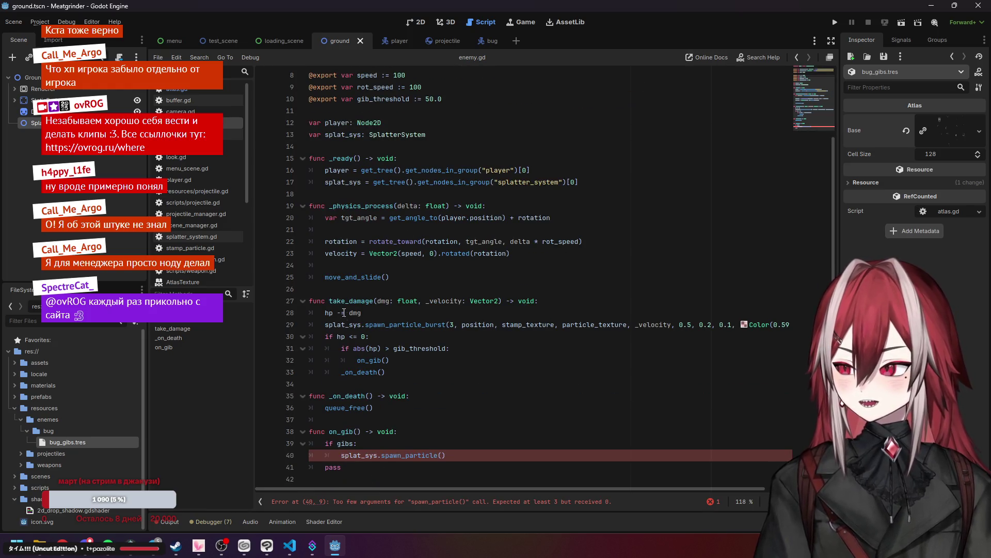
mouse_move(358, 377)
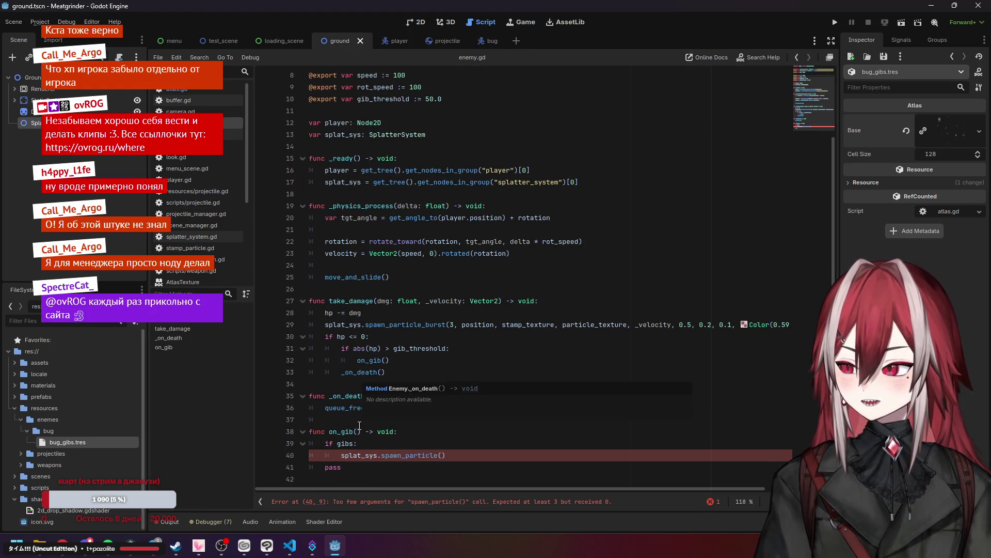
left_click(436, 442)
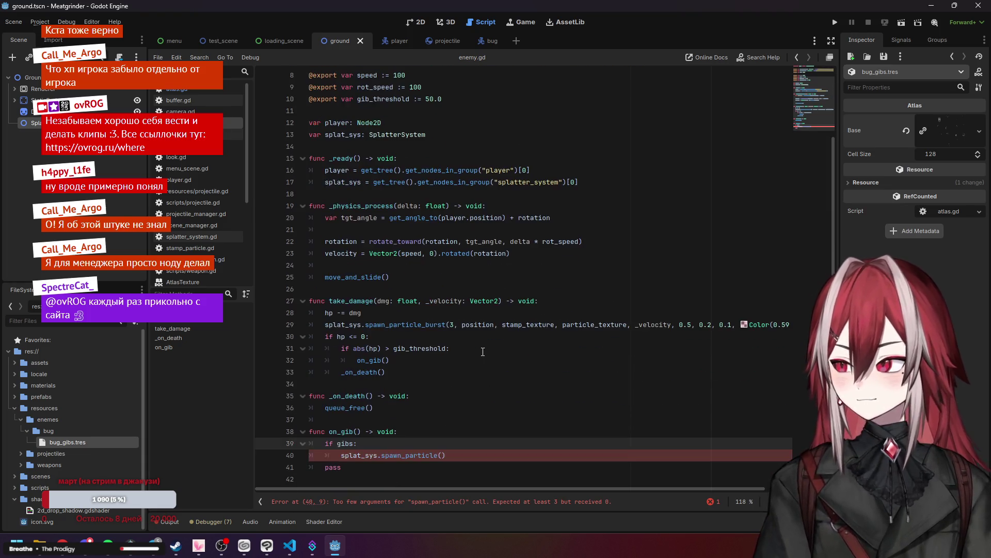
key("Return")
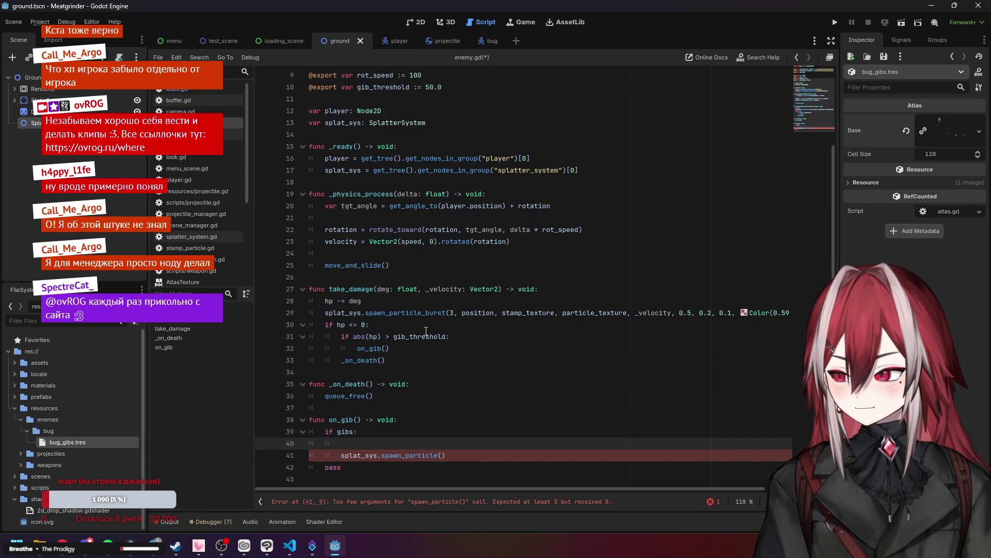
type("ap")
key("Return")
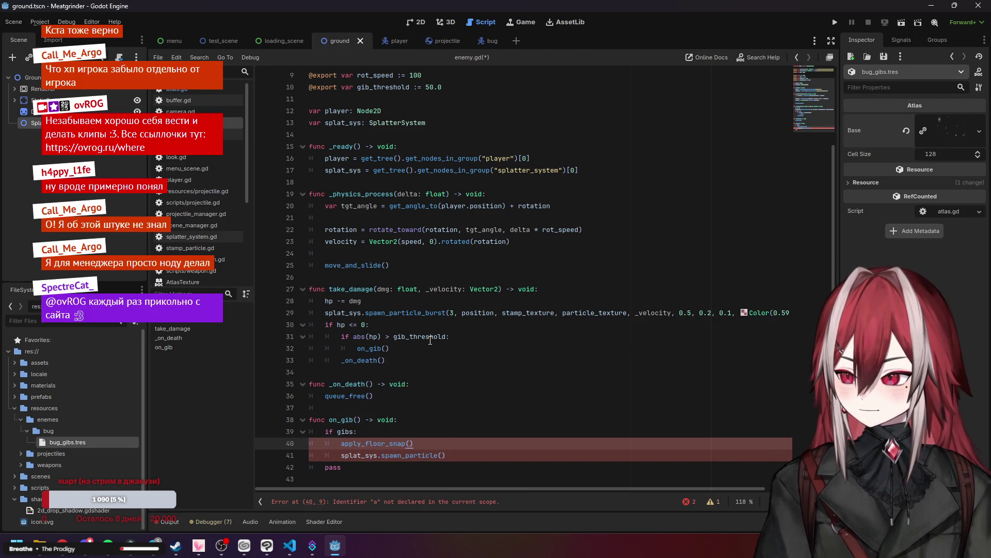
key("ctrl+z")
type("gib")
key("Return")
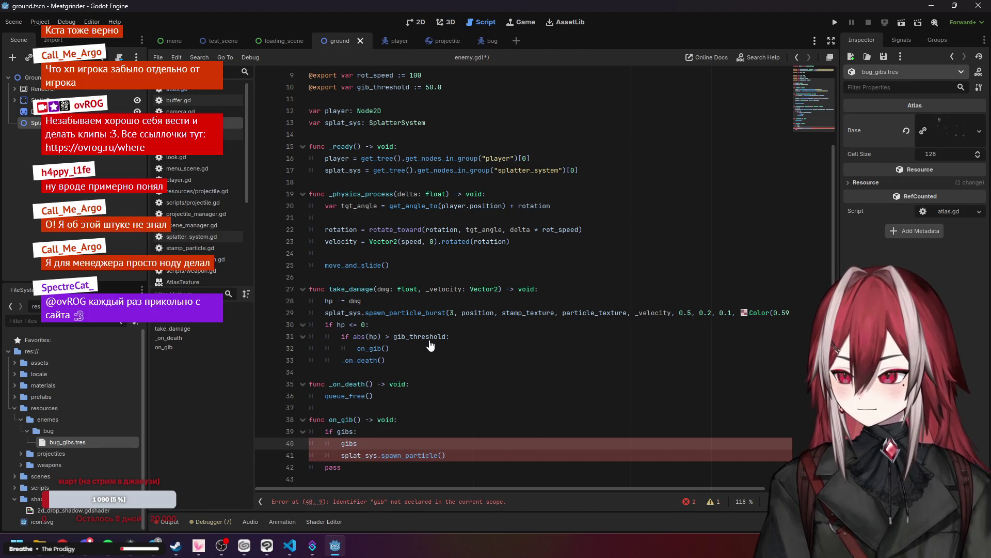
type(".")
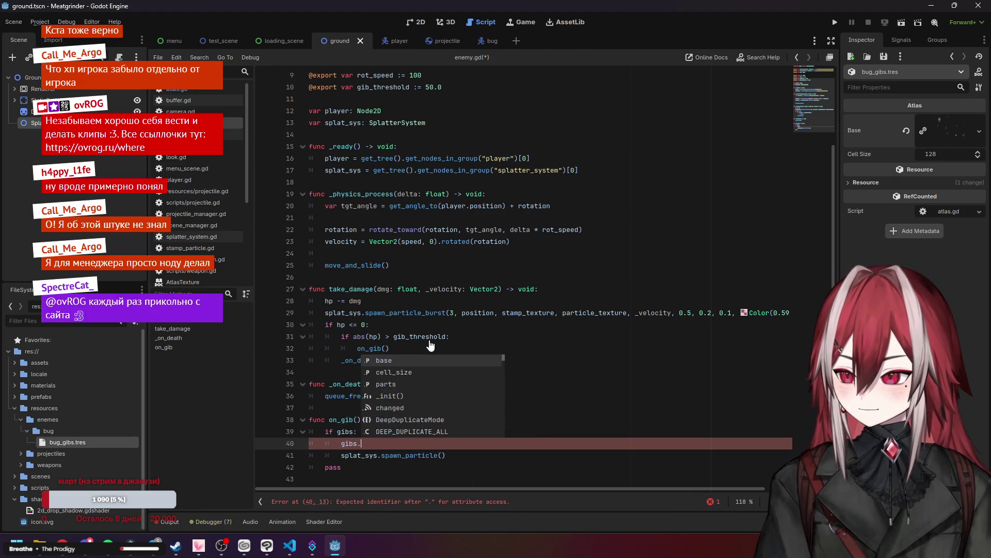
key("Down")
key("Down")
key("Return")
type(".p")
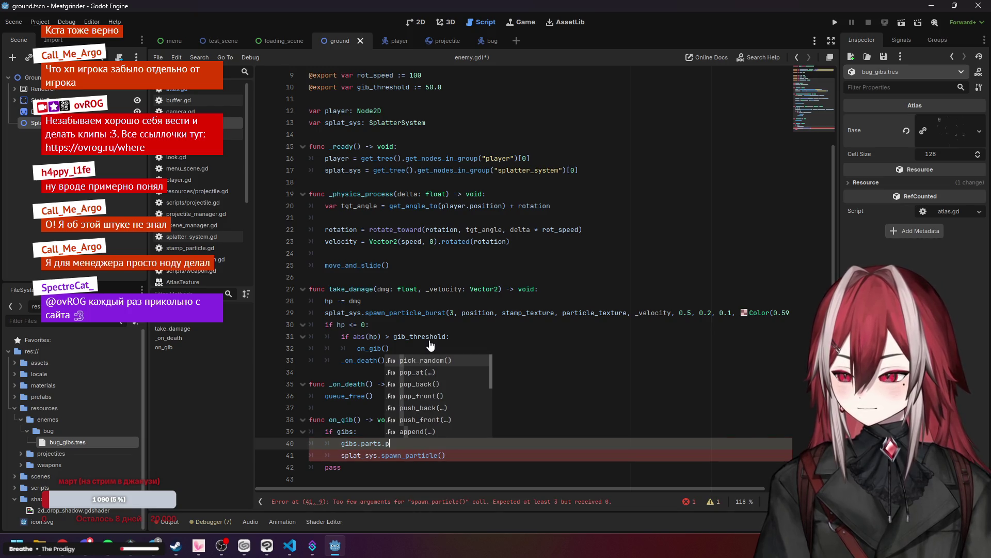
key("Return")
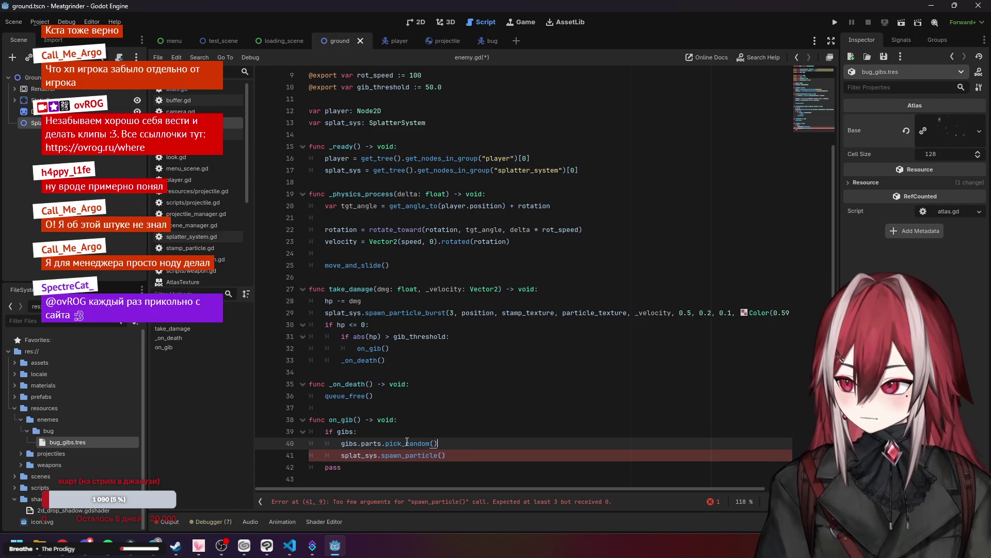
- Try assigning the pick_random result to a 'var gib_tx' variable, then remove that text again
mouse_move(407, 442)
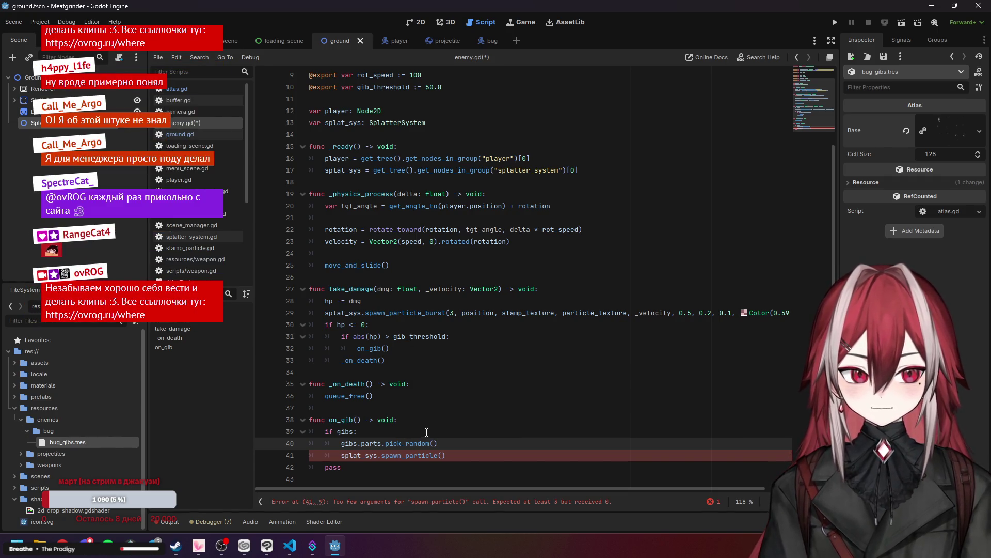
left_click_drag(445, 443, 345, 443)
mouse_move(423, 454)
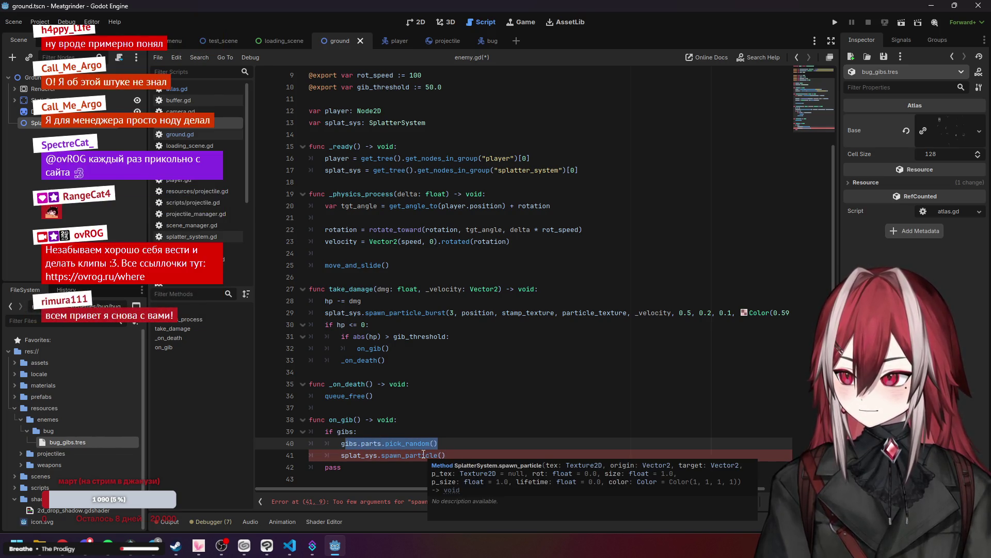
left_click(439, 353)
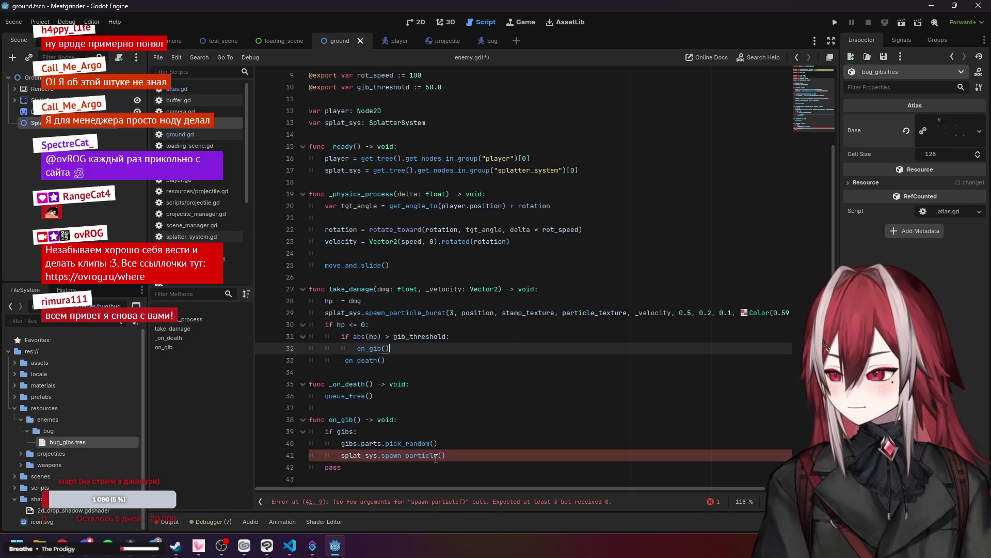
mouse_move(432, 457)
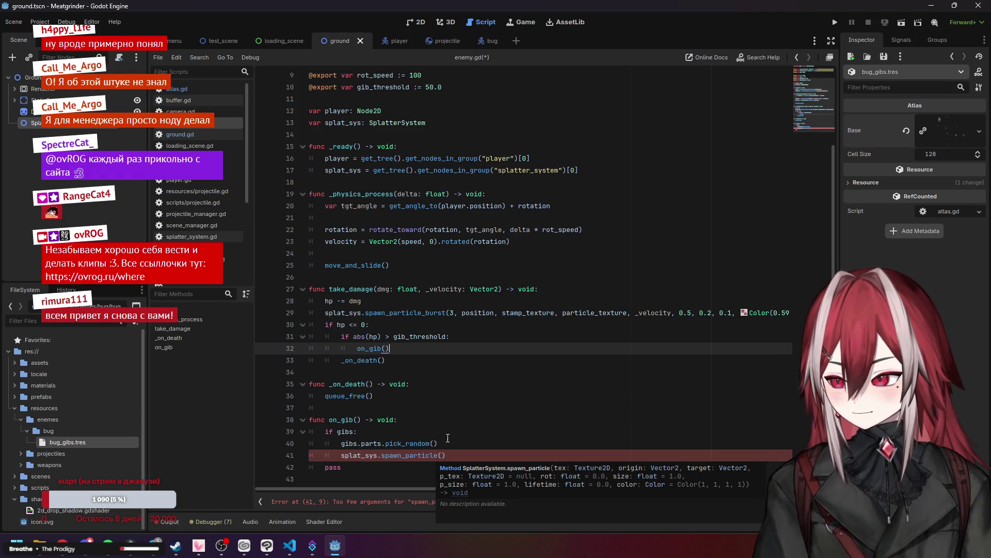
left_click(442, 452)
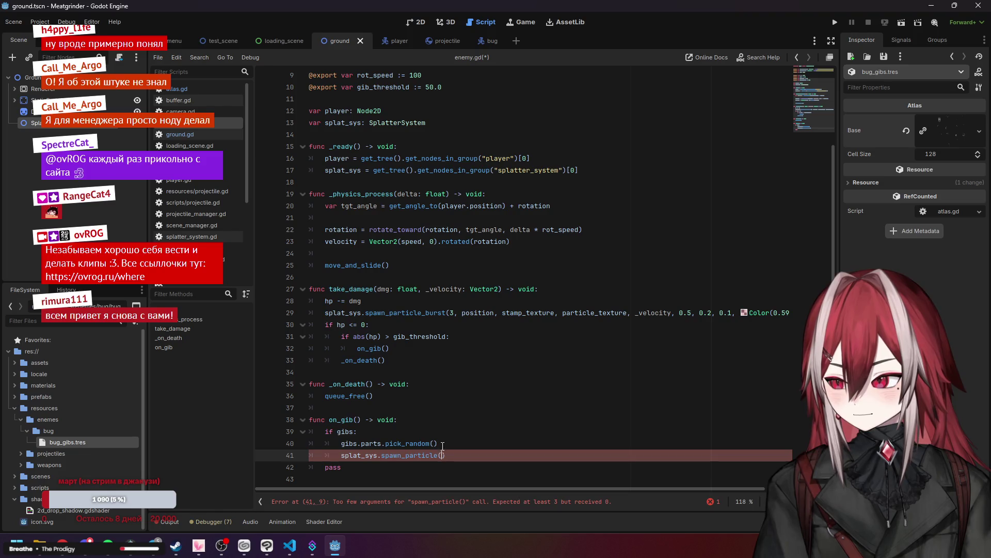
left_click(343, 443)
type("var ")
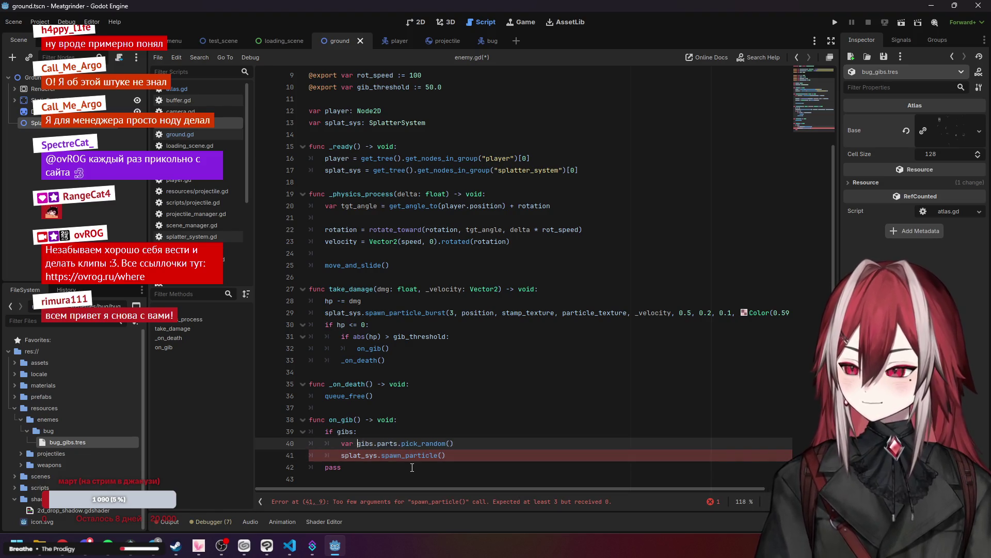
type("g")
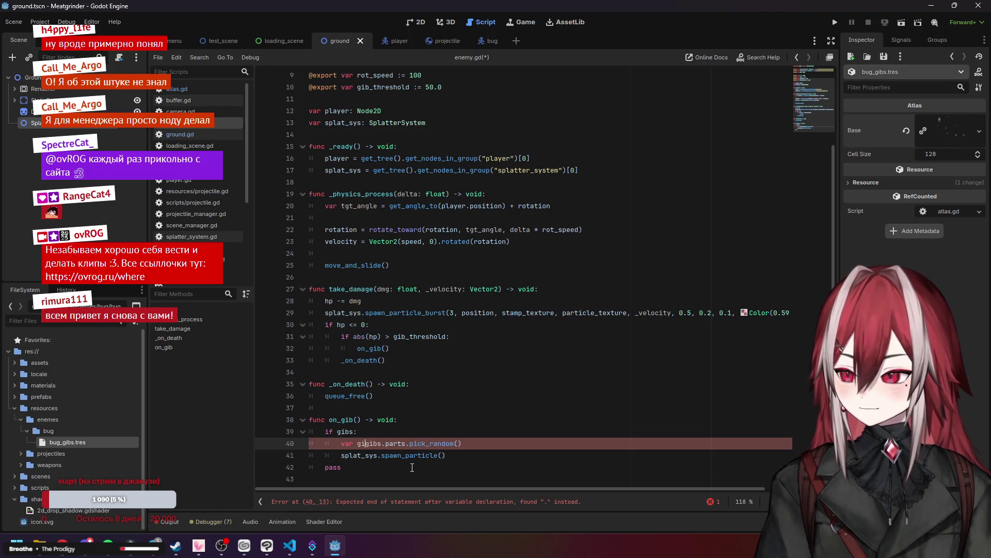
key("BackSpace")
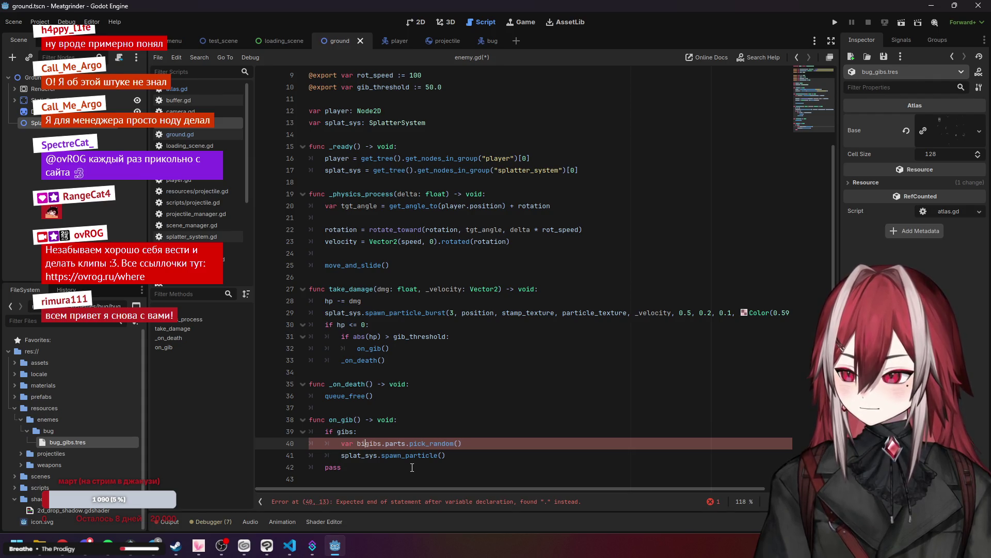
type("gib")
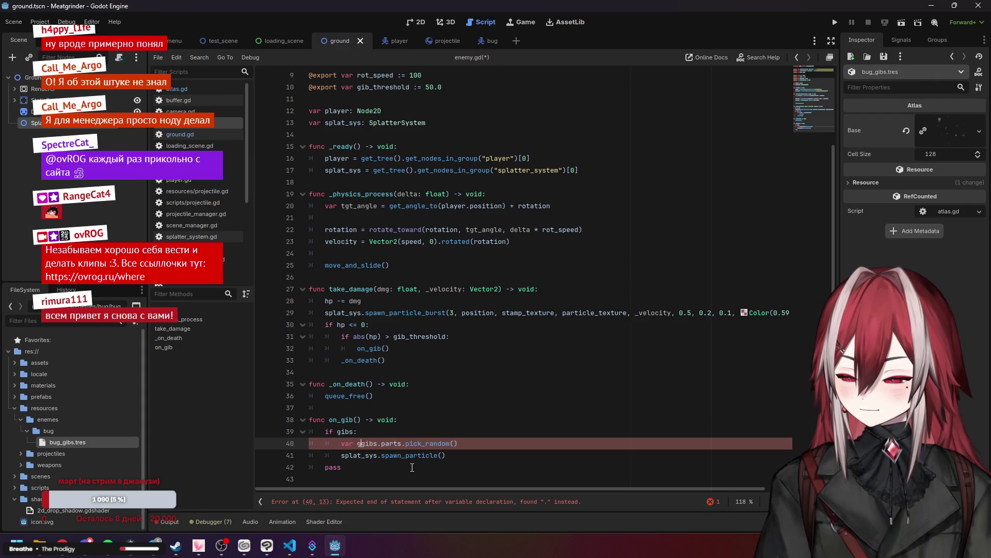
type("_tx ")
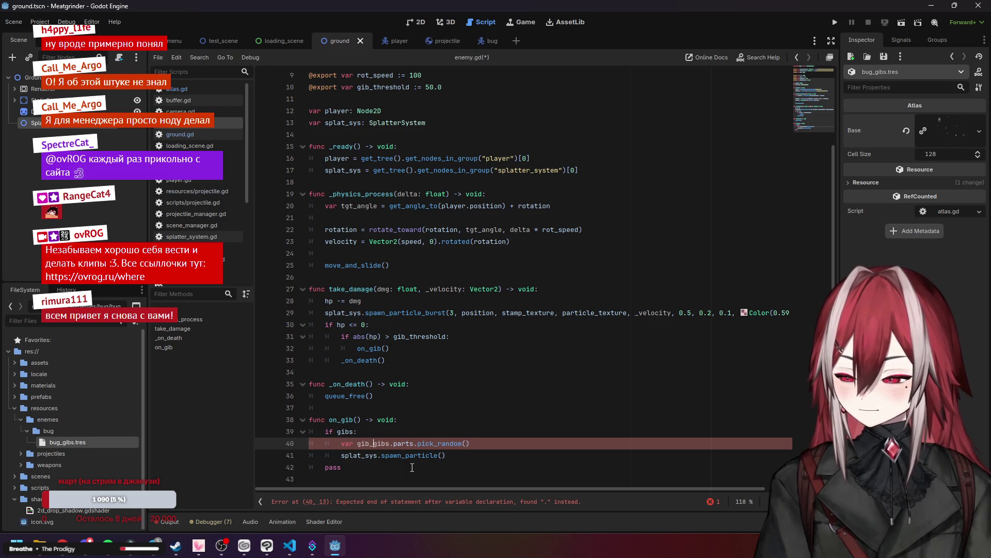
type("=")
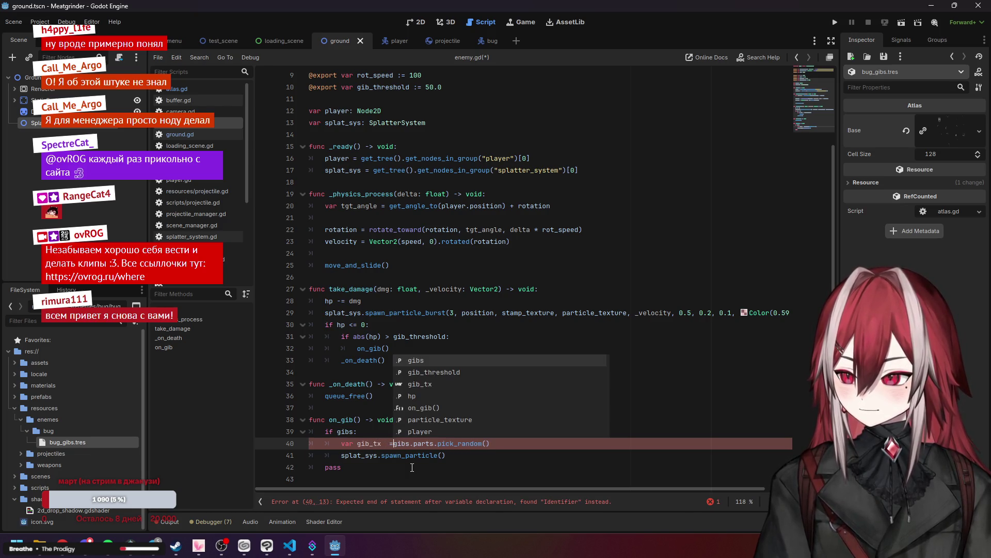
key("BackSpace")
key("BackSpace")
key("BackSpace")
key("BackSpace")
key("BackSpace")
key("BackSpace")
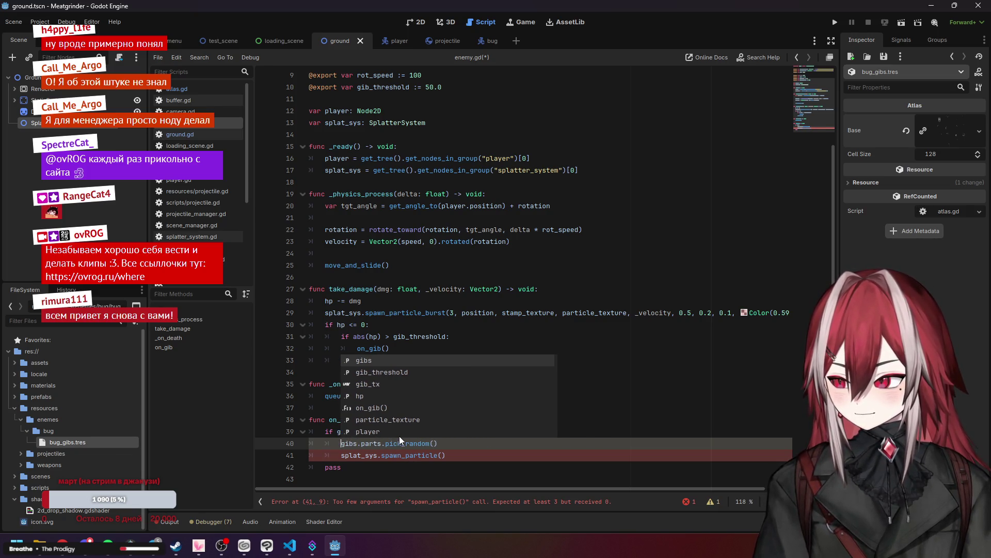
left_click(382, 444)
- Move gibs.parts.pick_random() into spawn_particle() as its first argument and delete the redundant line
left_click_drag(343, 444, 437, 444)
key("ctrl+c")
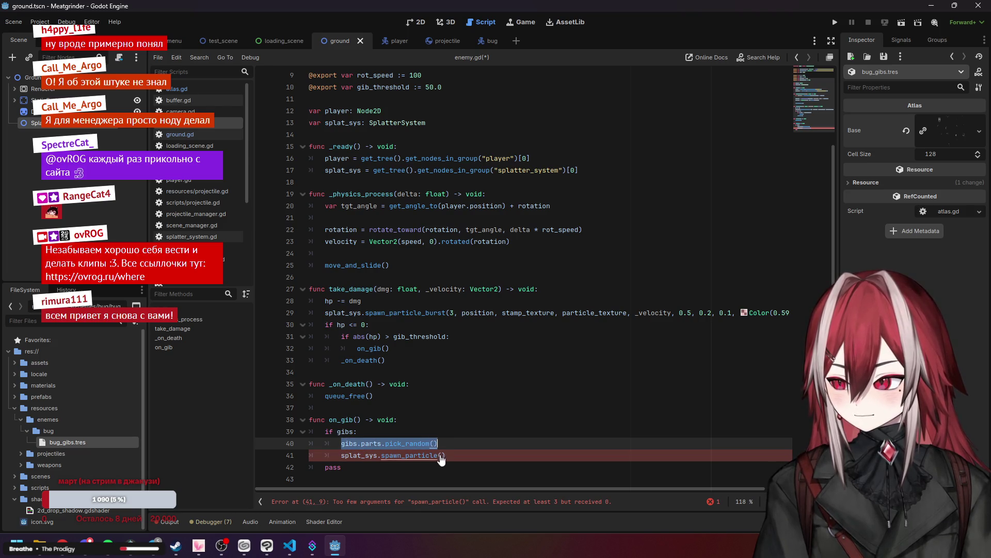
left_click(442, 455)
key("ctrl+v")
type(",")
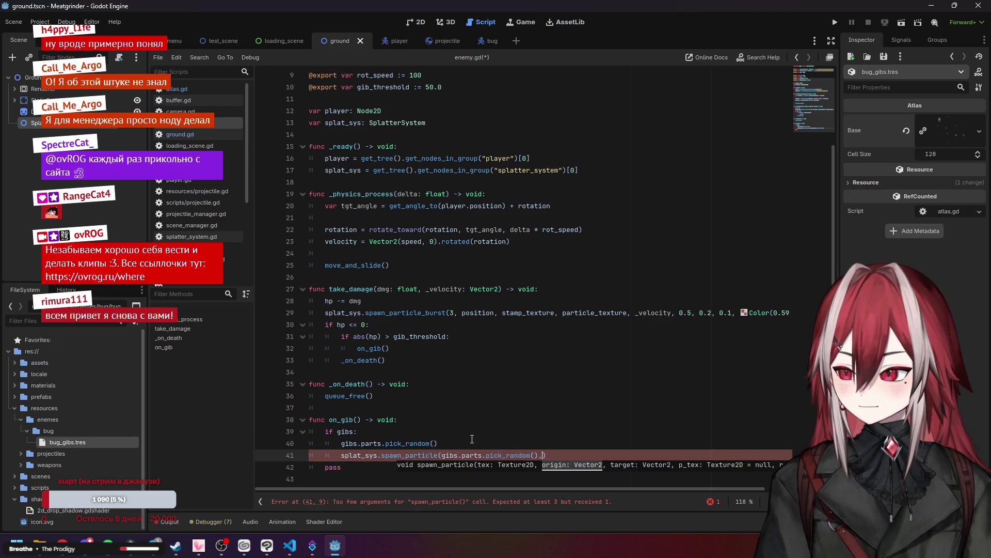
key("Up")
key("shift+Home")
key("shift+Home")
key("BackSpace")
key("BackSpace")
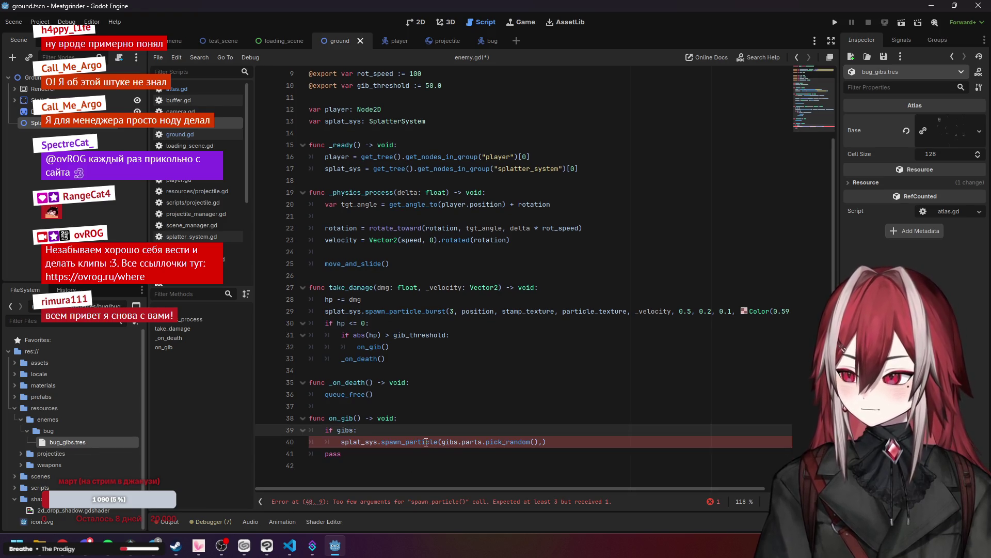
- Add position as the second spawn_particle argument
mouse_move(426, 443)
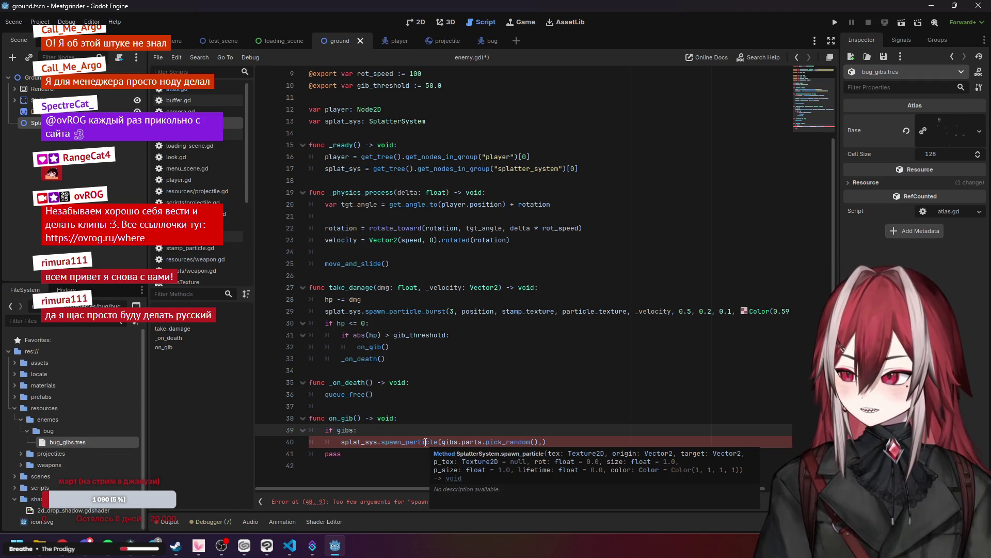
left_click(346, 417)
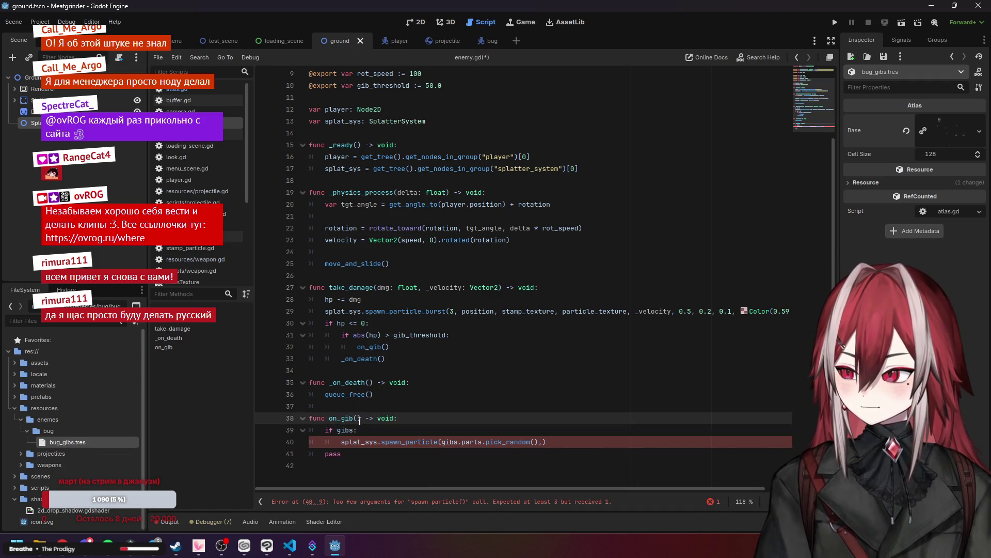
left_click(362, 430)
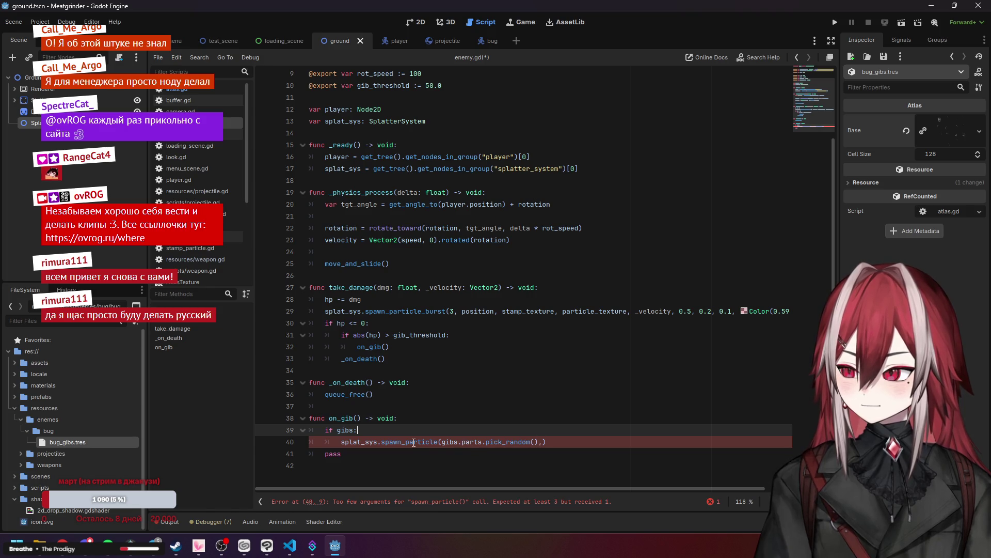
mouse_move(413, 443)
left_click(541, 442)
type("po")
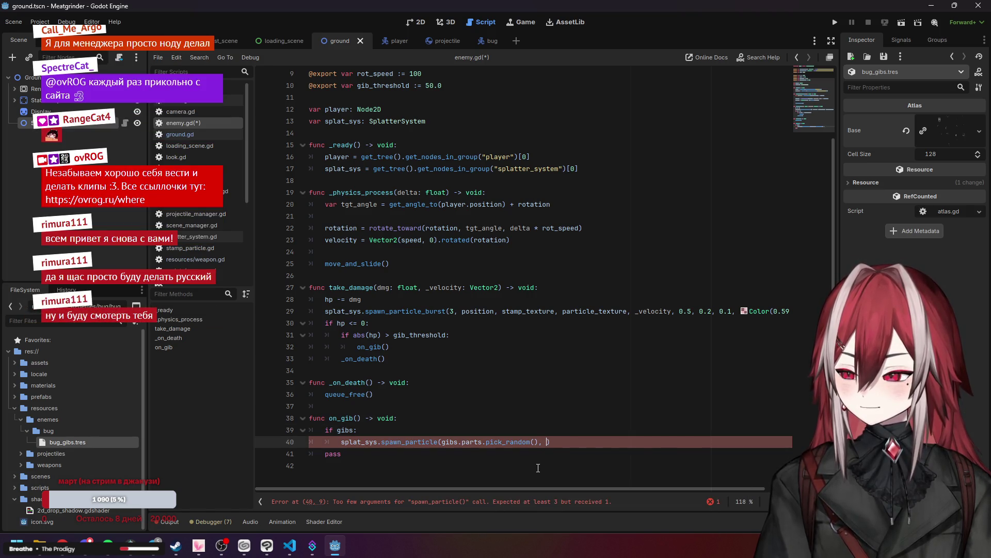
key("Return")
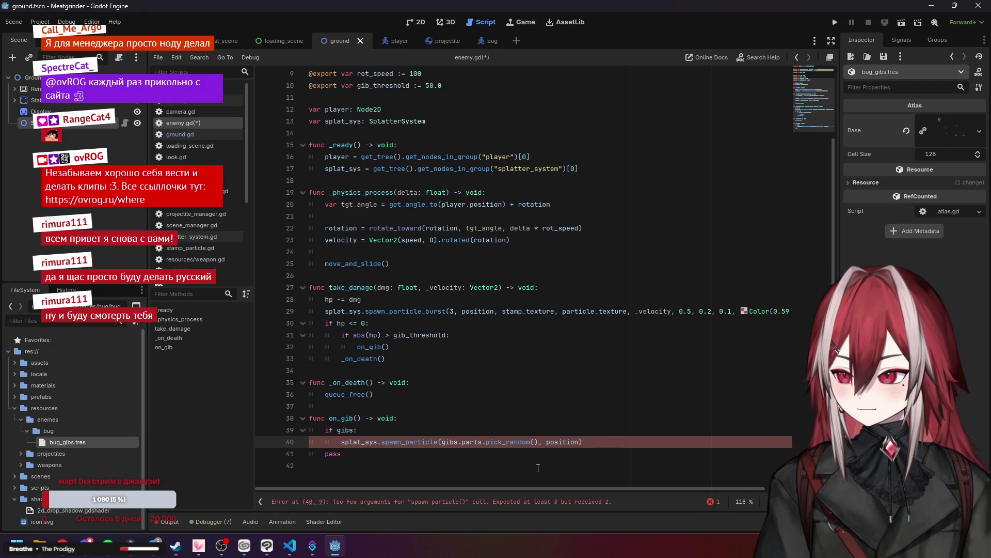
type(",")
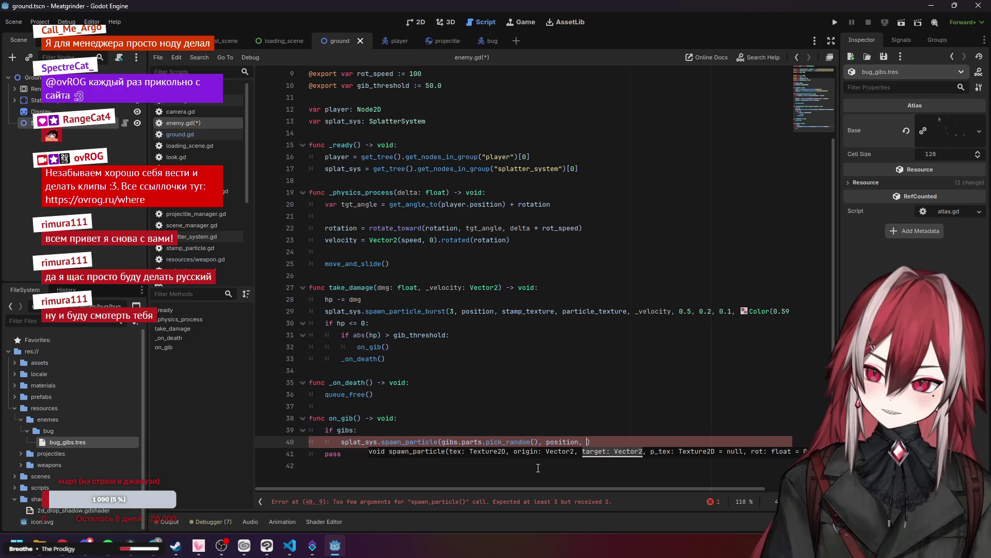
- Add Vector2.ZERO as the third argument, delete the stray null, and save enemy.gd
type("VE")
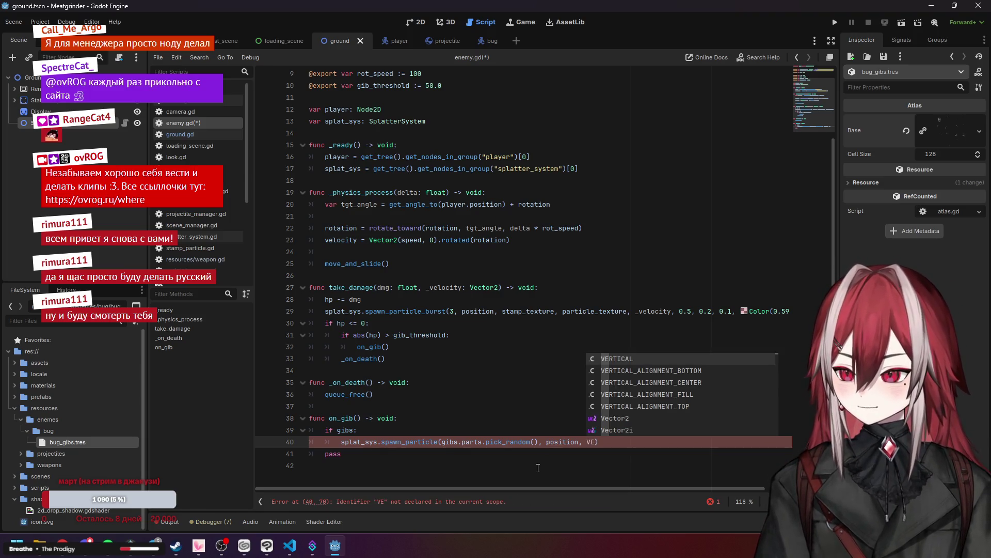
key("Down")
key("Down")
key("Down")
key("Return")
type(".ZERO, ")
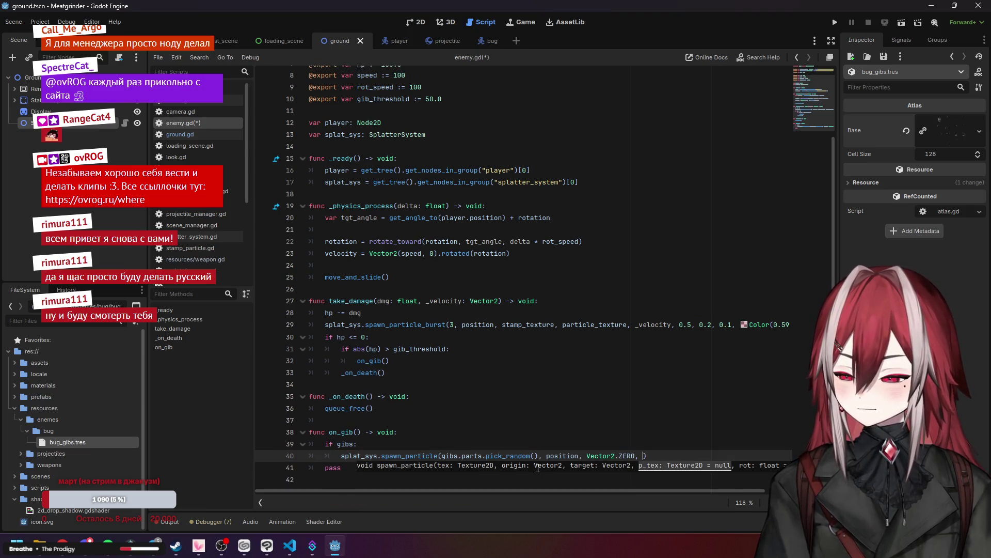
type("null")
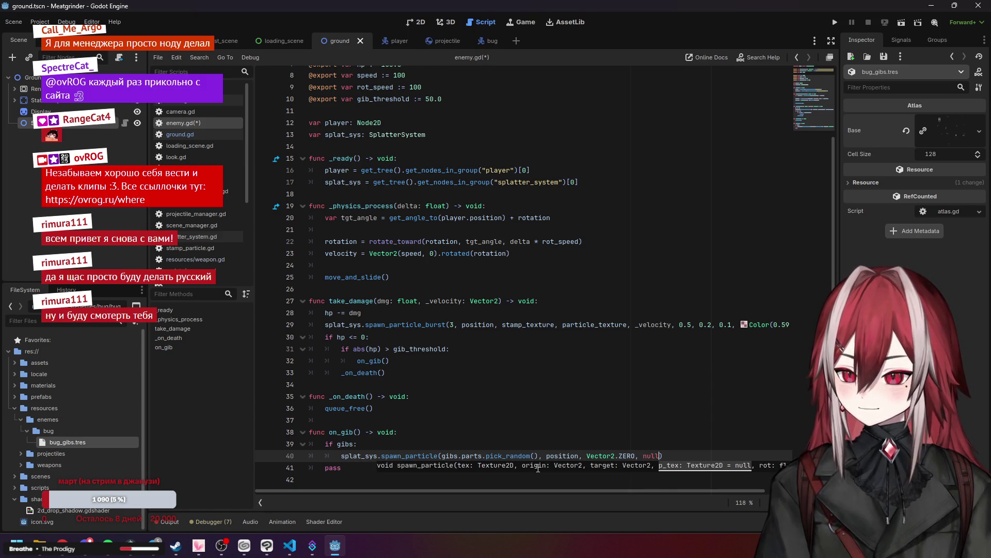
mouse_move(665, 489)
left_mouse_down()
mouse_move(674, 490)
mouse_move(665, 489)
left_mouse_up()
key("BackSpace")
key("BackSpace")
key("BackSpace")
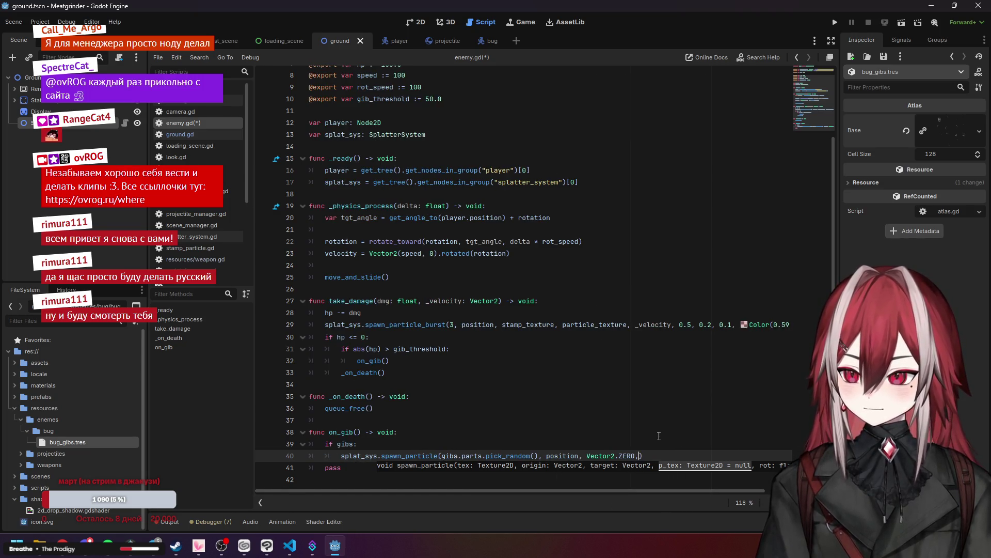
left_click(635, 421)
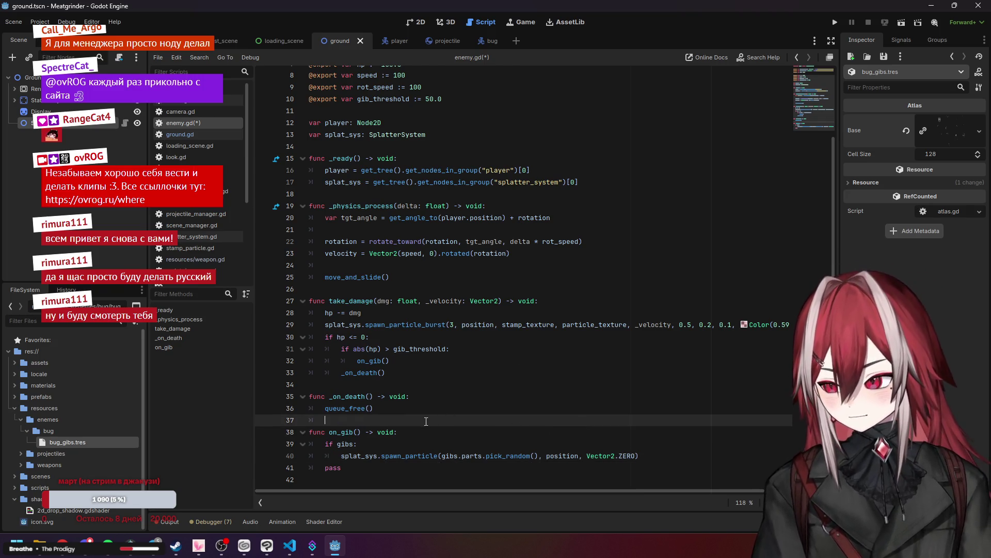
left_click(411, 445)
key("ctrl+s")
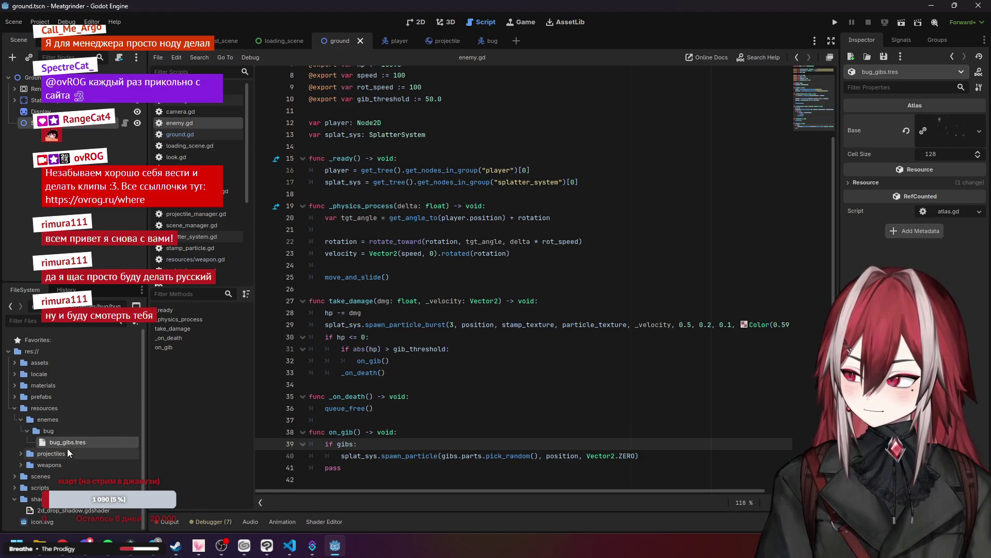
- Find pistol_bullet.tres under weapons/projectiles and set its Damage to 500 in the Inspector
left_click(21, 465)
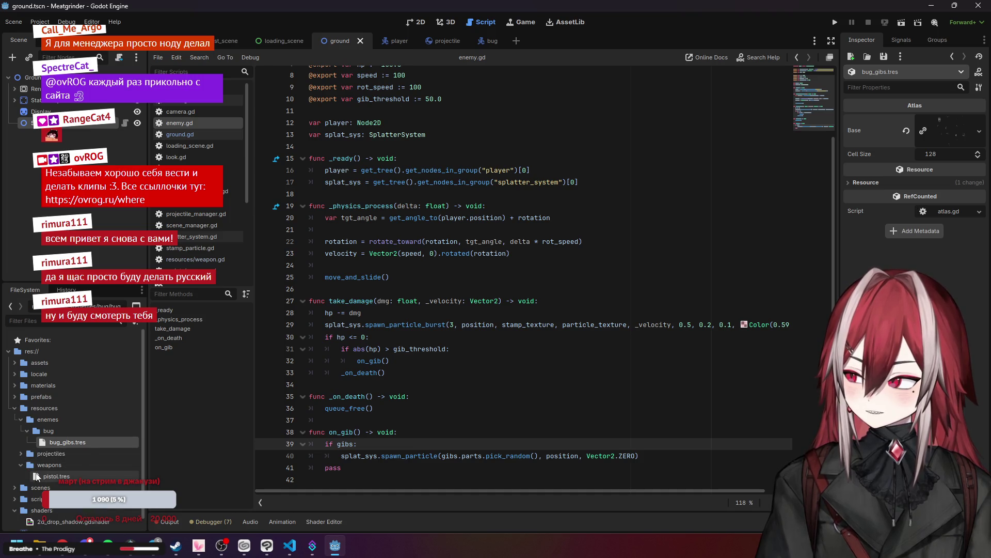
left_click(39, 476)
double_click(39, 475)
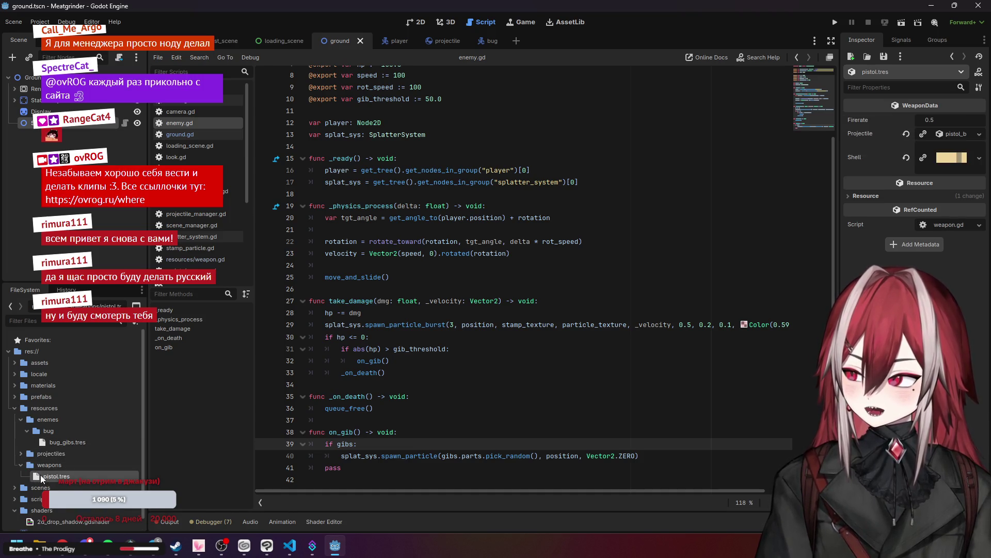
left_click(21, 453)
left_click(58, 467)
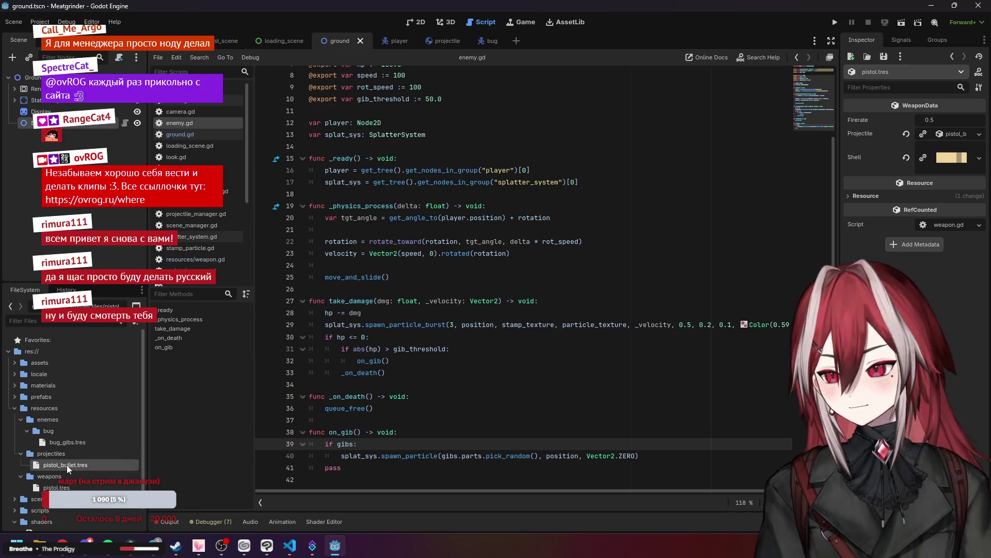
left_click(56, 488)
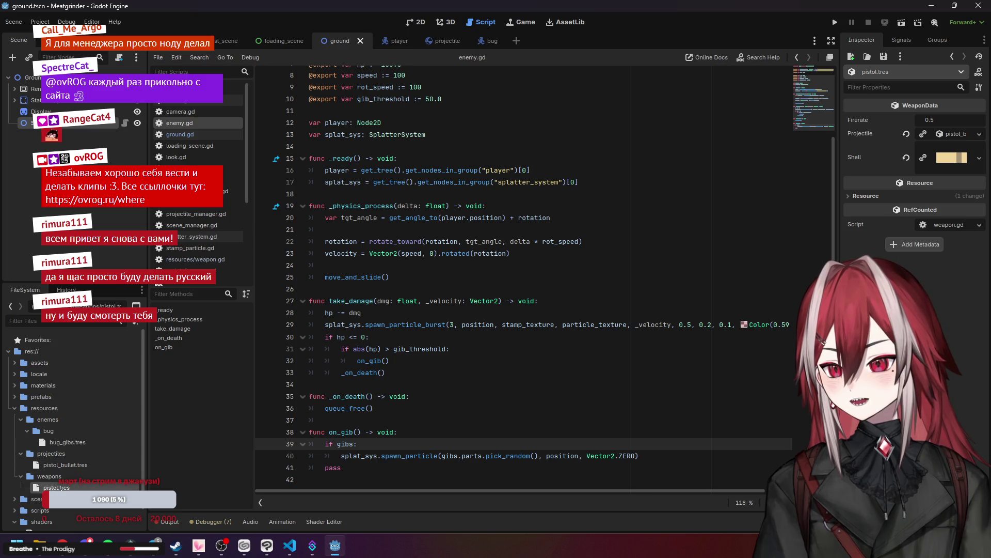
left_click(60, 465)
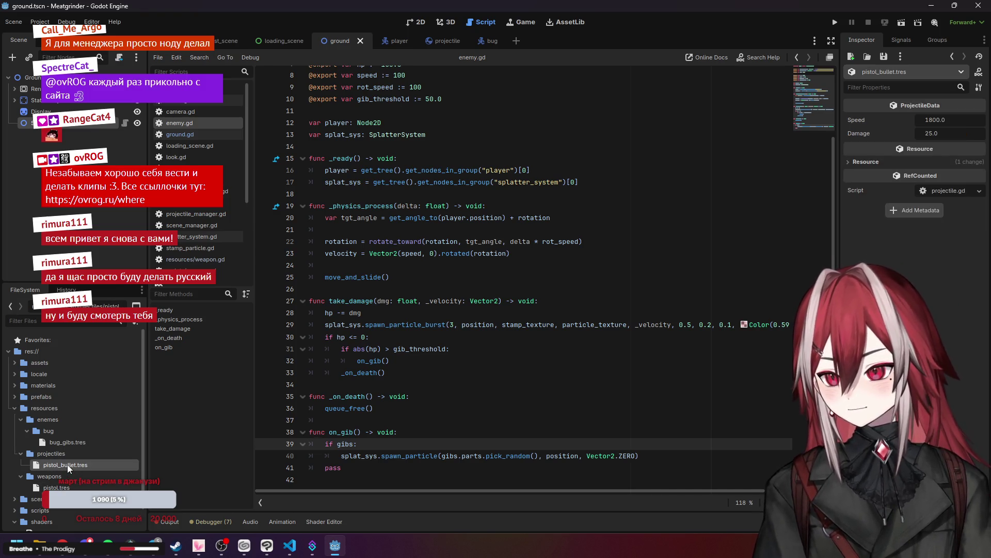
left_click(951, 134)
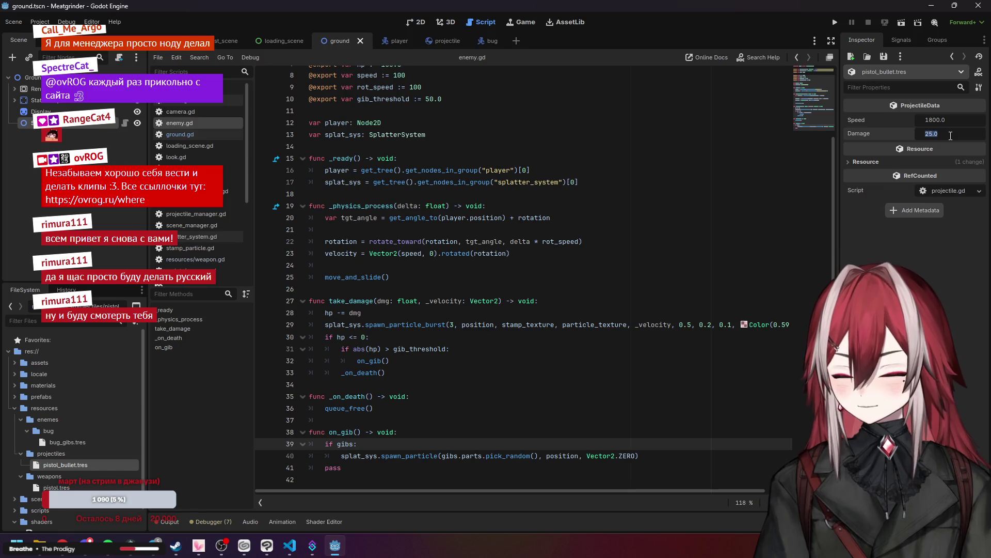
type("50")
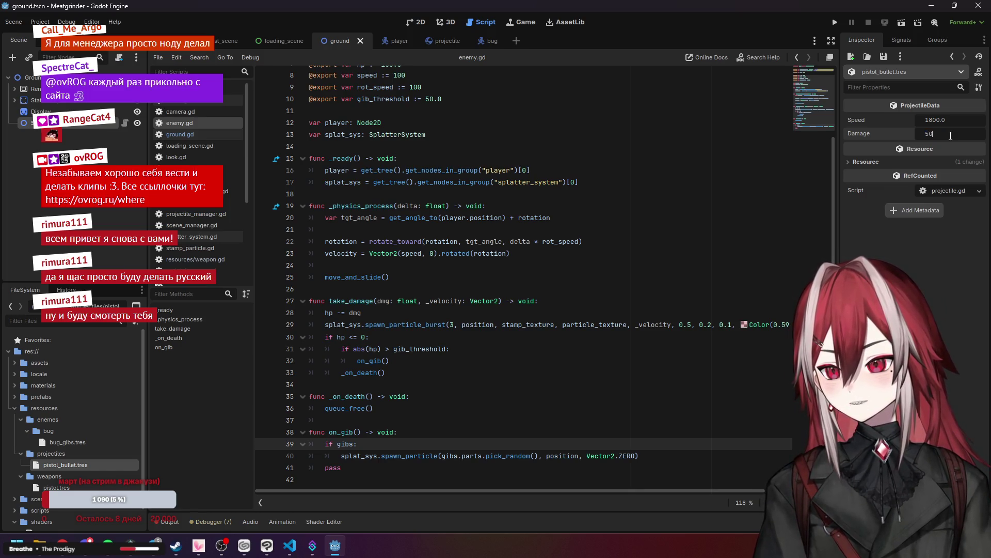
key("Return")
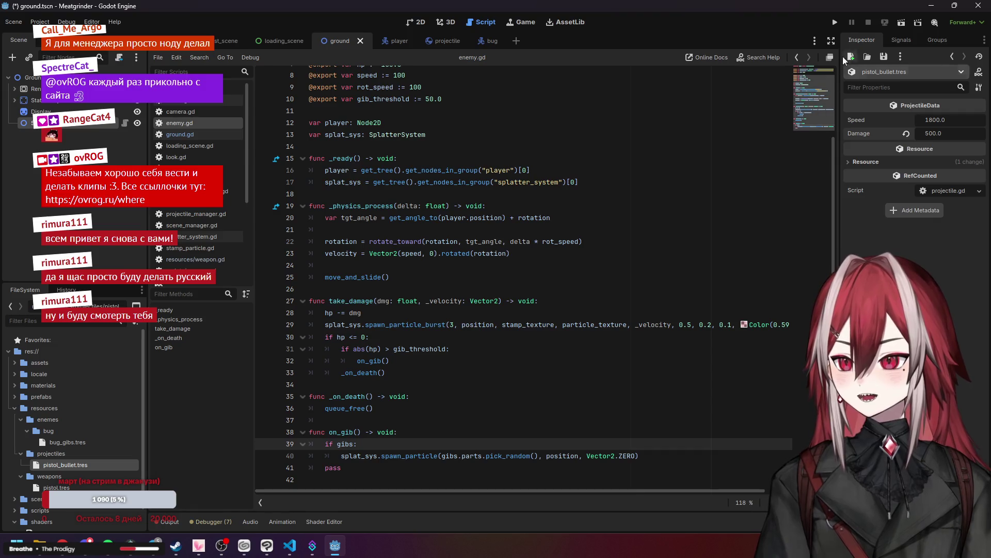
left_click(838, 24)
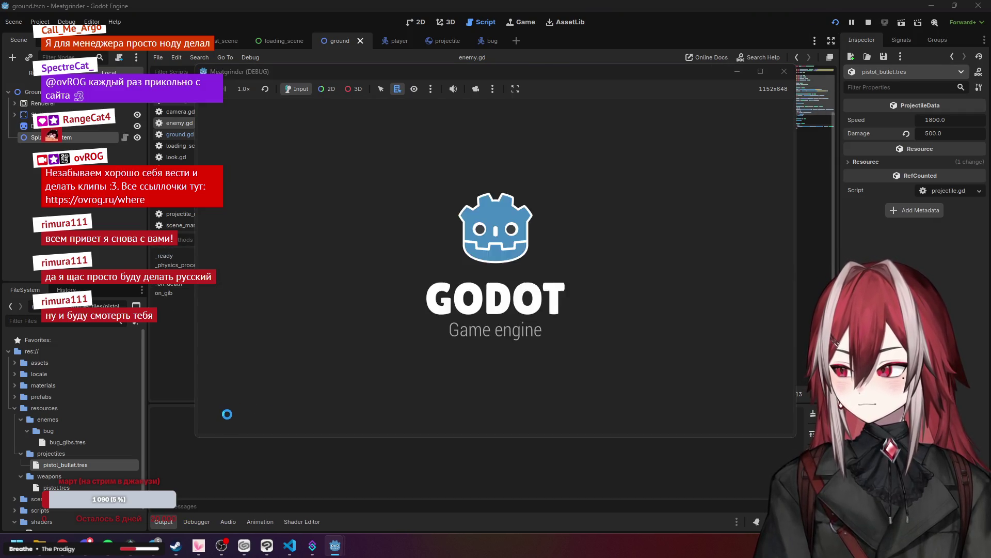
- Move the player around with WASD, shoot the bug, then close the game window
key("d")
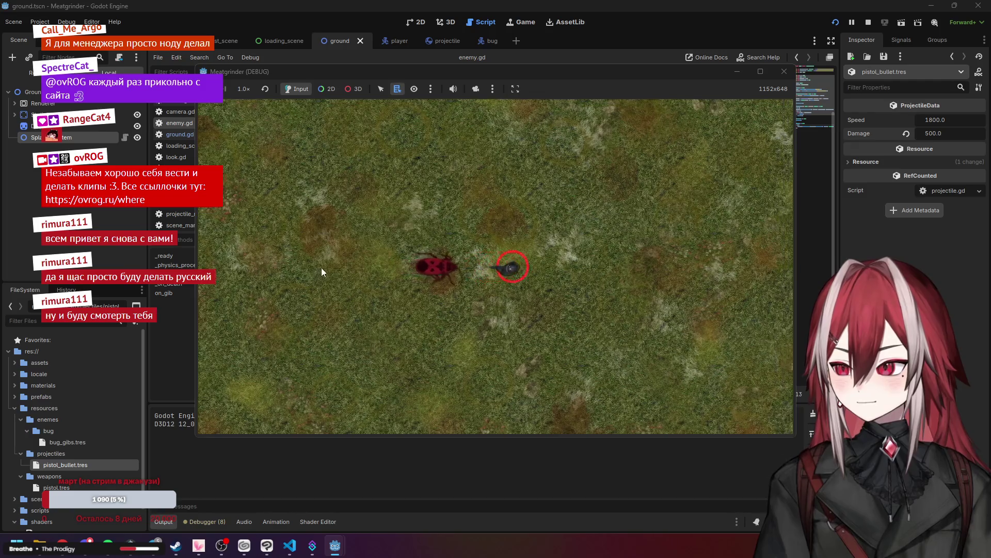
left_click(303, 272)
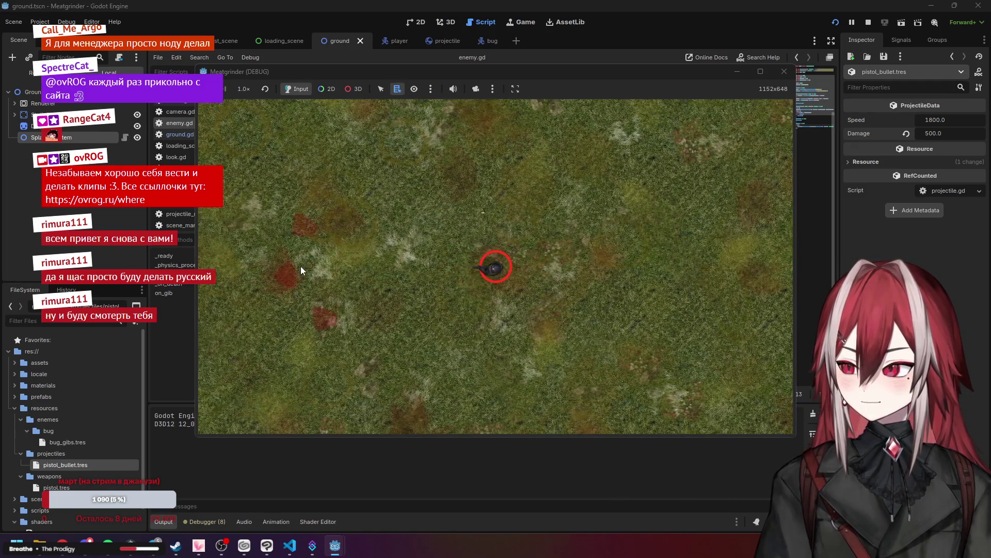
key("a")
key("w")
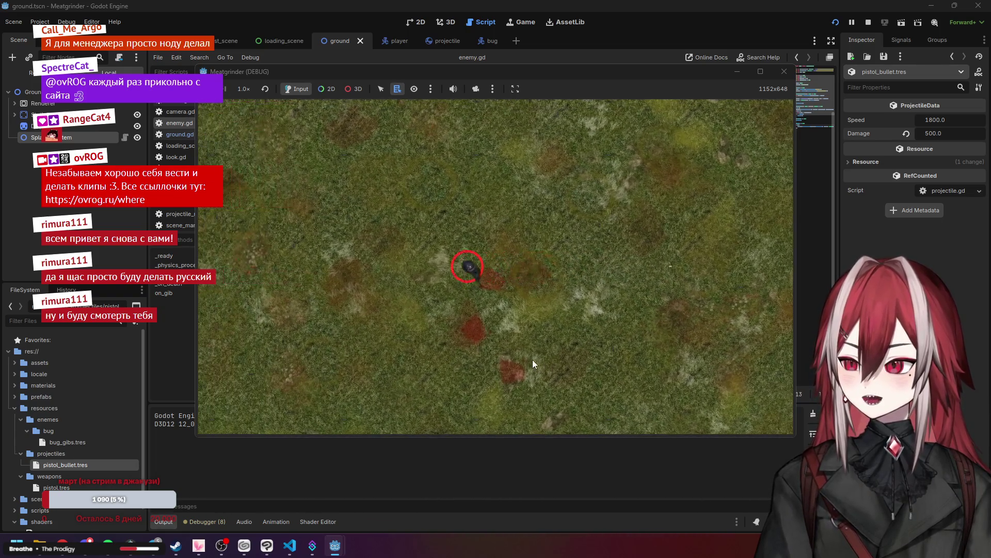
key("a")
key("w")
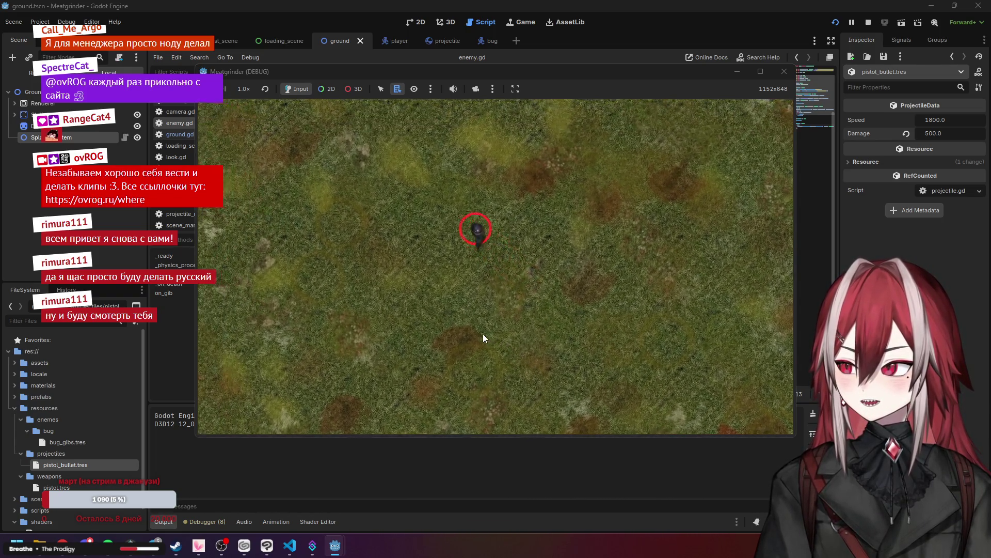
key("s")
key("d")
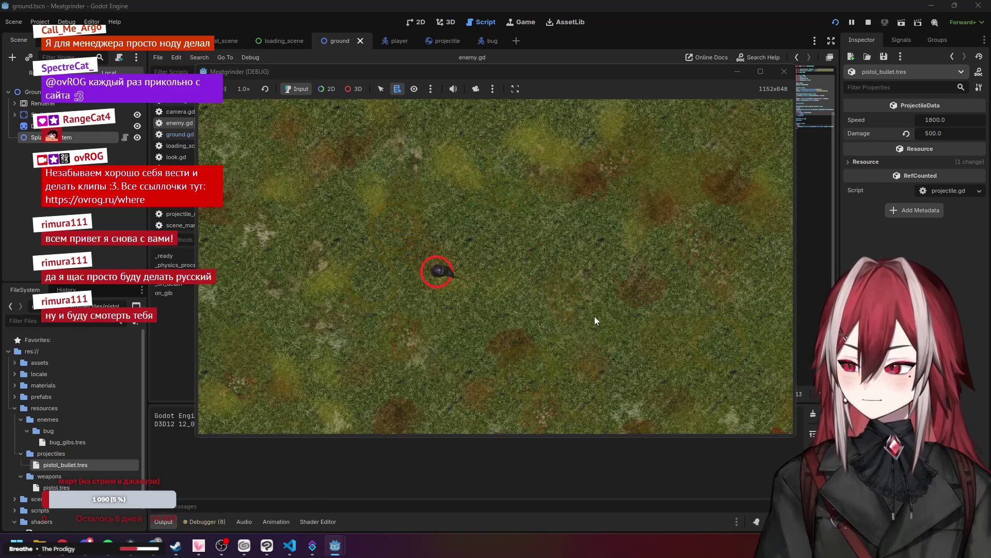
key("s")
key("d")
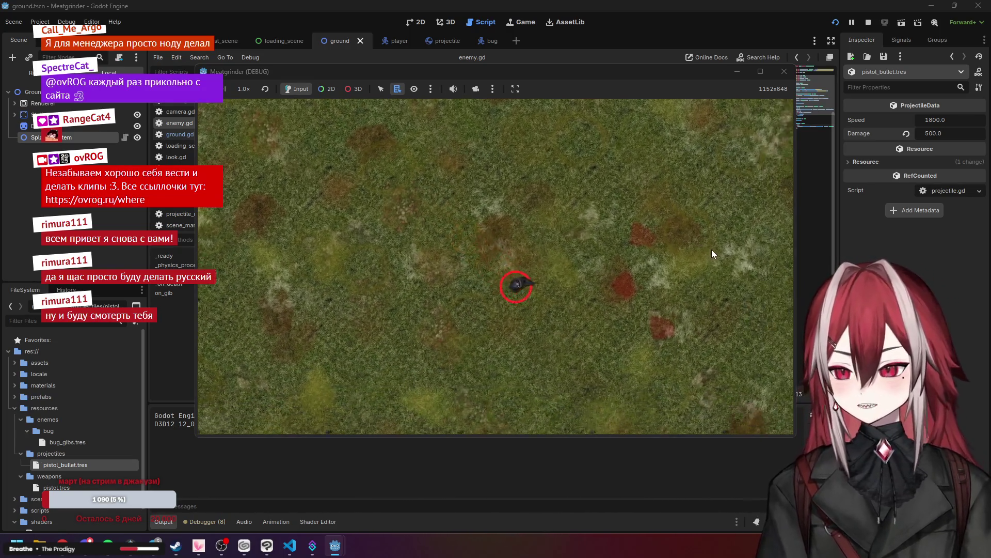
left_click(785, 72)
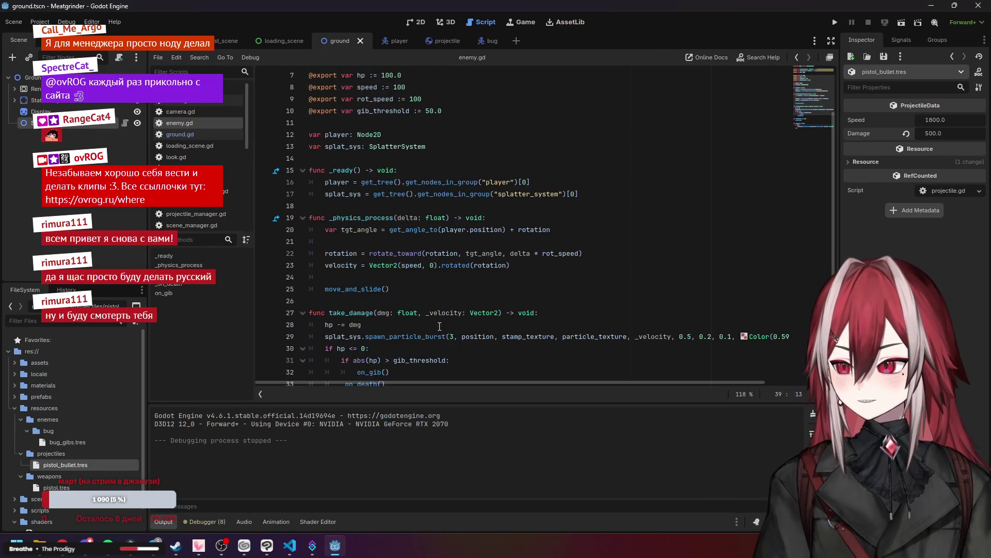
- Add a print() call on a new line 40 under the if gibs check
scroll(439, 325, "down", 3)
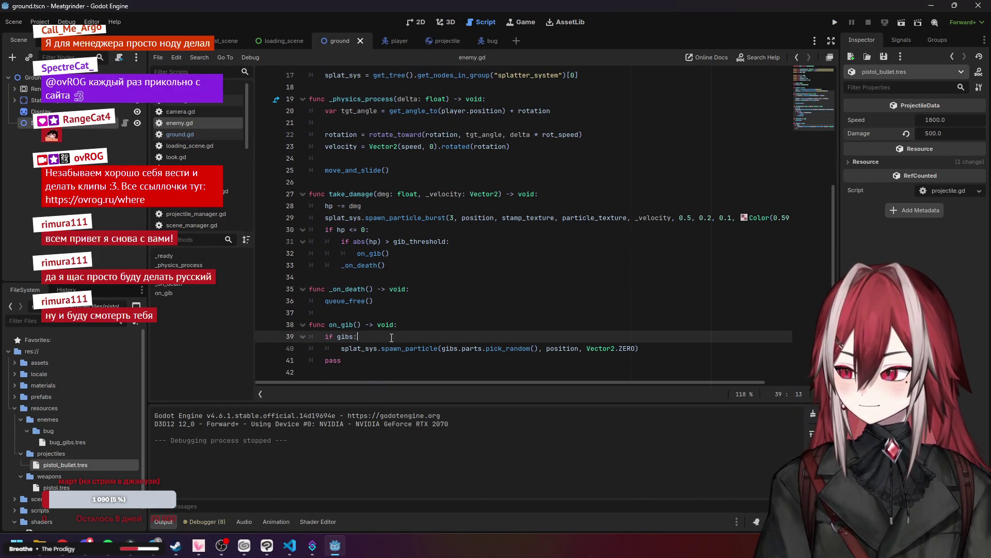
key("Return")
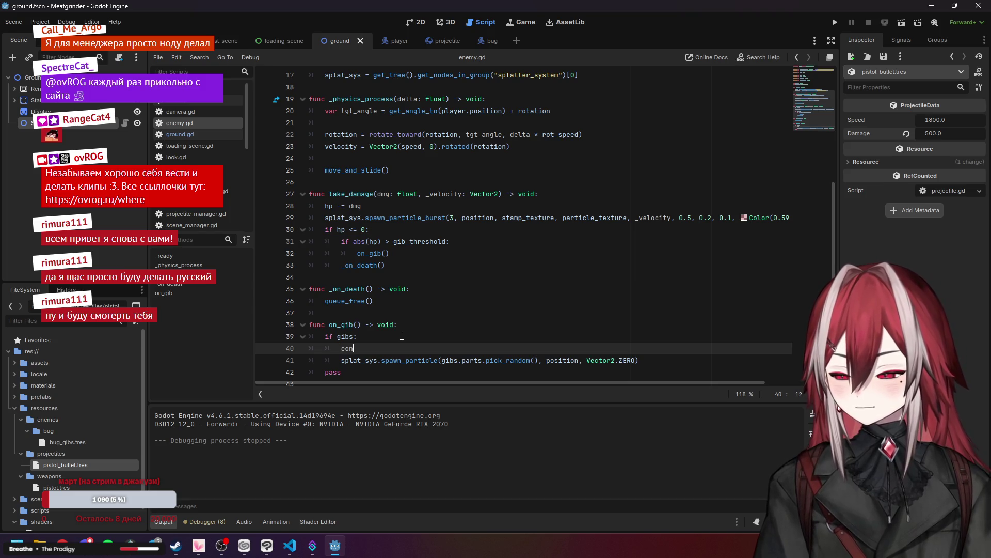
key("BackSpace")
key("BackSpace")
key("BackSpace")
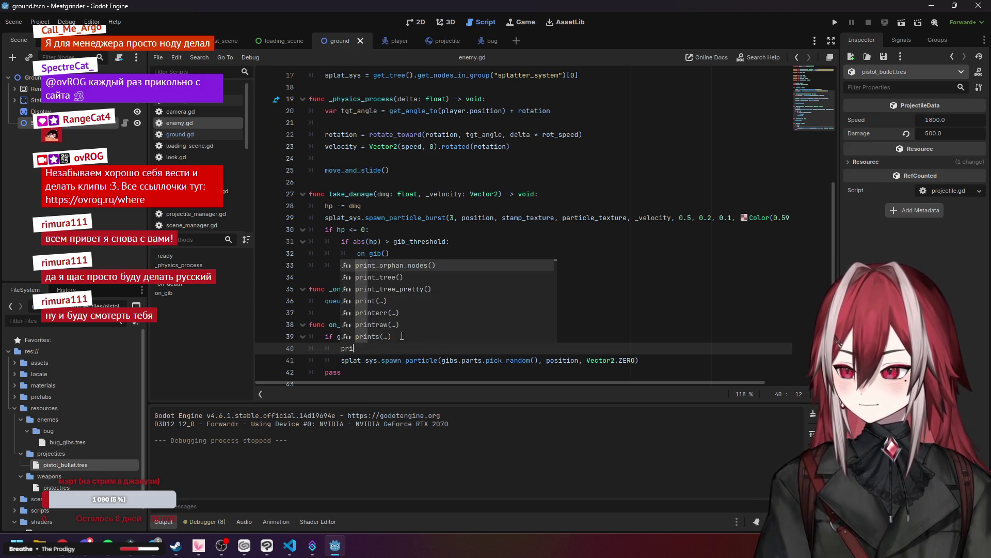
type("nter")
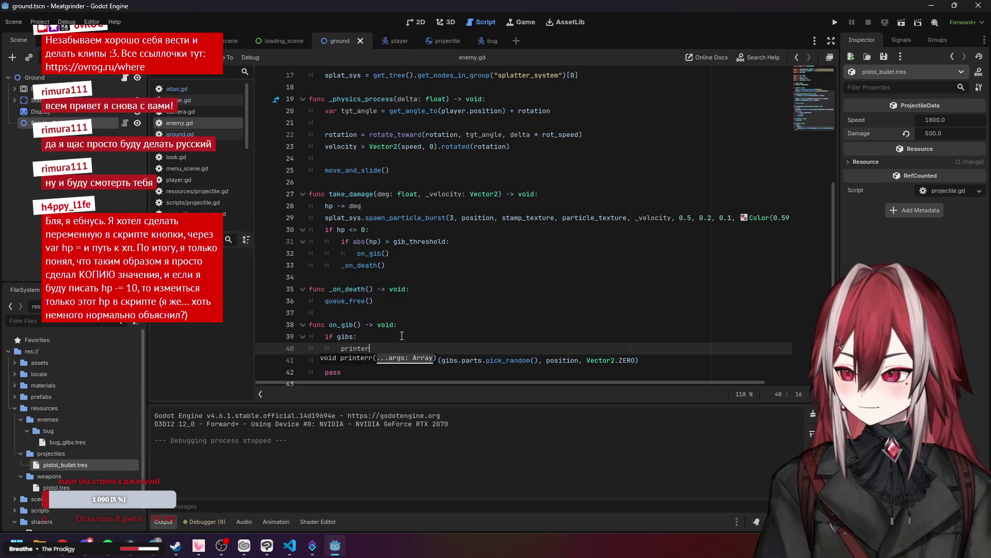
type("p")
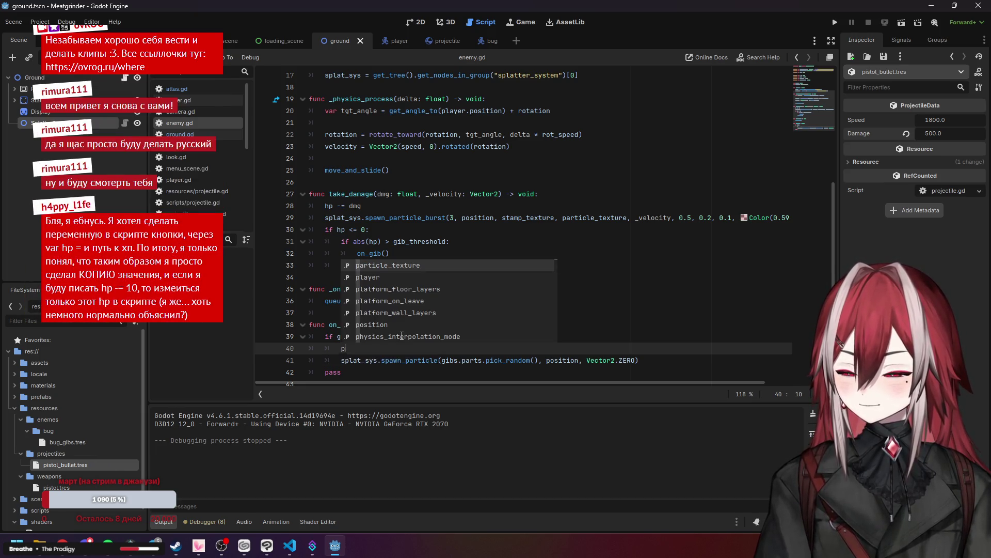
type("rin")
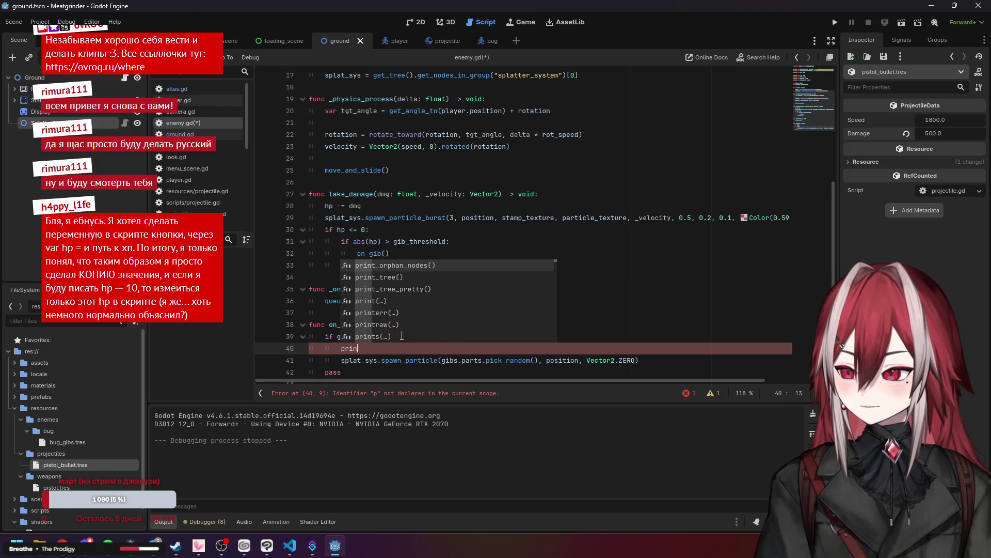
key("Down")
key("Down")
key("Down")
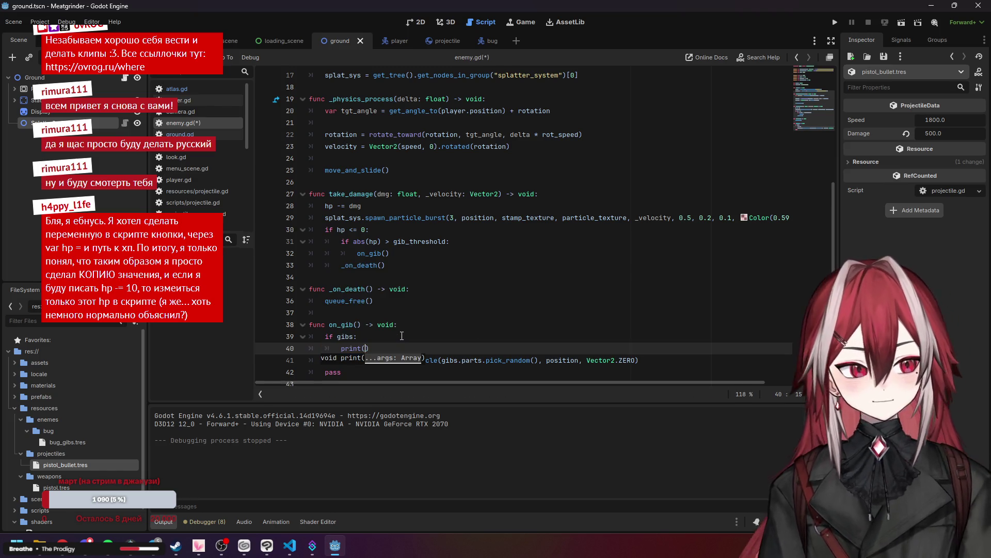
left_click(401, 335)
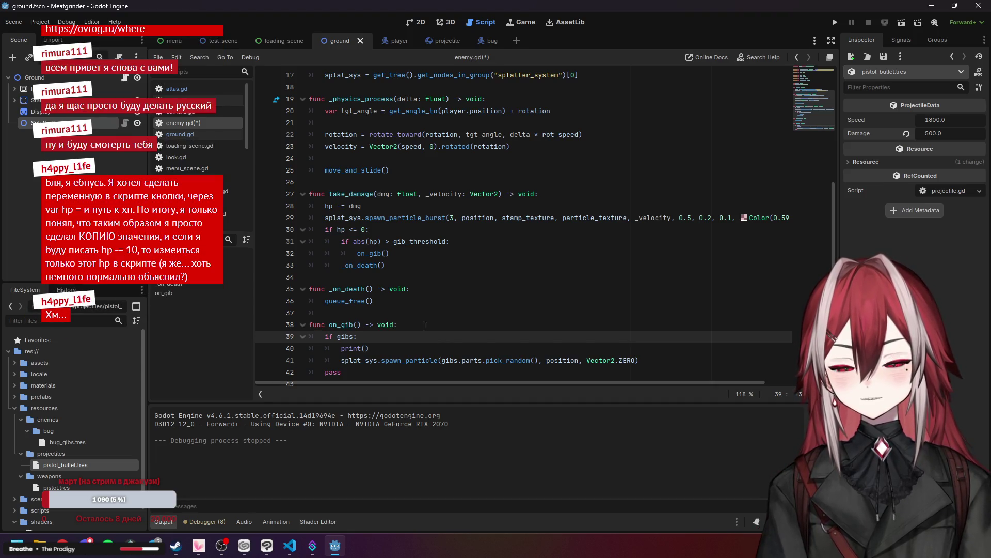
mouse_move(435, 356)
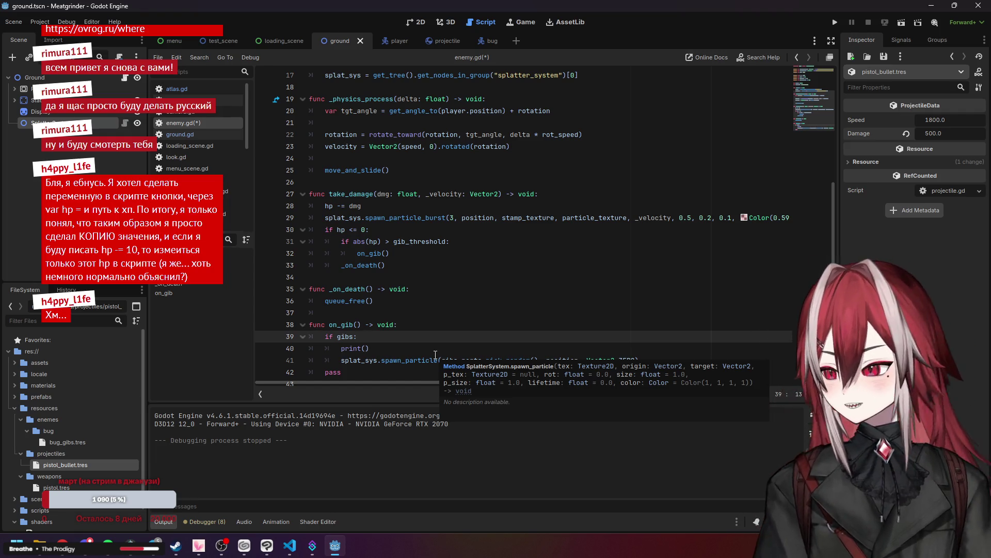
- Select gibs.parts.pick_random() from the spawn_particle call on line 41
left_click(357, 349)
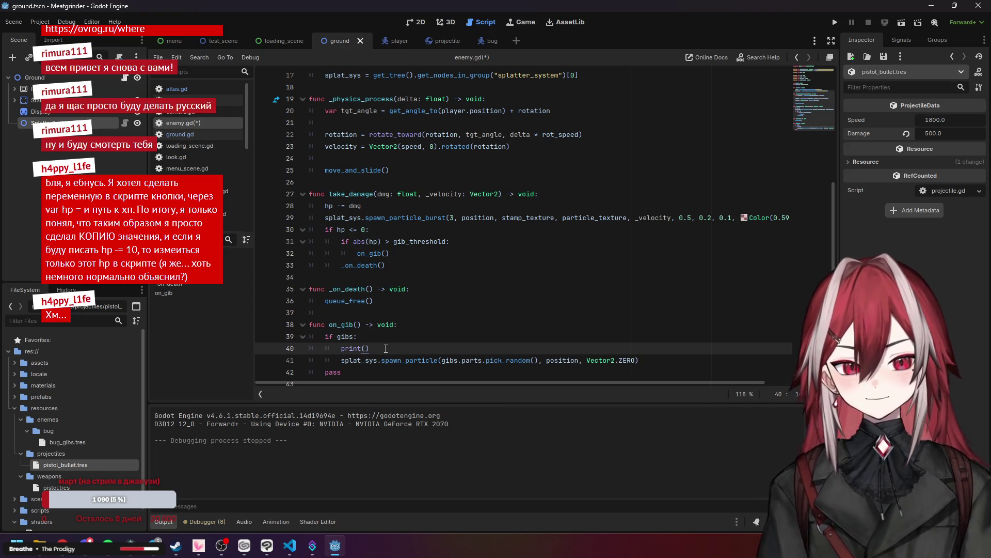
left_click(492, 324)
left_click(492, 351)
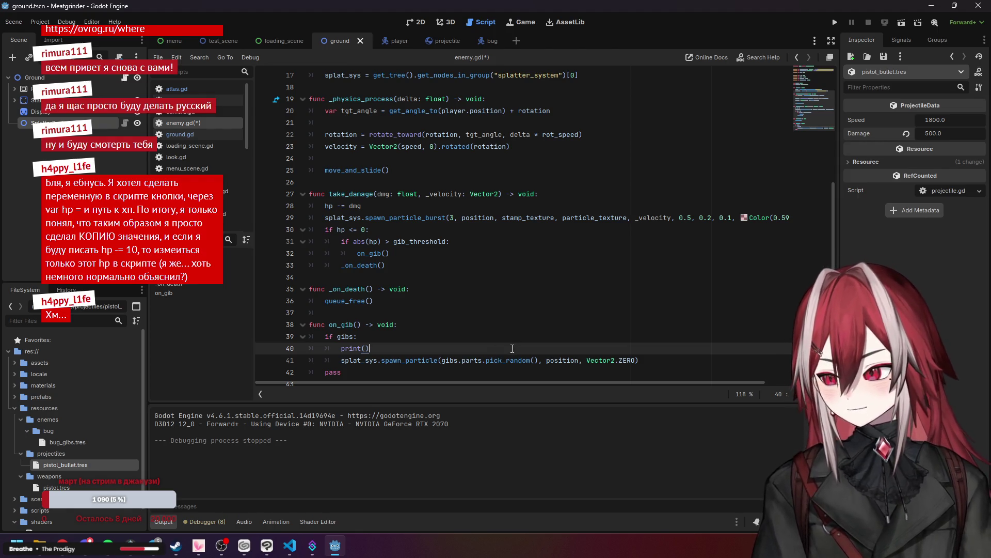
left_click(402, 361)
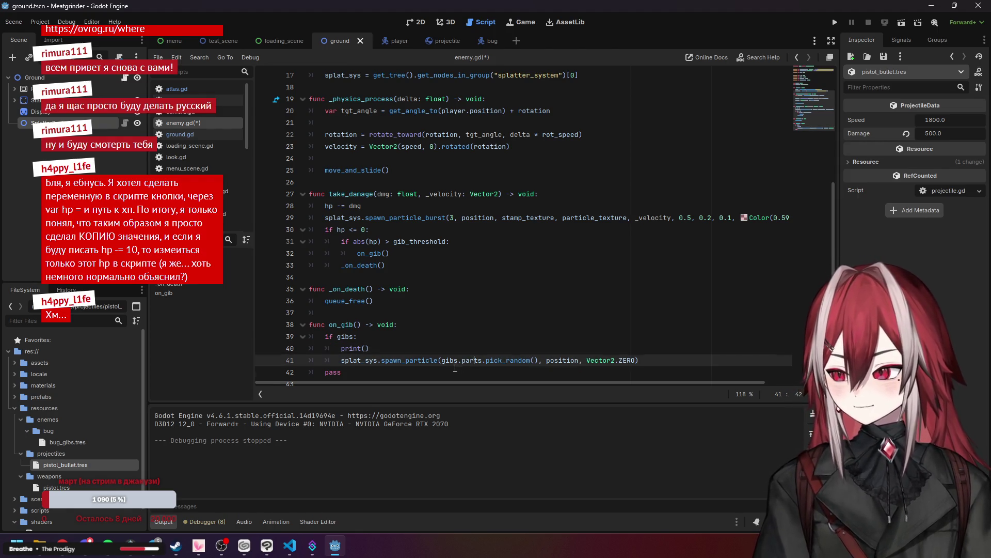
scroll(402, 362, "down", 1)
left_click(514, 348)
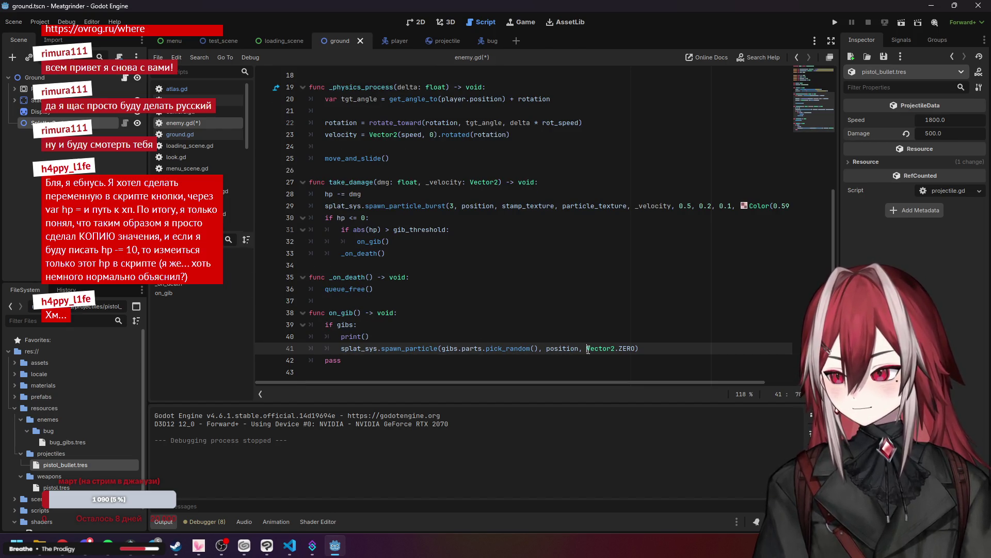
left_click(548, 349)
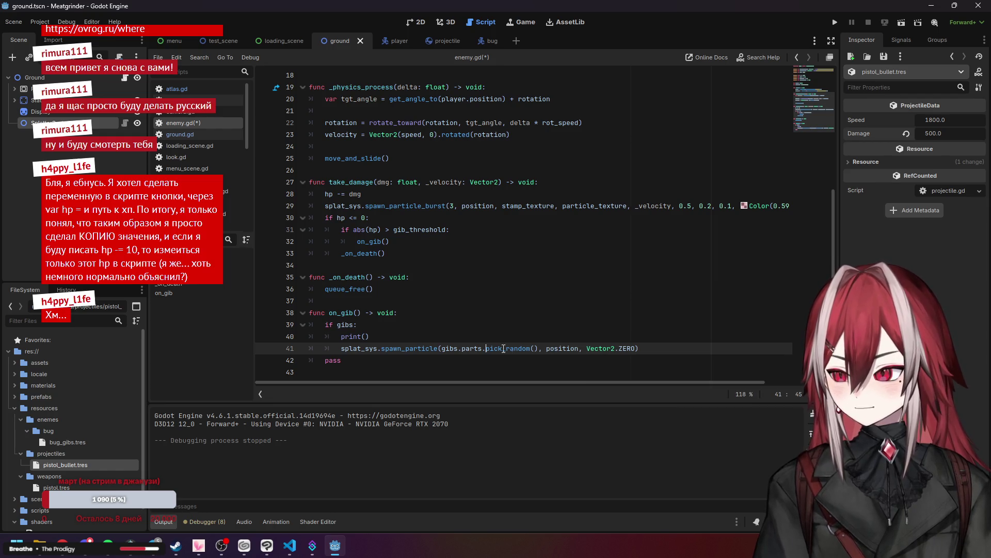
left_click_drag(537, 349, 439, 349)
key("ctrl+c")
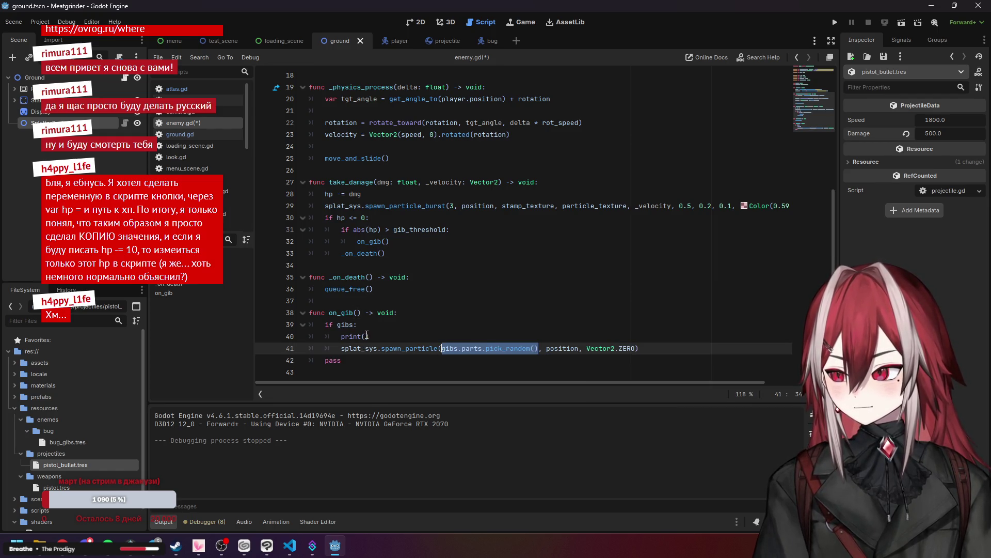
- Paste gibs.parts.pick_random() into print() and save enemy.gd
left_click(367, 336)
key("ctrl+v")
key("Up")
key("ctrl+s")
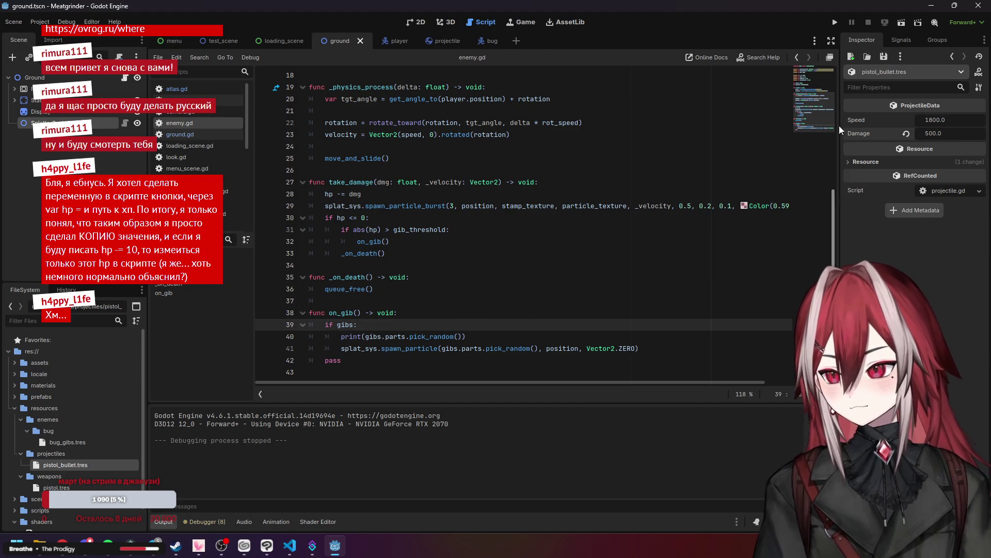
- Test-run the game, start gameplay, move the player, then stop the run
left_click(840, 24)
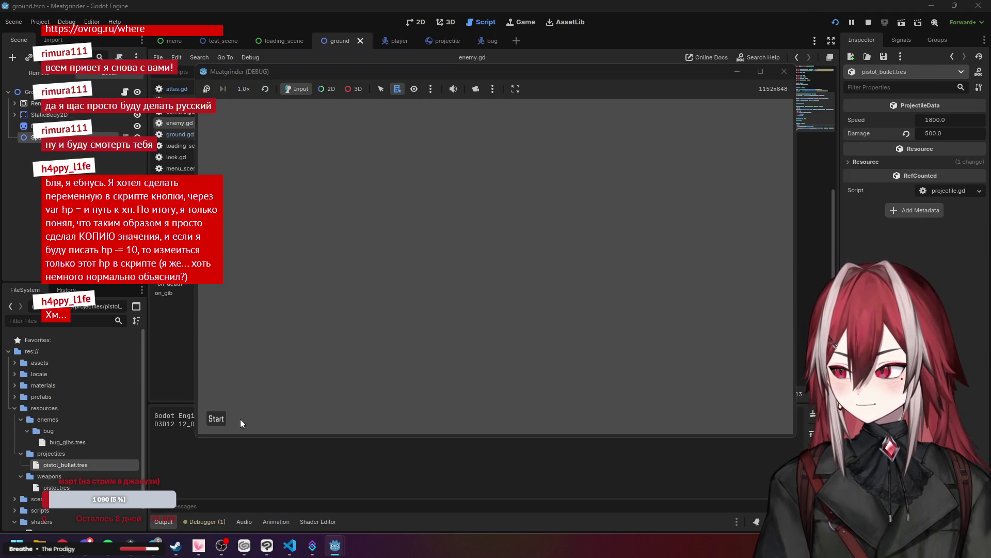
left_click(216, 418)
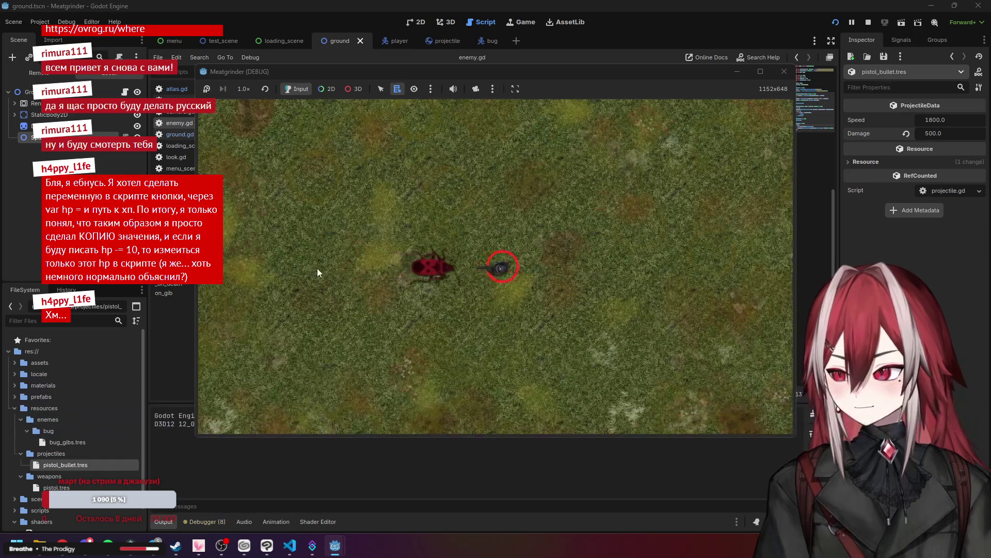
key("d")
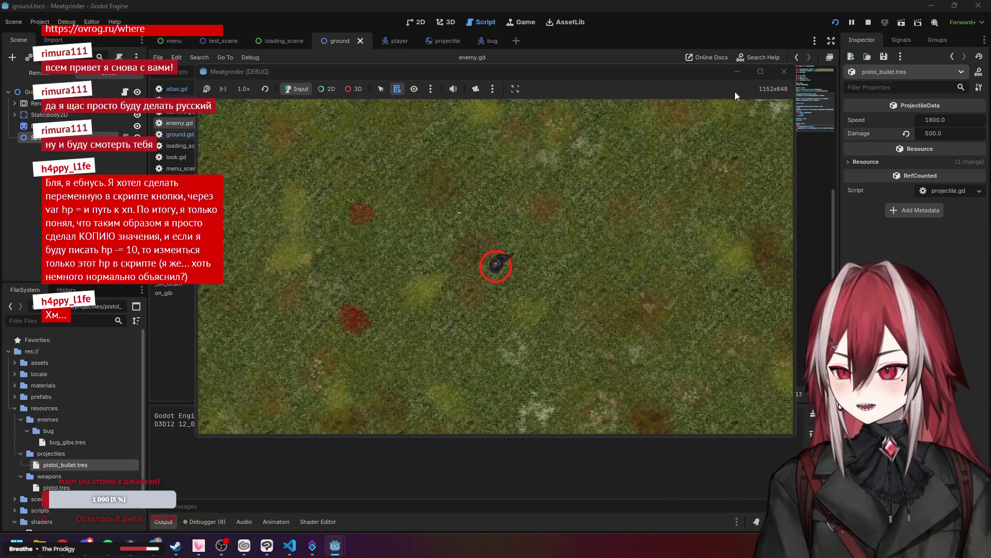
left_click(785, 71)
- Review the gibs export declaration in enemy.gd, then switch to the bug scene
left_click(342, 324)
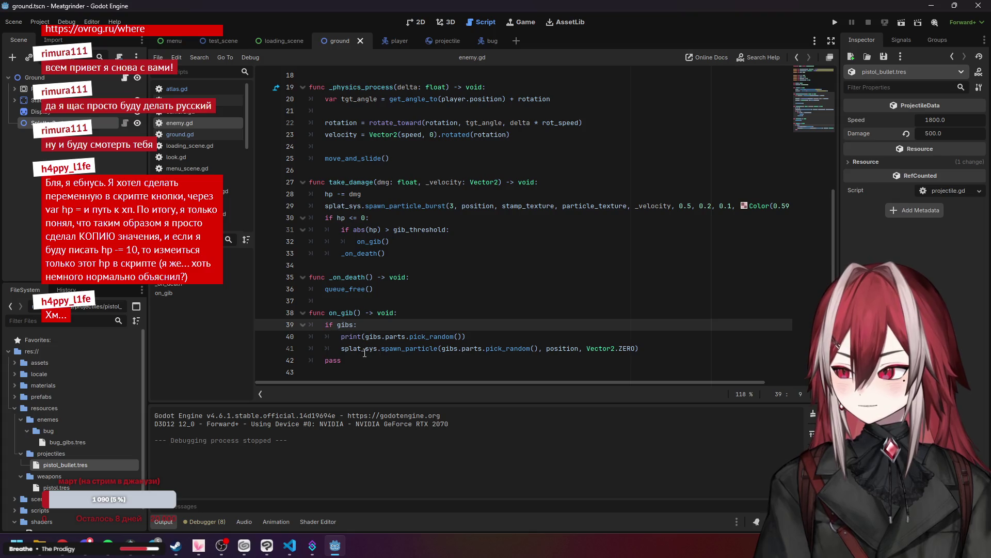
scroll(358, 284, "up", 6)
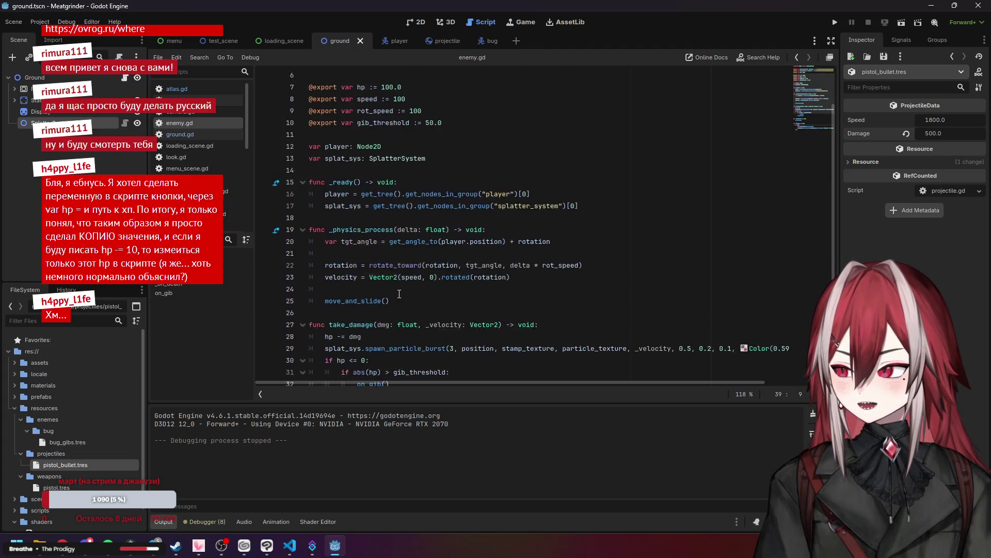
left_click(365, 182)
left_click(365, 122)
scroll(395, 168, "down", 6)
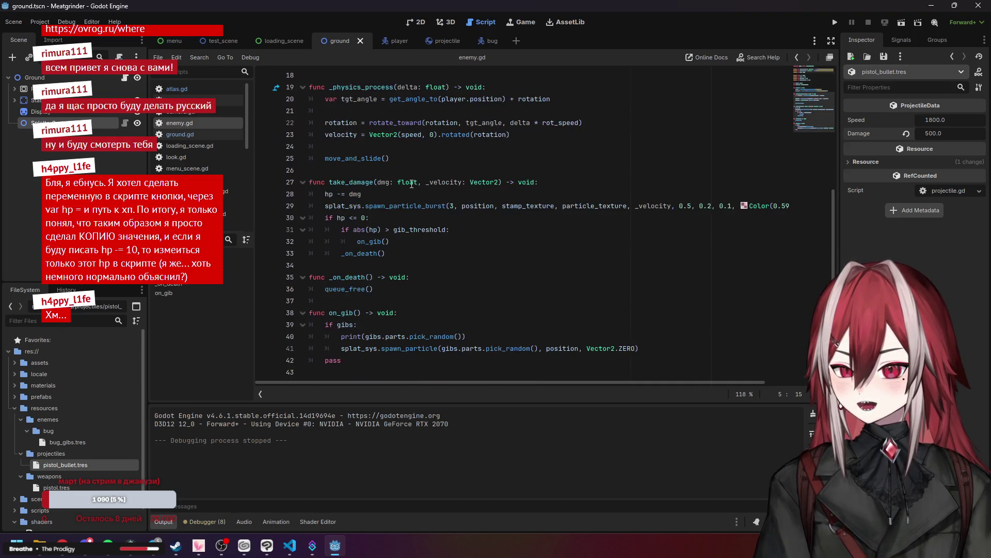
left_click(475, 43)
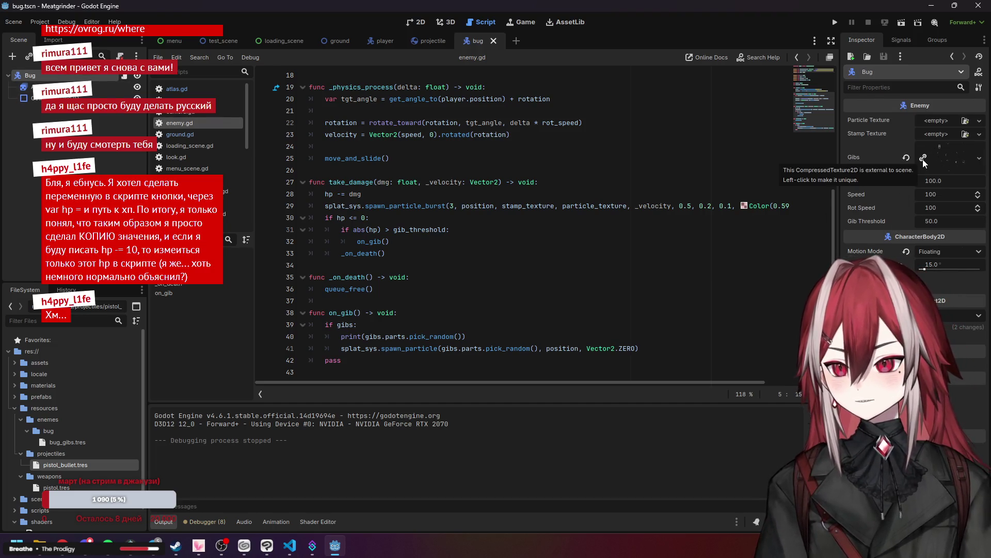
- Clear the Bug's Gibs property and load bug_gibs.tres into it
scroll(723, 160, "up", 5)
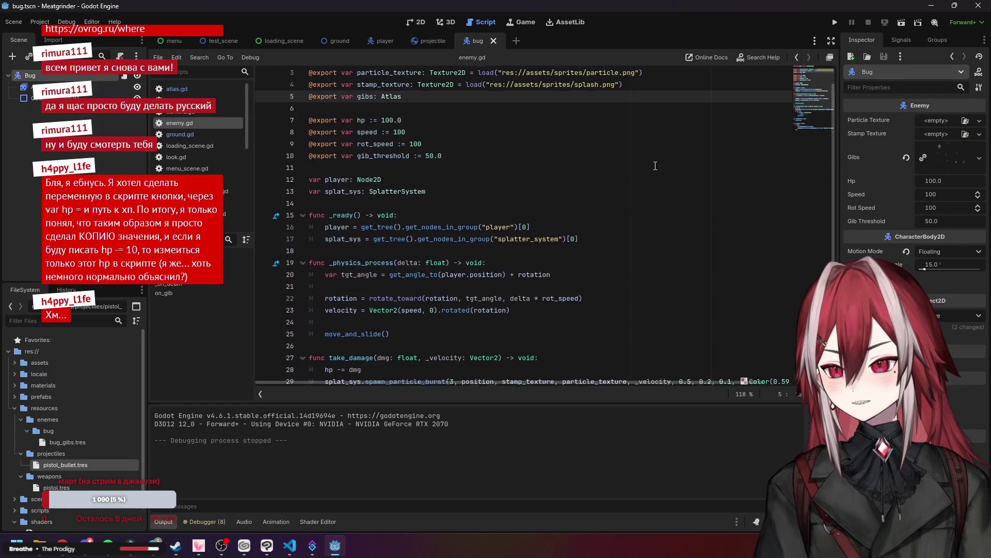
left_click(906, 157)
left_click(966, 148)
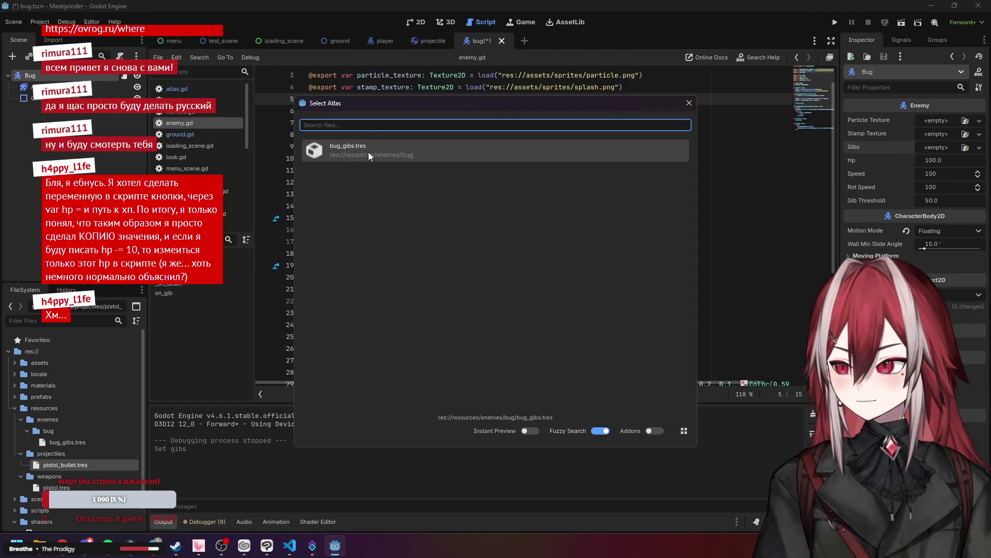
double_click(368, 152)
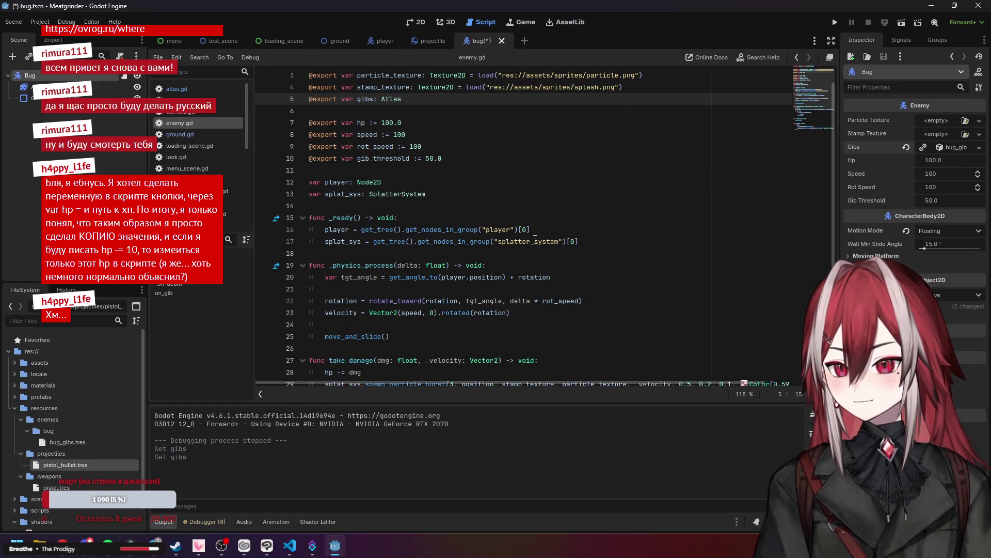
- Save the bug scene and run the game with F5, starting gameplay
left_click(463, 229)
scroll(463, 213, "up", 1)
left_click(464, 213)
key("Up")
key("Up")
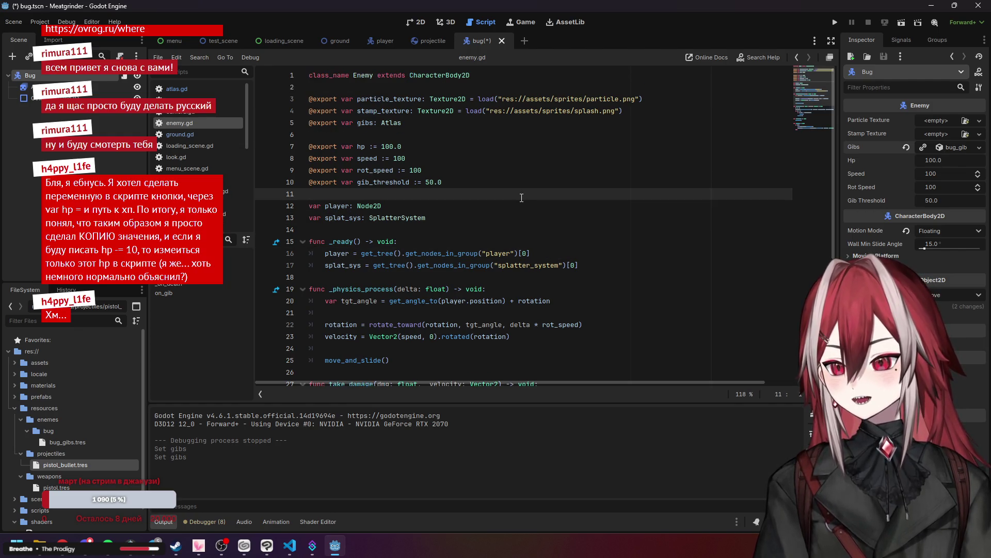
key("ctrl+s")
key("F5")
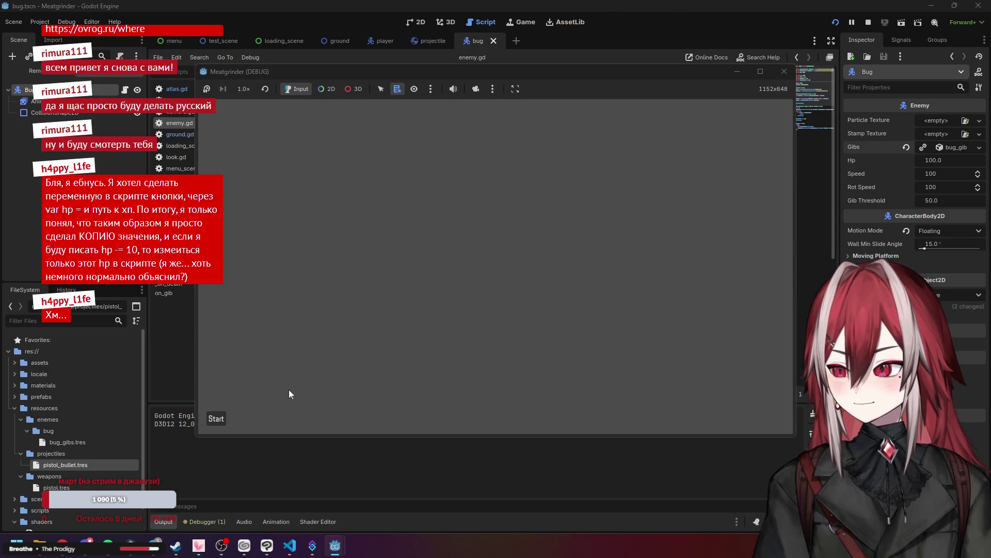
left_click(216, 419)
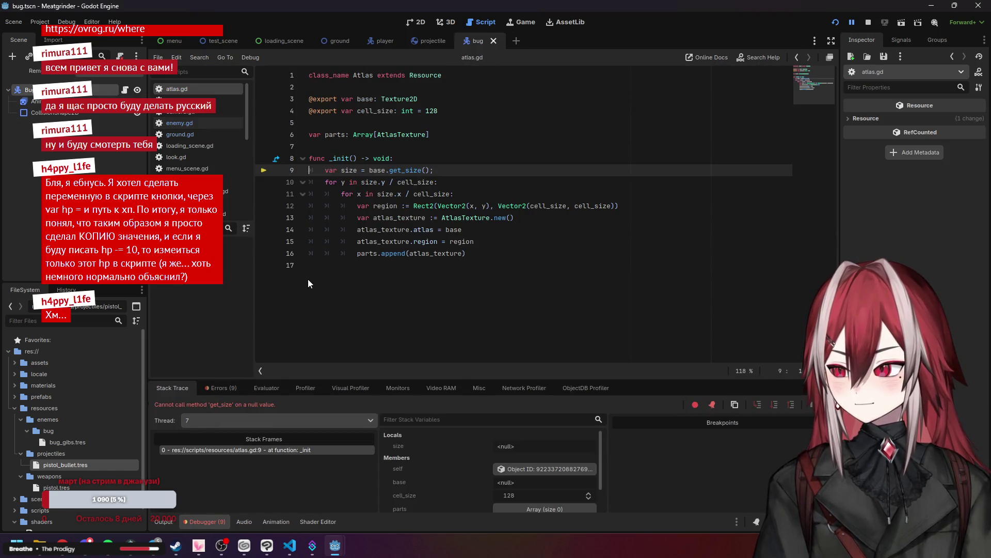
- Stop debugging, inspect bug_gibs.tres, and rerun the game into gameplay
left_click(867, 22)
left_click(65, 444)
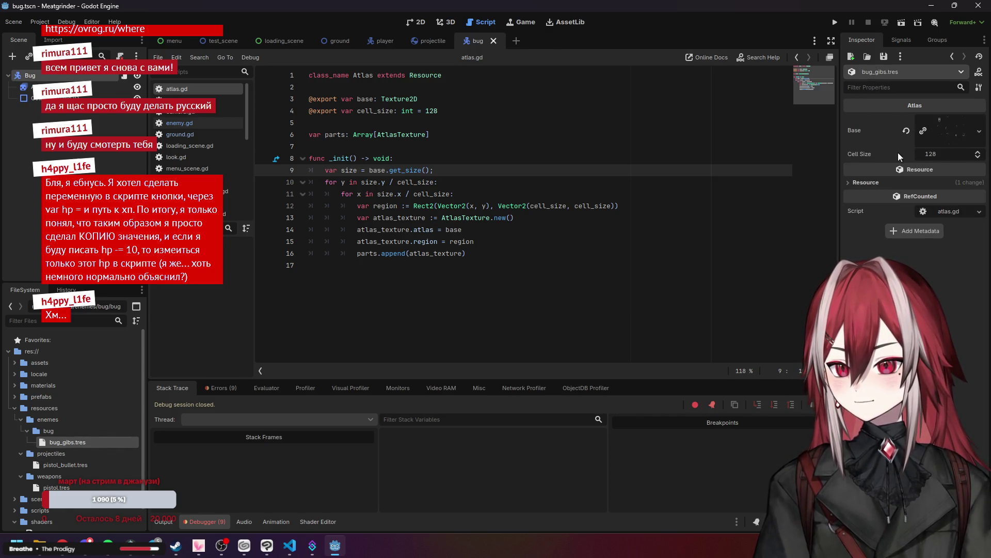
left_click(838, 25)
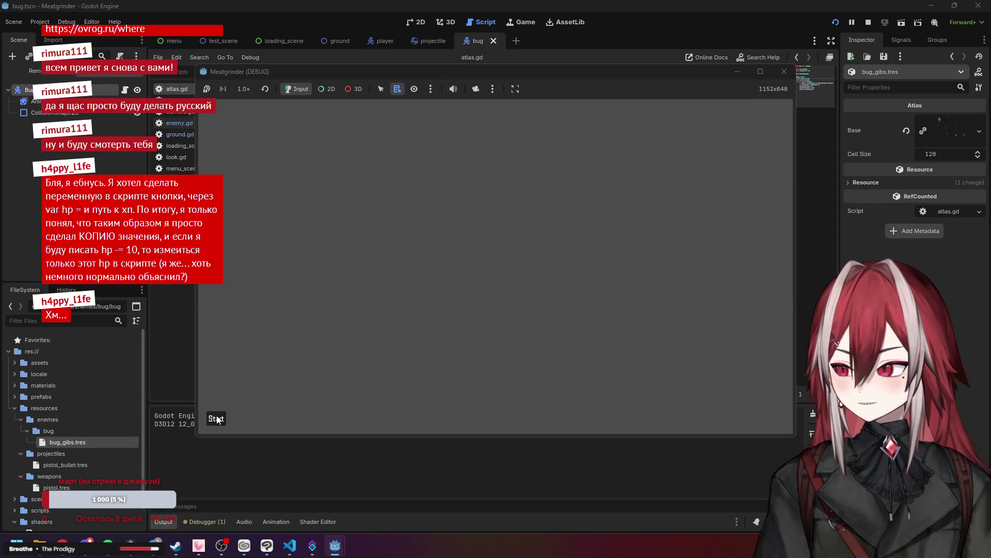
left_click(217, 419)
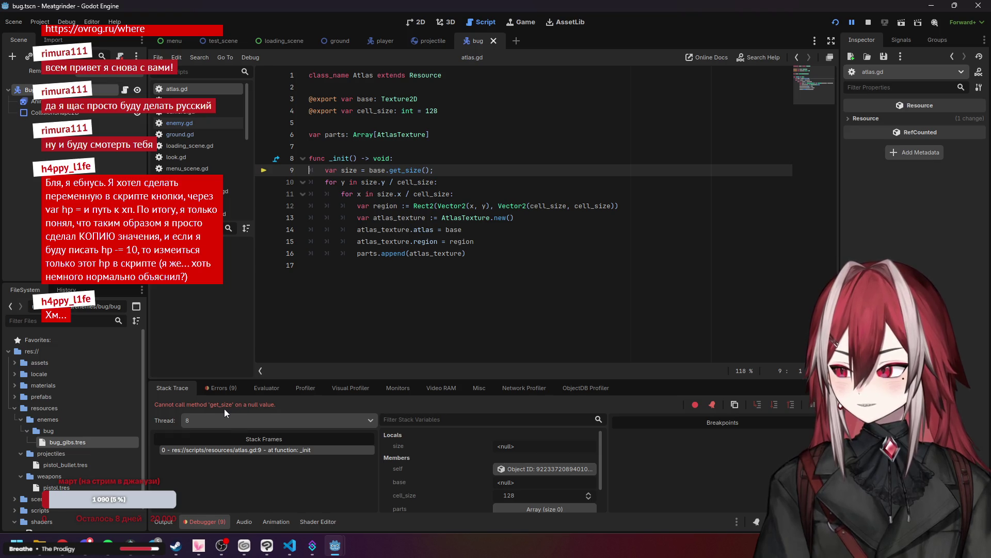
- Review base in atlas.gd, stop debugging, and add a blank first line in _init
left_click(382, 171)
left_click(370, 99)
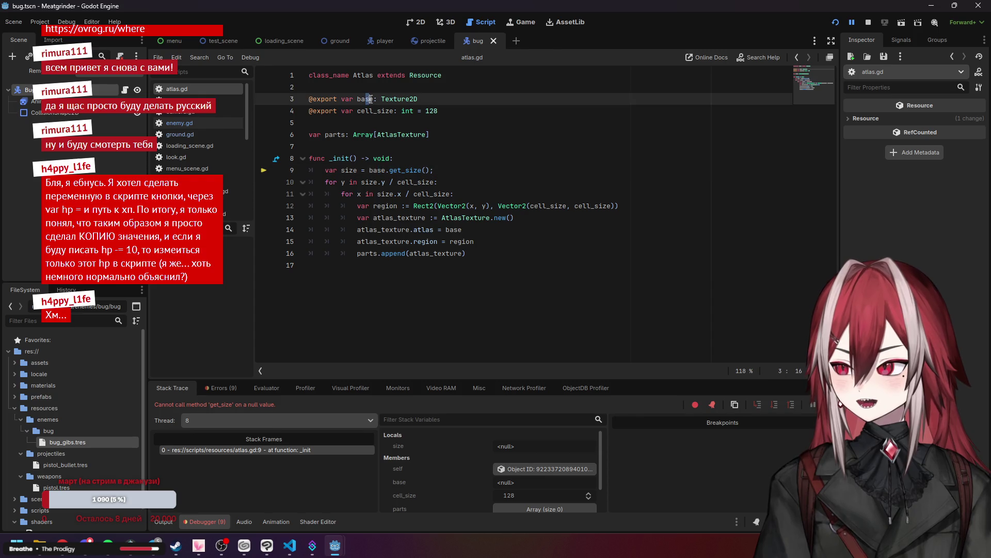
left_click(382, 147)
key("F8")
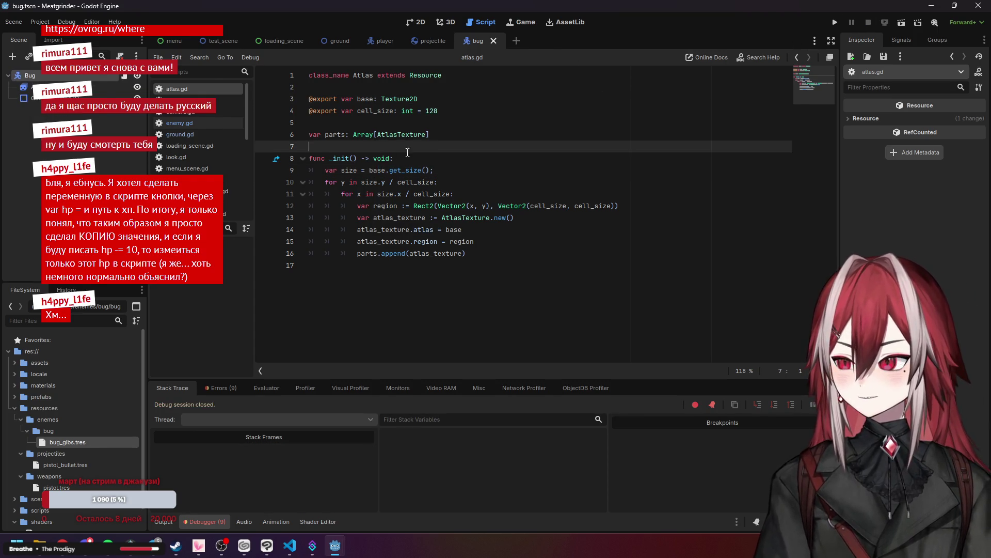
double_click(341, 158)
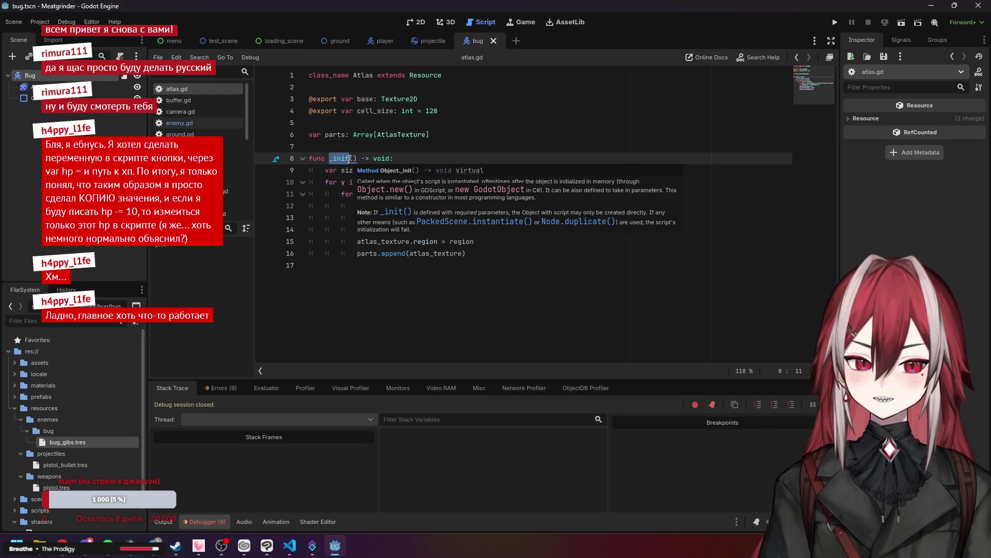
left_click(455, 160)
key("Return")
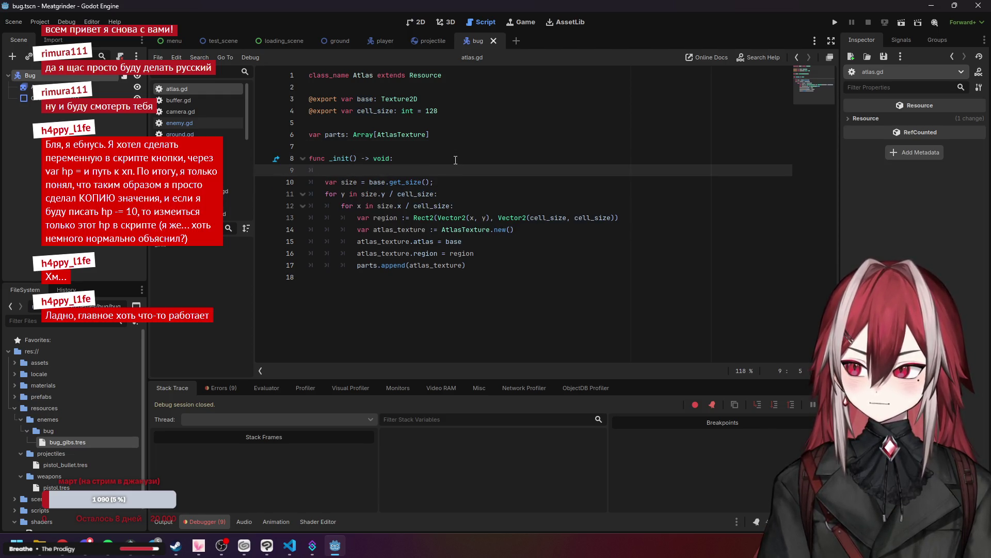
- Write print(base) on the new first line of _init
type("pri")
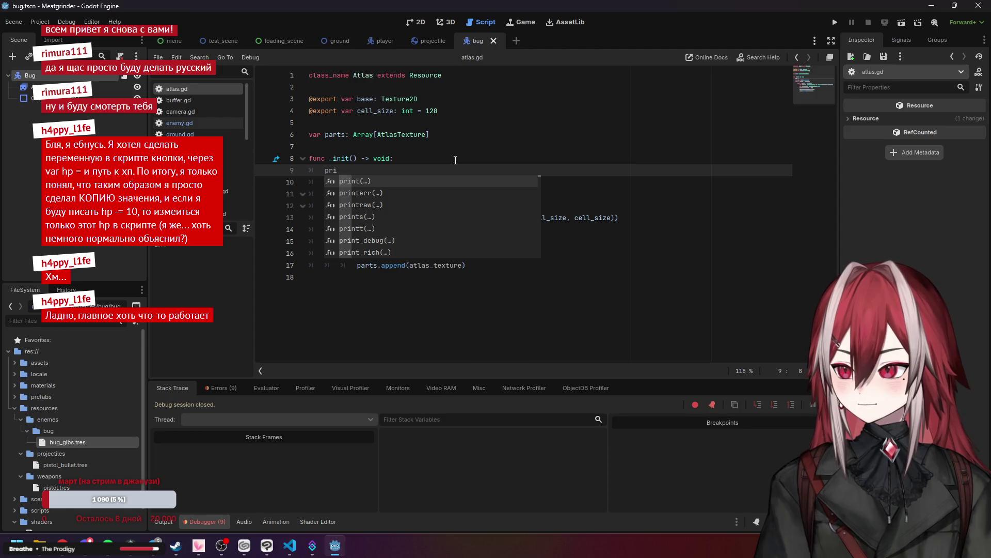
key("Return")
type("ase")
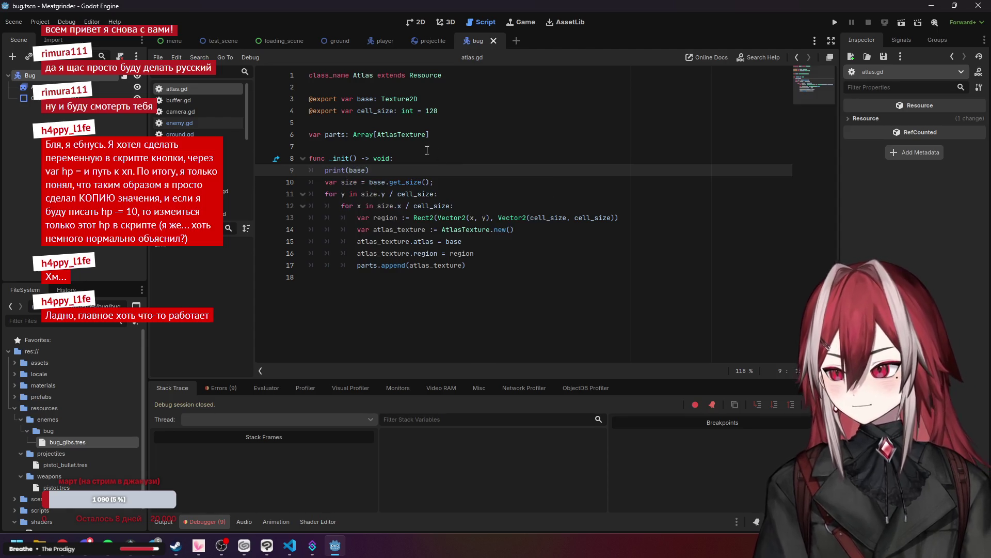
left_click(456, 146)
- Run the game into the null get_size error, check the output, stop, and open bug_gibs.tres
left_click(835, 22)
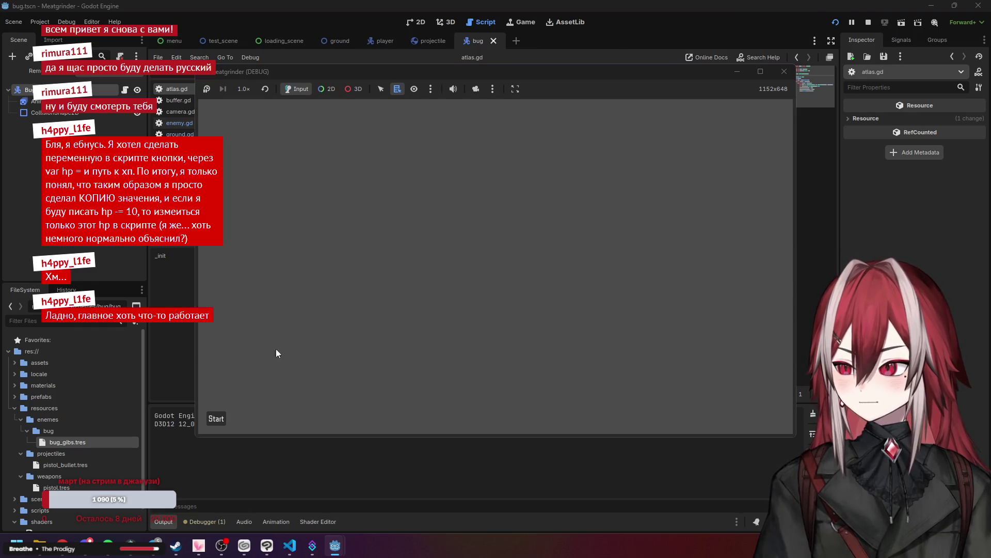
left_click(216, 414)
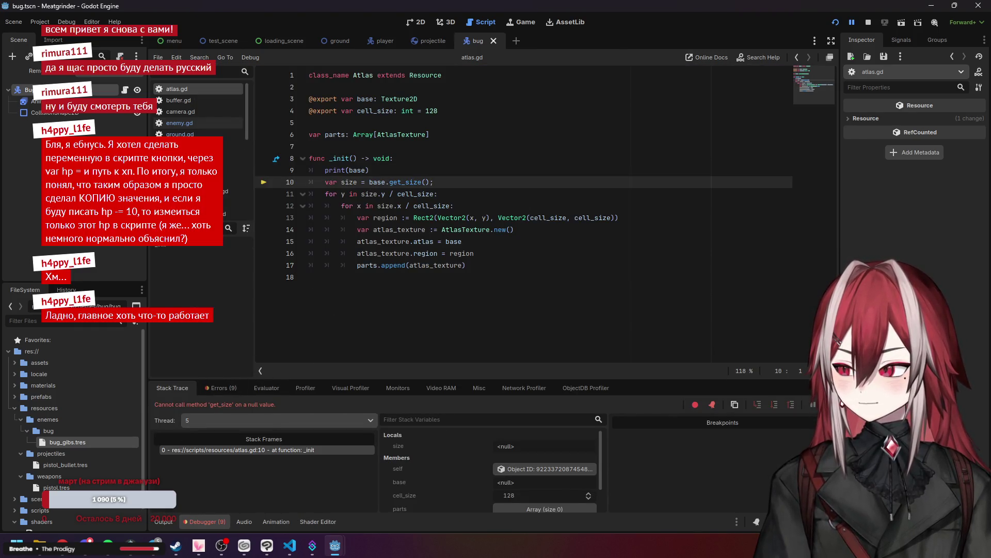
left_click(163, 521)
left_click(205, 521)
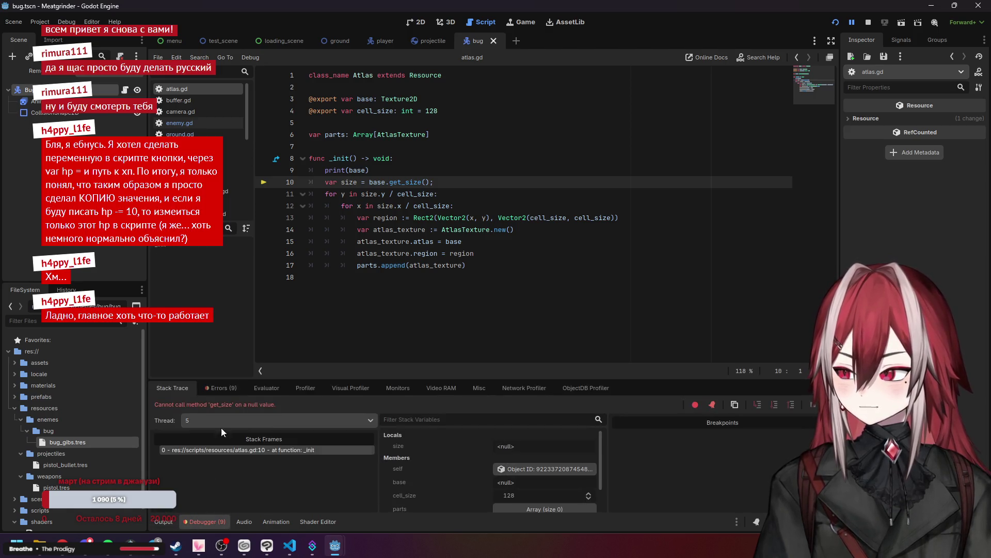
left_click(362, 98)
key("F8")
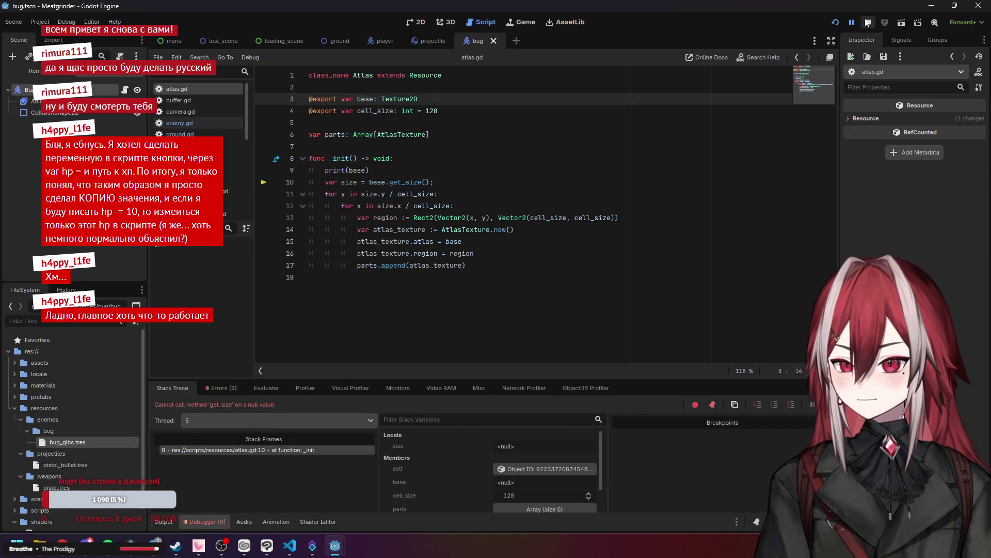
left_click(432, 170)
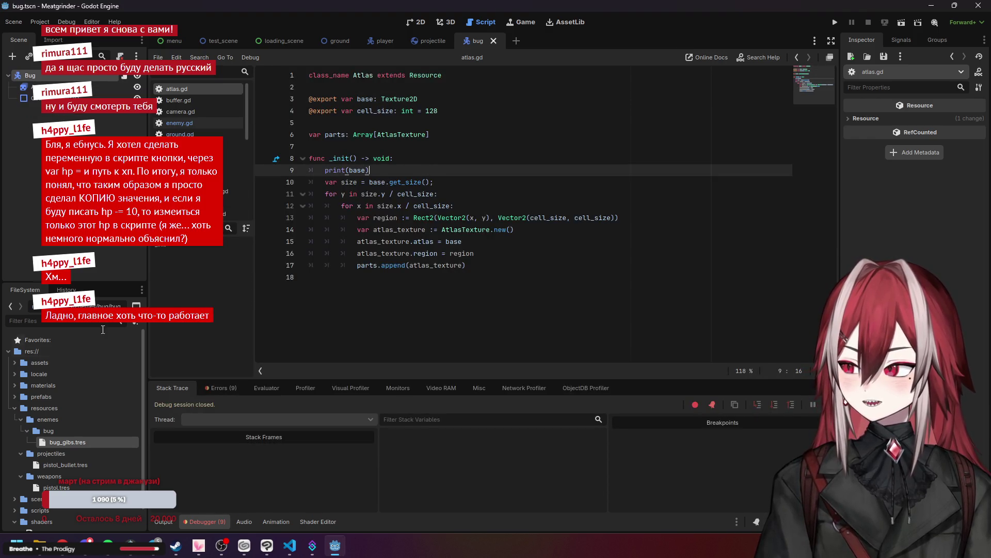
double_click(62, 442)
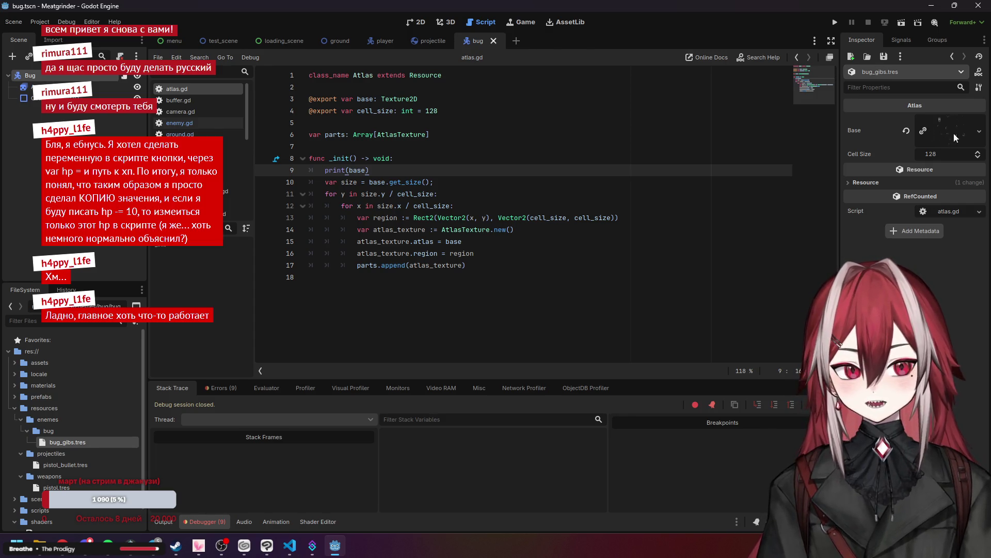
- Clear the Atlas Base and assign the bug_gibs texture to it again
left_click(917, 133)
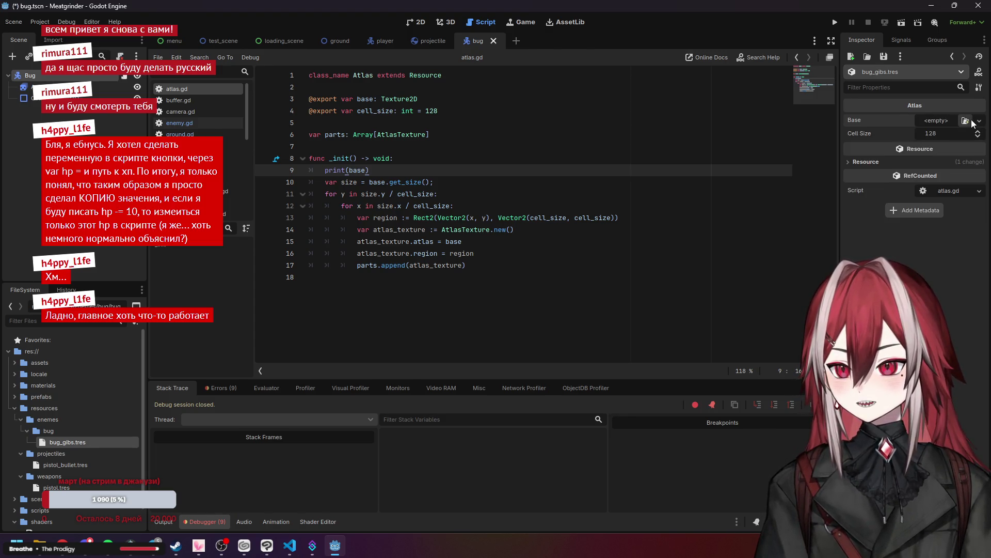
left_click(965, 120)
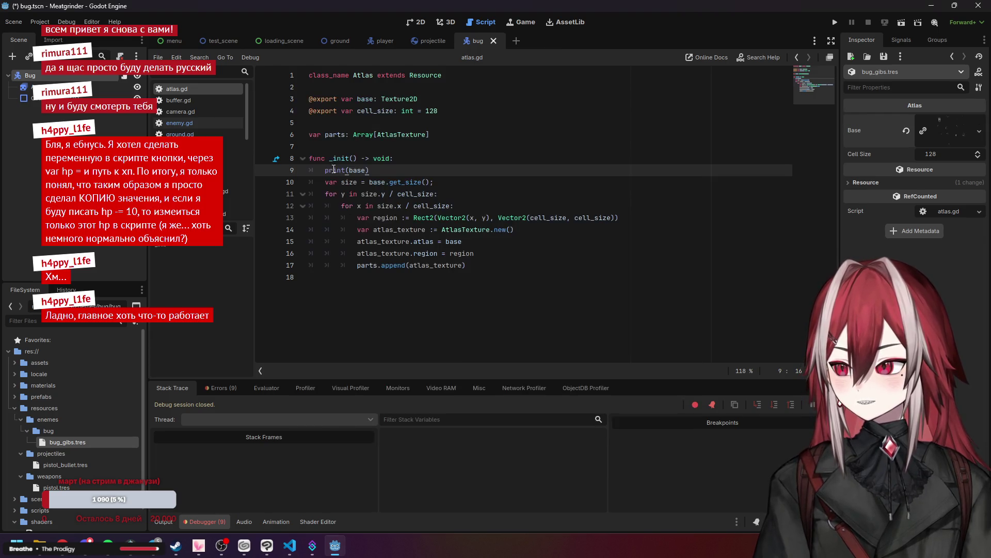
key("Return")
left_click(458, 196)
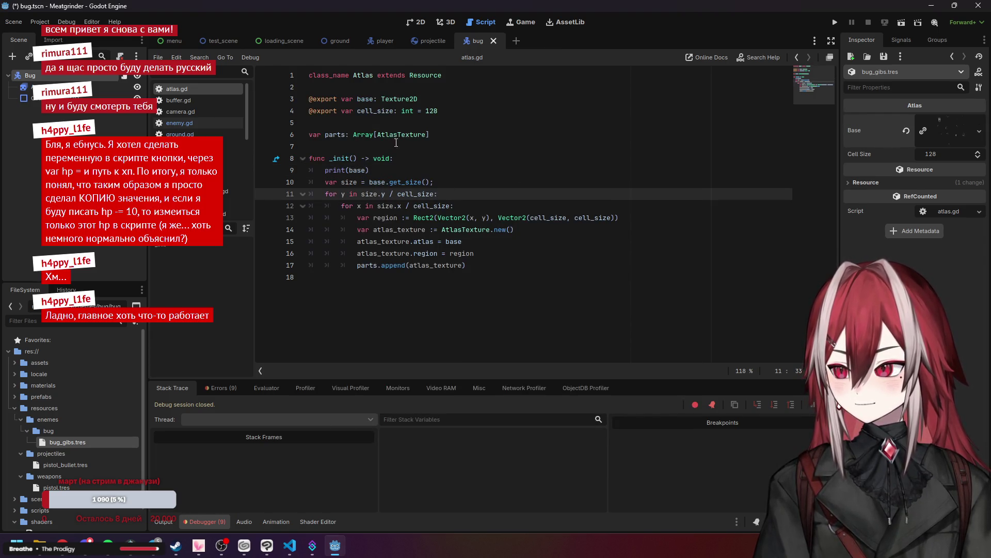
- Save and rerun the game, which still stops on the null base in _init
left_click(367, 170)
left_click(332, 158)
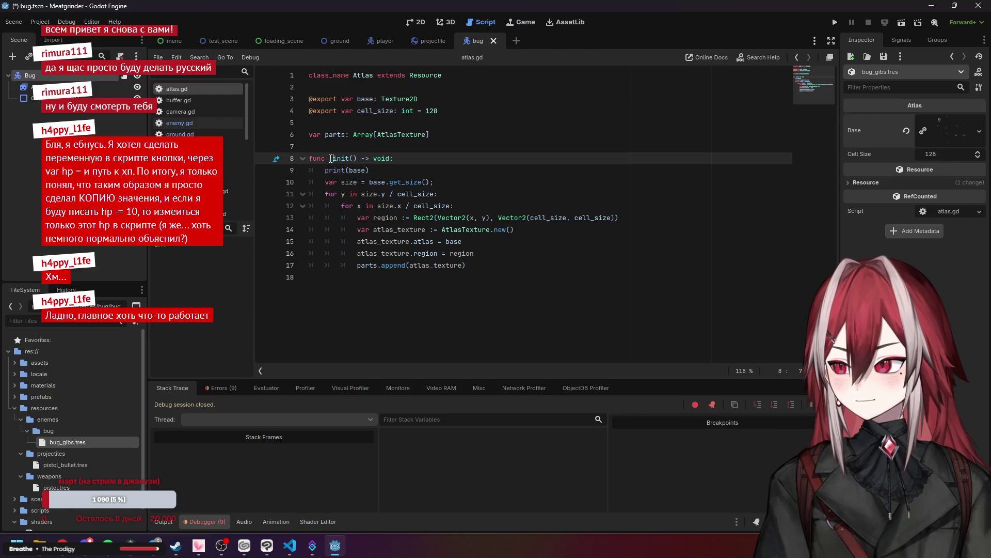
key("ctrl+s")
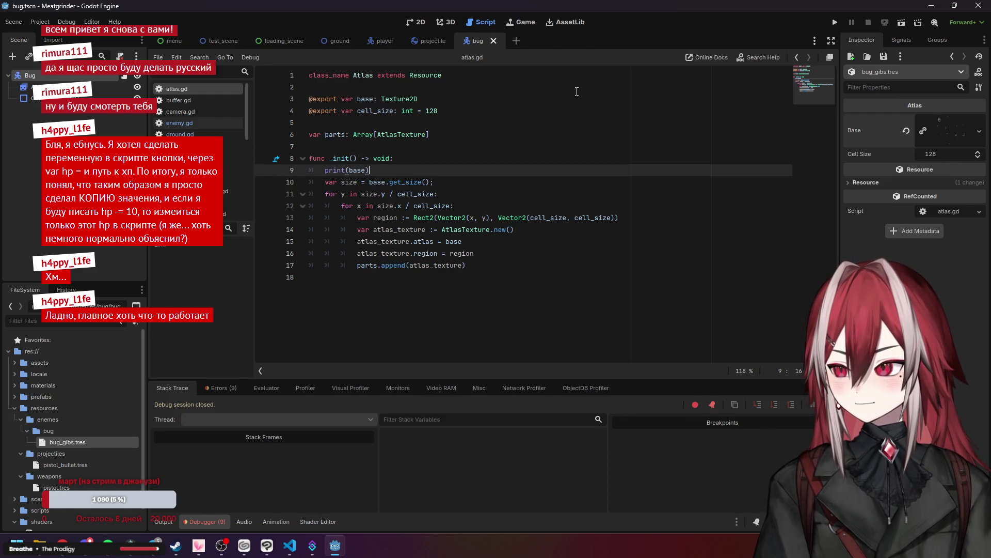
left_click(833, 25)
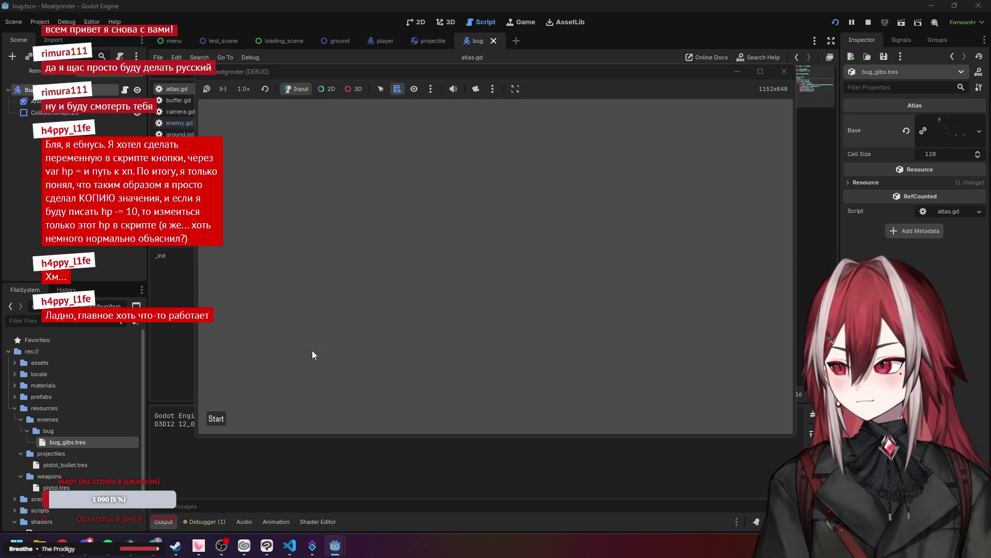
left_click(217, 418)
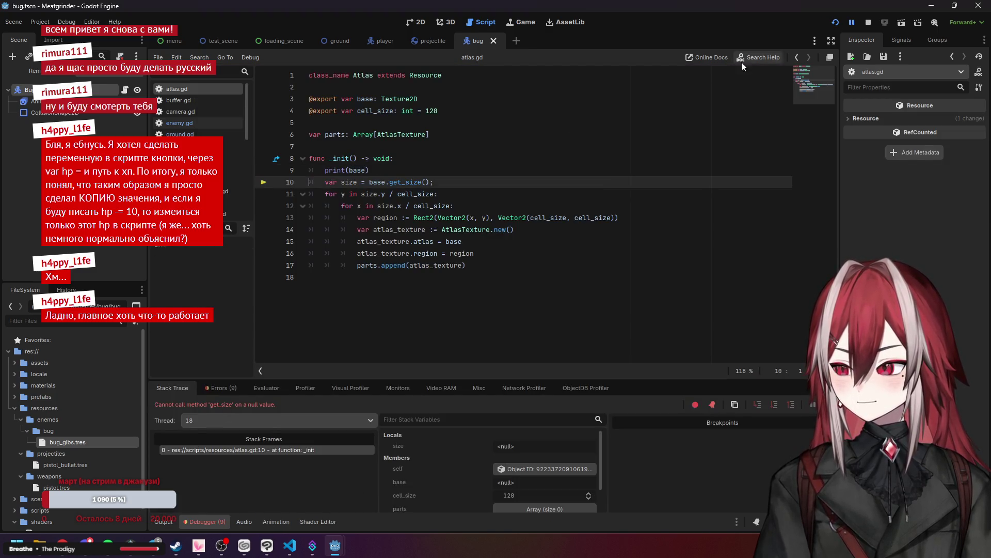
left_click_drag(357, 158, 326, 158)
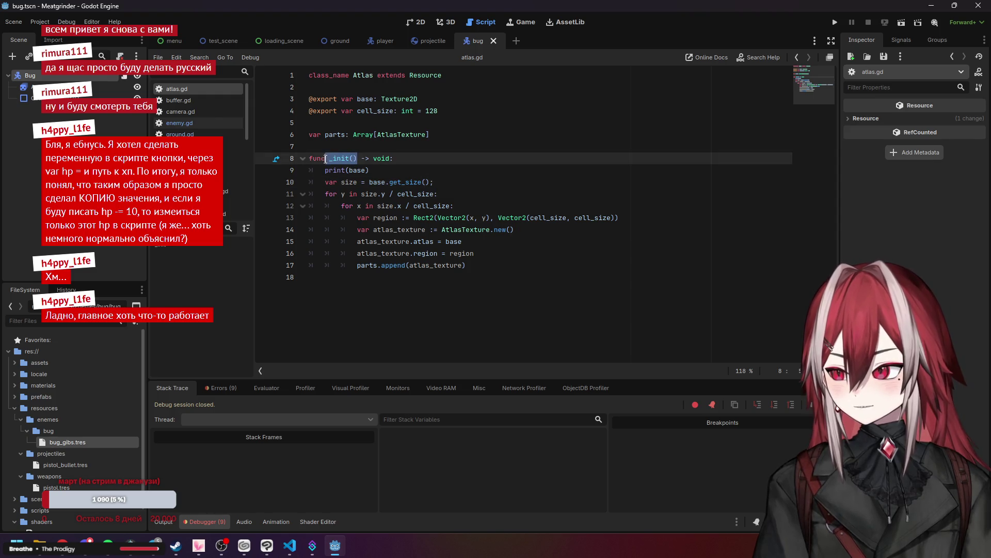
type("_On")
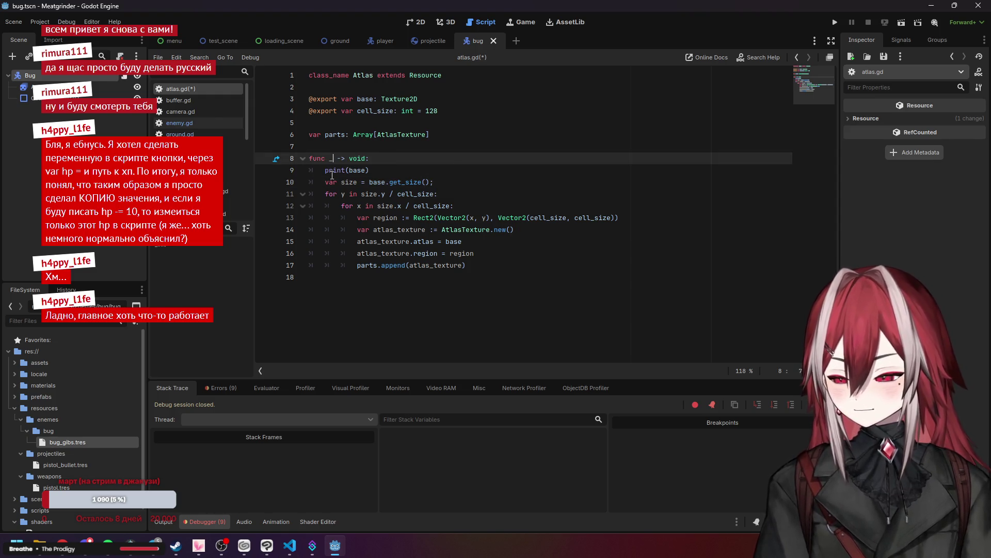
key("Escape")
key("BackSpace")
key("BackSpace")
type("o")
key("BackSpace")
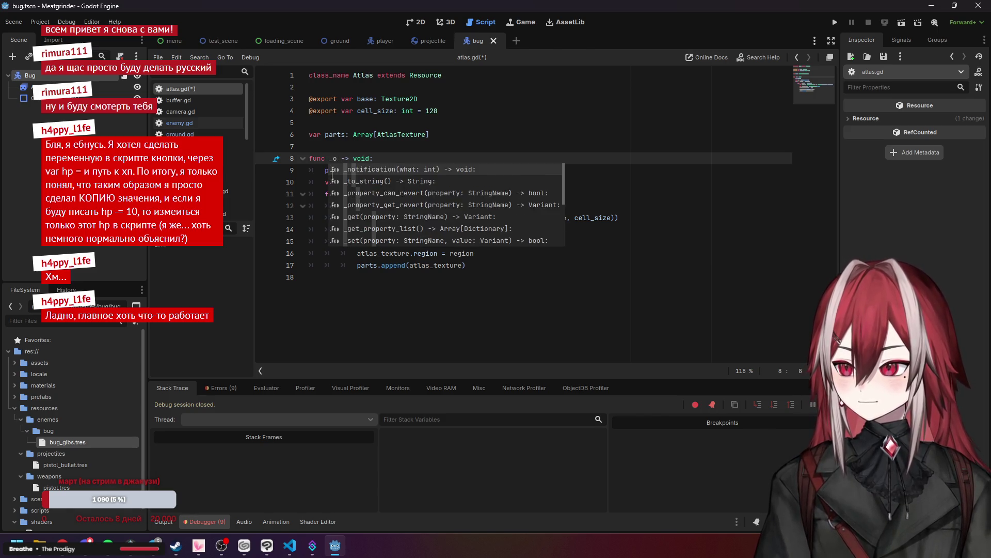
type("on")
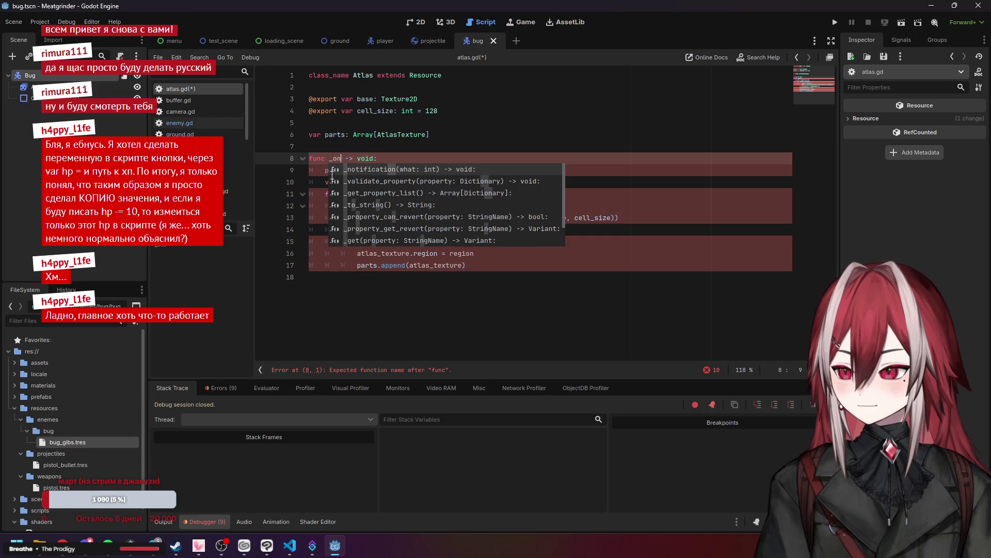
key("BackSpace")
key("BackSpace")
type("re")
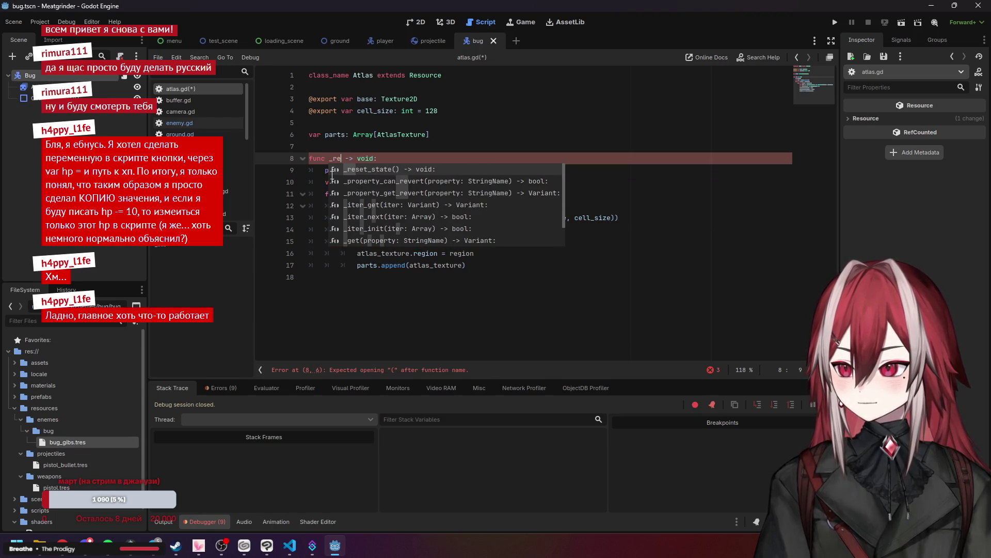
key("BackSpace")
key("BackSpace")
key("BackSpace")
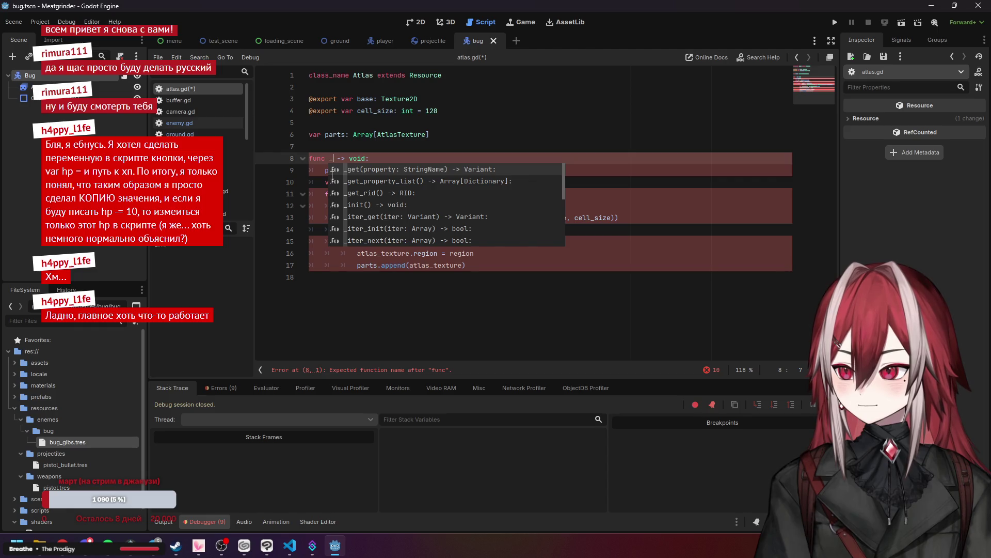
type("_o")
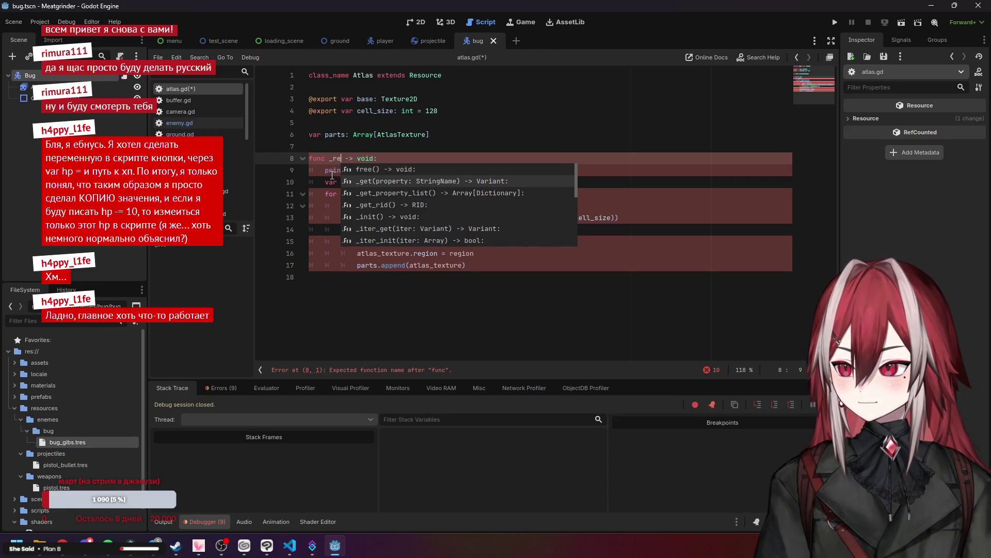
key("ctrl+z")
key("ctrl+z")
key("ctrl+z")
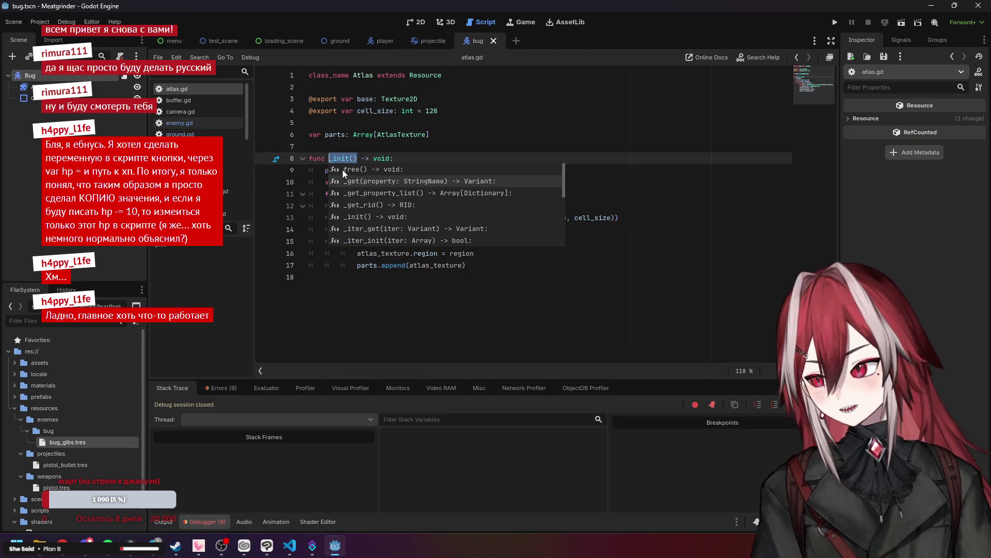
left_click(336, 135)
left_click(330, 100)
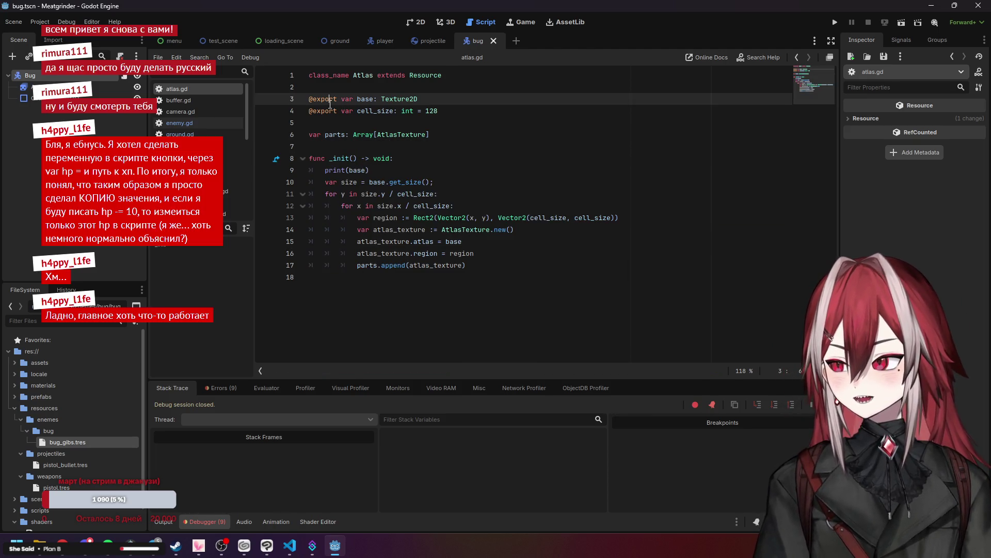
- Inspect the pistol_bullet.tres, pistol.tres and bug_gibs.tres resources
left_click(87, 465)
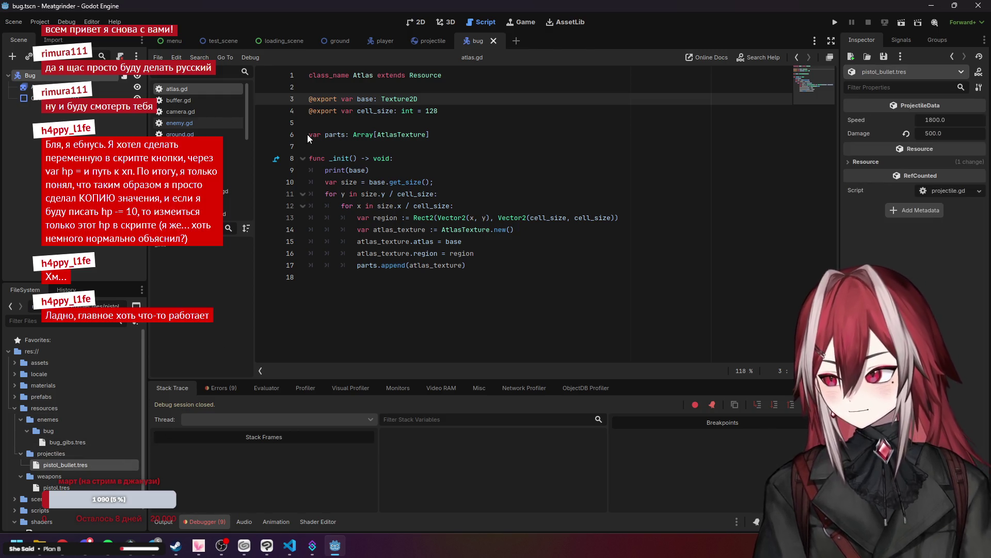
left_click(57, 487)
left_click(67, 443)
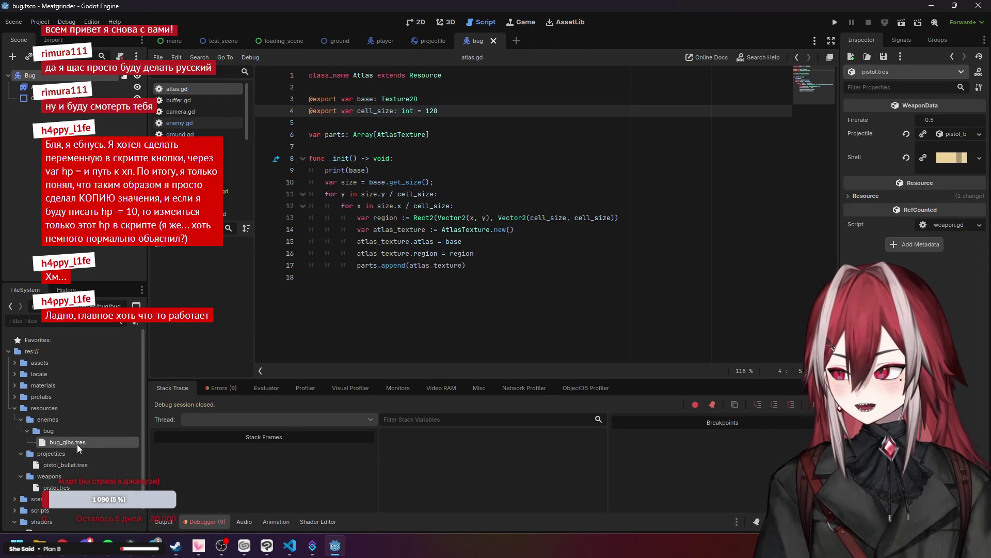
left_click(409, 127)
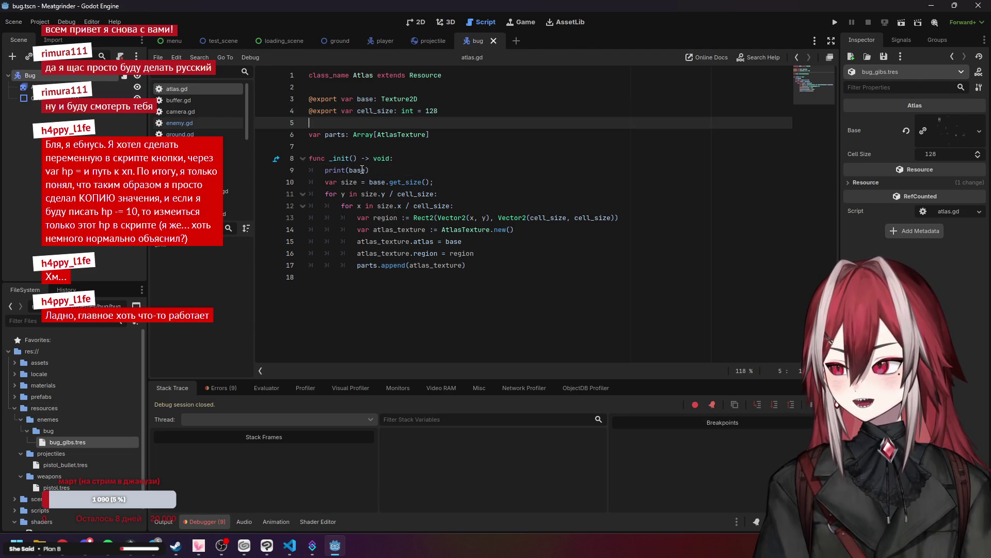
- Replace print(base) on line 9 with await base and save atlas.gd
left_click(362, 169)
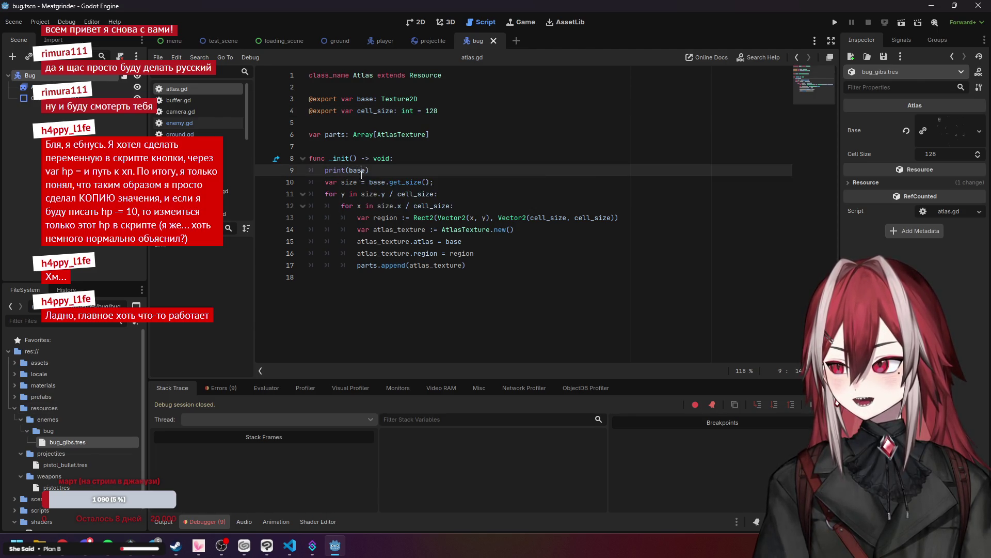
left_click_drag(370, 170, 326, 172)
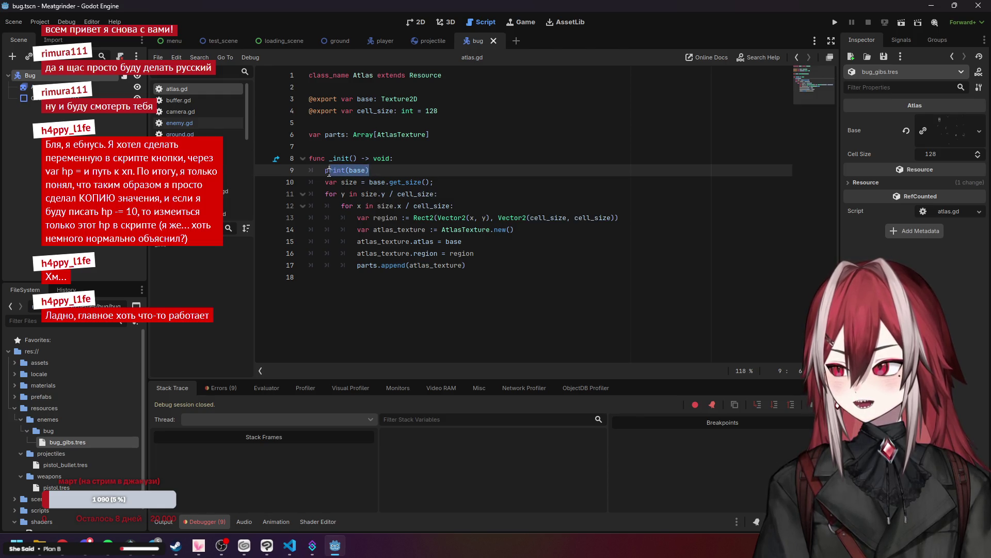
type("await")
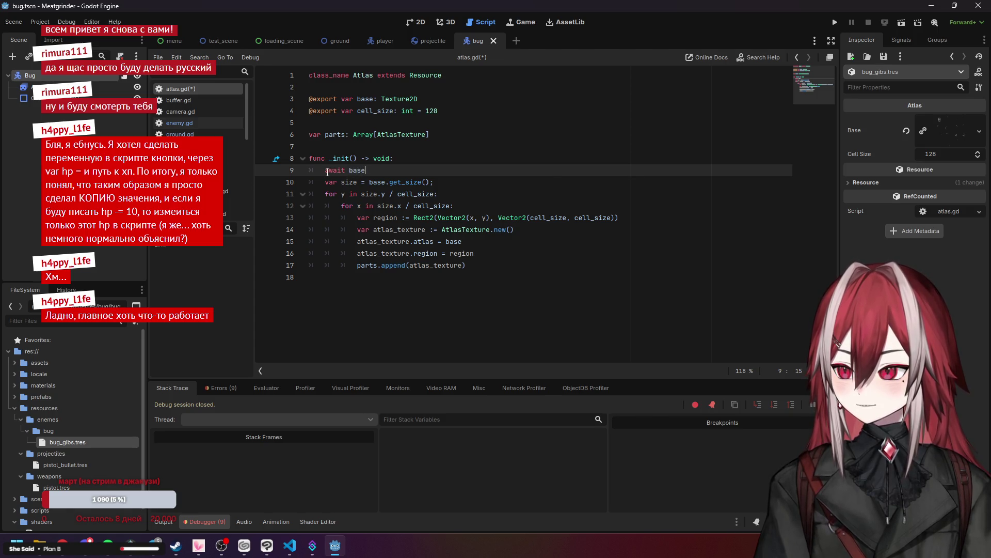
key("Escape")
key("ctrl+s")
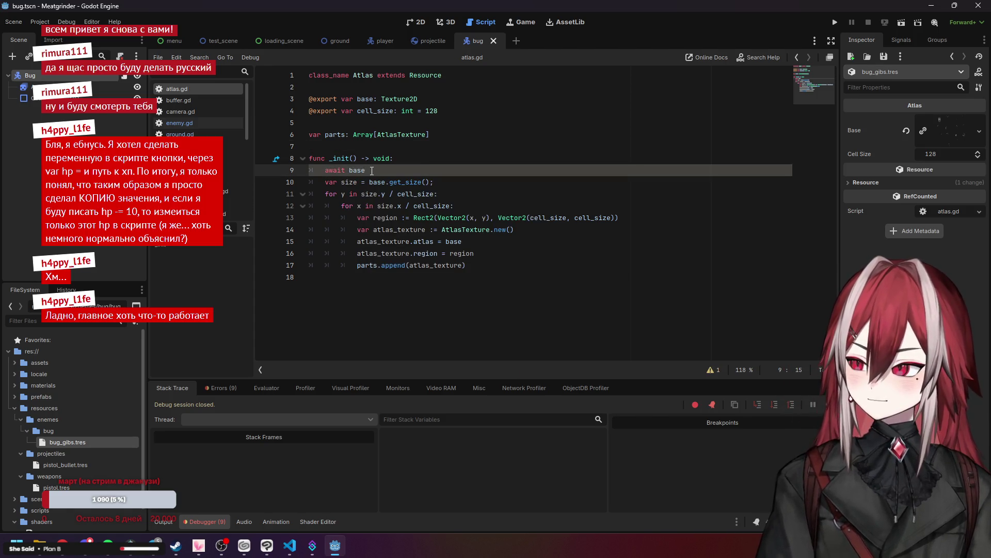
left_click(343, 194)
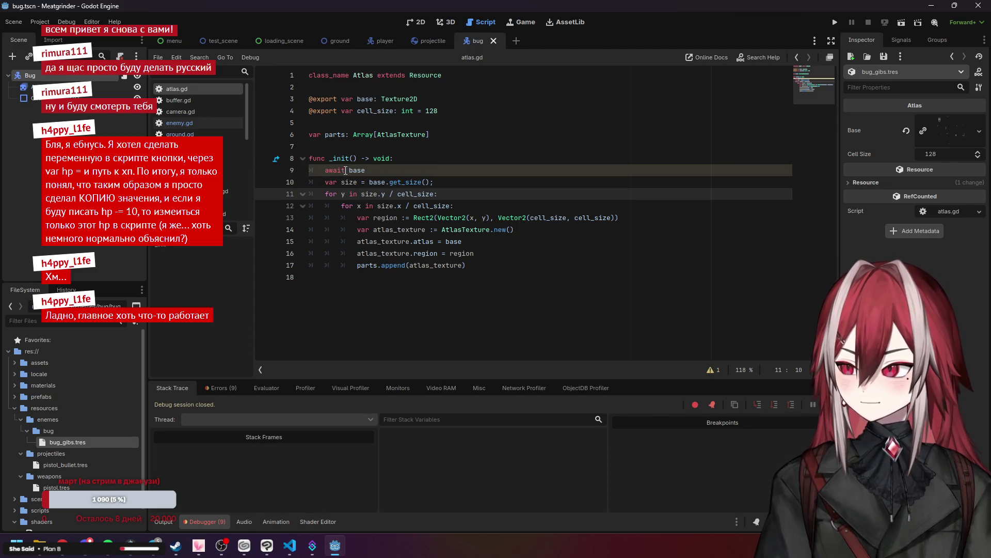
left_click(352, 170)
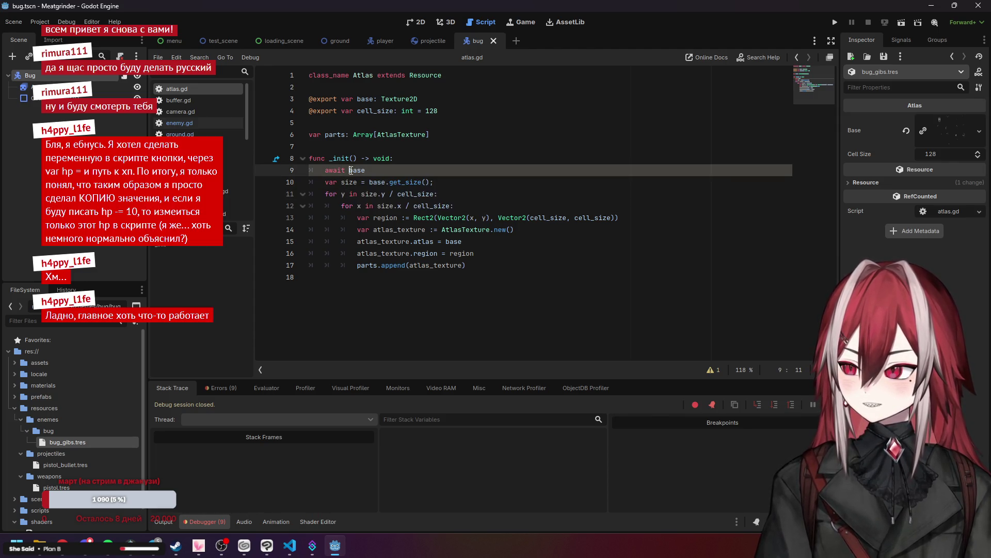
- Search Google for 'godot await' and open the GDScript reference page
mouse_move(400, 181)
key("End")
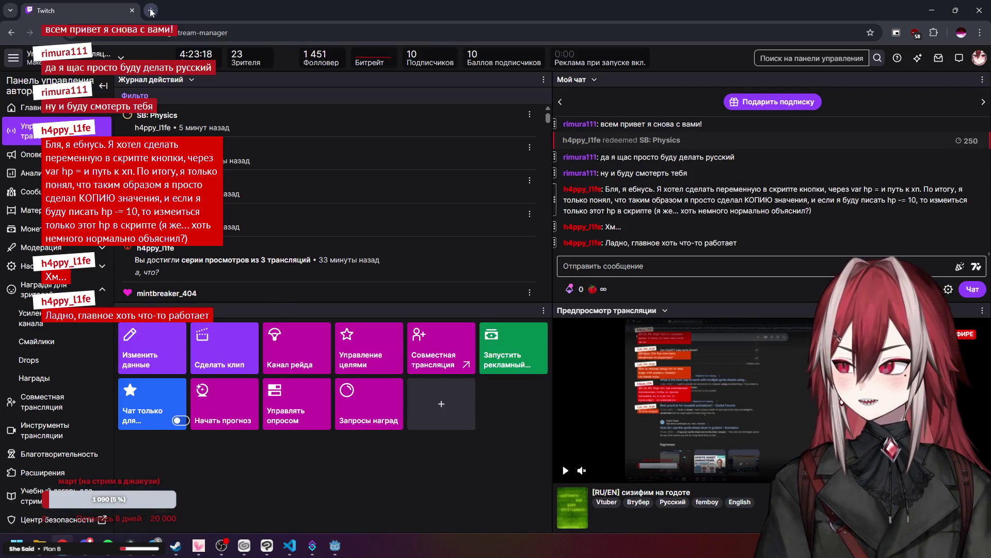
left_click(151, 10)
type("godot await")
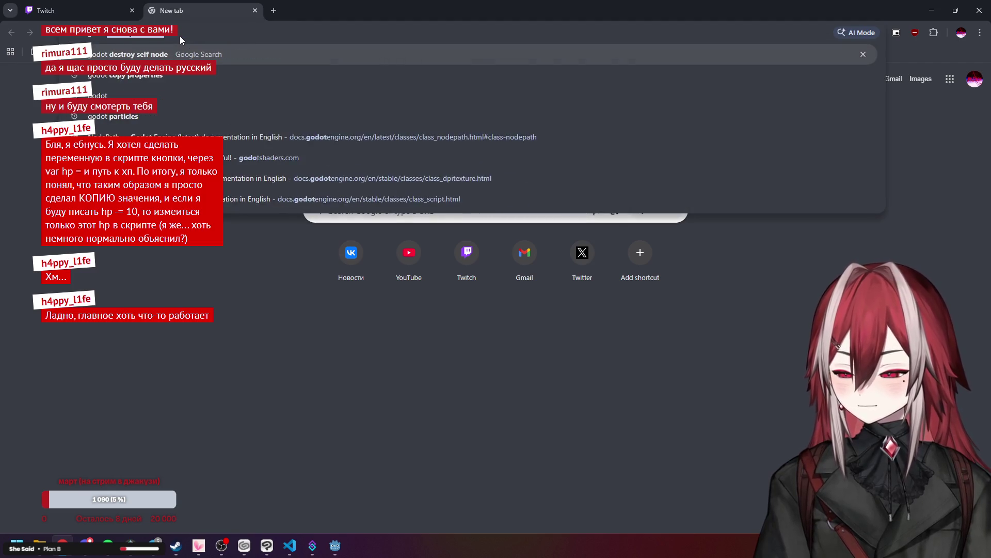
key("Return")
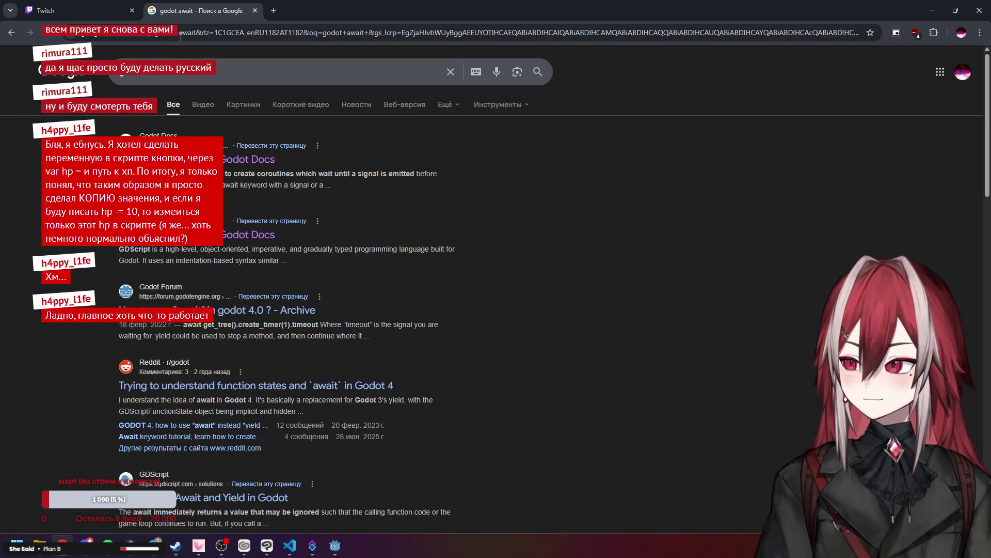
left_click(248, 234)
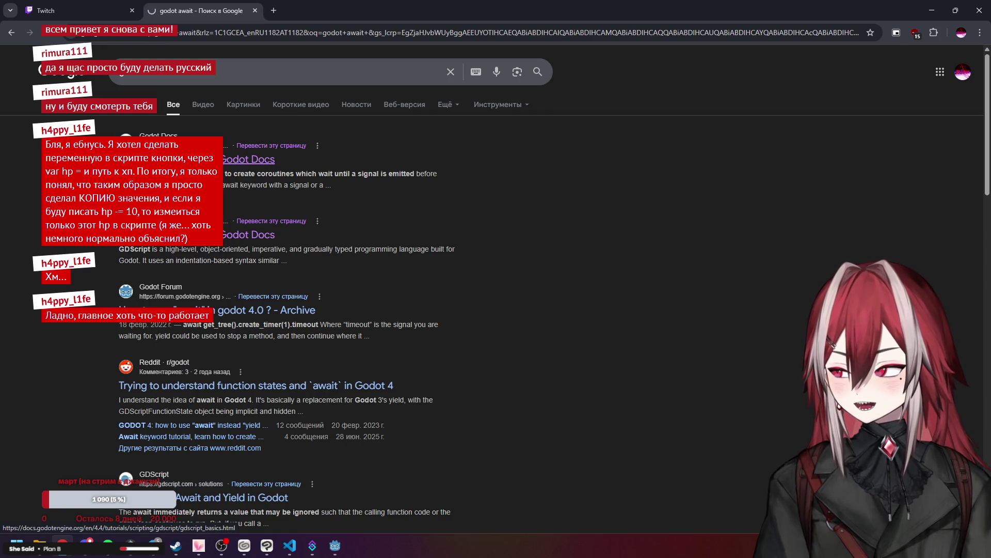
- Find 'await' on the GDScript reference page and read its description
scroll(513, 276, "down", 5)
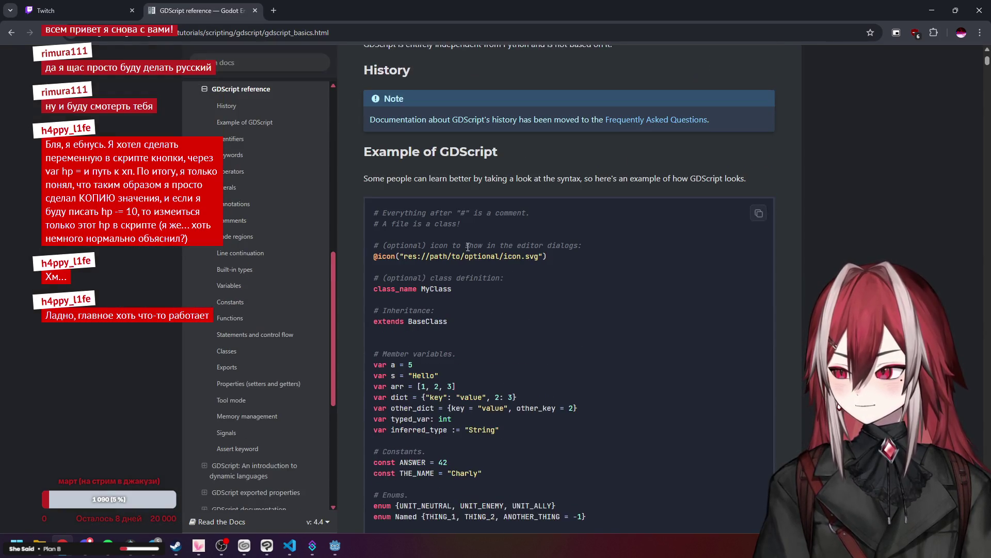
scroll(524, 262, "down", 5)
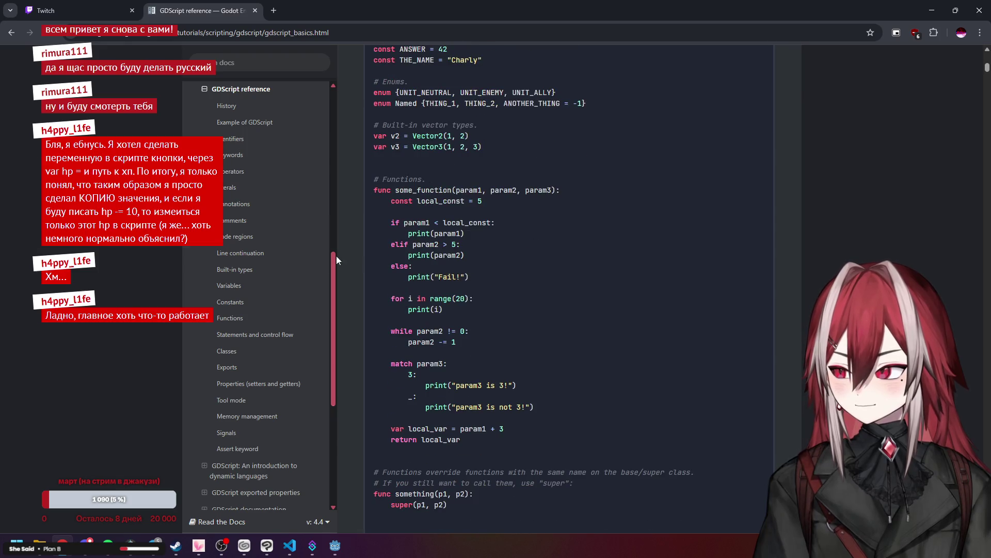
scroll(551, 250, "down", 2)
key("ctrl+f")
type("a")
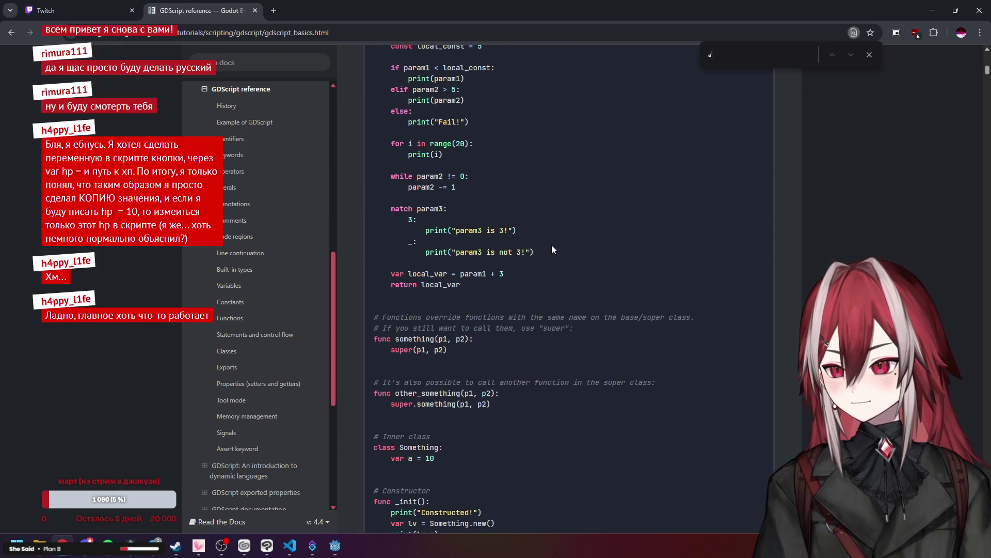
type("it")
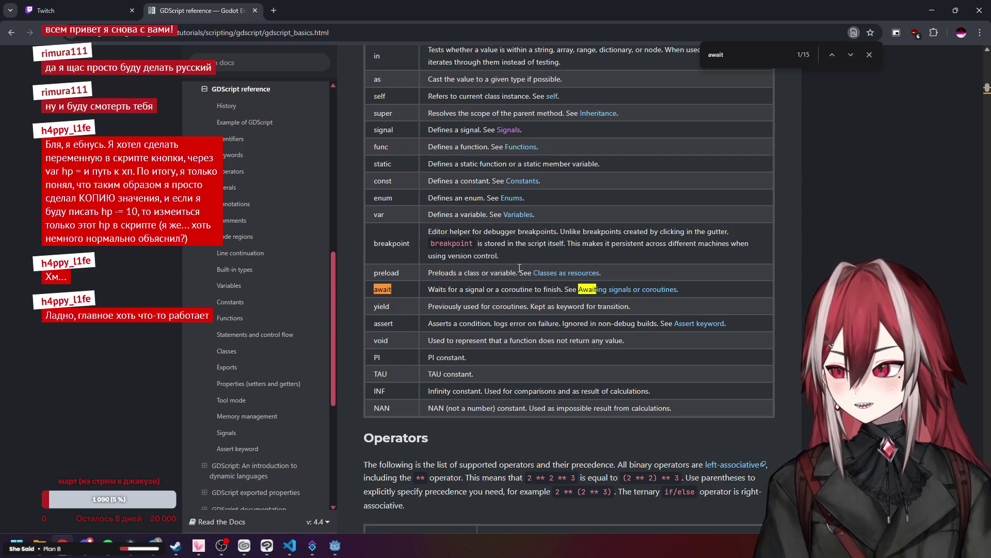
left_click_drag(462, 296, 565, 293)
left_click(555, 301)
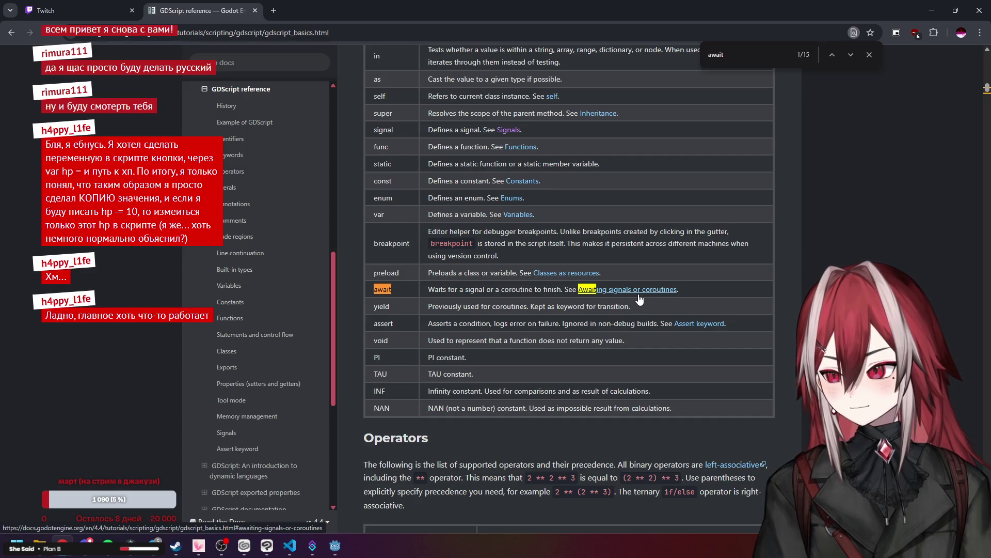
- Jump to the Classes as resources section and browse the surrounding content
left_click(568, 275)
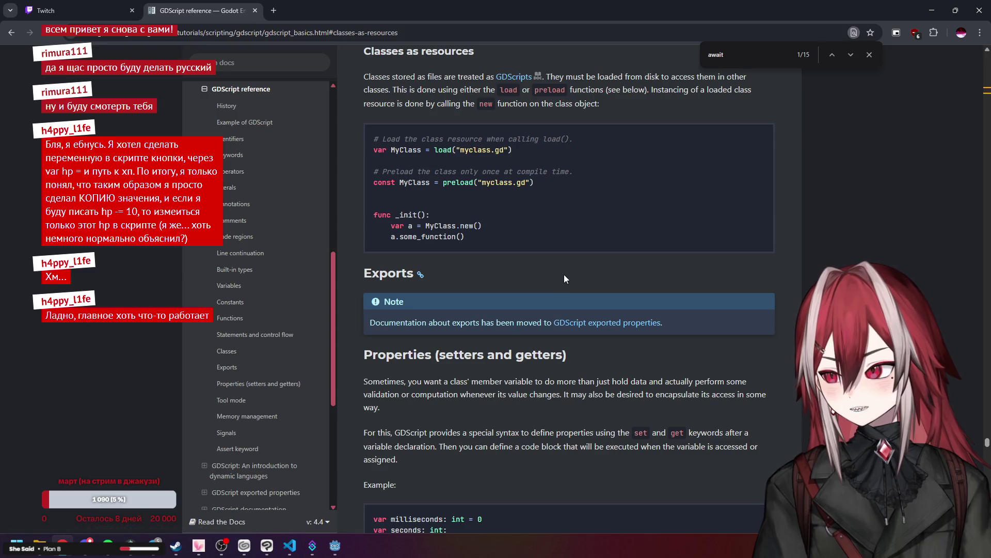
scroll(493, 235, "up", 7)
scroll(494, 236, "up", 20)
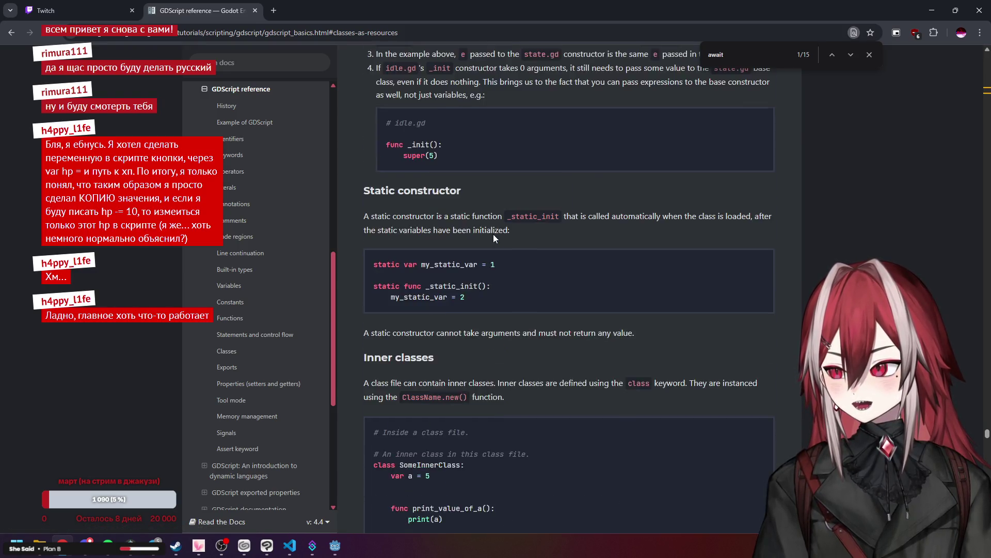
scroll(493, 234, "up", 20)
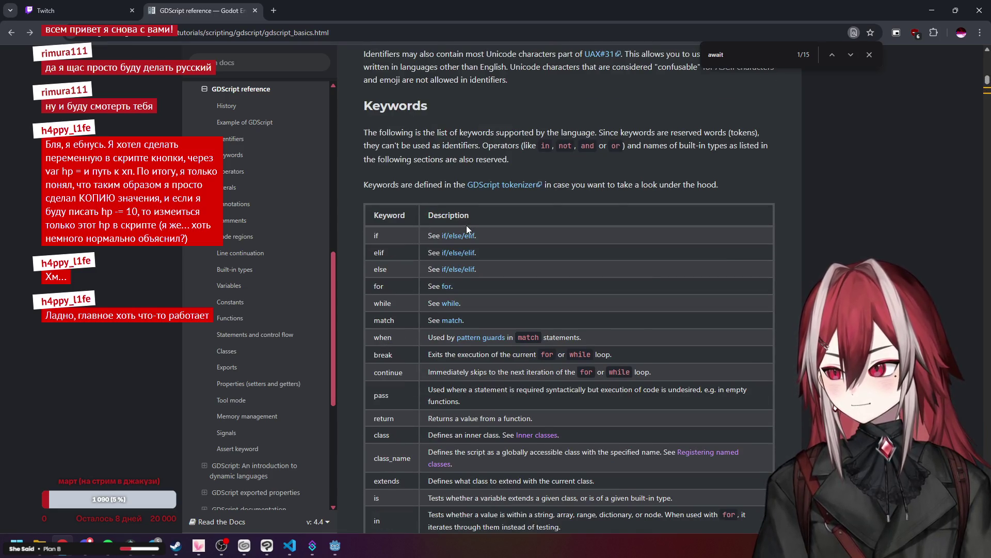
scroll(466, 225, "up", 10)
scroll(460, 298, "up", 10)
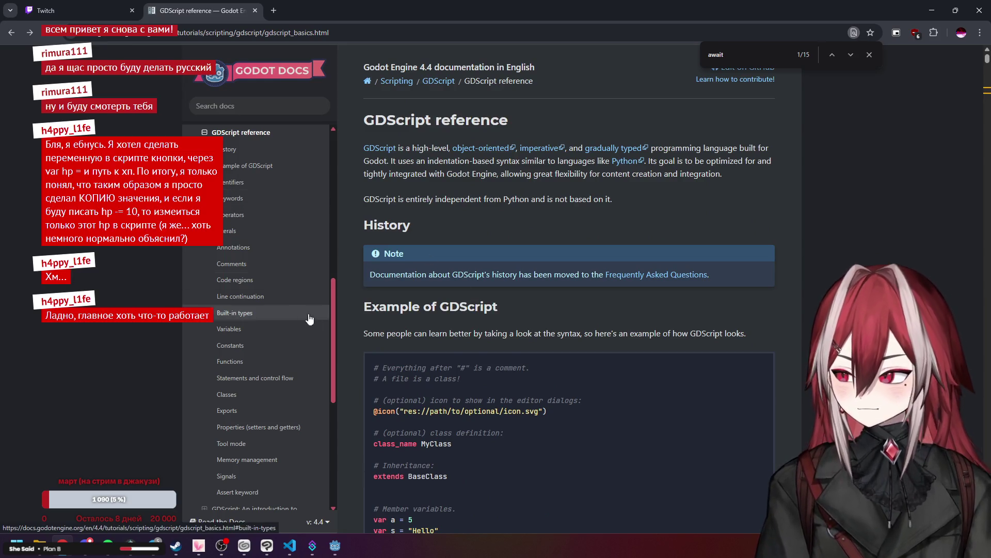
scroll(505, 334, "down", 15)
scroll(256, 247, "up", 2)
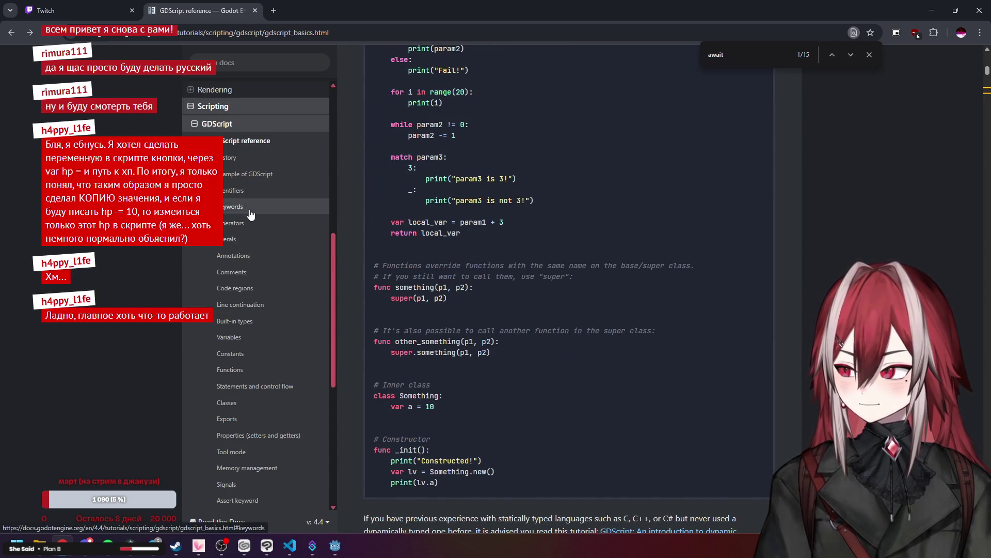
- Search the page for 'export' and open the GDScript exported properties page
left_click(250, 191)
scroll(478, 237, "down", 8)
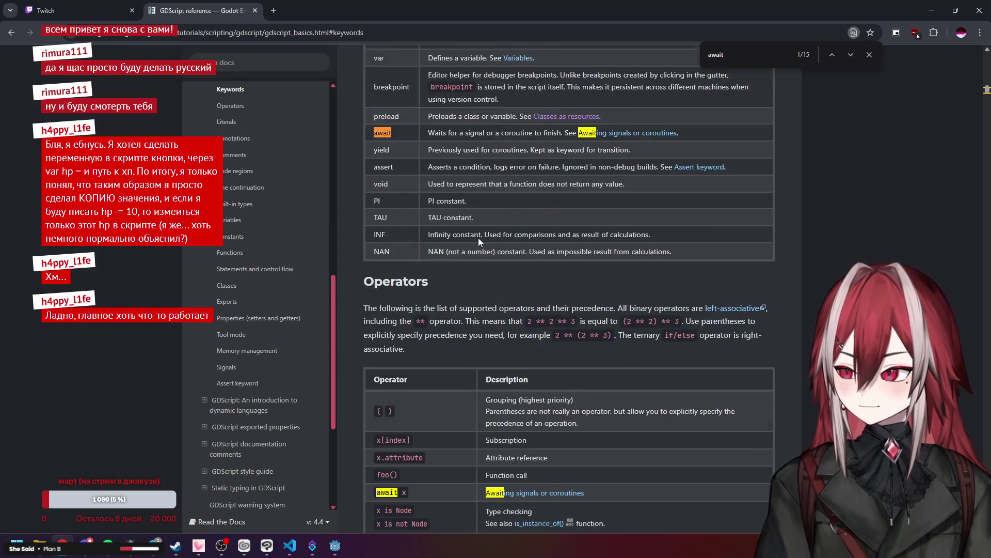
scroll(478, 238, "up", 2)
key("ctrl+f")
type("export")
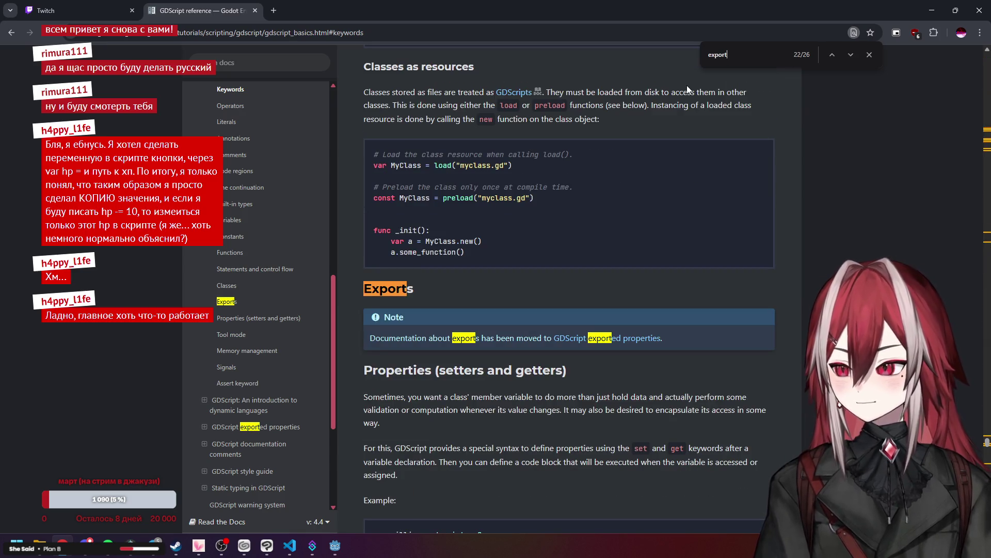
scroll(480, 206, "down", 5)
scroll(479, 206, "down", 5)
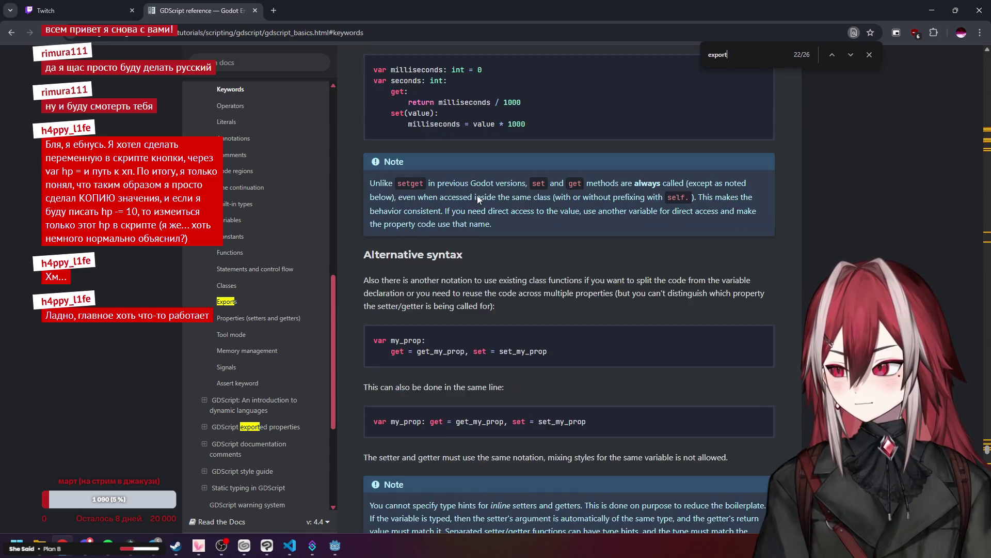
scroll(477, 196, "up", 7)
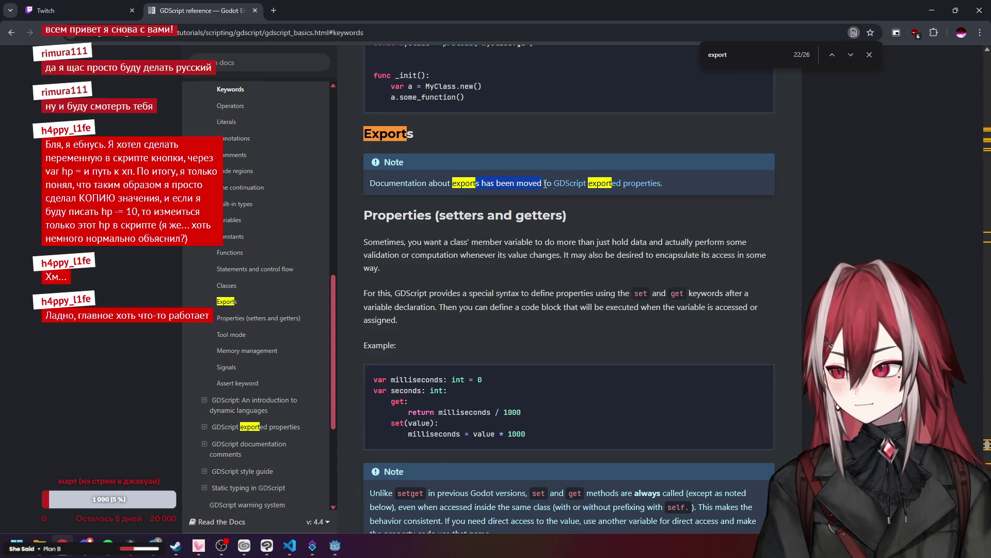
left_click(568, 184)
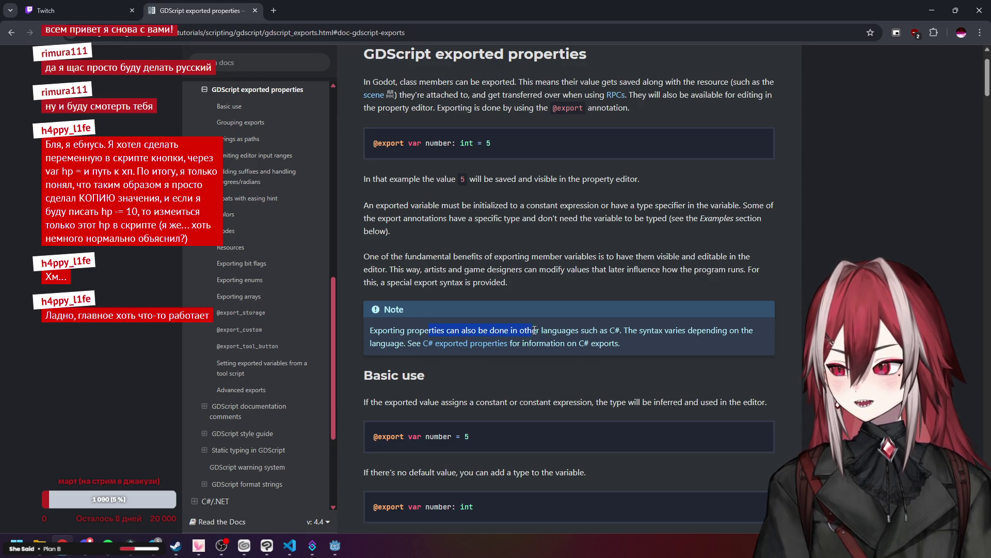
- Scroll down through the GDScript exported properties documentation
scroll(556, 293, "down", 3)
scroll(557, 293, "down", 5)
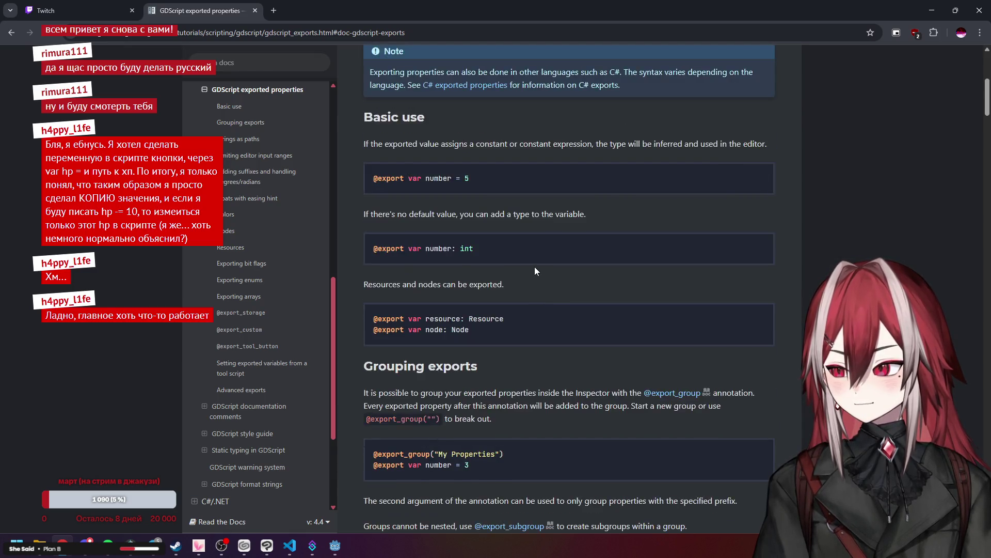
scroll(510, 242, "down", 2)
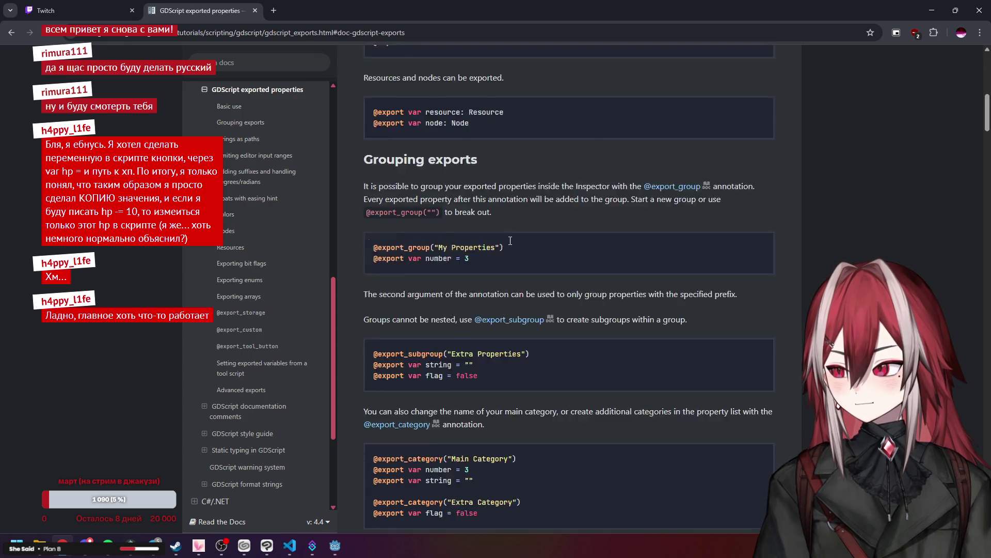
scroll(510, 241, "down", 12)
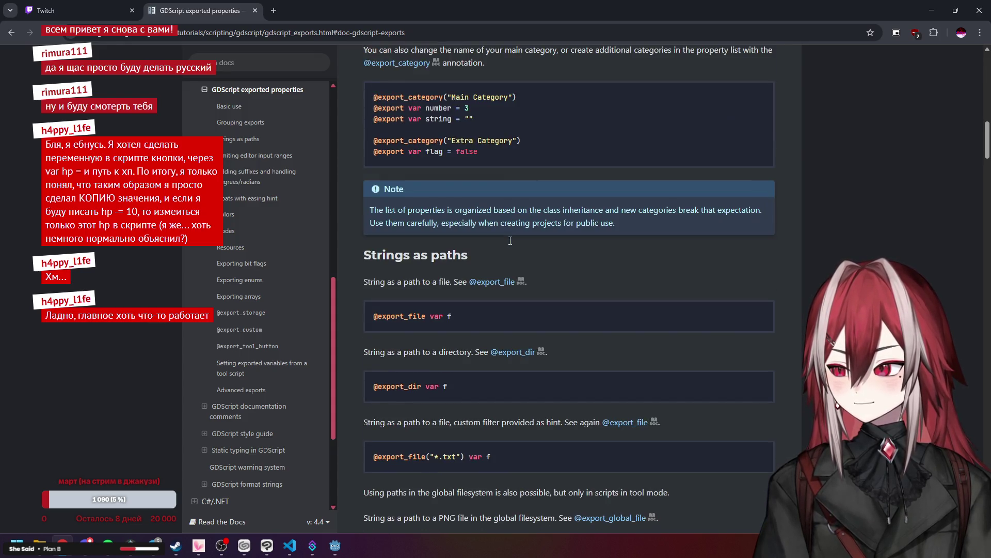
scroll(511, 241, "down", 2)
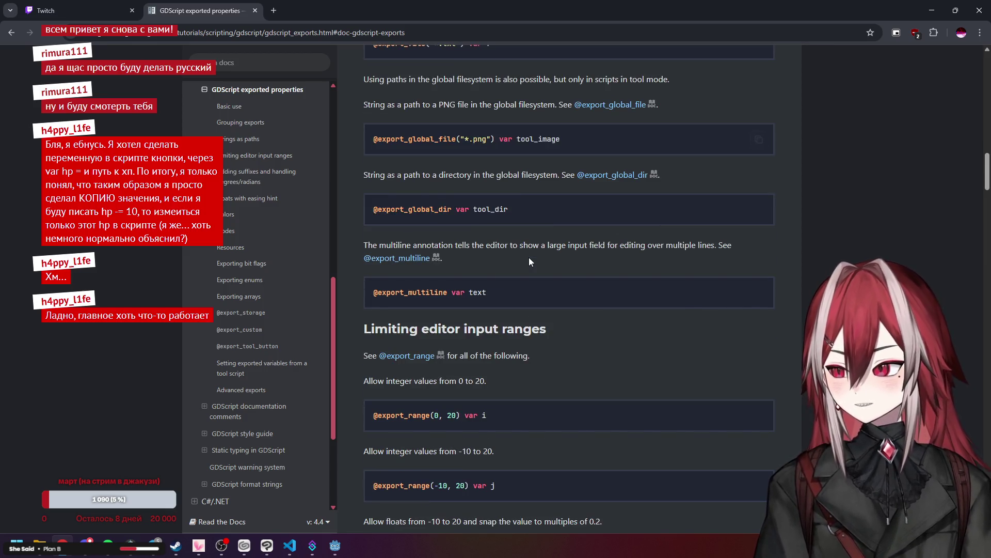
scroll(529, 261, "down", 6)
scroll(529, 257, "down", 1)
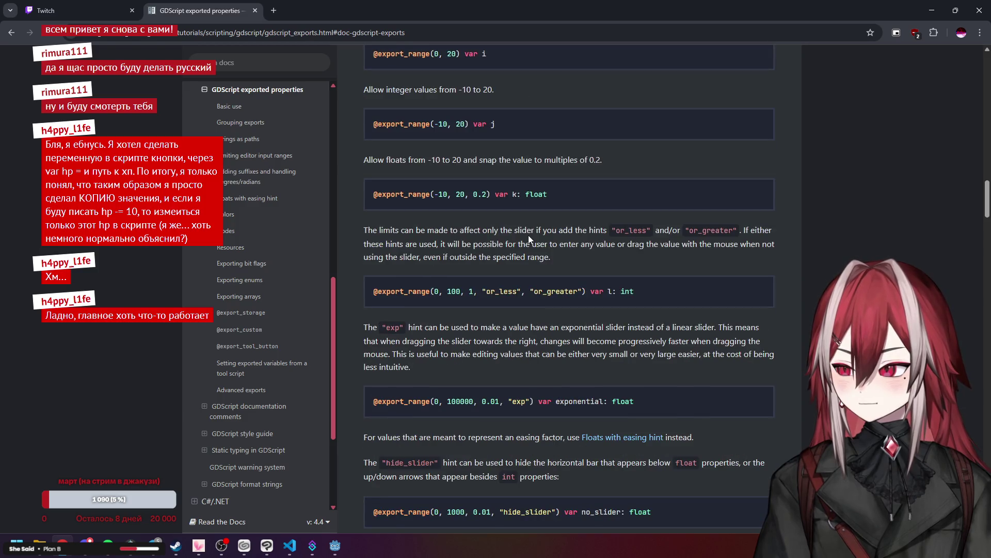
scroll(528, 234, "down", 11)
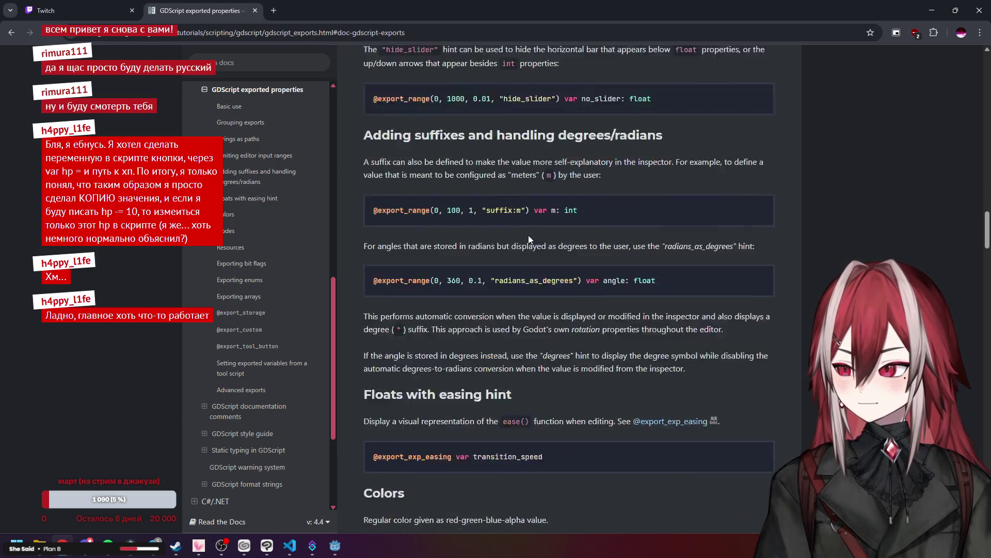
scroll(554, 211, "down", 6)
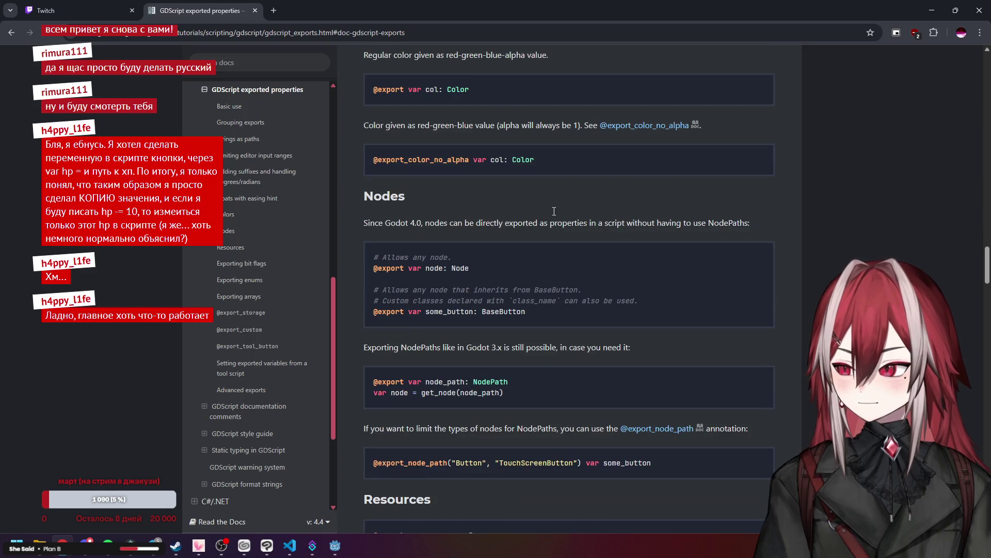
scroll(553, 212, "down", 6)
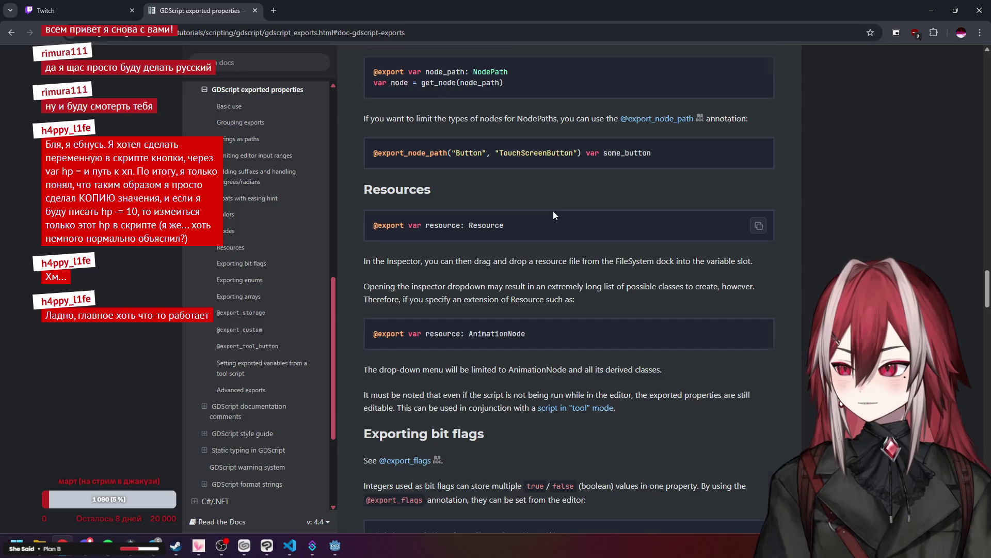
scroll(553, 211, "down", 5)
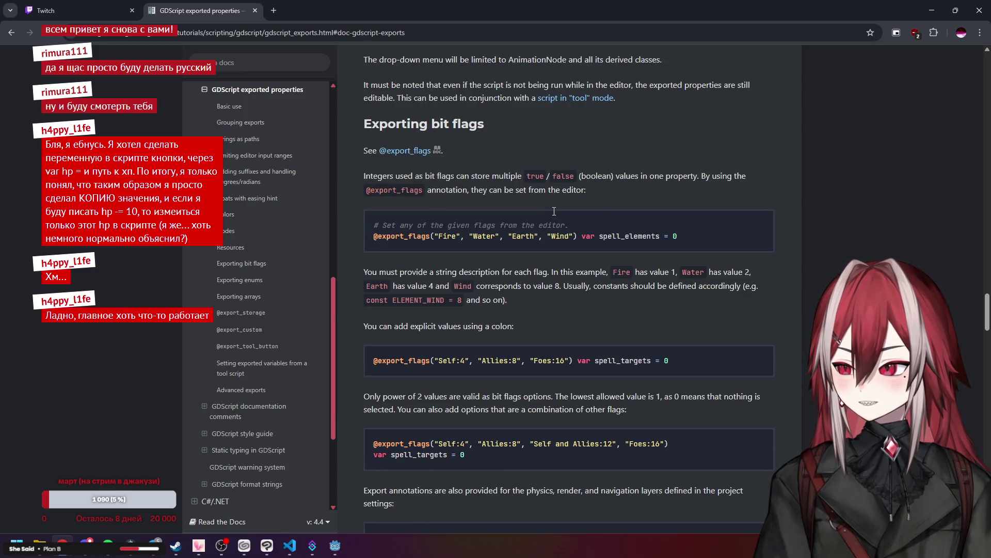
scroll(553, 211, "down", 7)
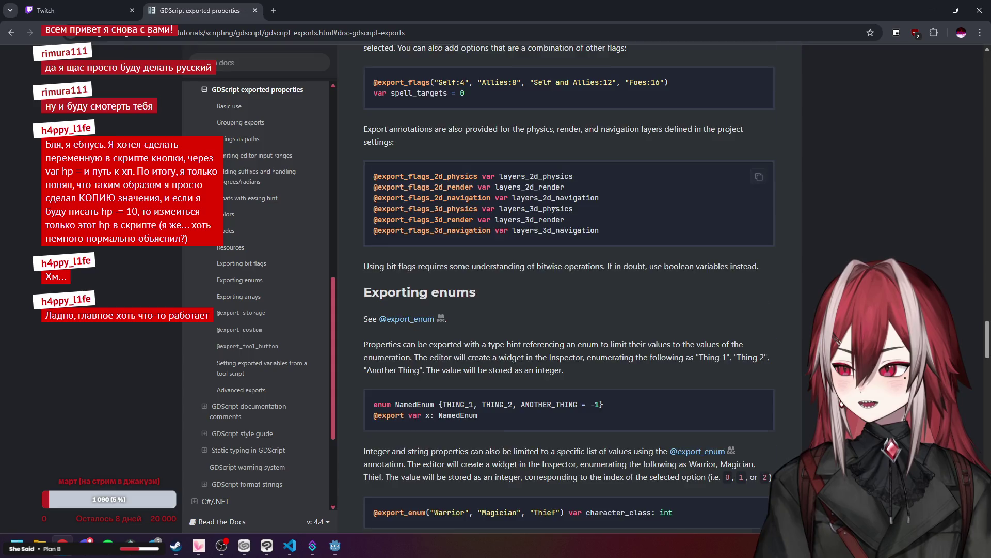
scroll(553, 214, "down", 20)
scroll(553, 214, "down", 4)
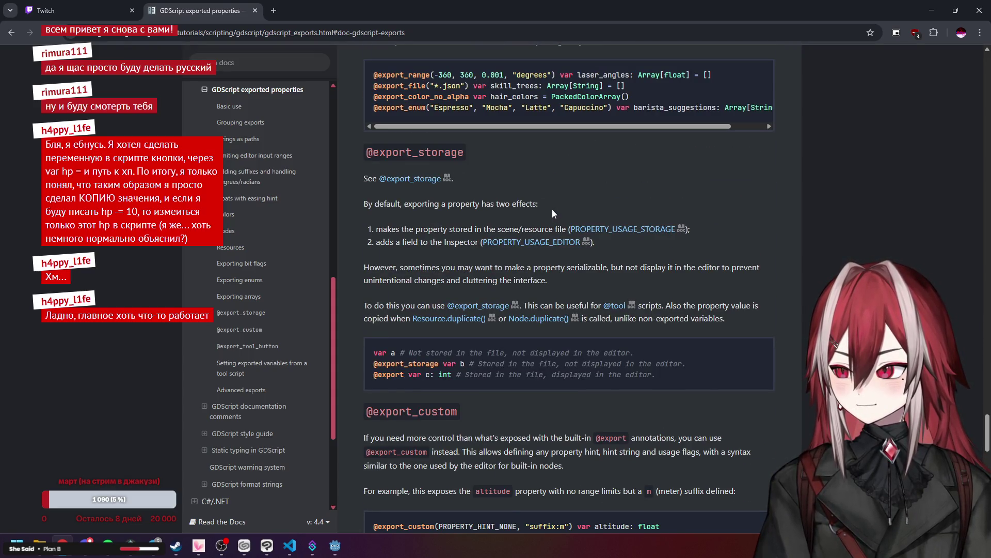
scroll(553, 210, "down", 7)
scroll(553, 209, "down", 5)
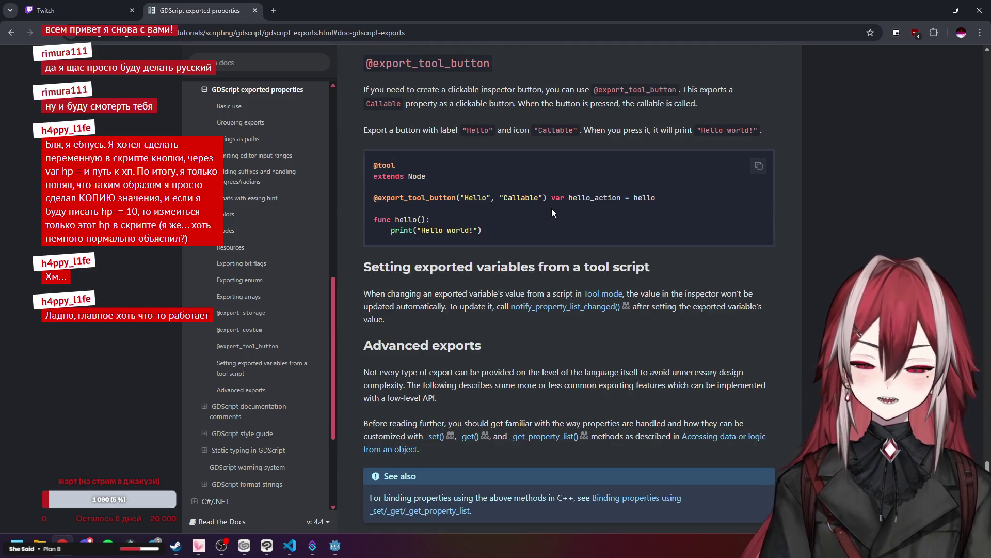
scroll(552, 209, "down", 2)
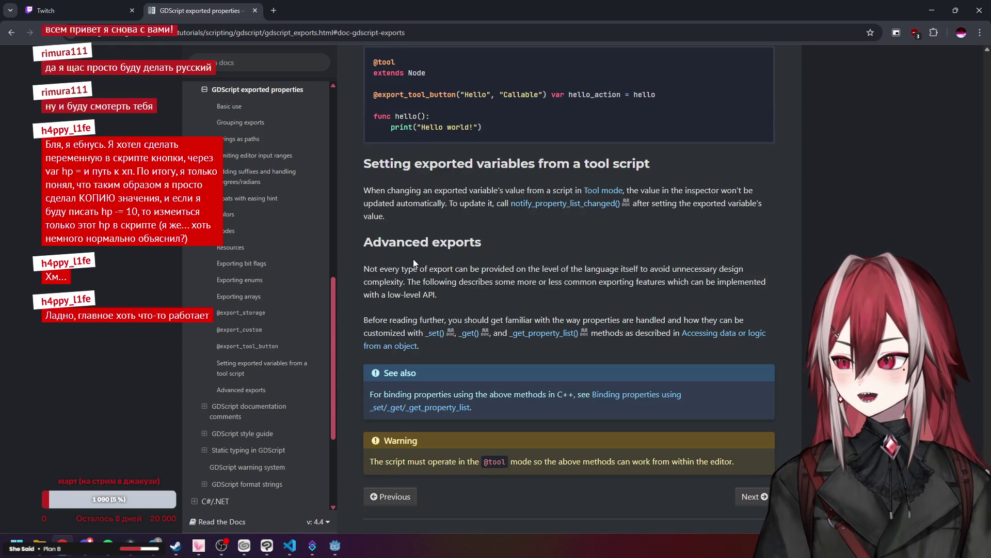
- Highlight the advanced exports sentence, reach the page end, and open a new tab
left_click_drag(451, 268, 648, 269)
left_click(663, 271)
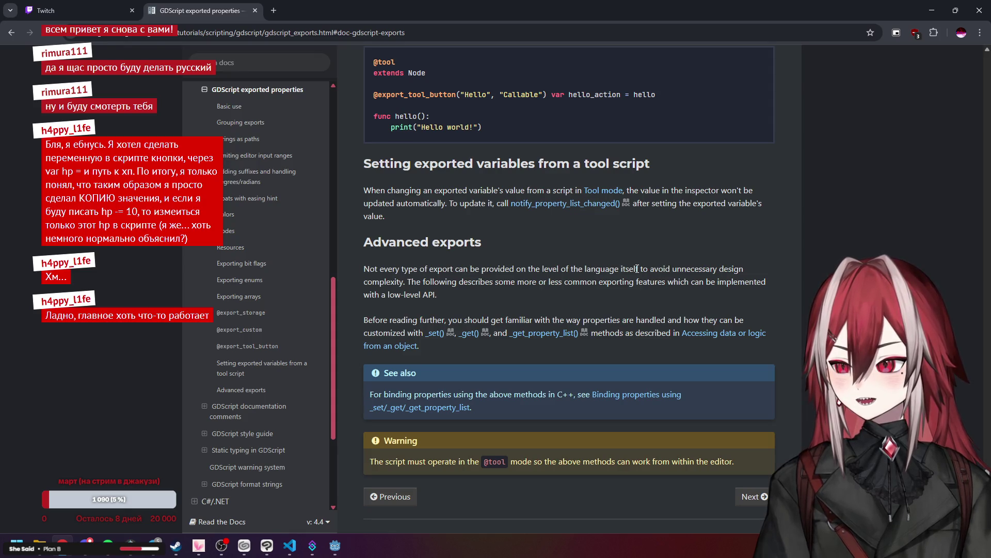
left_click_drag(987, 472, 988, 73)
left_click(274, 10)
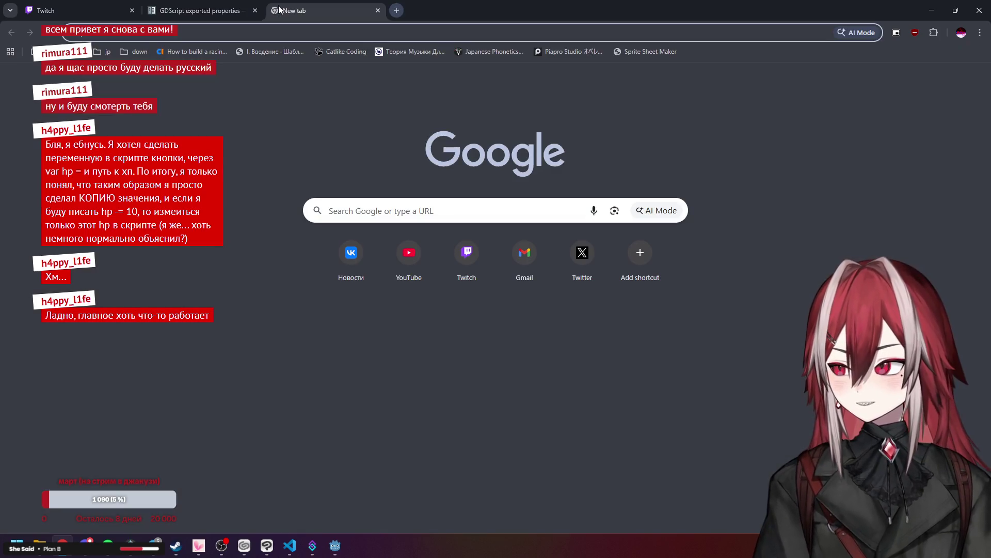
type("@export")
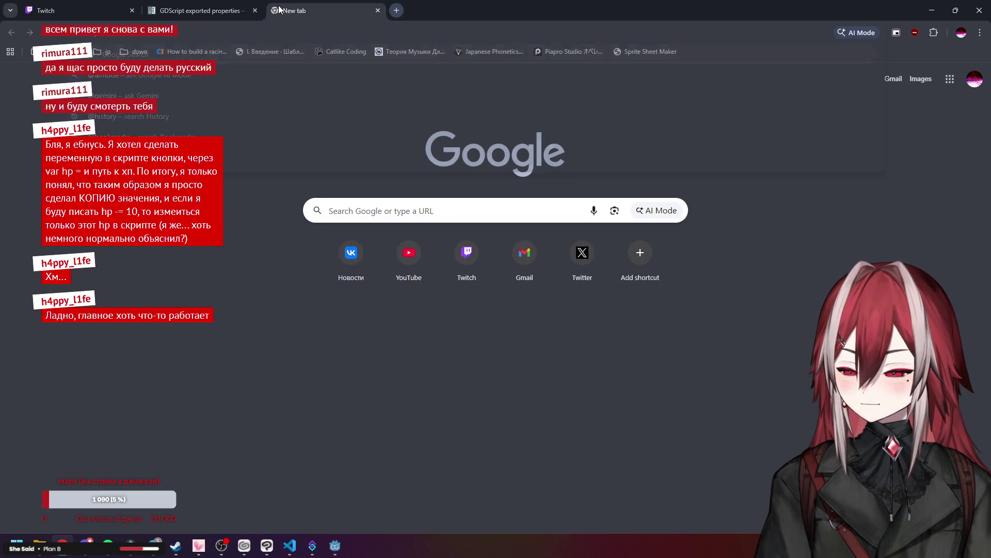
type(" texture in init")
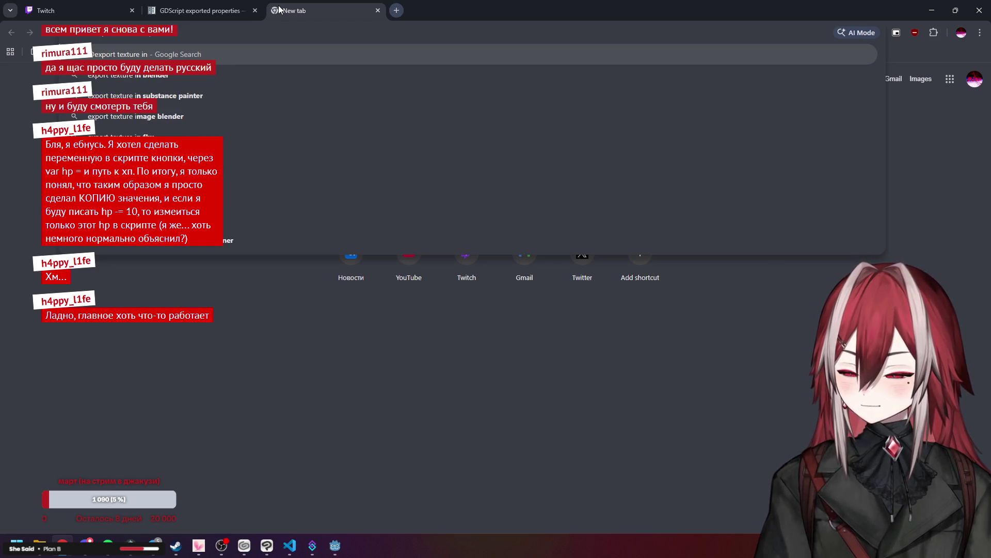
key("Return")
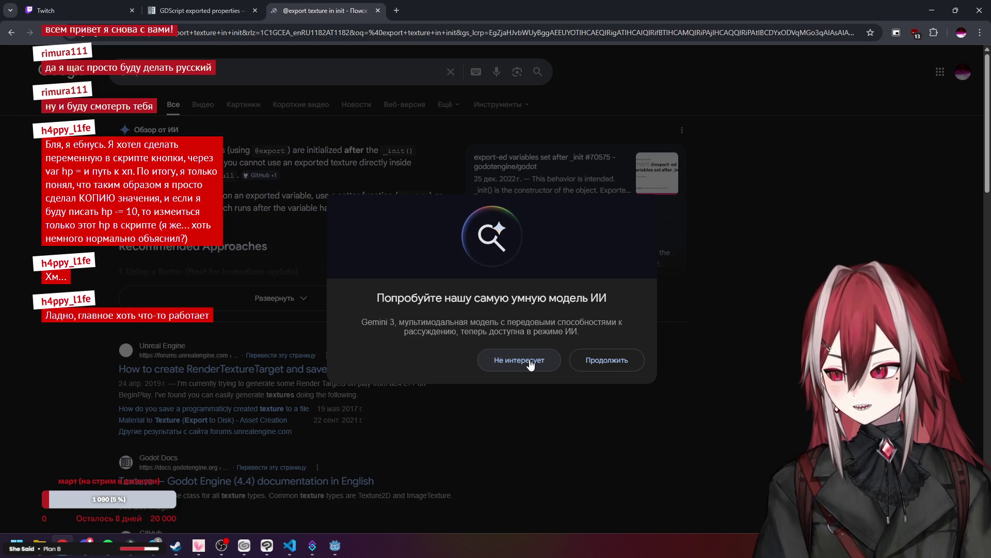
- Dismiss the AI promotion, read the overview's advice on using a setter, and expand it
left_click(530, 364)
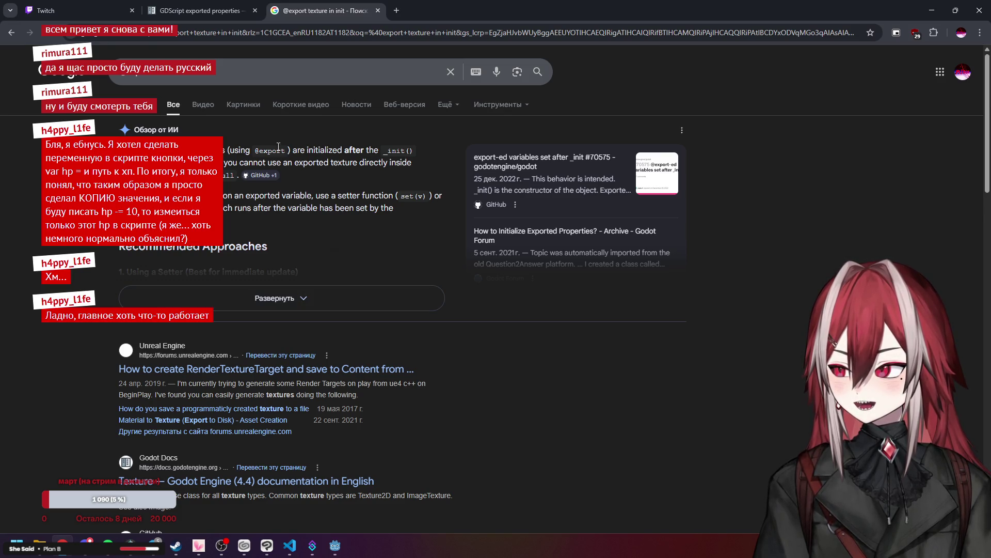
left_click_drag(246, 150, 416, 151)
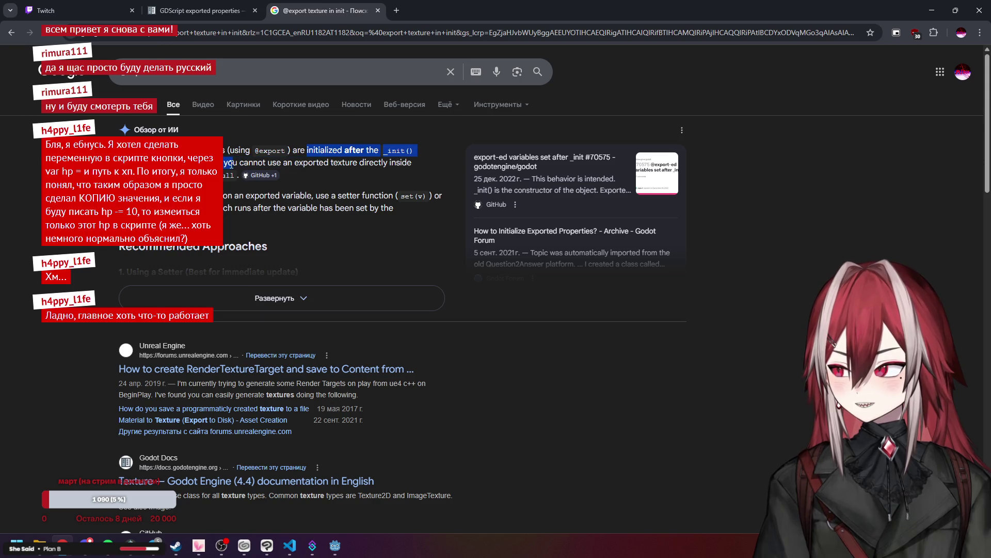
left_click(233, 164)
mouse_move(232, 164)
left_mouse_down()
mouse_move(403, 178)
mouse_move(273, 196)
left_mouse_up()
left_click(403, 178)
left_click(300, 201)
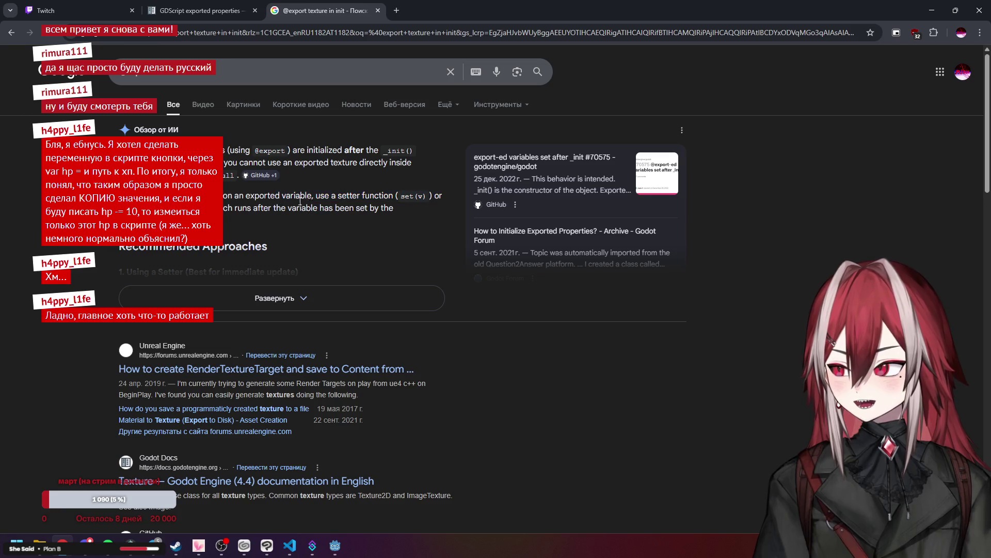
left_click_drag(368, 205, 403, 196)
left_click_drag(330, 196, 363, 197)
left_click(359, 212)
left_click_drag(223, 195, 329, 196)
left_click(376, 202)
left_click_drag(388, 197, 398, 196)
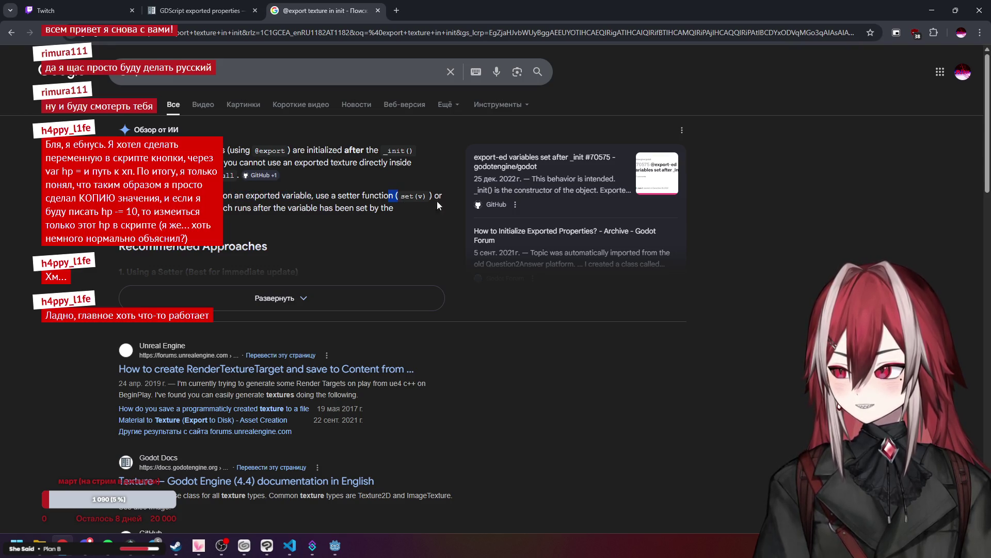
left_click(273, 298)
- Study the example code: the source_tex export, its setter body, and _update_texture
scroll(301, 266, "down", 2)
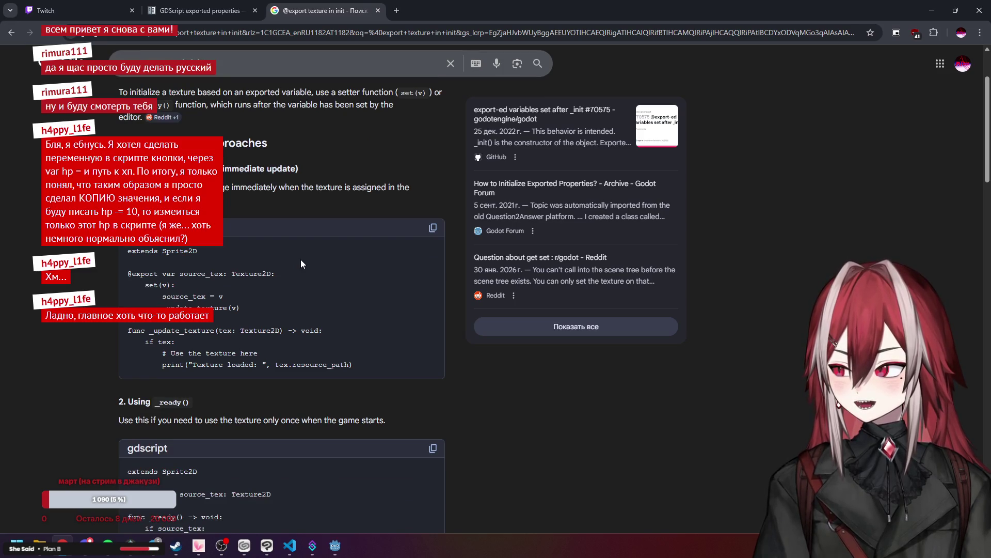
left_click_drag(201, 275, 250, 274)
left_click(170, 276)
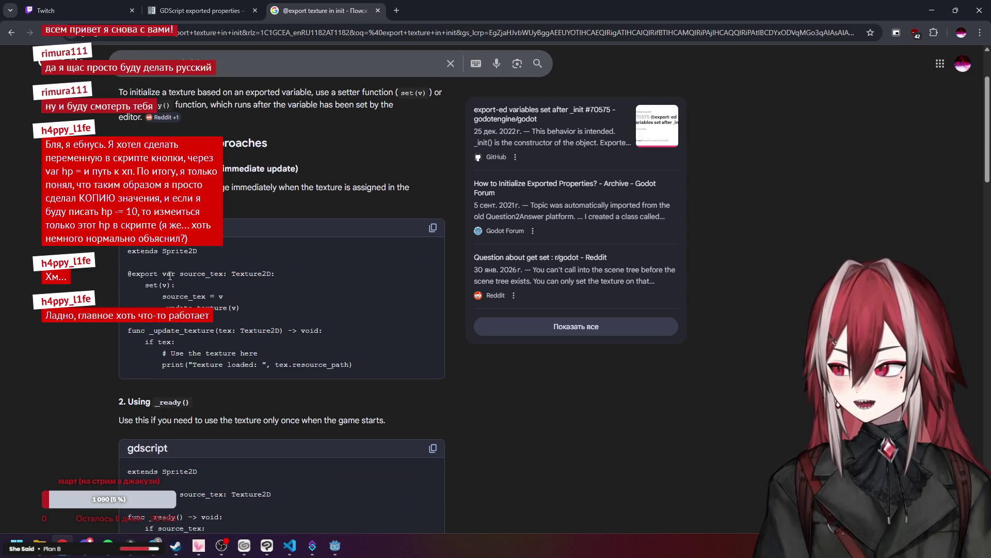
left_click_drag(180, 300, 244, 310)
left_click(244, 309)
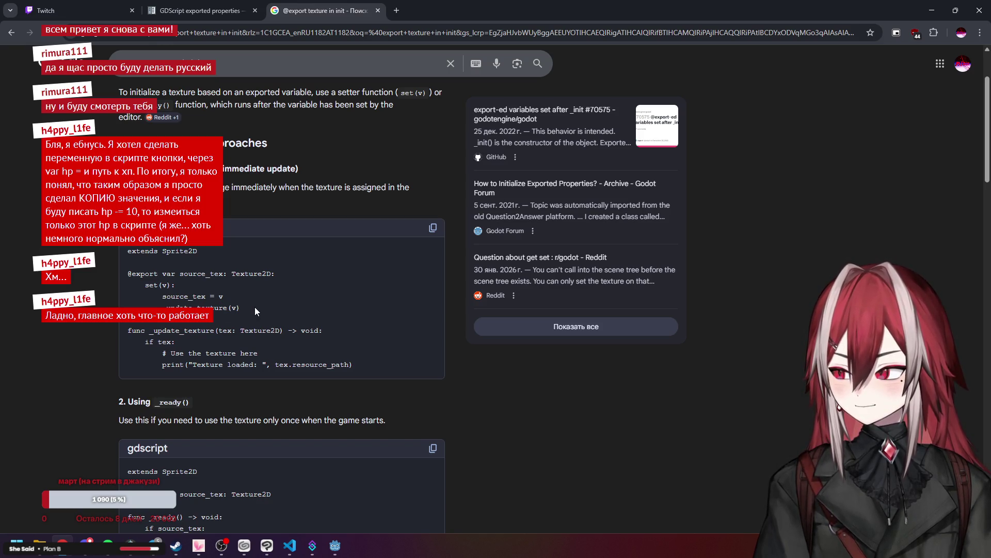
scroll(255, 307, "down", 5)
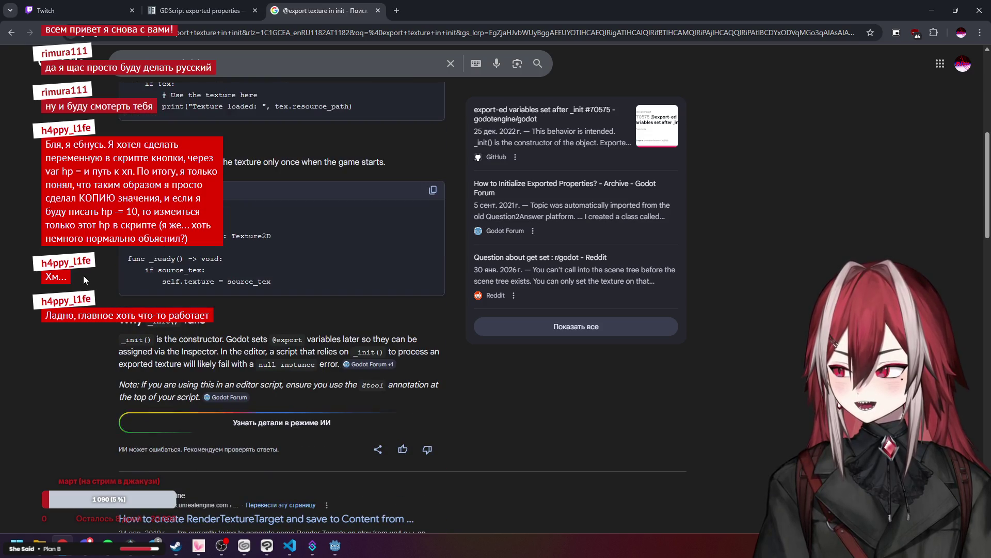
scroll(82, 275, "up", 4)
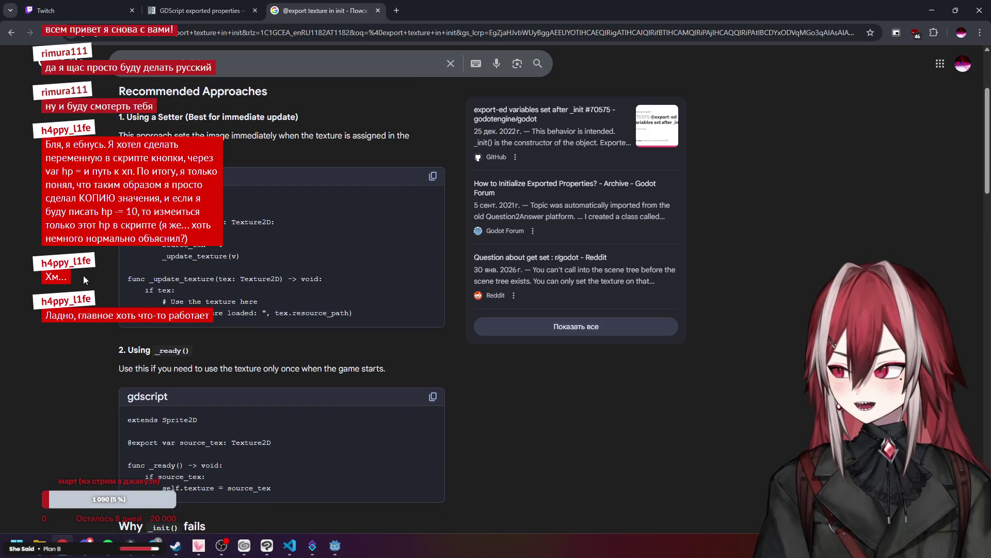
left_click(227, 224)
left_click_drag(188, 255, 223, 255)
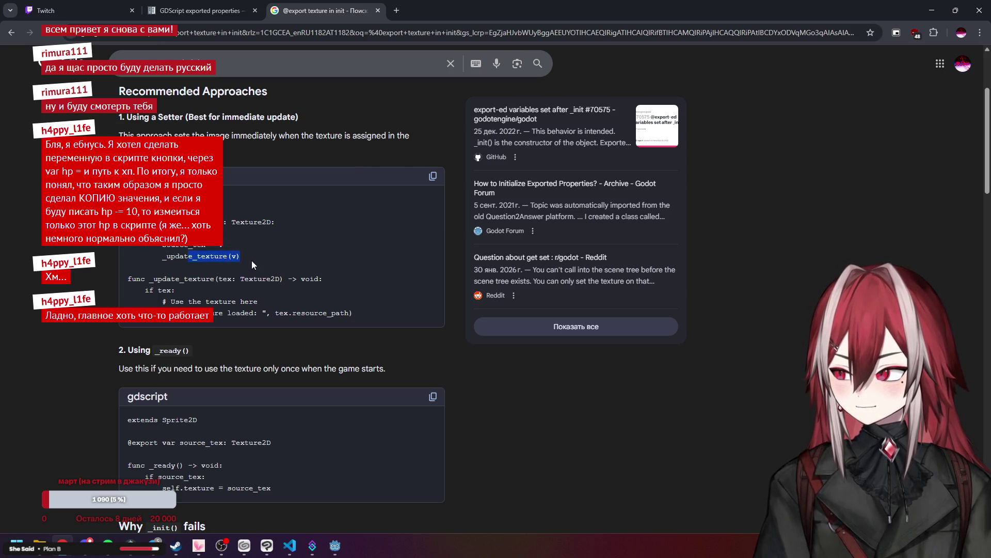
left_click_drag(171, 279, 184, 279)
left_click(267, 302)
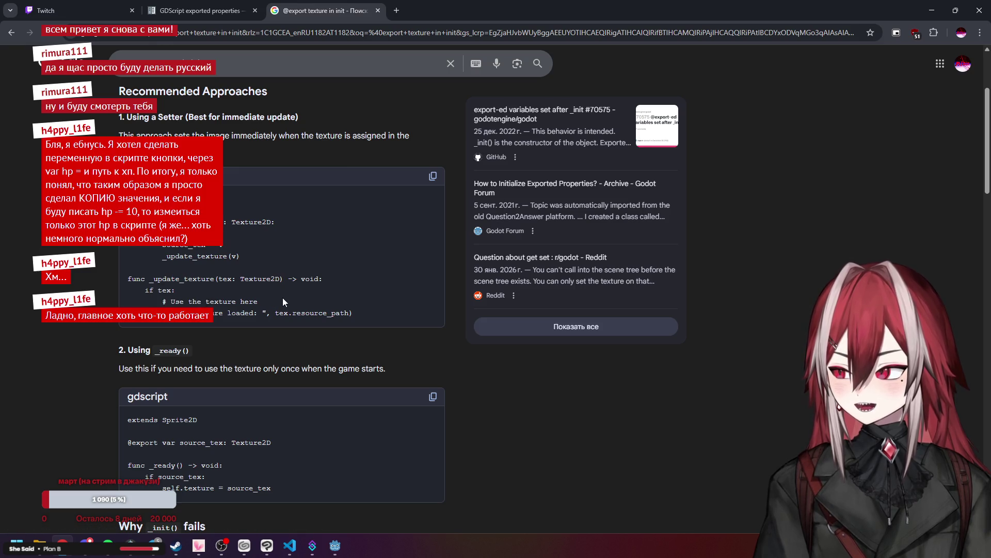
- Scroll the overview and continue the question in Google AI Mode
scroll(296, 261, "up", 1)
scroll(296, 264, "up", 1)
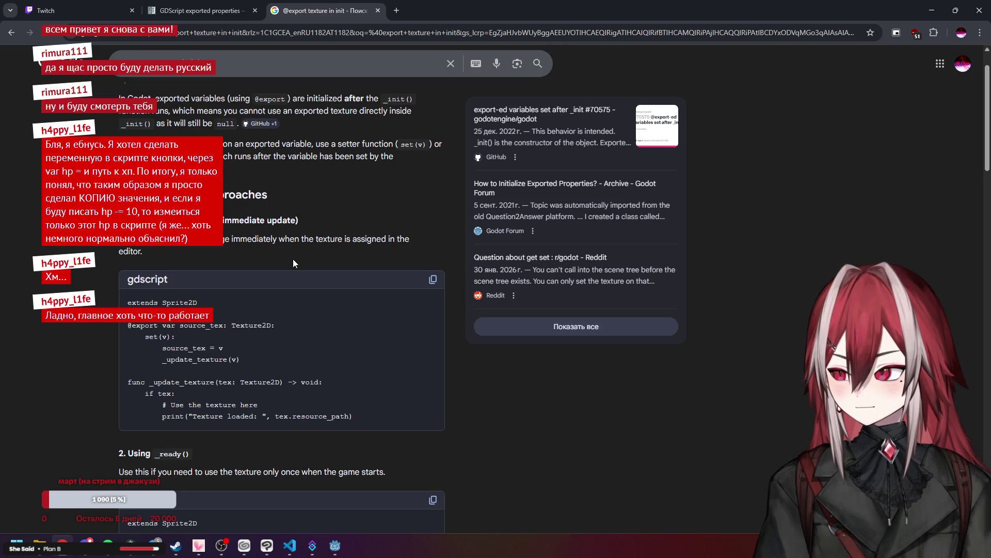
scroll(280, 294, "down", 7)
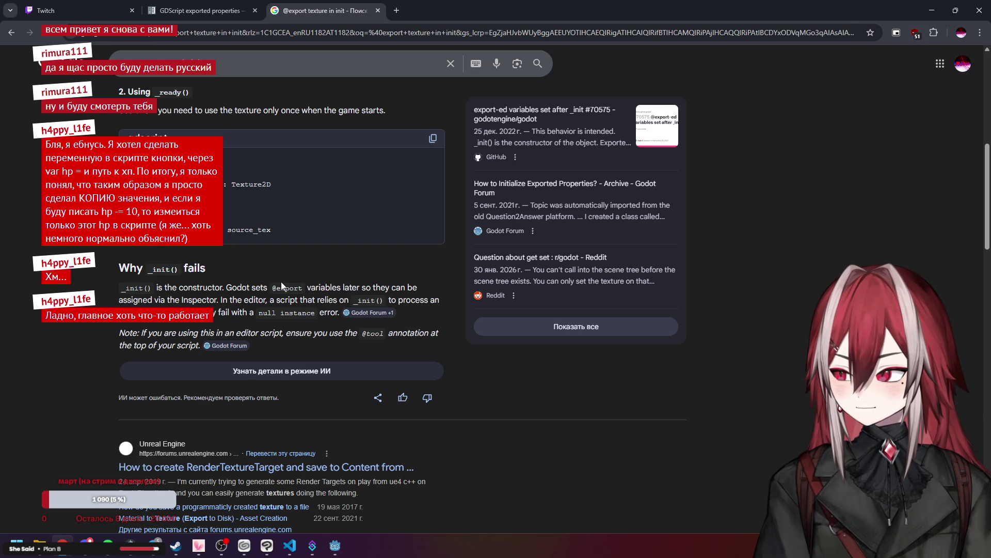
left_click(272, 370)
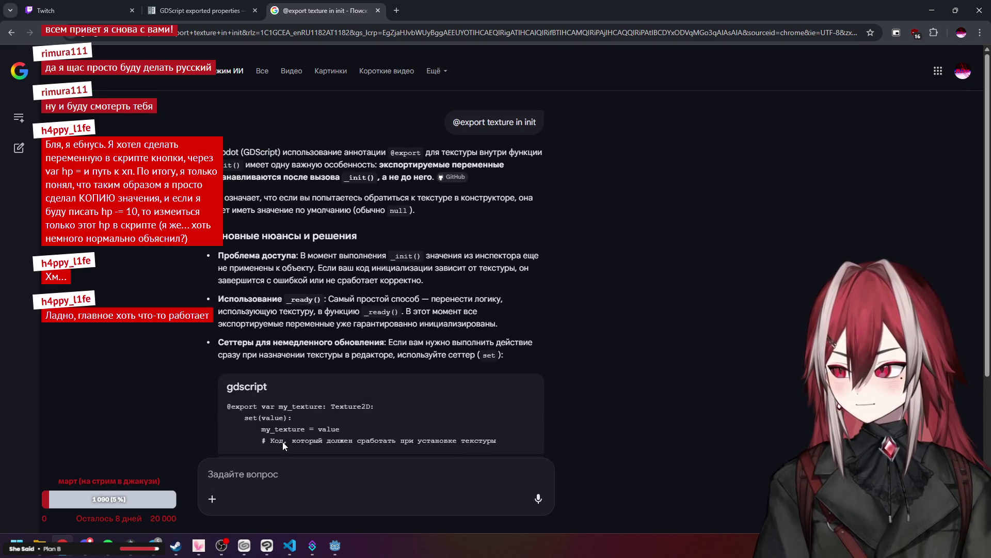
scroll(317, 393, "down", 5)
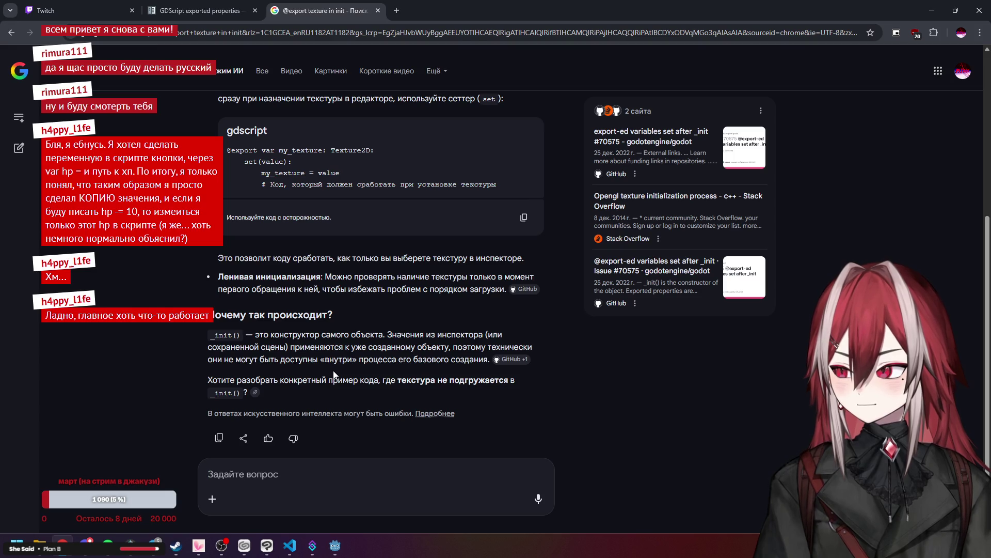
- Check atlas.gd's opening class_name and extends Resource lines in Godot, then return to the answer
left_click(290, 546)
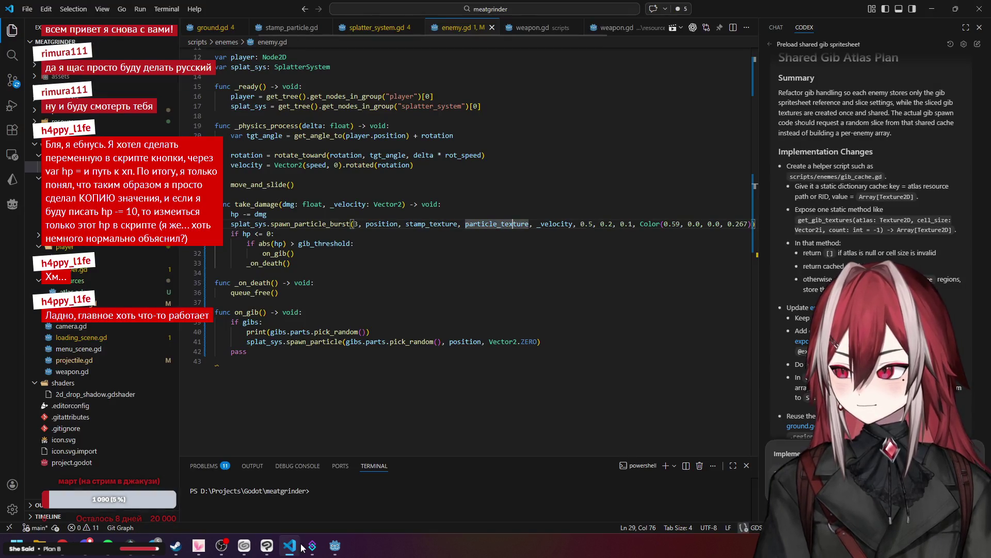
mouse_move(335, 546)
left_click(347, 515)
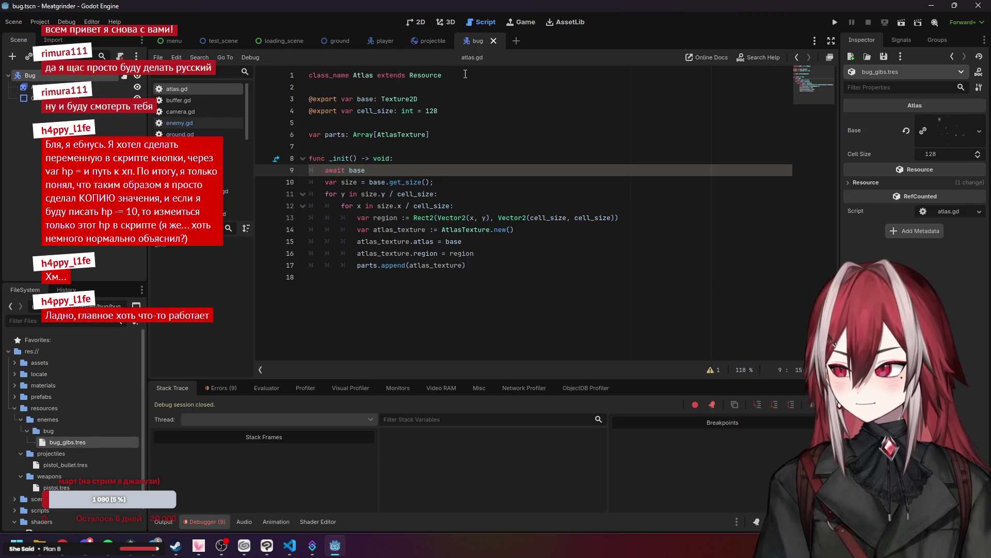
triple_click(465, 74)
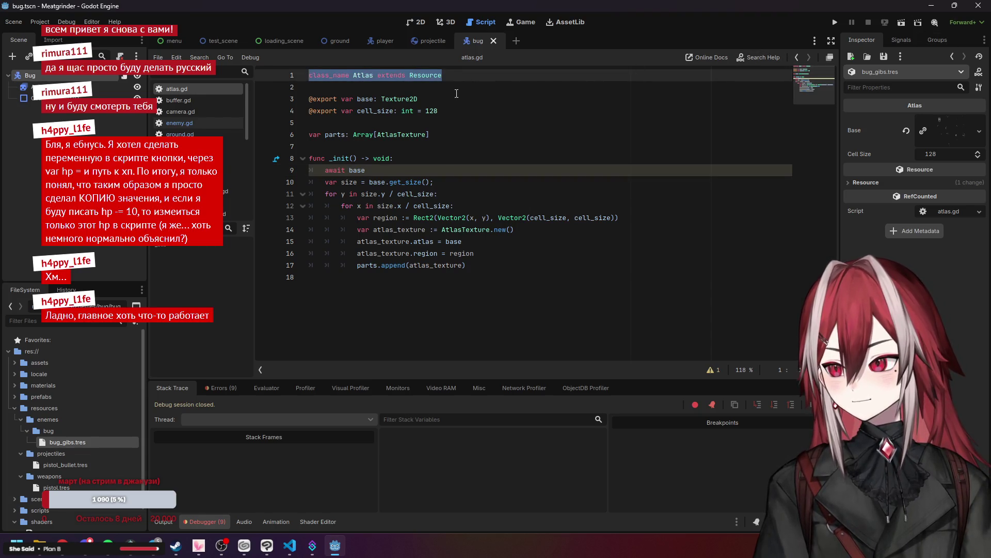
left_click(434, 86)
left_click_drag(380, 75, 443, 75)
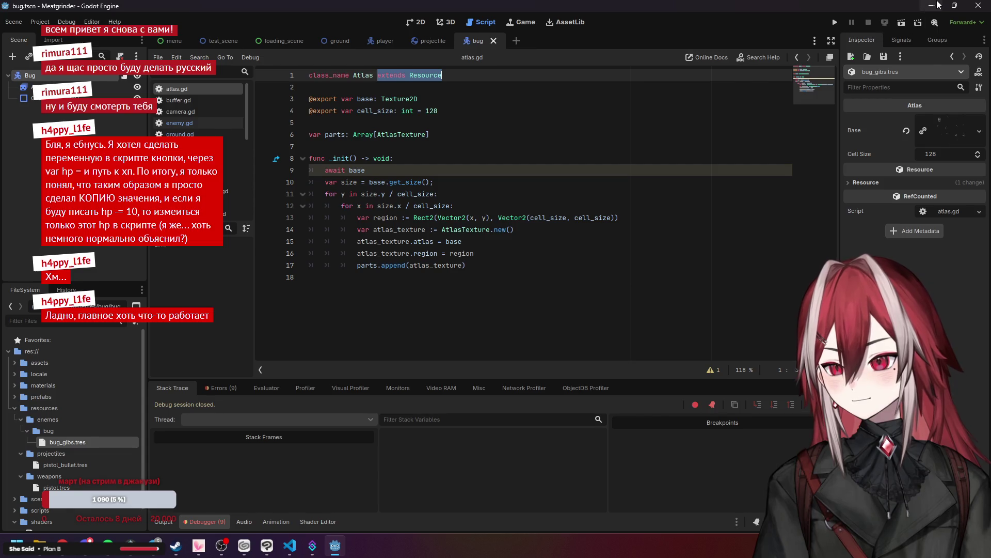
key("alt+Tab")
- Start a follow-up question, erase it, and glance at the GDScript exported properties tab
left_click(260, 473)
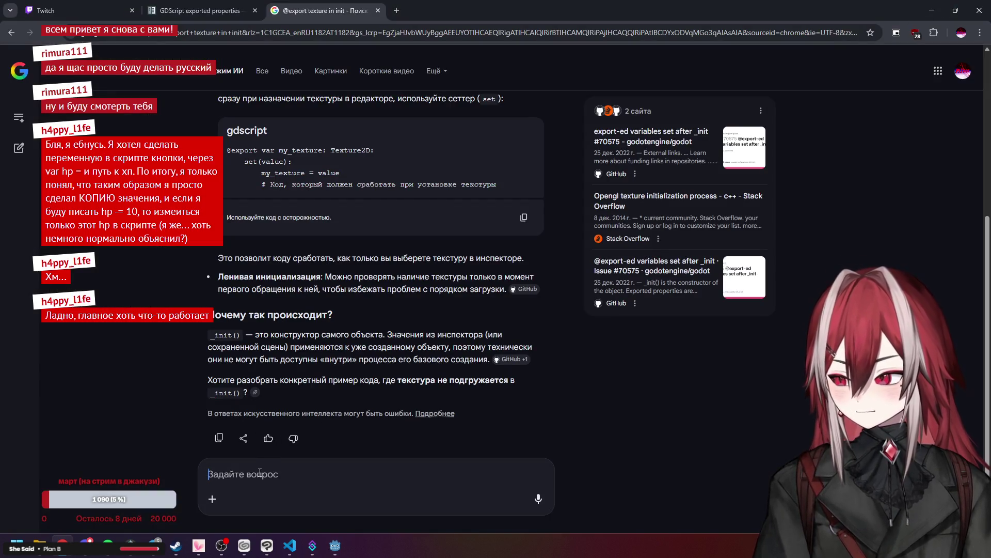
type("pro")
key("BackSpace")
key("BackSpace")
key("BackSpace")
type("Про")
key("BackSpace")
key("BackSpace")
key("BackSpace")
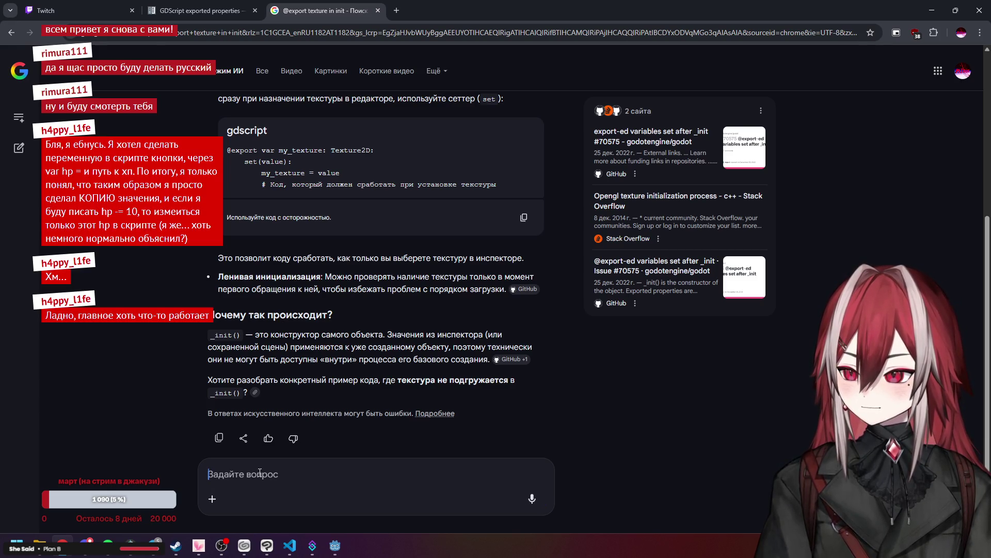
key("ctrl+shift+Tab")
key("ctrl+Tab")
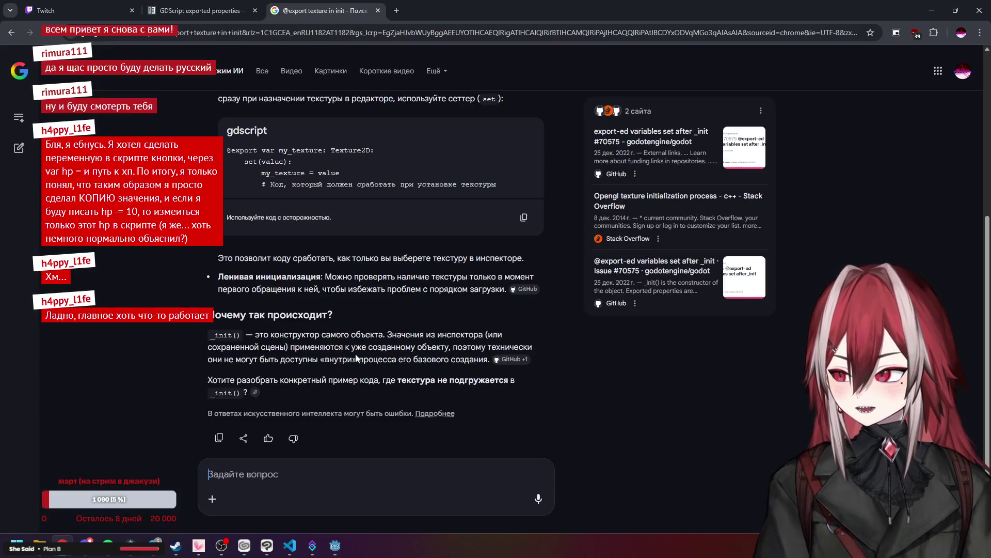
- Reread the answer's code and lazy initialization advice, clearing a stray character from the question box
left_click_drag(292, 179, 388, 186)
left_click(443, 181)
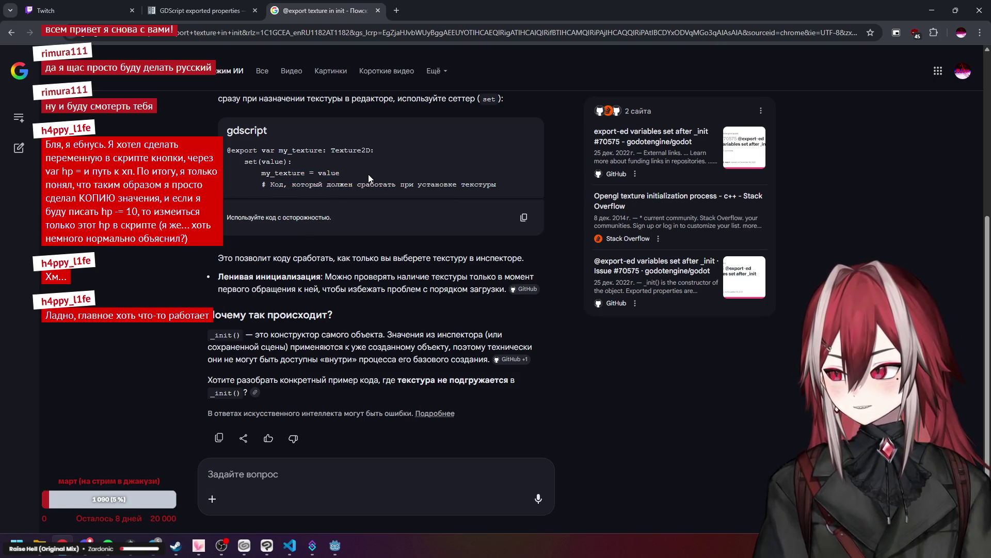
left_click_drag(358, 277, 480, 284)
left_click(409, 288)
scroll(363, 272, "up", 3)
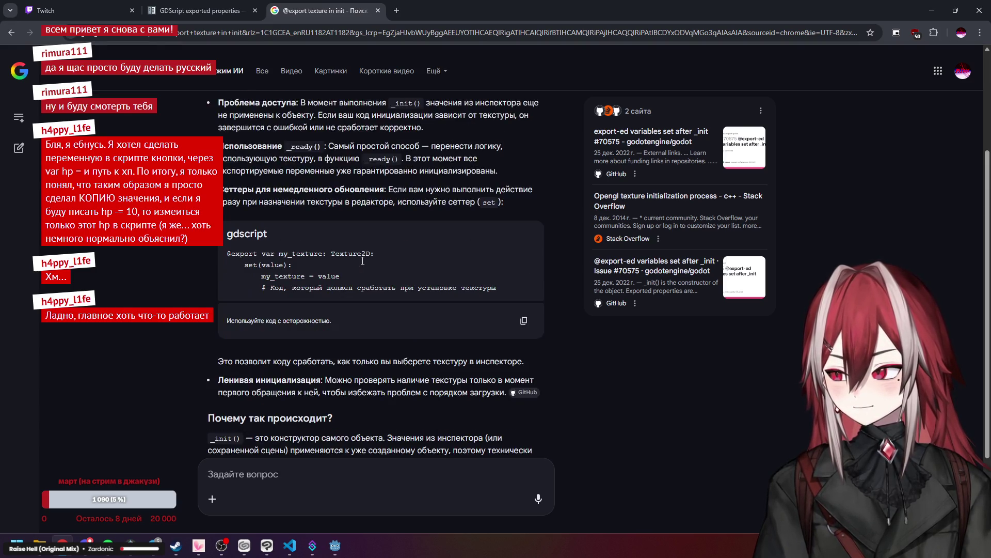
left_click(295, 473)
type("ы")
key("BackSpace")
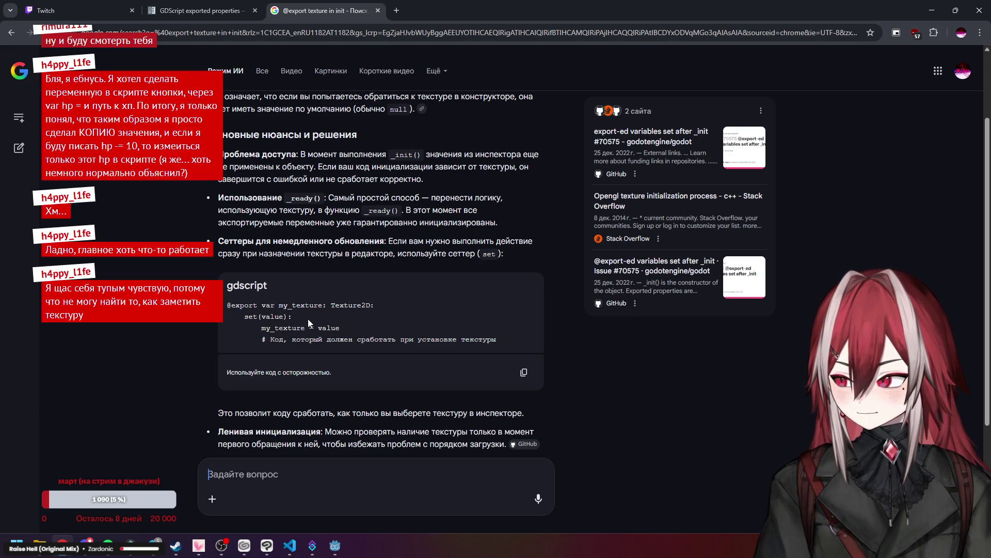
key("alt+Tab")
- Erase the partly typed base member line at the end of _init
type("tex")
key("BackSpace")
key("BackSpace")
key("BackSpace")
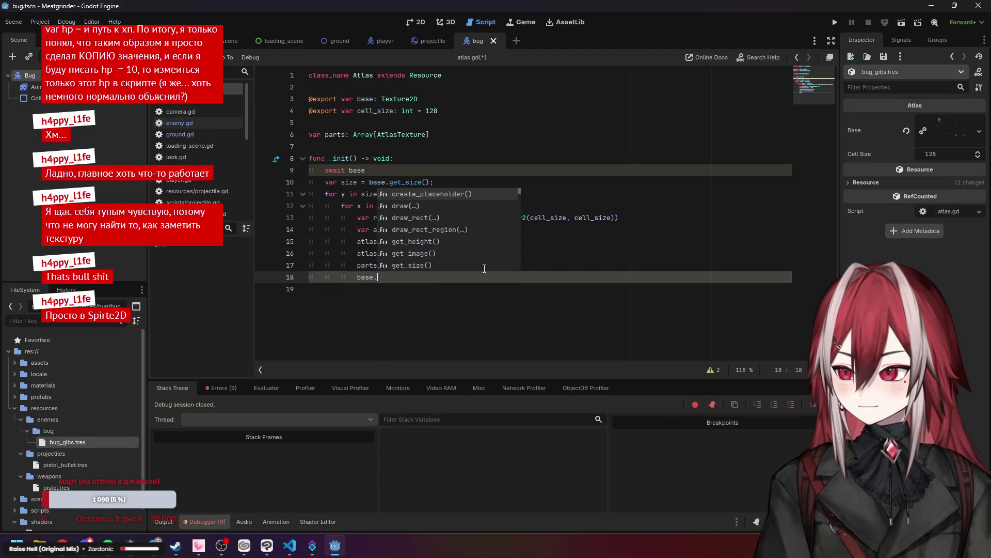
key("BackSpace")
key("BackSpace")
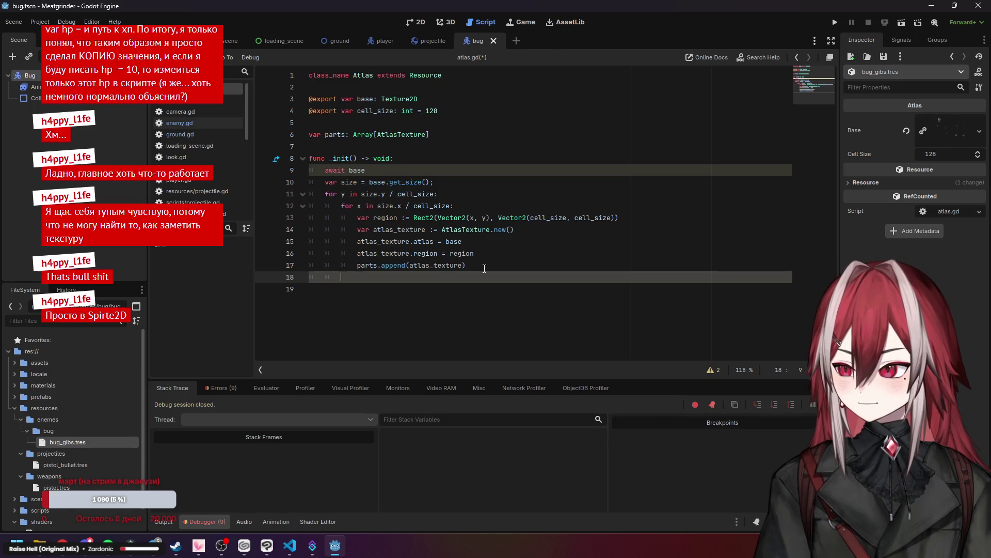
key("BackSpace")
key("BackSpace")
key("BackSpace")
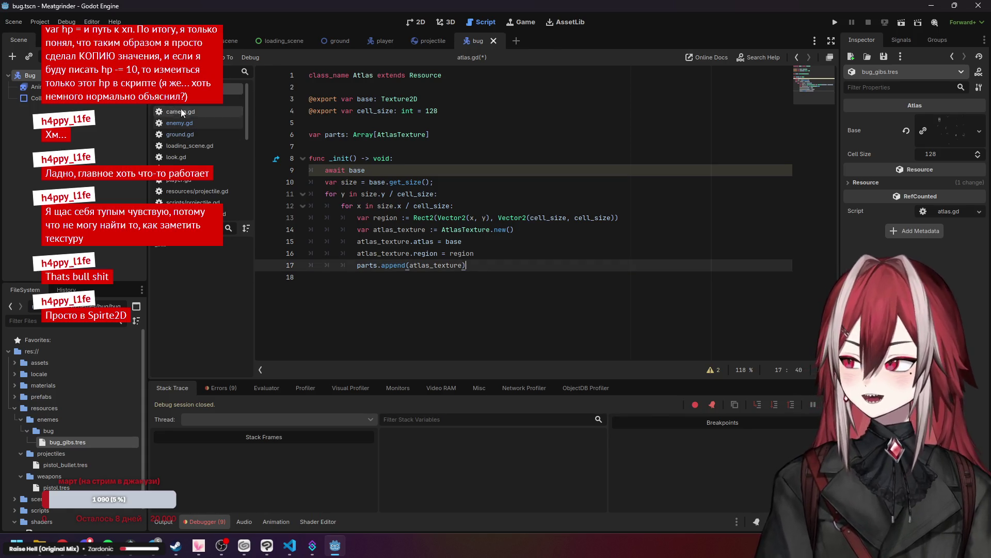
- Inspect how buffer.gd's _draw_stamp uses stamp.texture and draw_set_transform
left_click(193, 101)
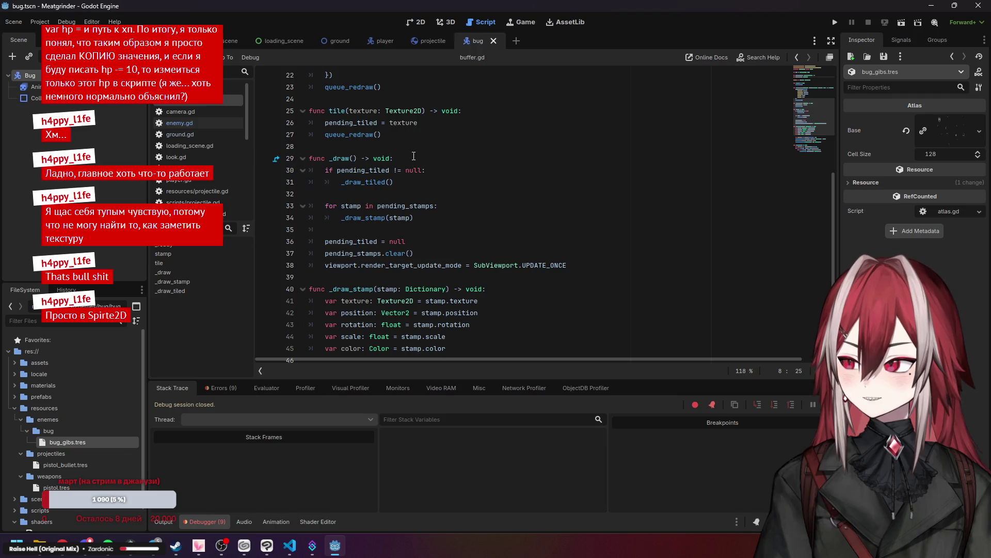
scroll(439, 150, "down", 4)
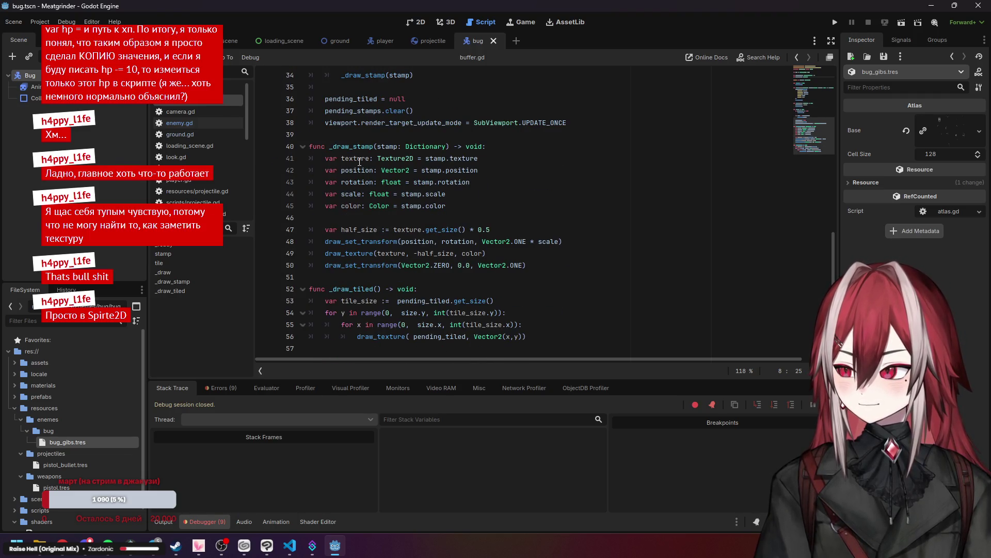
left_click(358, 160)
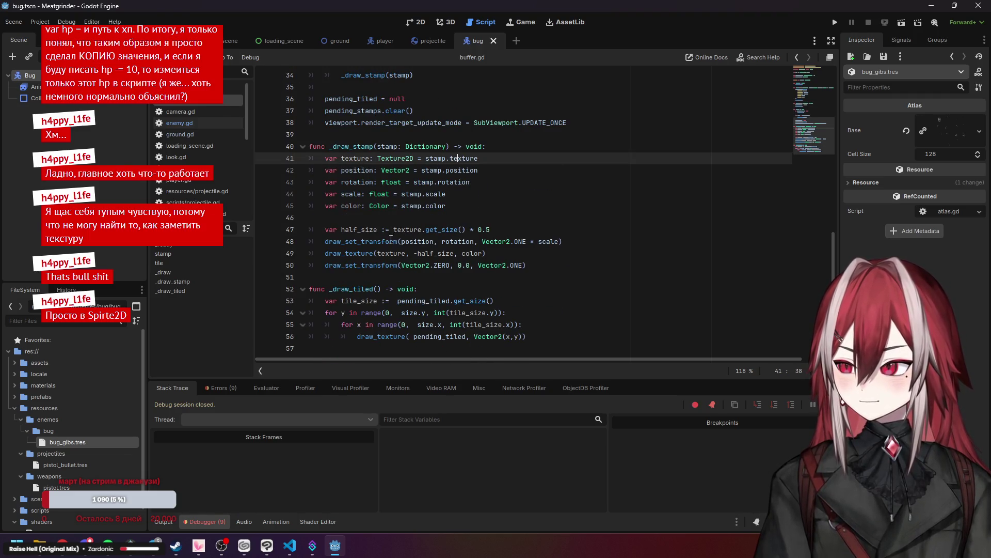
left_click(361, 229)
left_click(415, 241)
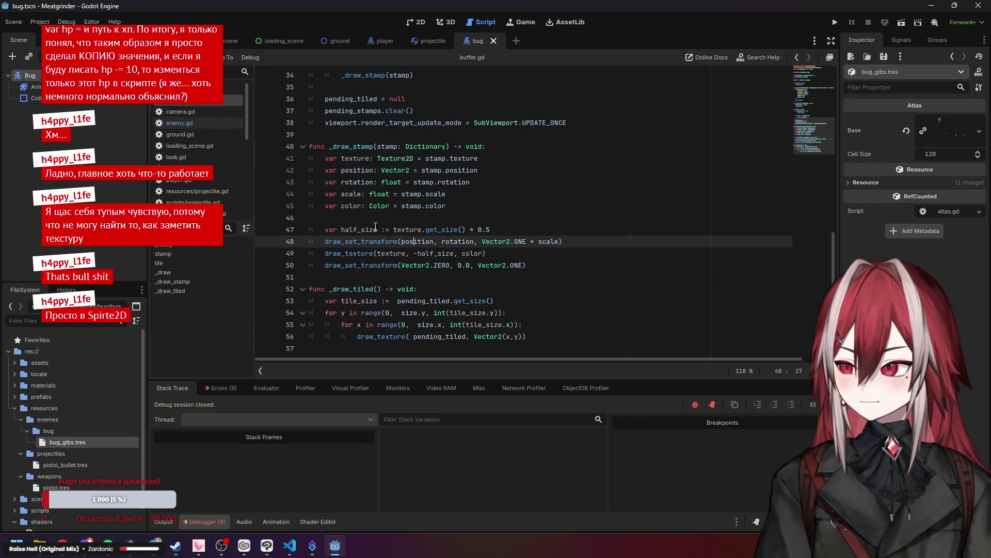
double_click(347, 158)
left_click(475, 158)
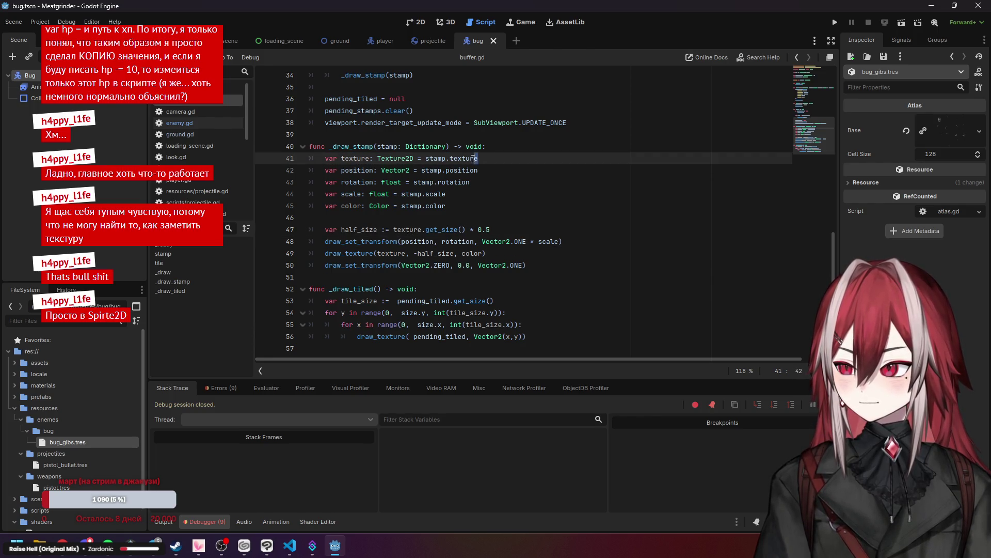
- Back in atlas.gd, begin a base.textu line after parts.append and delete the await base line
left_click(202, 88)
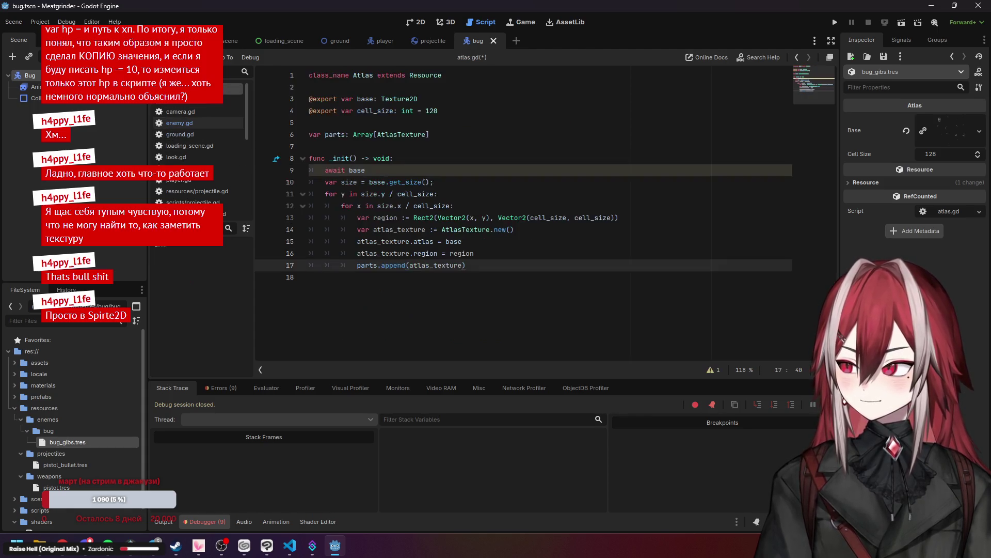
key("Return")
type("base.")
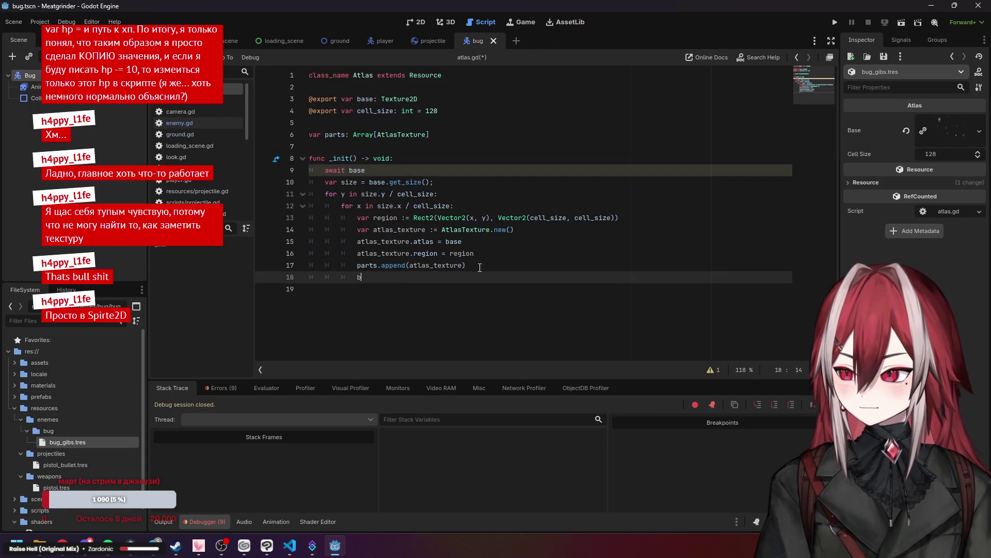
type("textu")
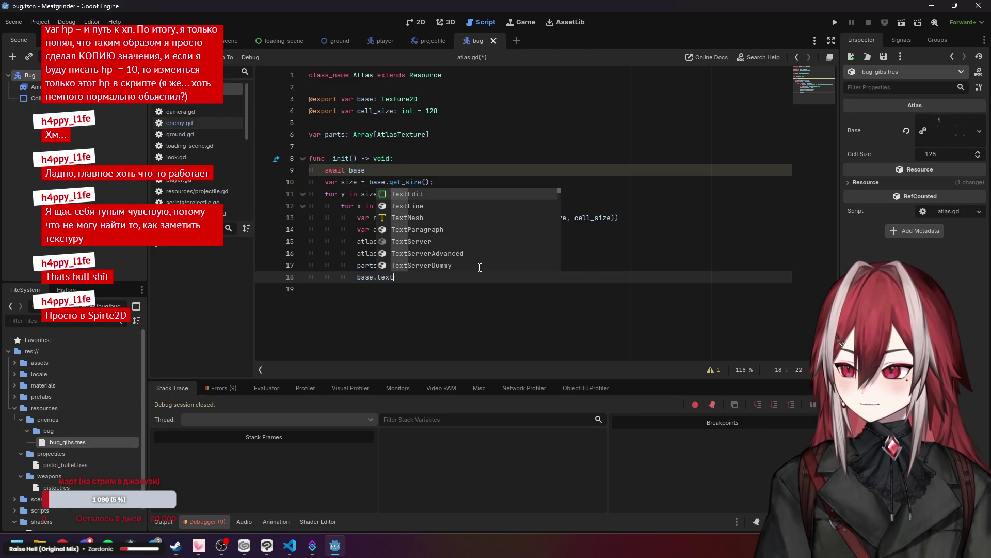
key("BackSpace")
key("BackSpace")
key("BackSpace")
key("BackSpace")
key("BackSpace")
key("BackSpace")
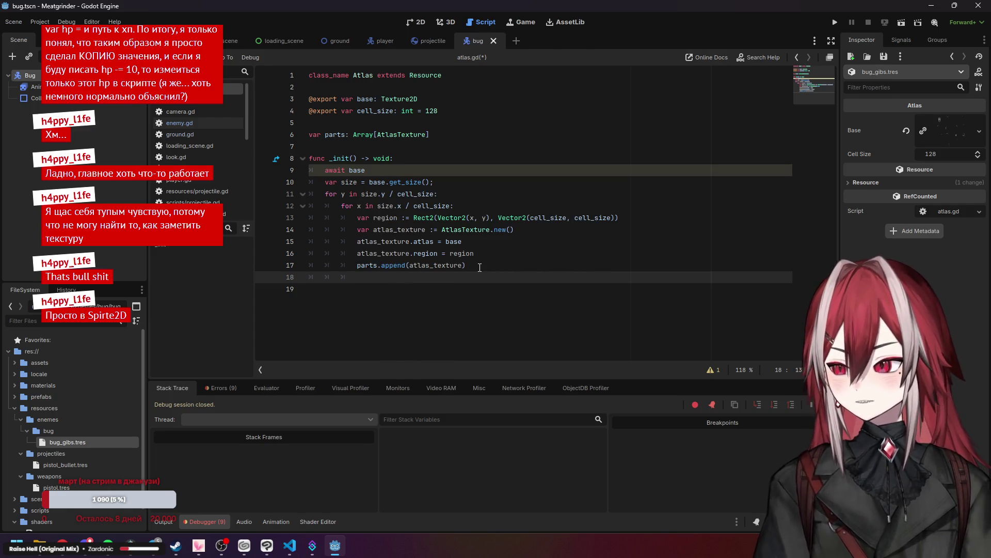
left_click_drag(367, 170, 309, 170)
key("BackSpace")
key("BackSpace")
left_click(427, 100)
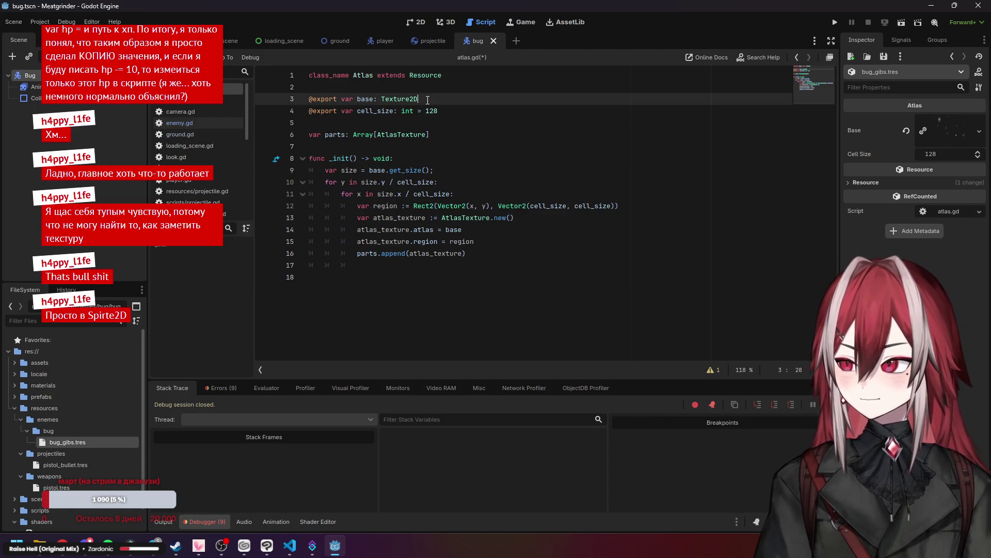
- Paste the set(value): setter under the base export and re-indent its body with tabs
key("Return")
key("ctrl+v")
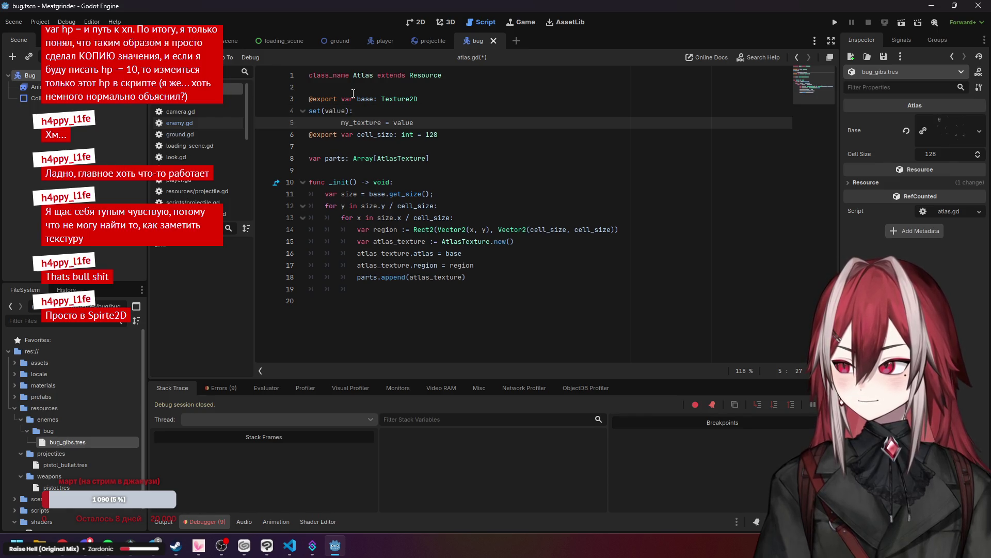
key("alt+Tab")
key("alt+Tab")
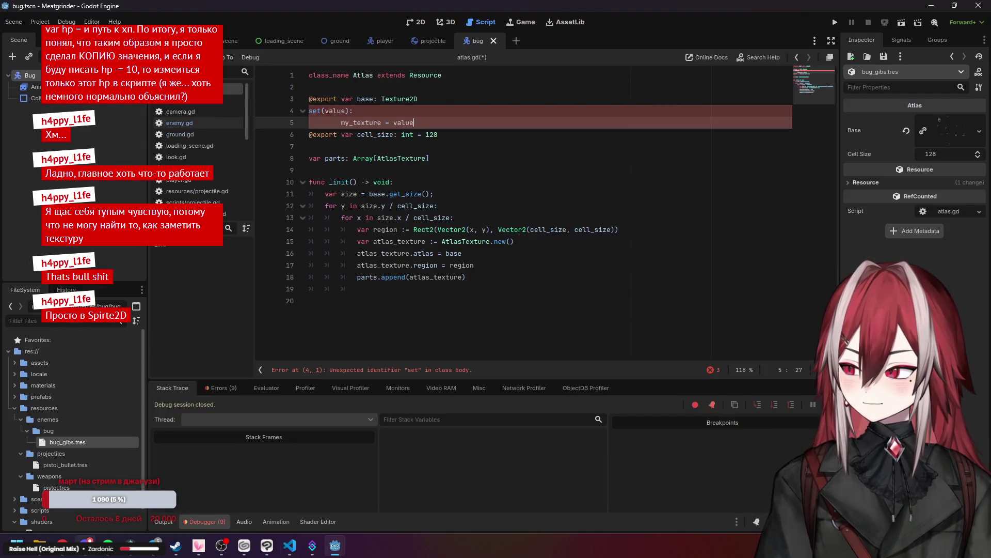
left_click(66, 551)
key("alt+Tab")
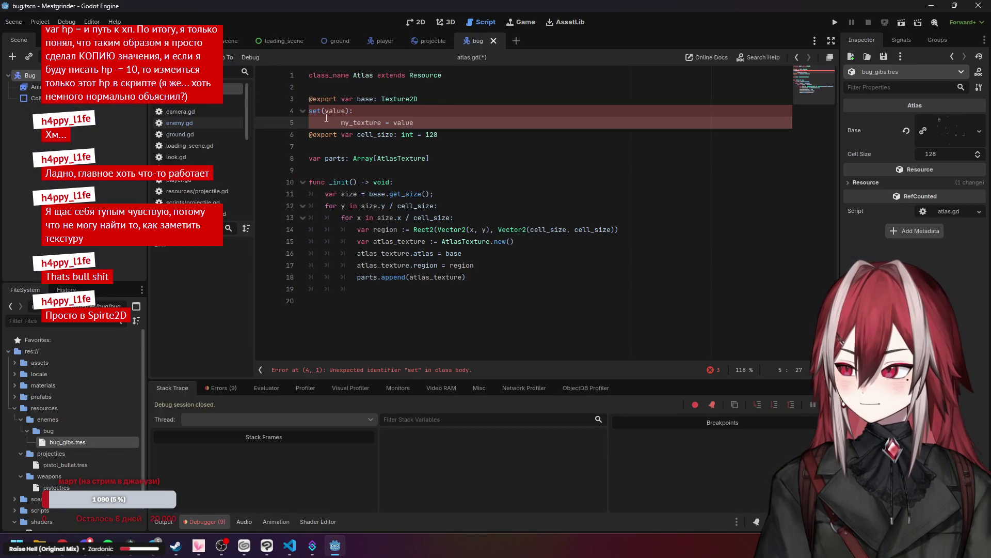
left_click(326, 111)
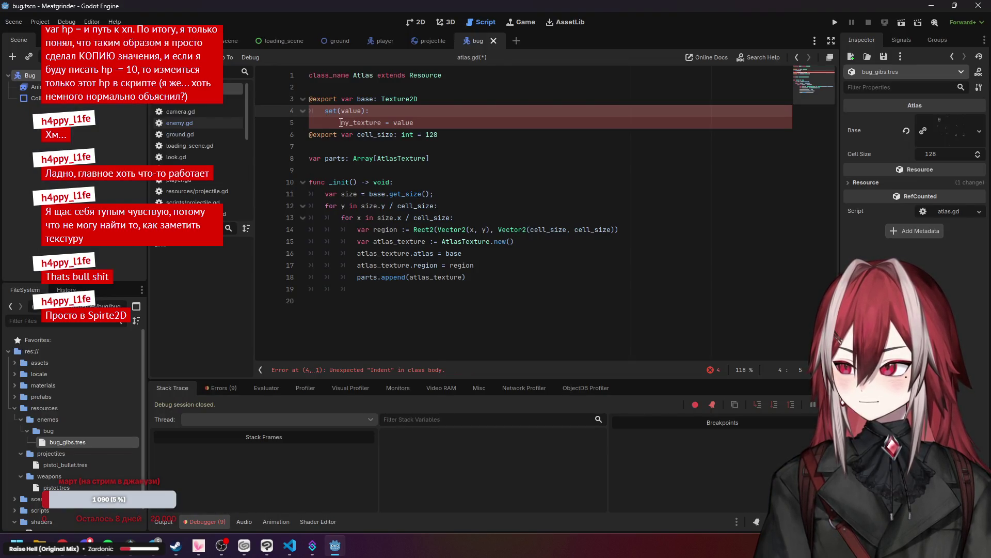
left_click(333, 123)
left_click_drag(340, 123, 317, 126)
key("Tab")
key("Tab")
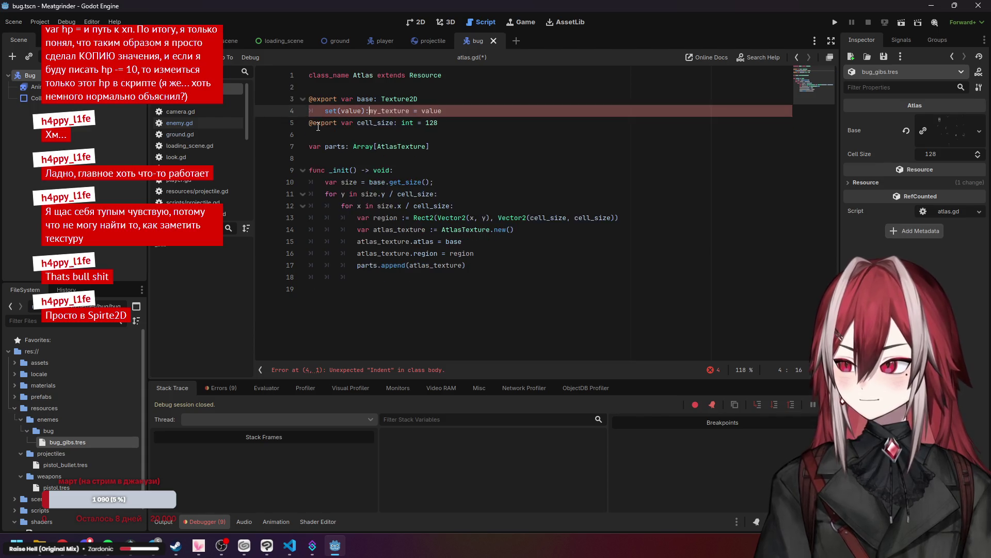
key("Down")
key("Down")
key("Down")
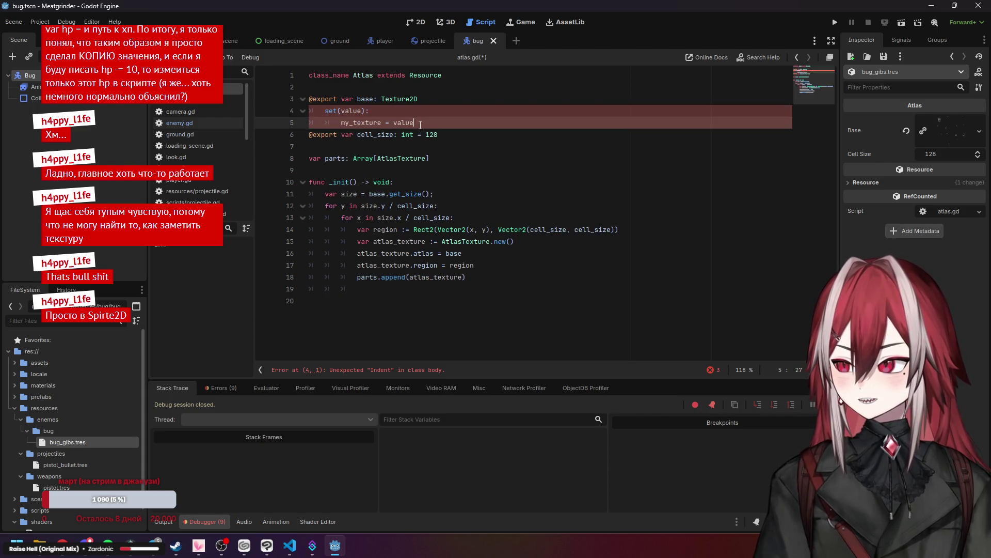
- Recheck the setter example in the AI answer before returning to the base declaration
key("alt+Tab")
left_click(322, 326)
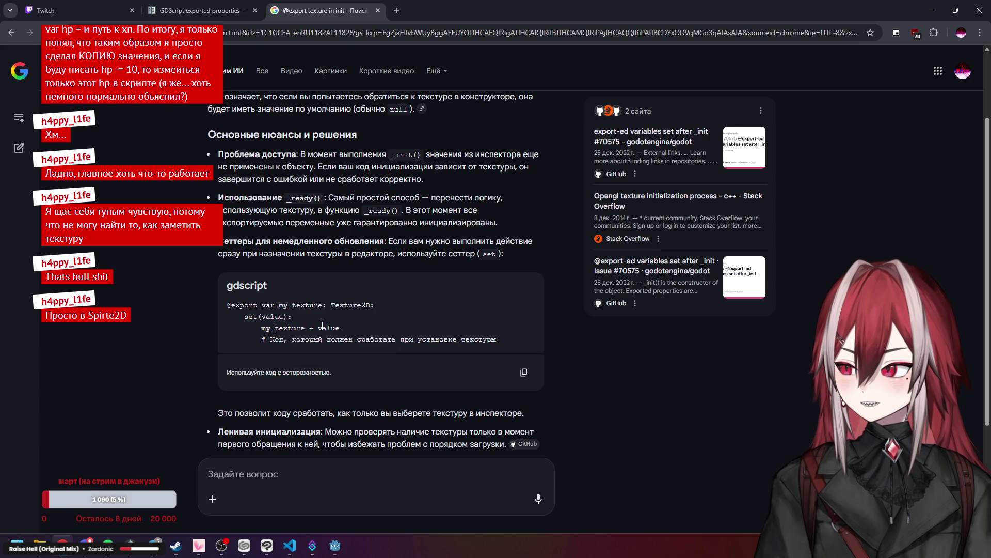
key("alt+Tab")
key("alt+Tab")
key("alt+Tab")
left_click(426, 100)
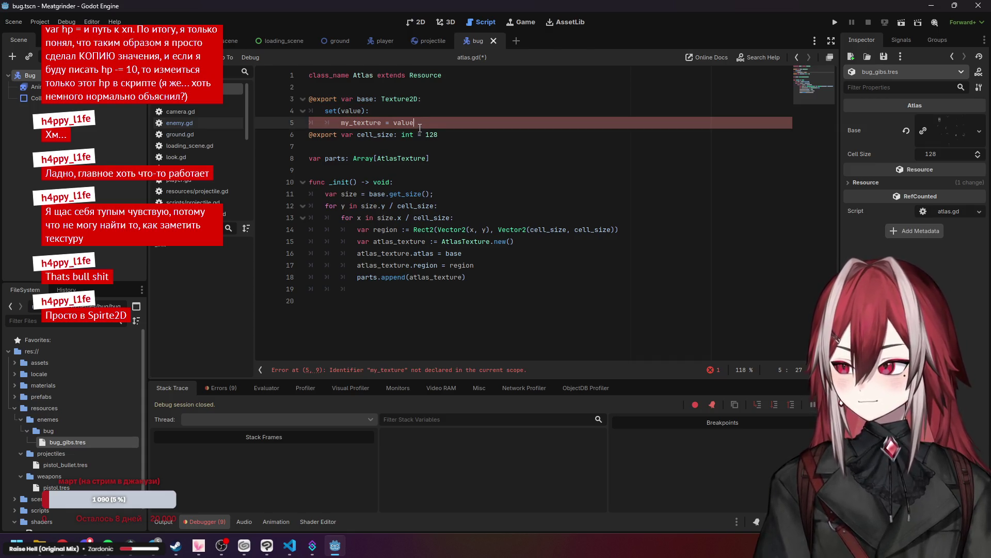
key("alt+Tab")
key("alt+Tab")
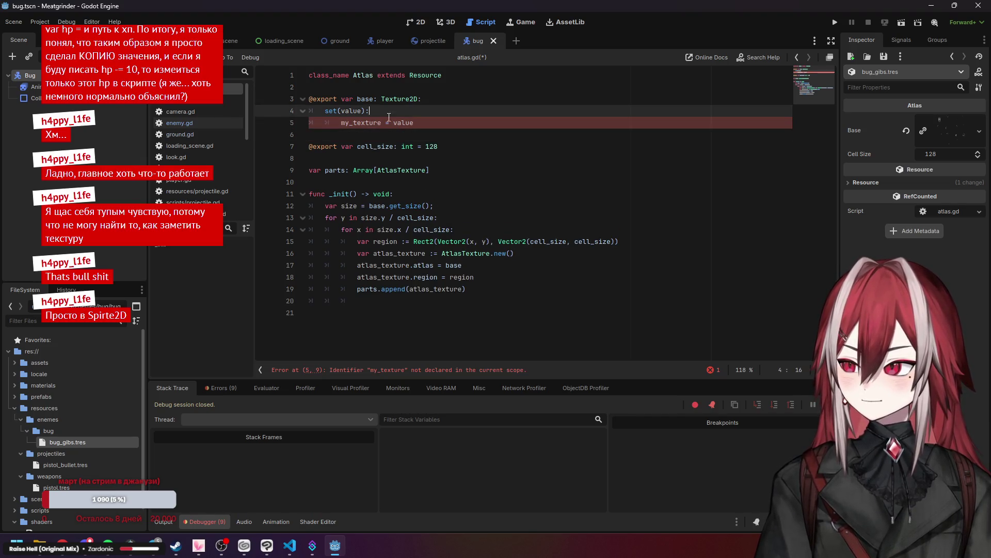
- Replace my_texture with base in the setter body, save atlas.gd, and launch a test run
left_click(362, 98)
double_click(362, 99)
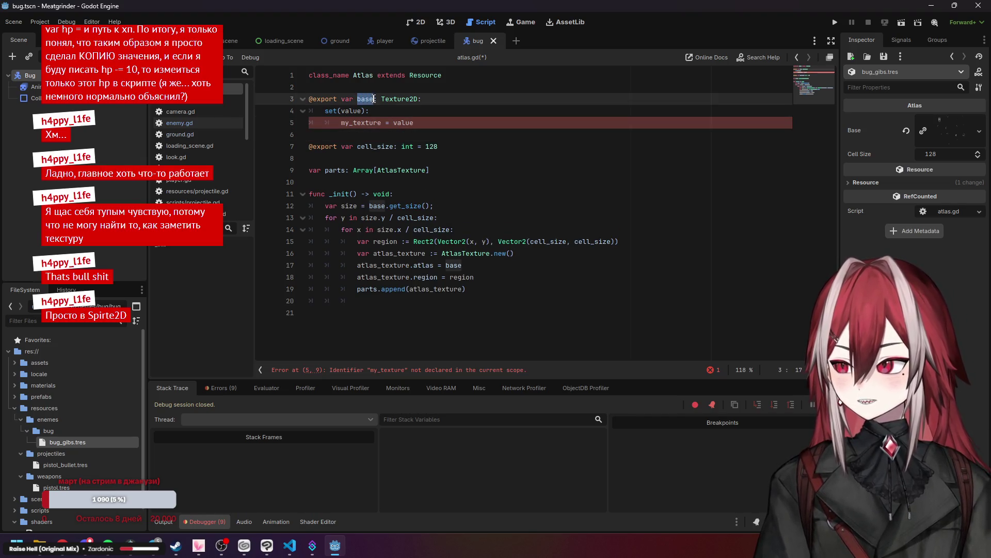
key("ctrl+c")
double_click(351, 122)
key("ctrl+v")
left_click(436, 110)
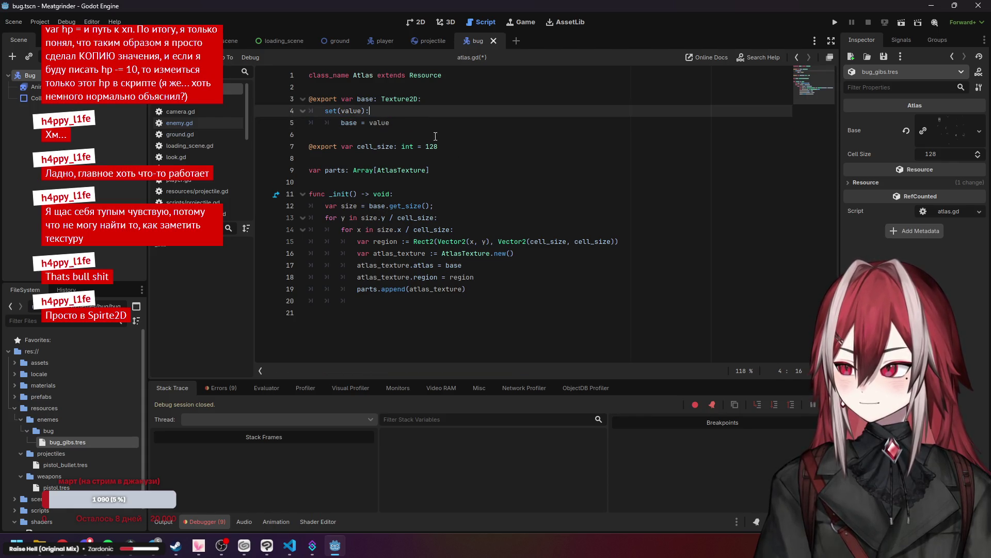
left_click(468, 170)
key("ctrl+s")
left_click(836, 23)
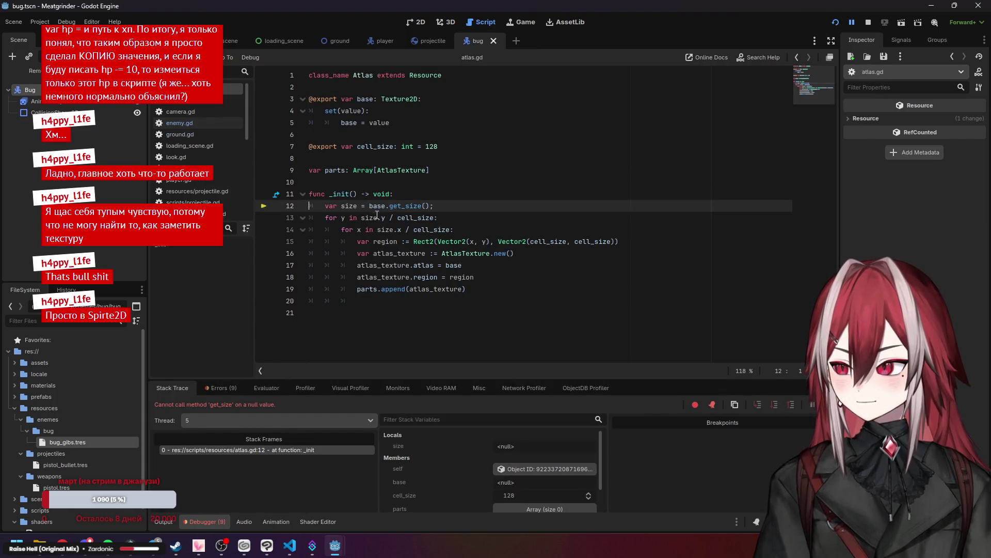
- Inspect the failing base.get_size line and the region line in _init's loop
left_click(377, 207)
left_click(381, 240)
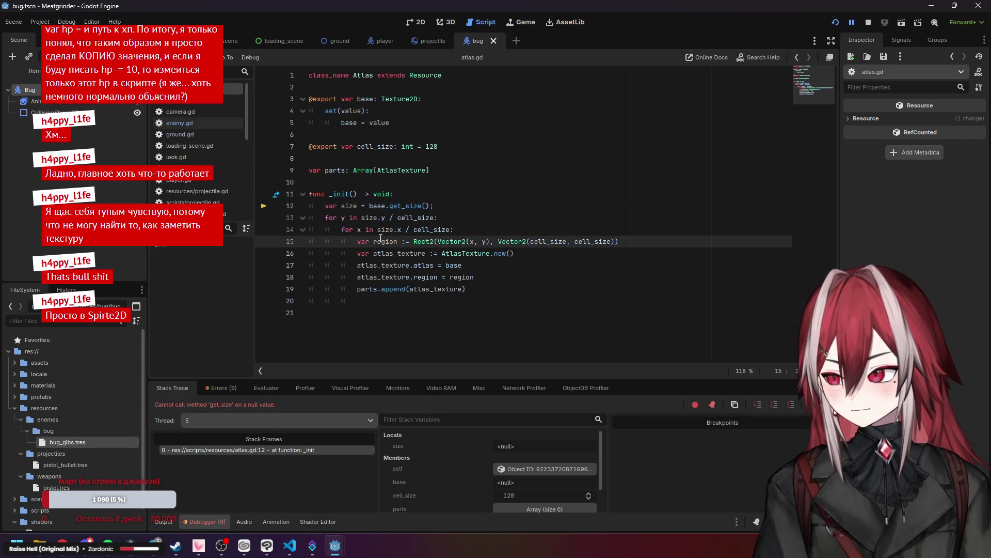
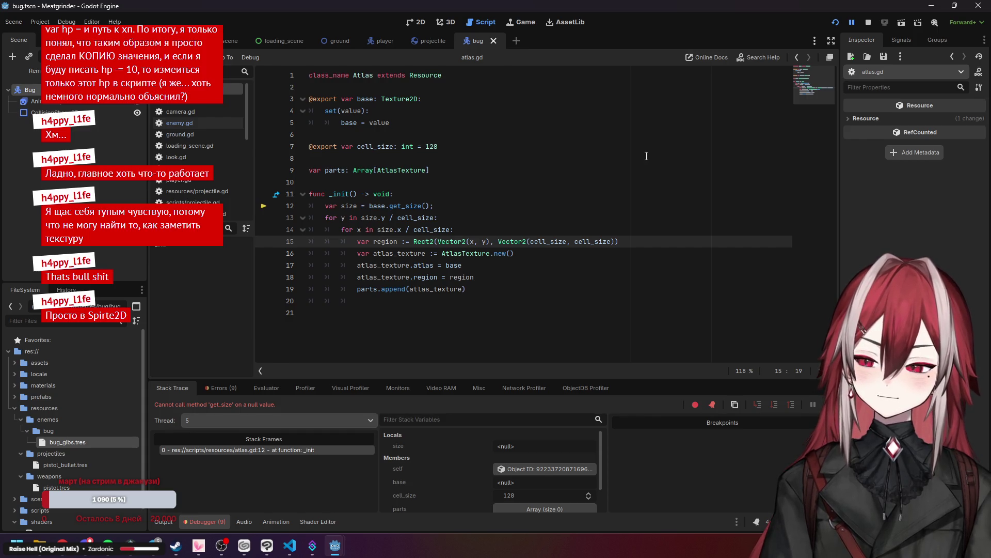
- Stop the running game and return to the Script editor
left_click(869, 26)
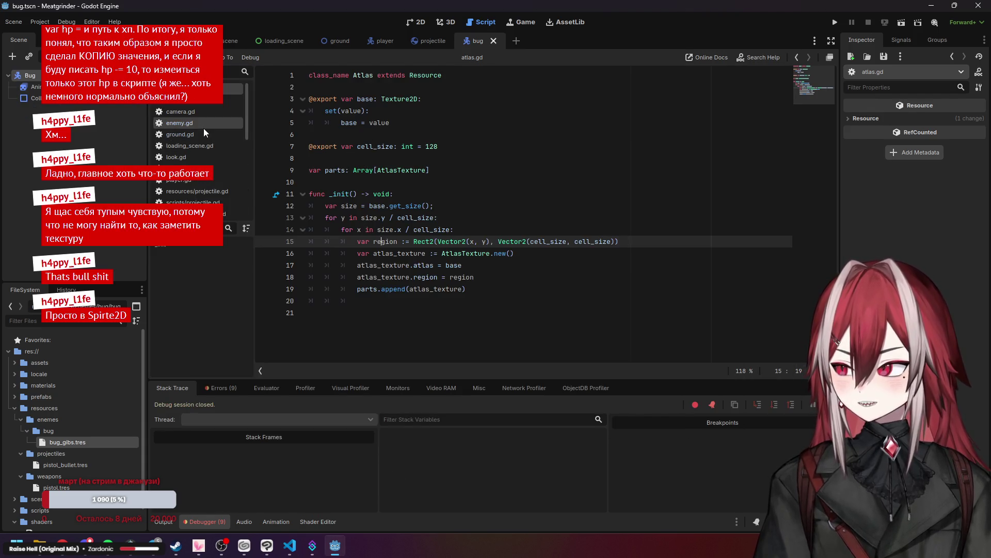
scroll(194, 129, "down", 3)
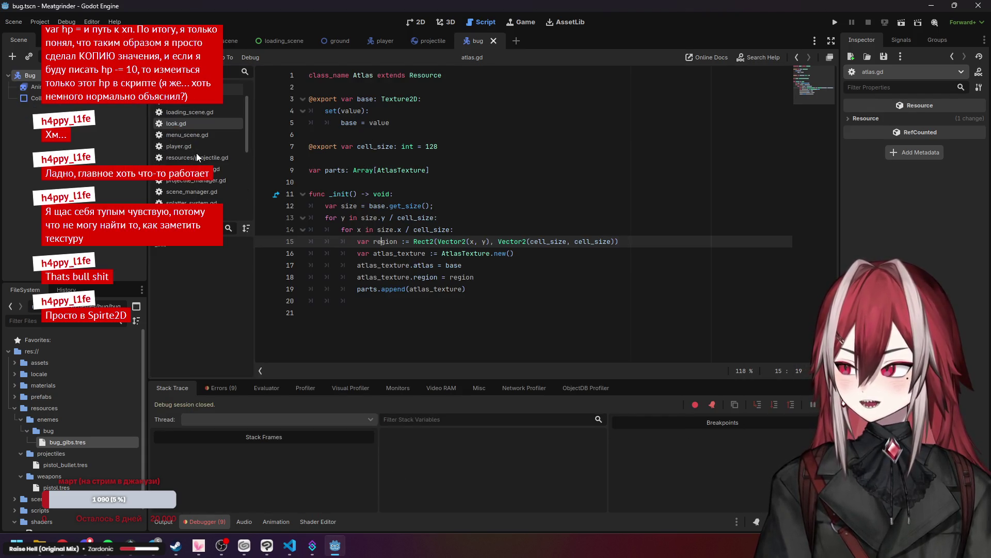
scroll(197, 155, "up", 2)
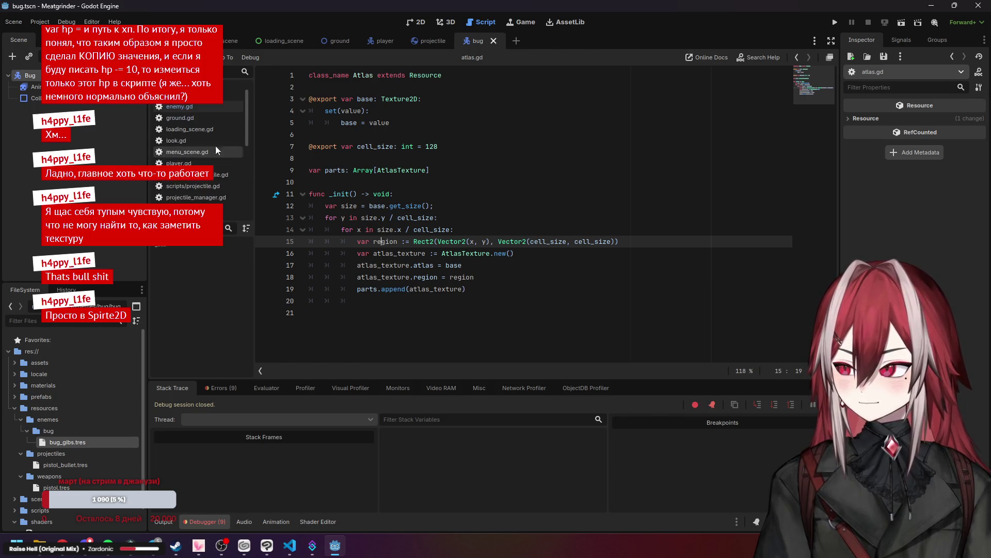
scroll(197, 151, "up", 2)
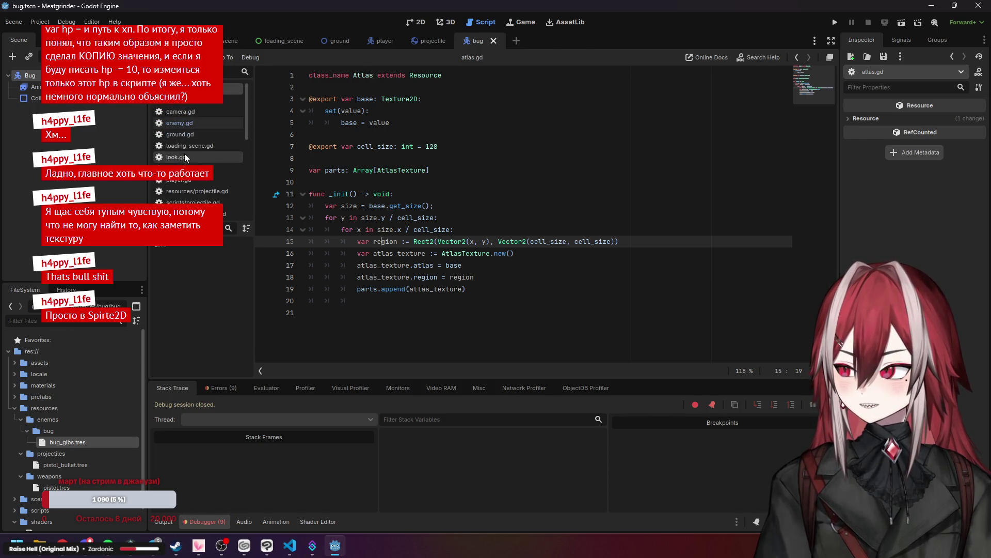
- Review the exported texture variables and the Enemy class declaration in enemy.gd
left_click(195, 126)
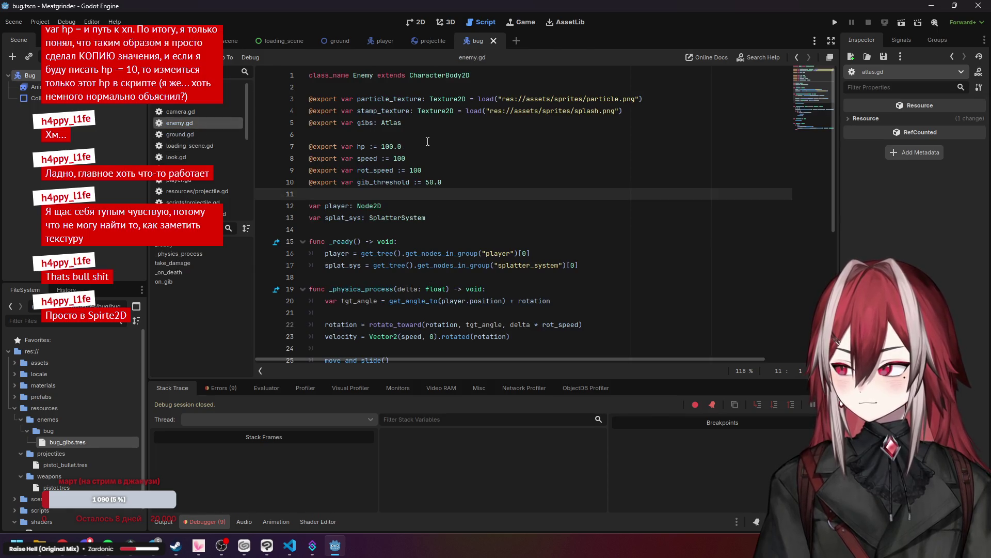
left_click(378, 100)
left_click(447, 77)
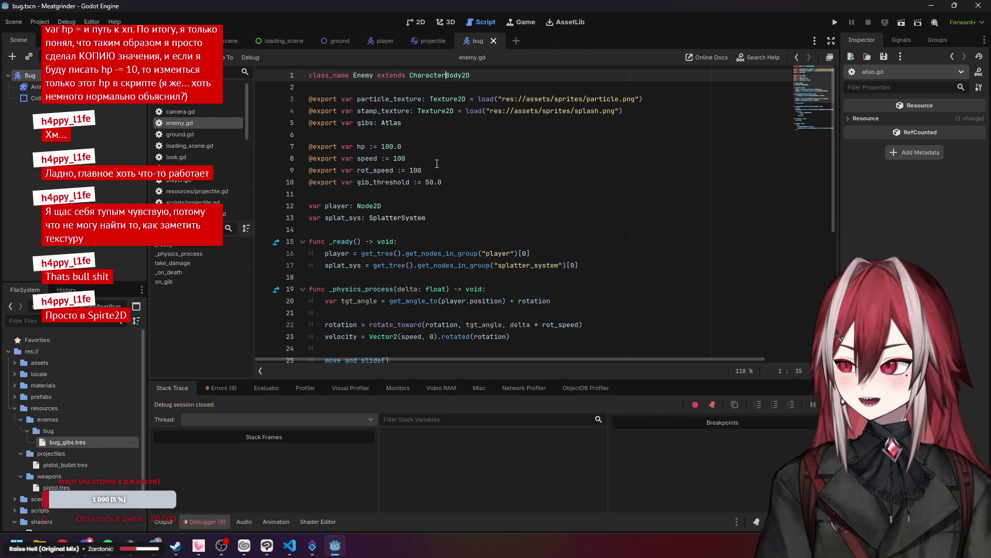
scroll(436, 164, "down", 1)
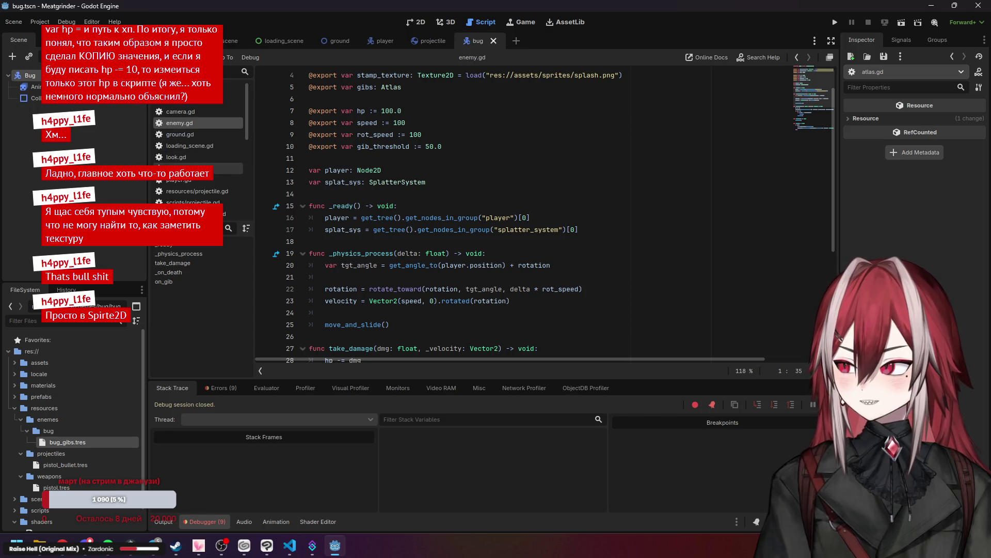
- Check the hp_bar declaration in player.gd, then go back to atlas.gd's empty line 21
left_click(190, 181)
left_click(418, 170)
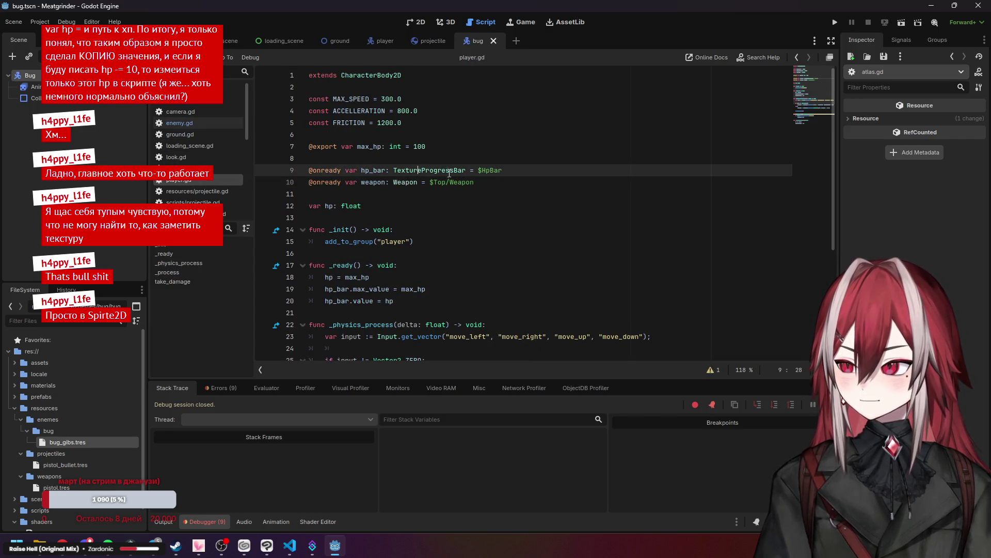
left_click(371, 177)
scroll(361, 186, "down", 4)
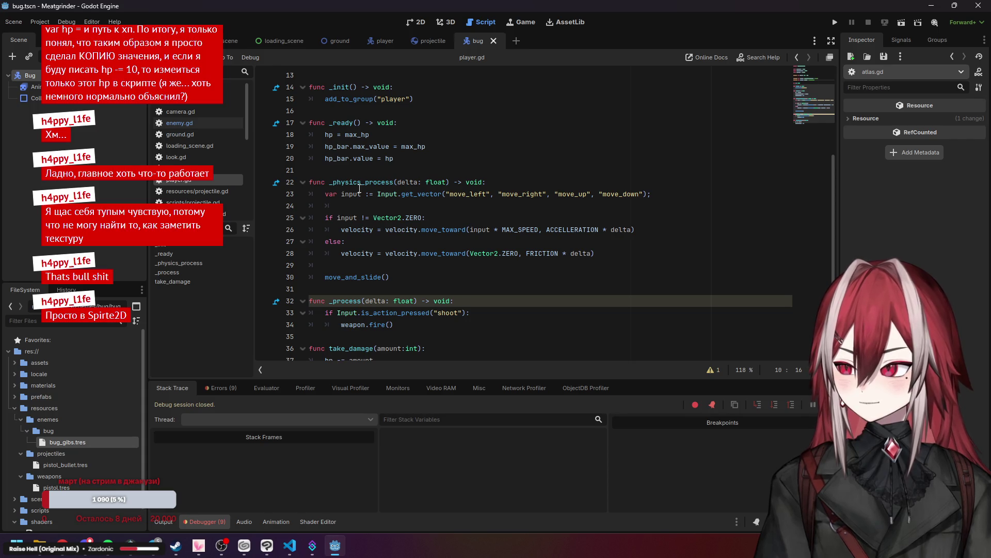
left_click(232, 89)
left_click(431, 311)
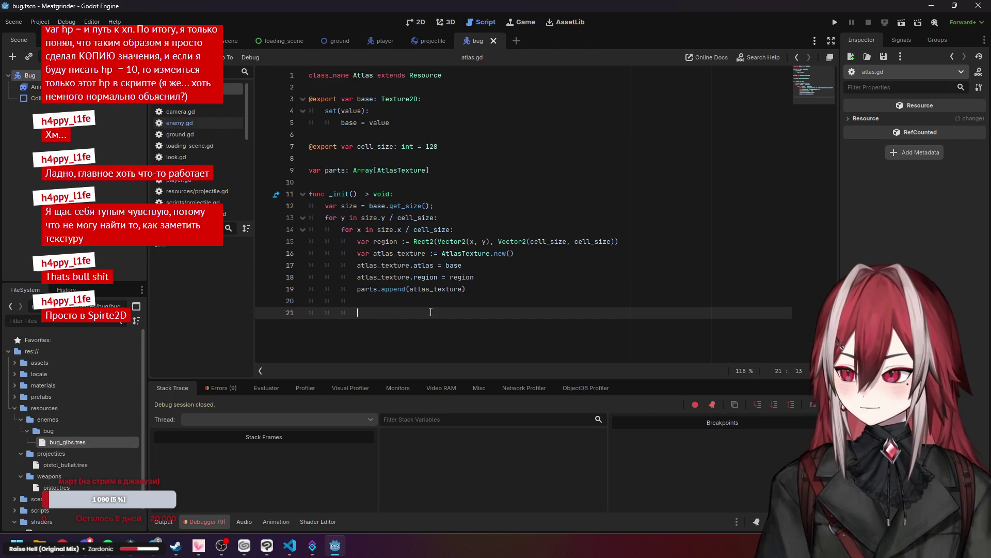
- Add trial lines 'var kek: Sprite2D' and 'kek.texture =' at the end of _init
type("var")
type("eke")
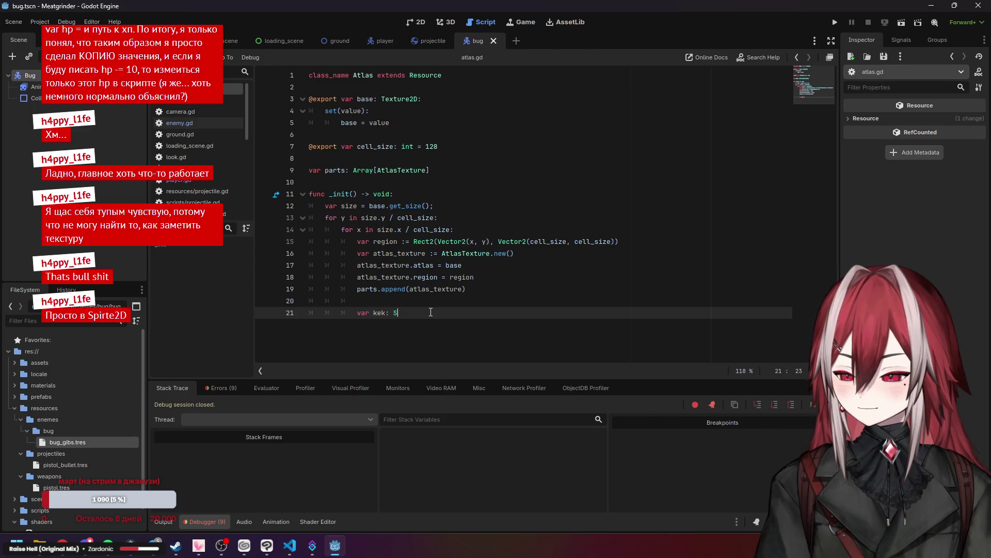
type("pr")
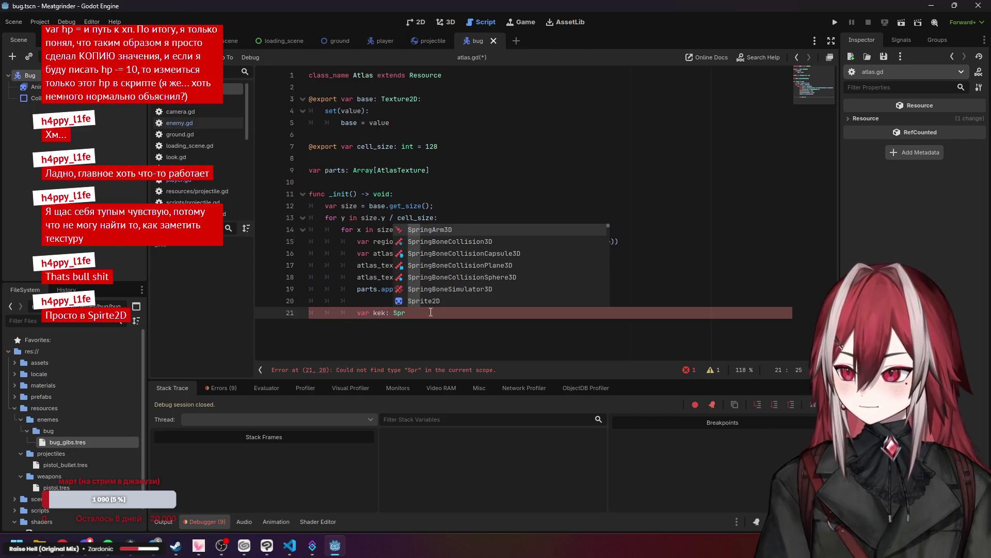
type("ite2D")
key("Return")
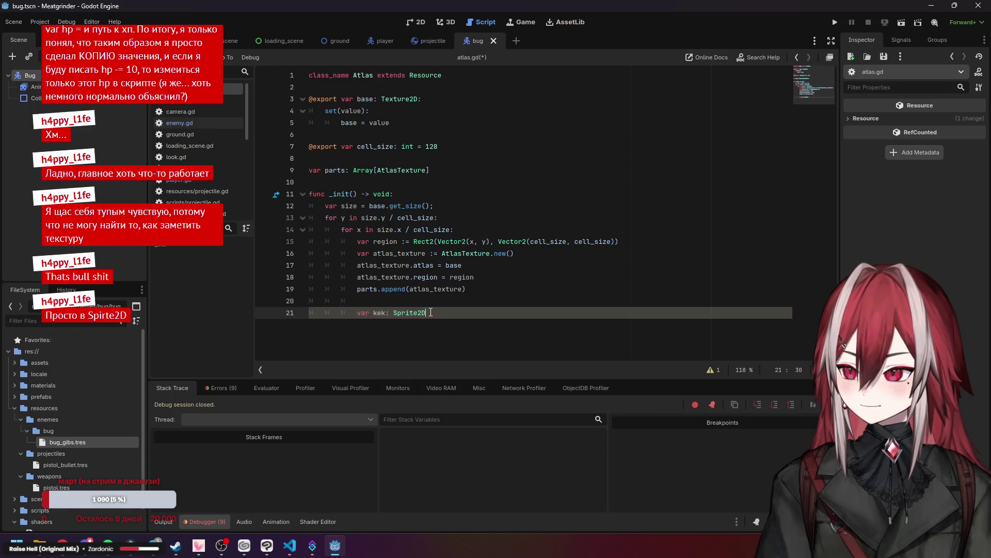
key("Return")
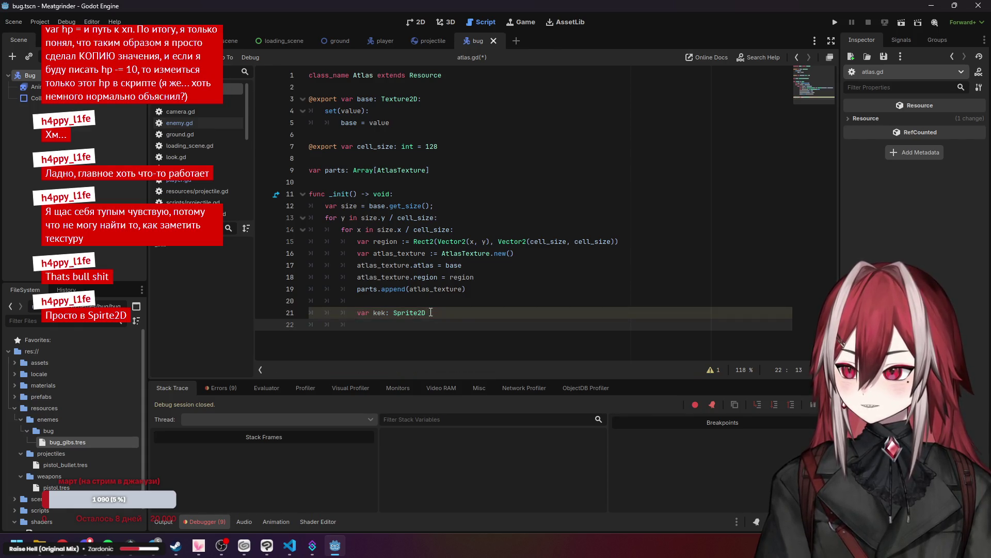
type(".texture")
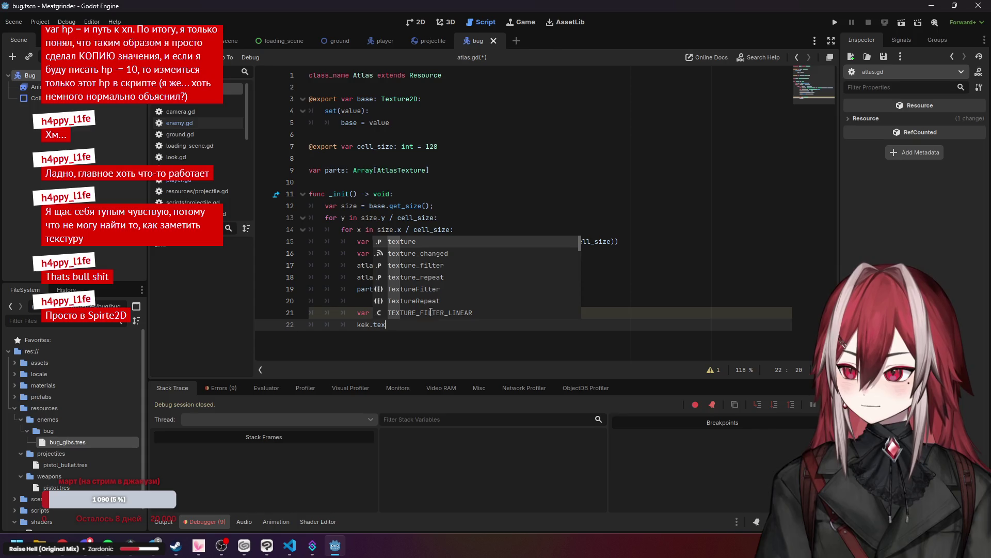
type(" =")
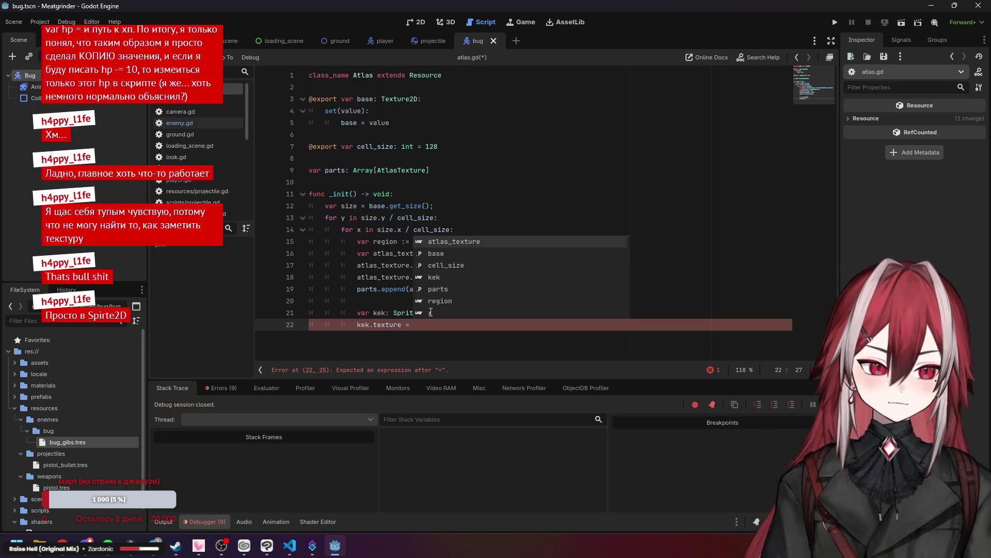
left_click(413, 332)
- Delete the two trial lines and the leftover empty last line
left_click_drag(417, 326, 431, 305)
key("BackSpace")
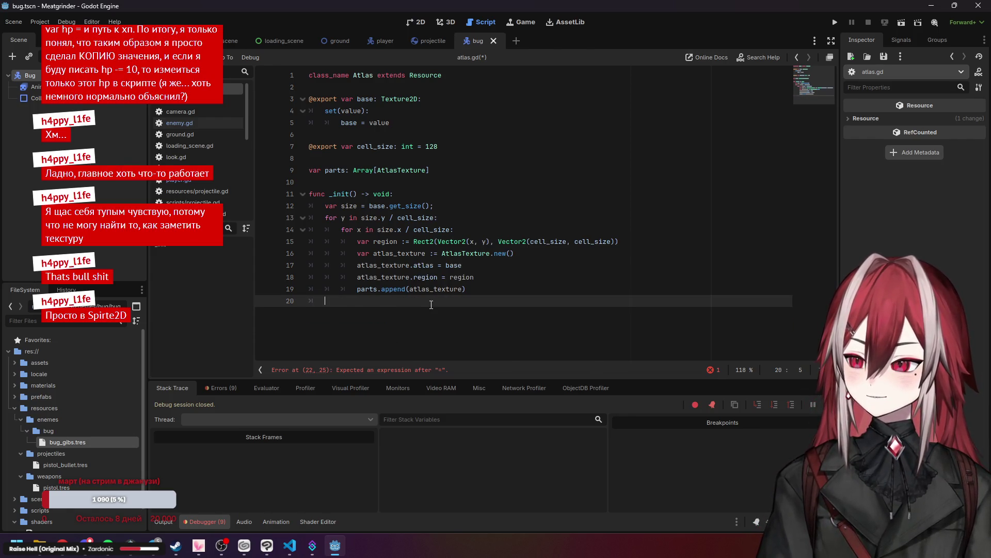
key("BackSpace")
key("BackSpace")
left_click(465, 217)
left_click(500, 129)
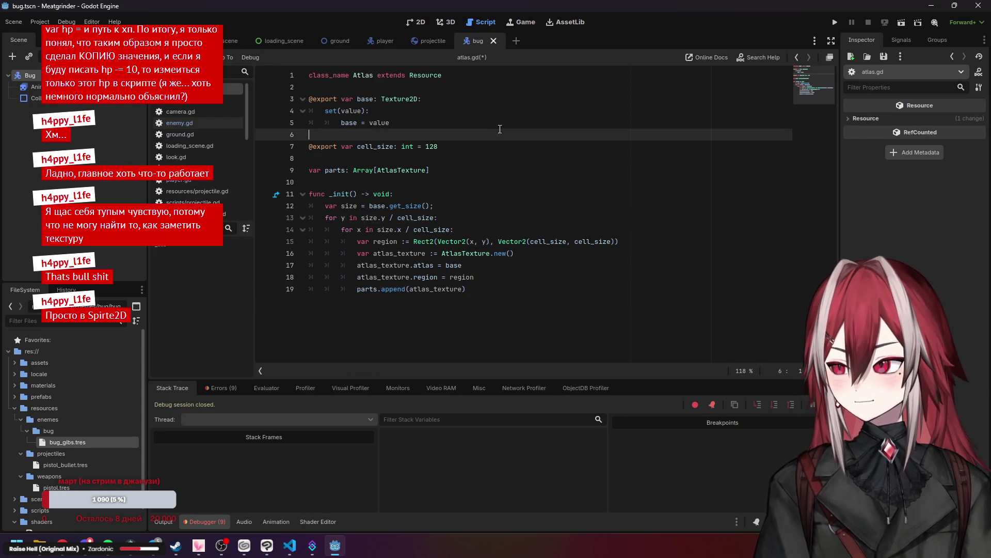
- Reset bug_gibs.tres Base to the bug_gibs texture via Quick Load and run the game with F5
left_click(391, 123)
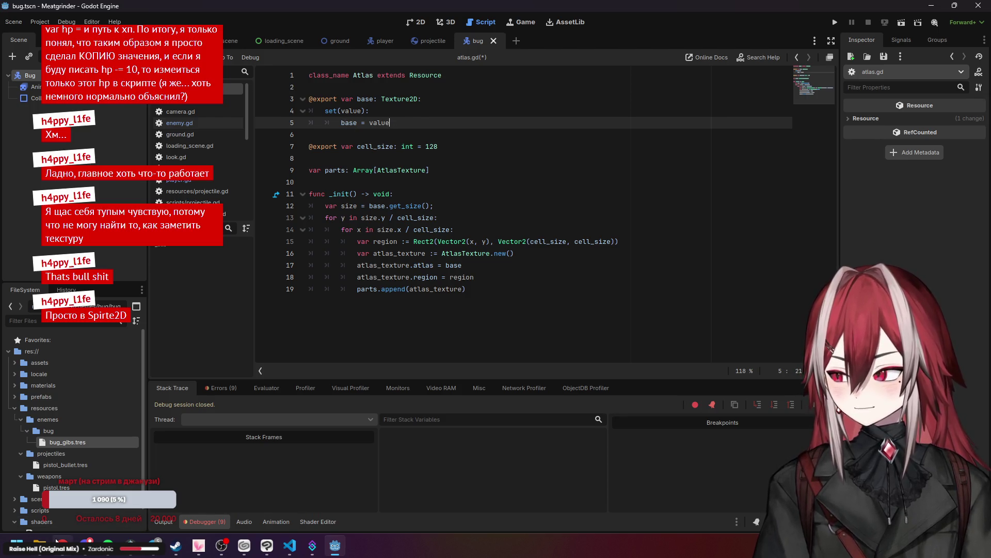
double_click(63, 443)
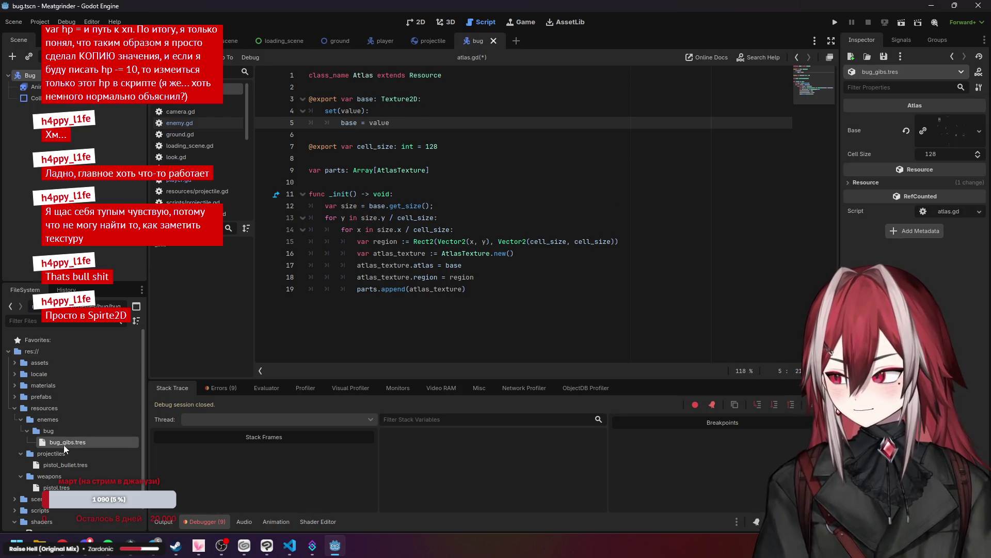
left_click(906, 131)
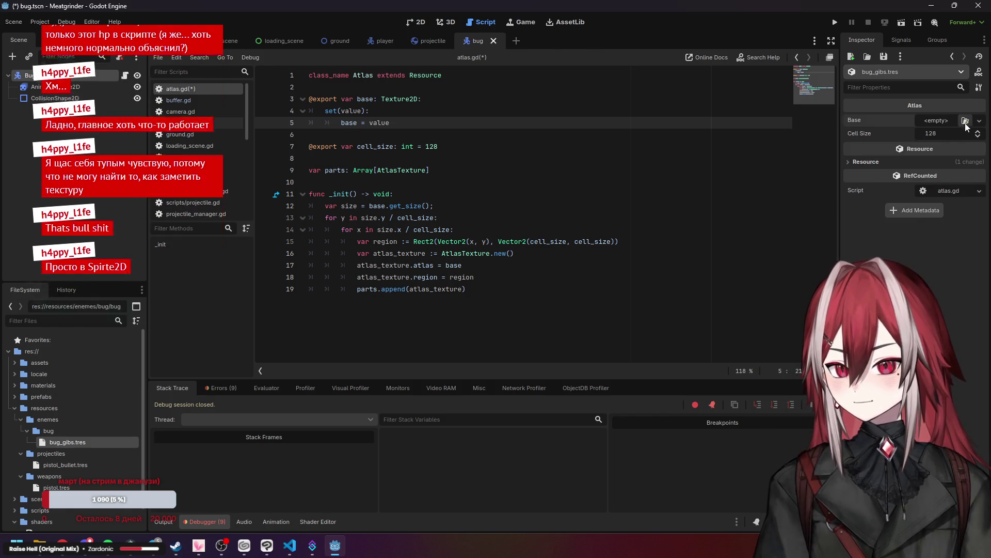
left_click(965, 120)
double_click(326, 166)
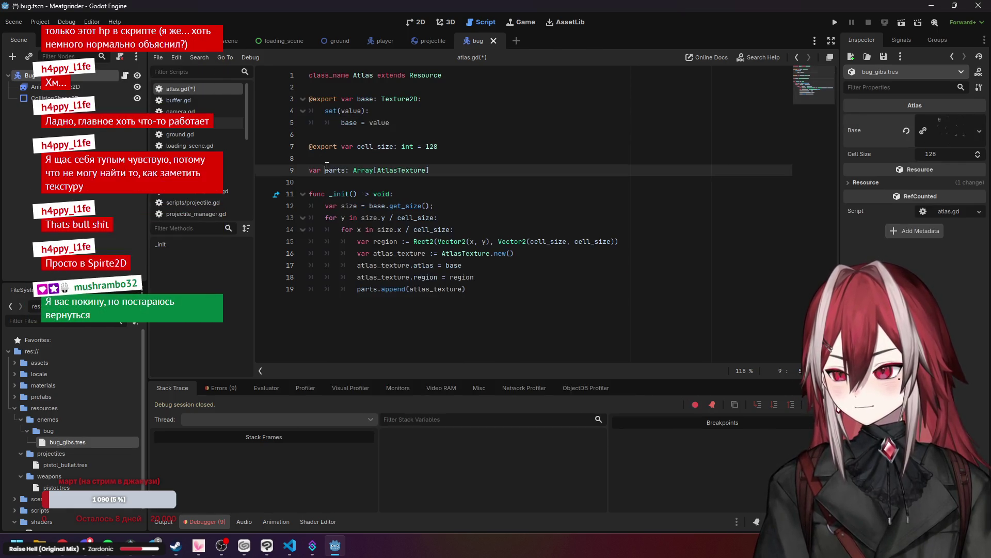
left_click(501, 219)
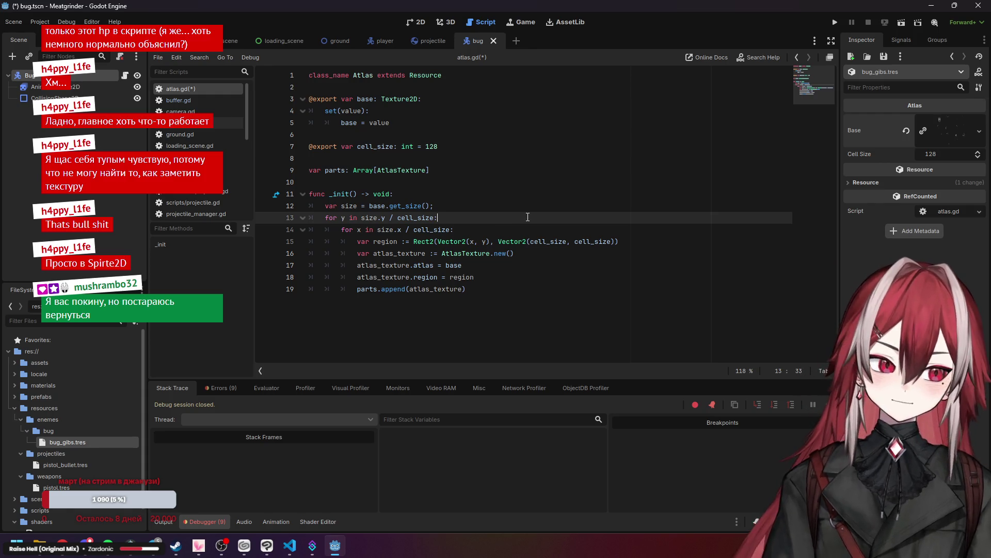
key("F5")
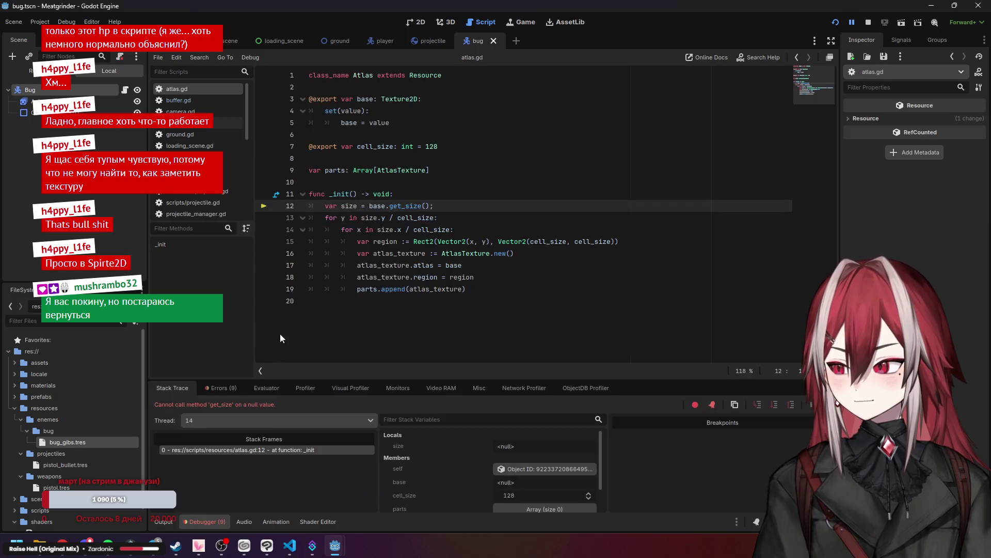
- Stop the crashed debug session and save atlas.gd with Ctrl+S
type("d")
left_click(548, 126)
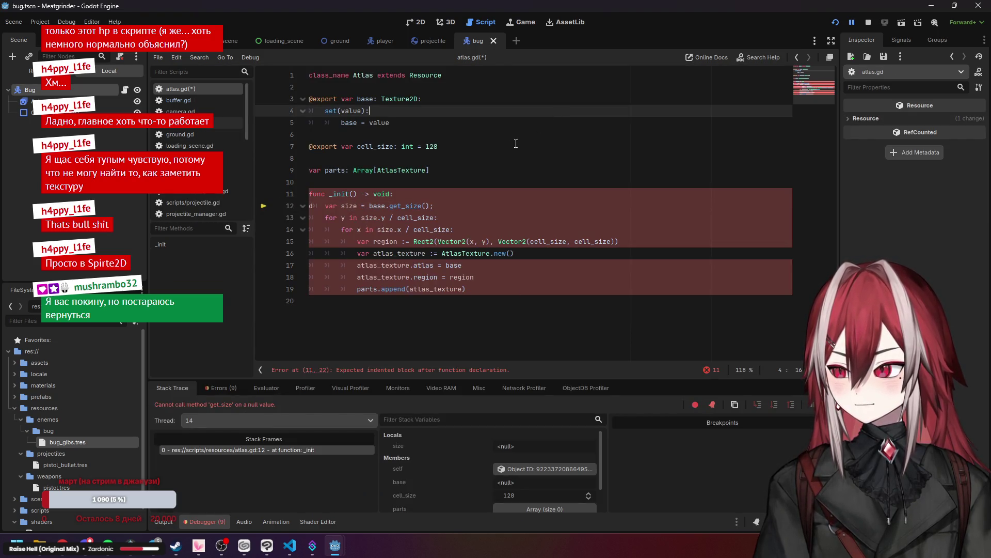
left_click(504, 155)
left_click(868, 22)
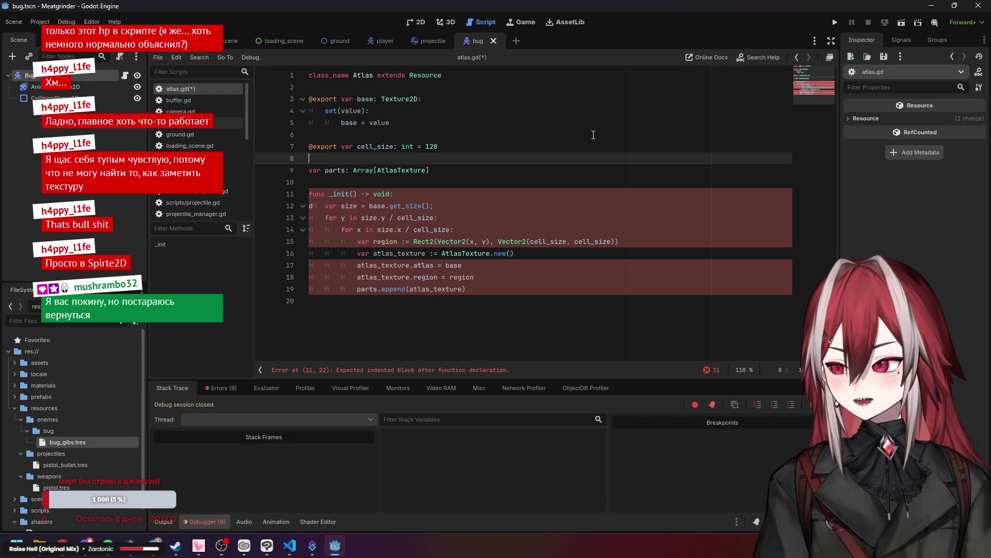
left_click(474, 218)
left_click(470, 202)
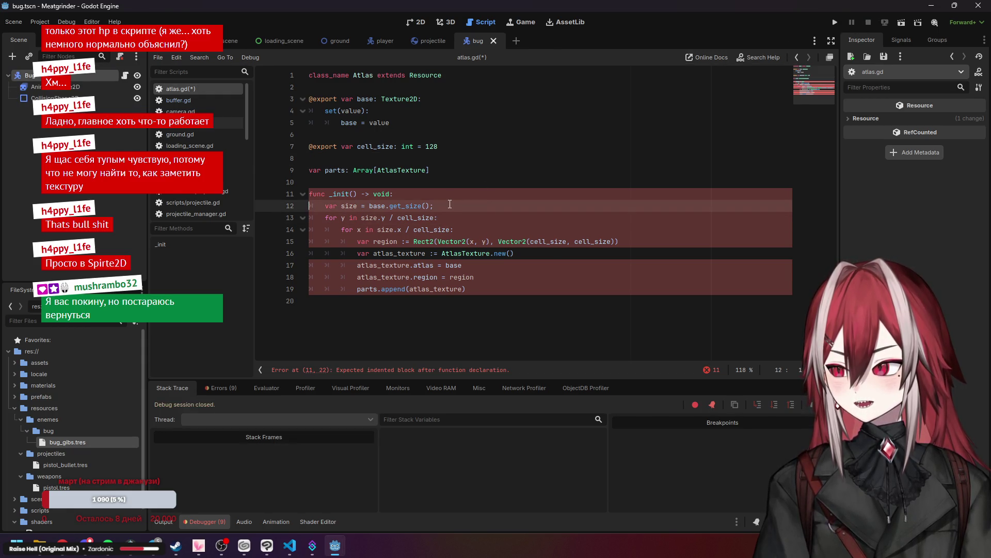
key("ctrl+s")
- Copy atlas.gd lines 3–19 and paste them into the AI search question box
left_click(452, 146)
mouse_move(487, 287)
left_mouse_down()
mouse_move(305, 241)
mouse_move(296, 102)
left_mouse_up()
key("alt+Tab")
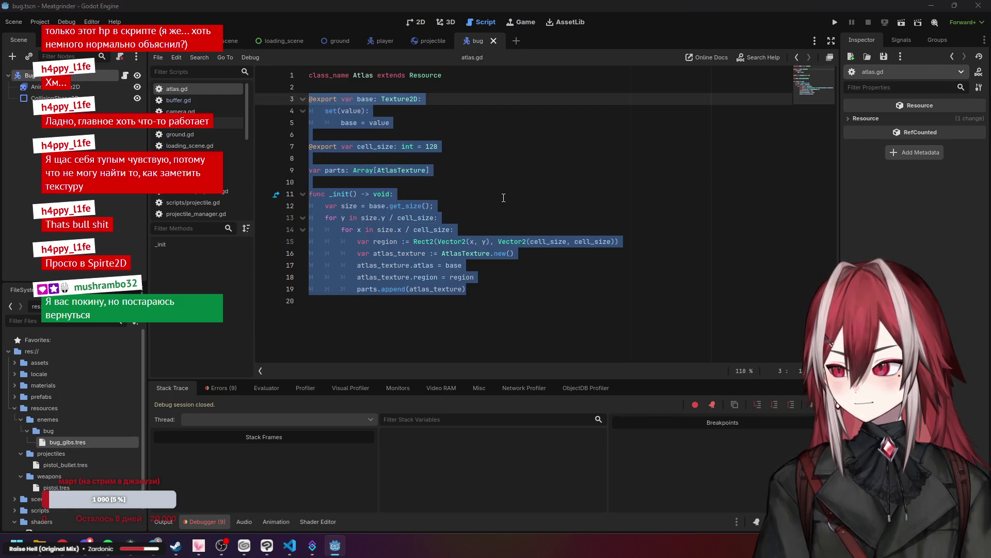
scroll(284, 411, "down", 4)
left_click(288, 480)
key("ctrl+v")
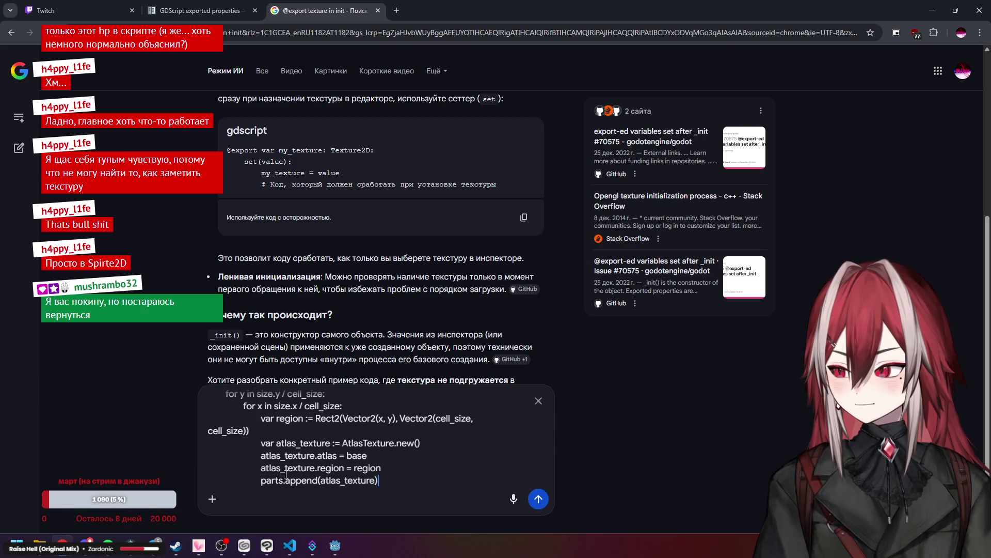
- Append the base.get_size line and 'still null' to the question and send it
scroll(351, 444, "up", 5)
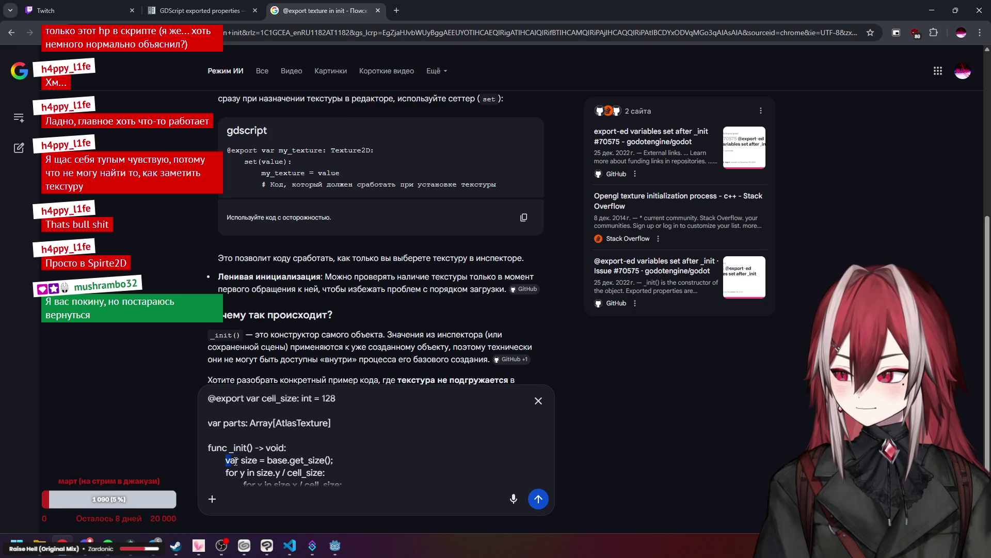
left_click_drag(226, 460, 335, 459)
key("ctrl+v")
scroll(310, 465, "up", 10)
scroll(288, 484, "down", 10)
type("var size = base.get_size();")
type("still")
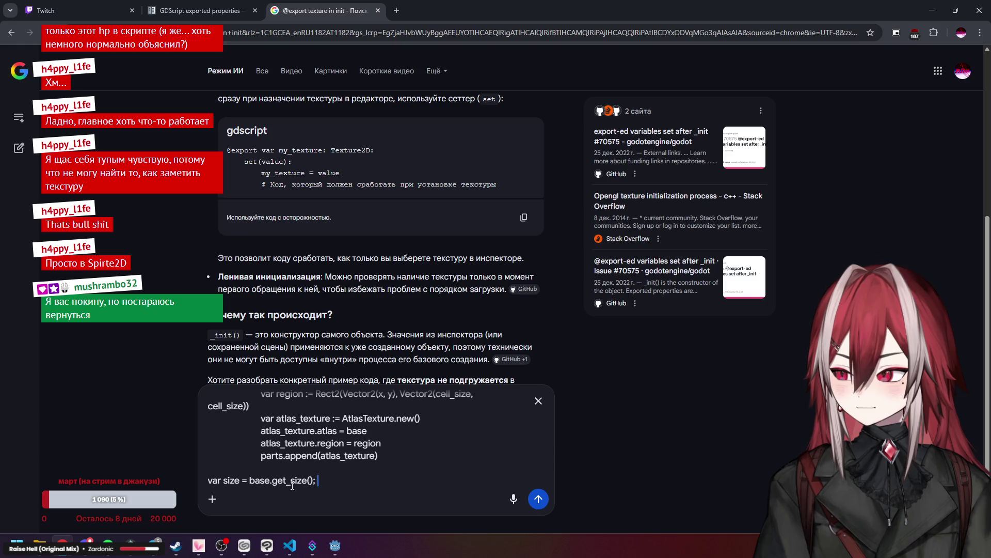
type(" null")
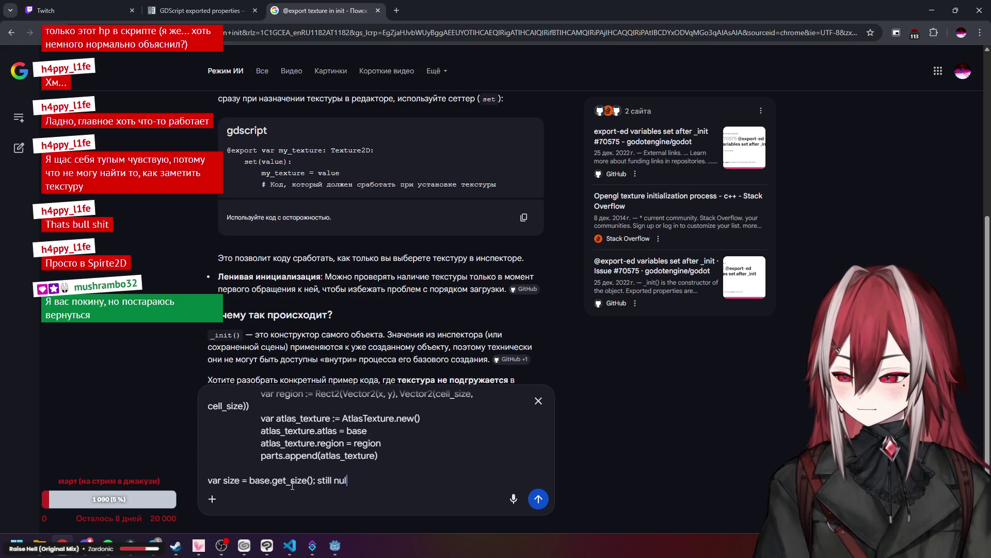
key("Return")
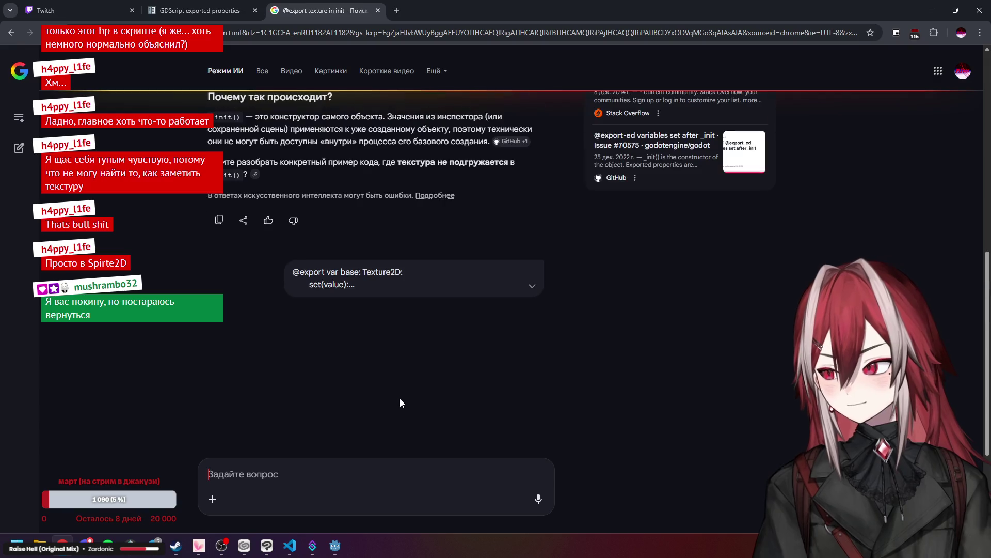
- Read the answer and quote _ready() from the first solution into the question box
scroll(401, 302, "down", 3)
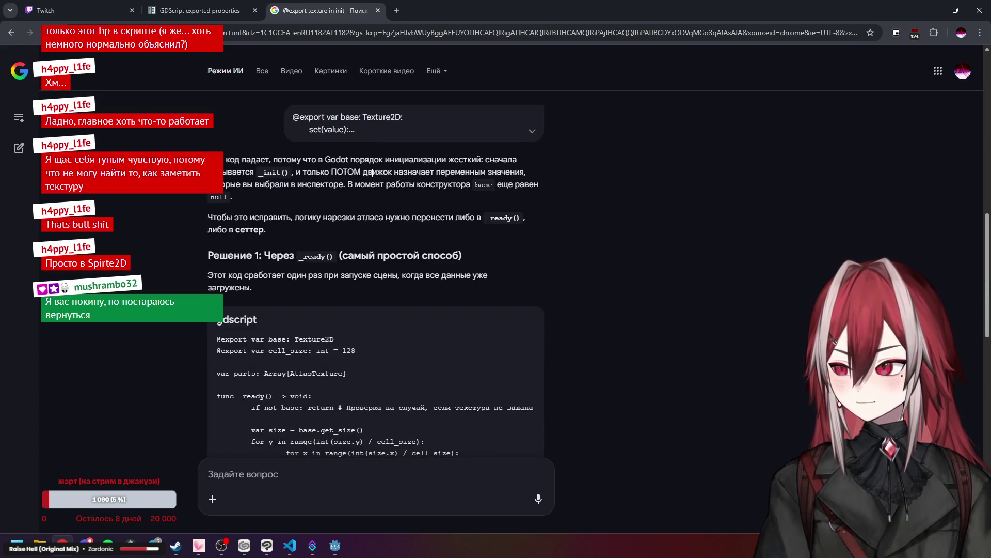
scroll(373, 173, "down", 1)
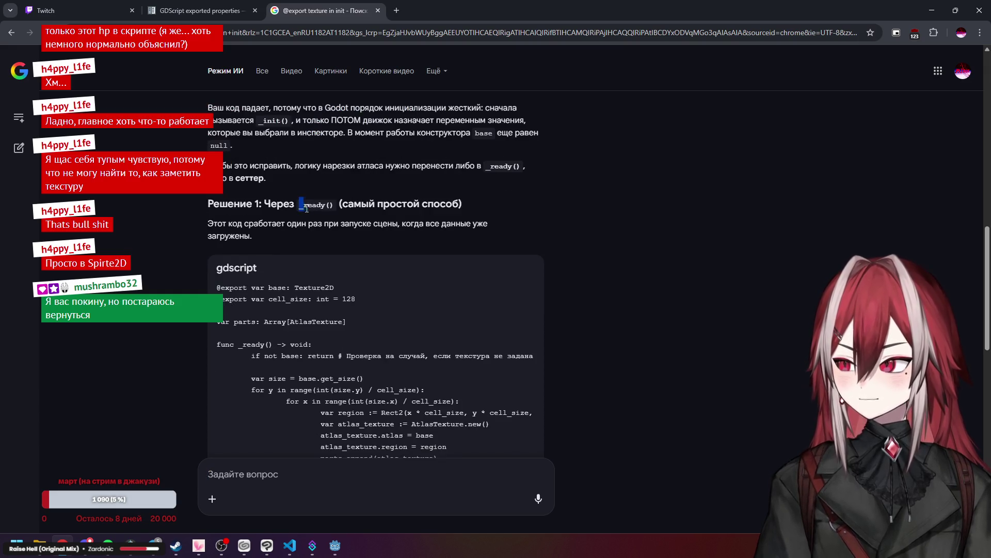
left_click_drag(299, 205, 333, 207)
key("ctrl+c")
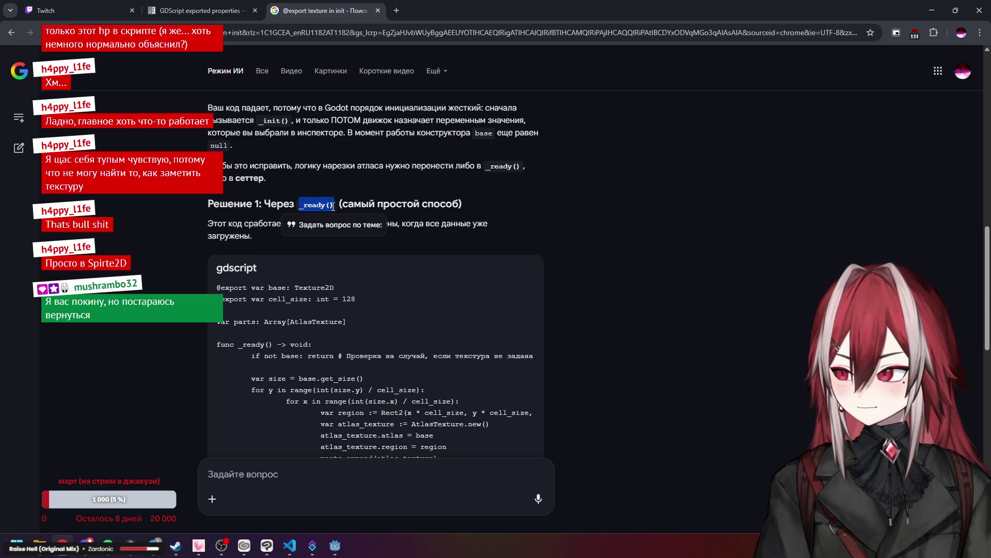
scroll(388, 287, "down", 7)
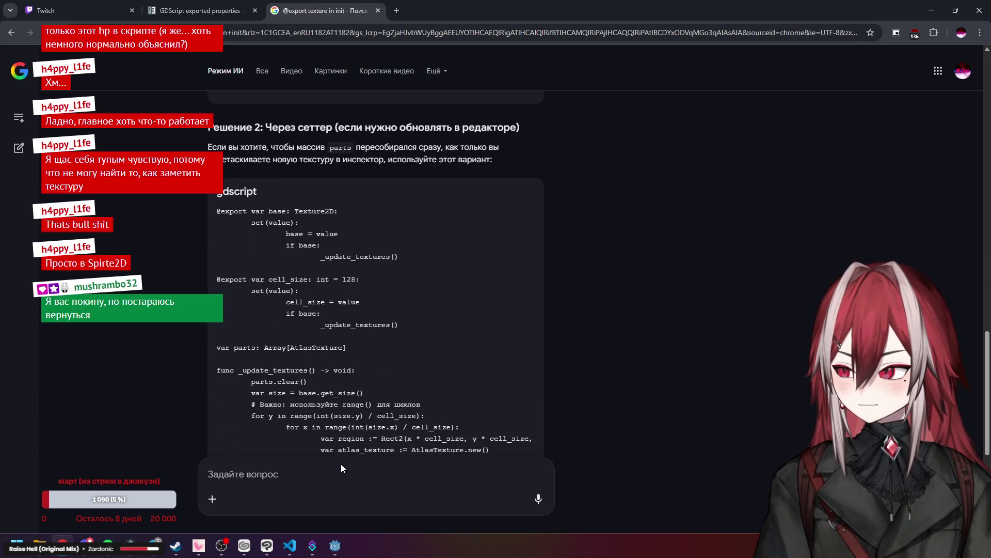
left_click(341, 464)
key("ctrl+v")
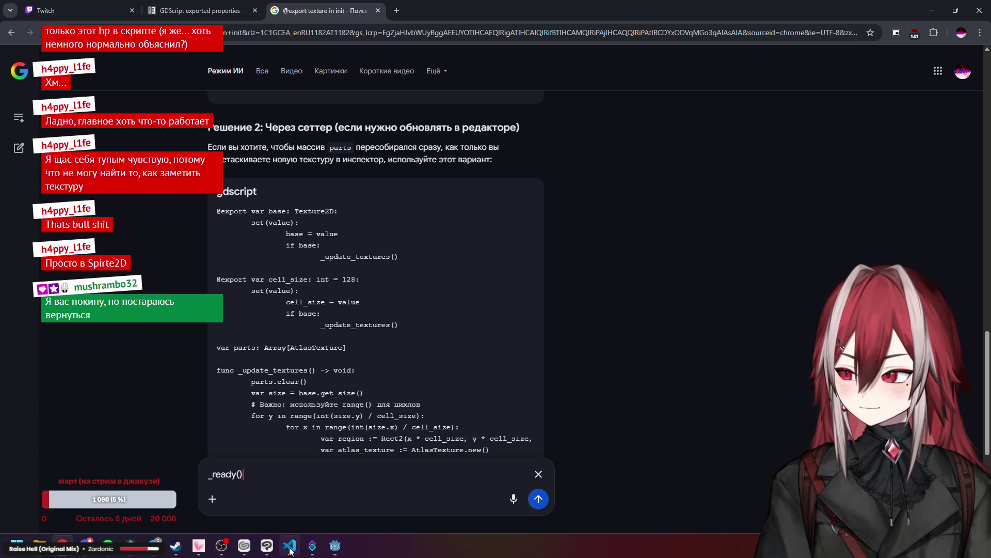
- Send a follow-up noting 'class_name Atlas extends Resource' has no _ready()
left_click(290, 547)
left_click(335, 546)
left_click_drag(442, 75, 309, 75)
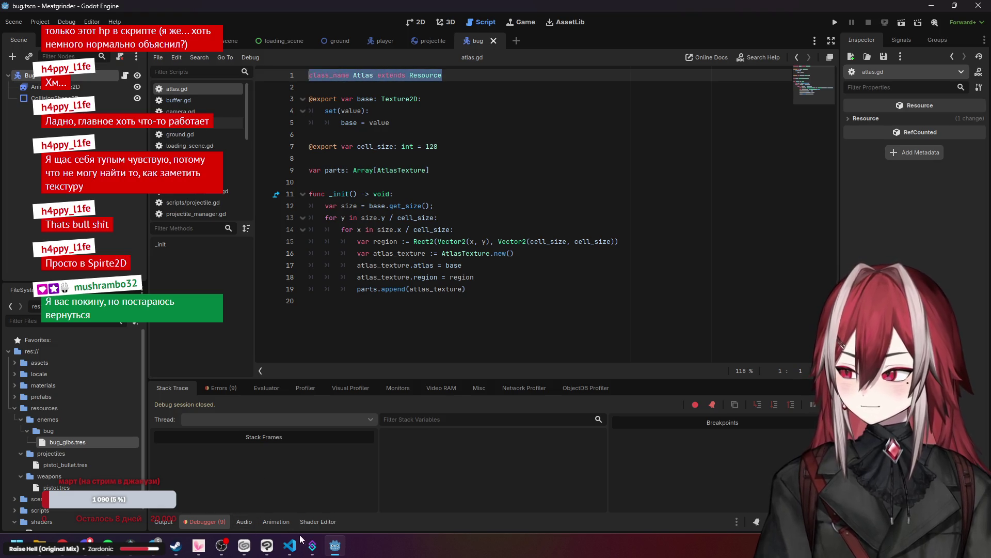
left_click(290, 545)
left_click(62, 545)
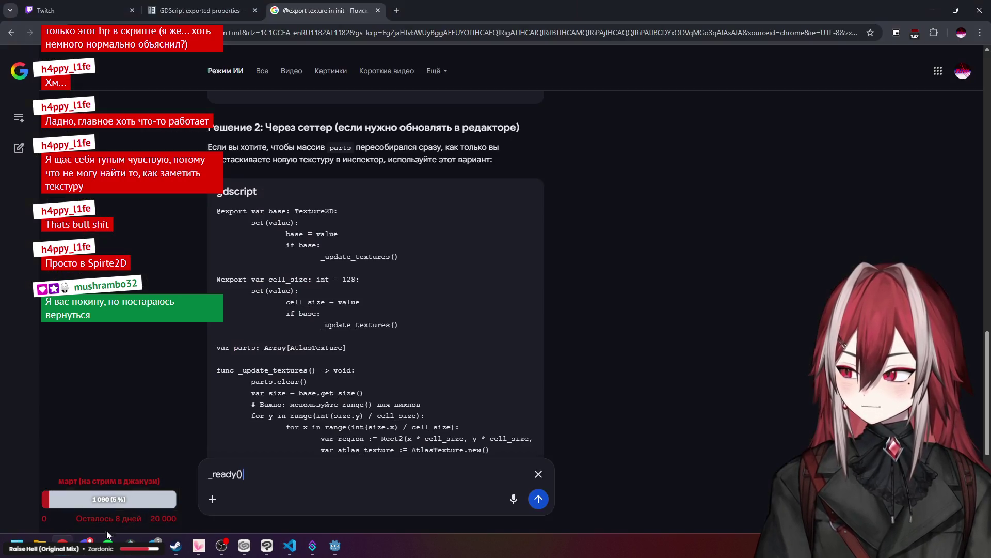
type("its")
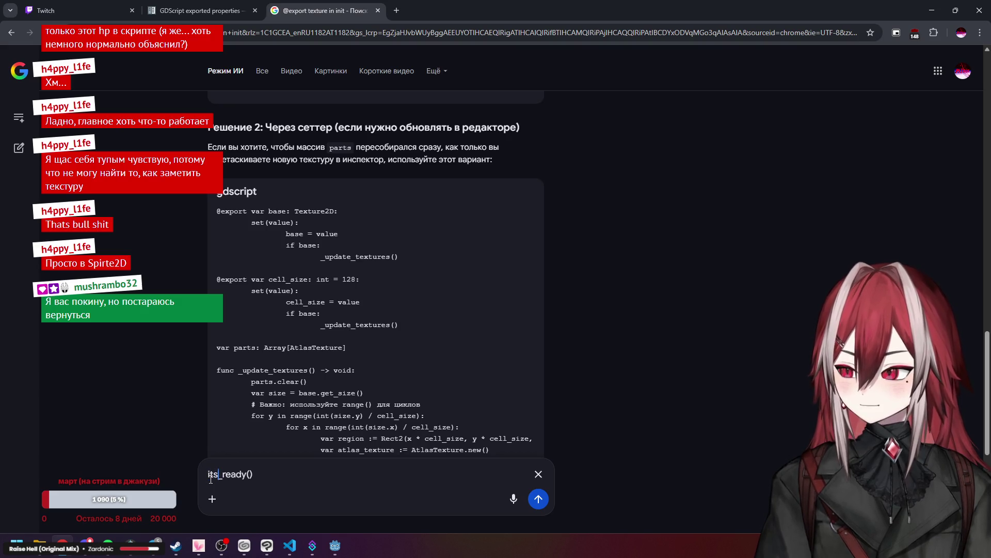
type("class_name Atlas extends Resource")
key("shift+Return")
type("and")
type(" dont hav")
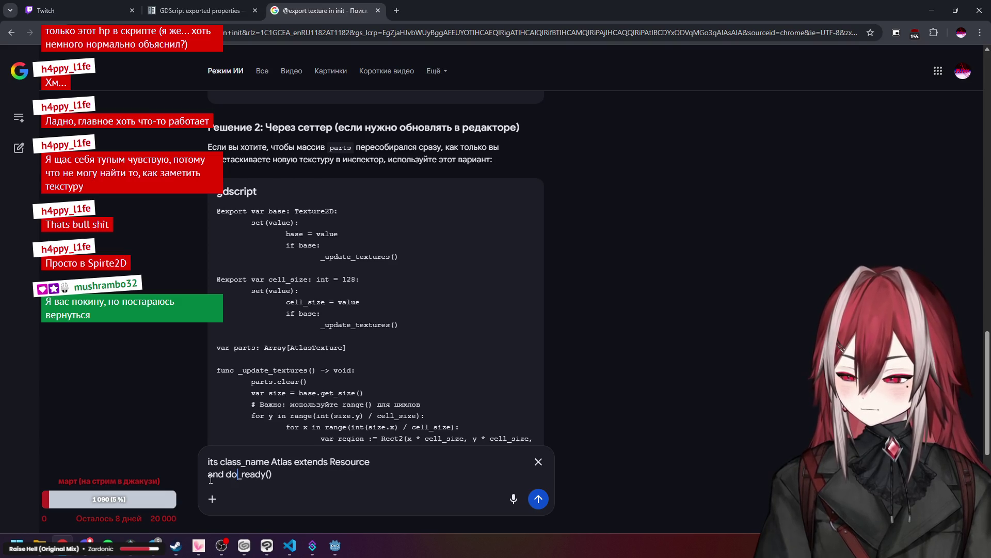
type("e")
key("Return")
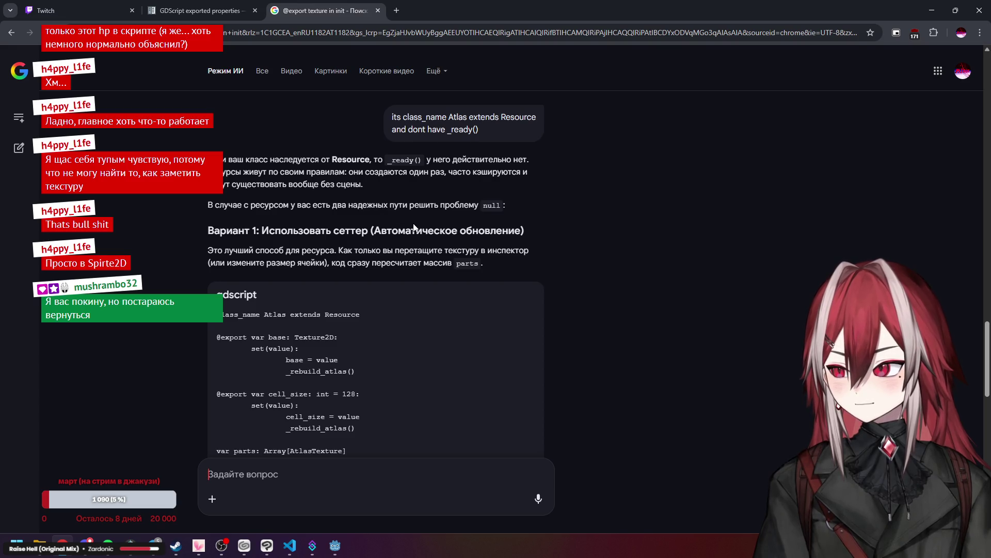
- Study the setter-based answer code, briefly quoting then removing the cell_size snippet
scroll(410, 201, "down", 2)
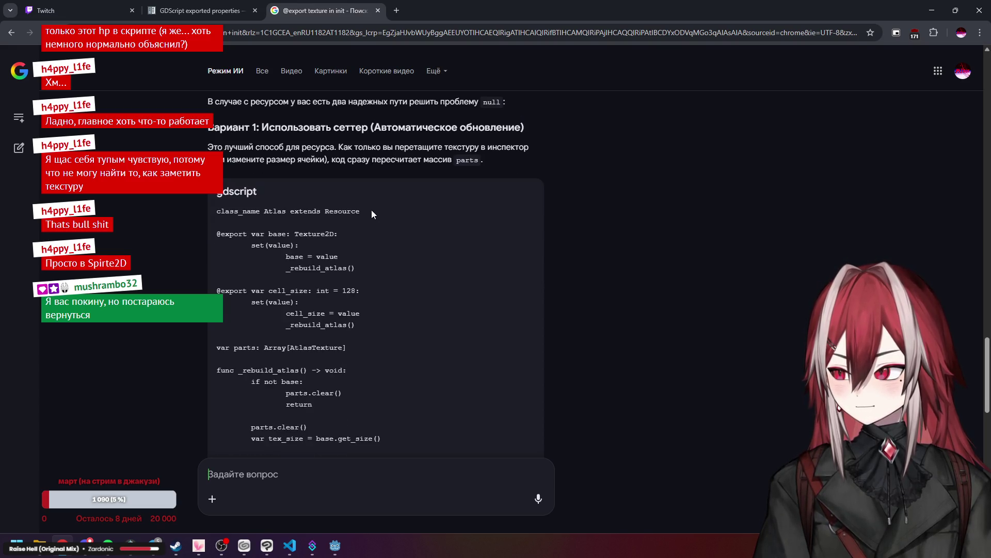
double_click(296, 270)
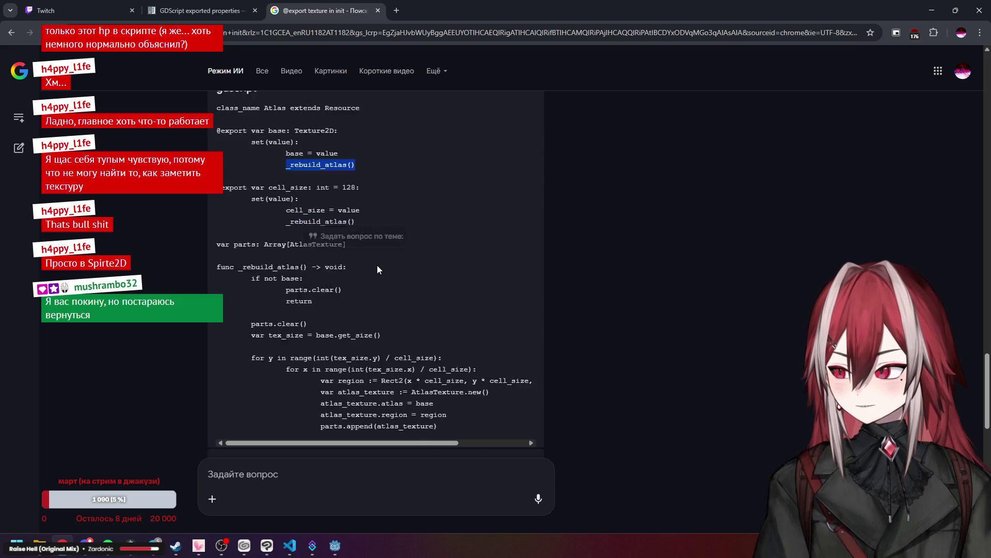
scroll(377, 264, "down", 3)
scroll(338, 233, "down", 1)
left_click_drag(274, 175, 351, 231)
scroll(356, 217, "up", 1)
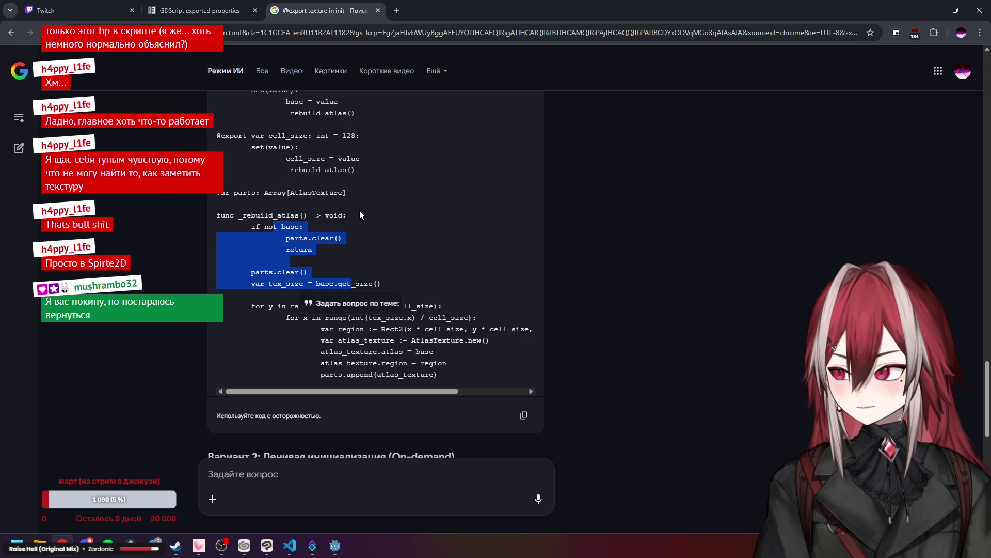
left_click(349, 253)
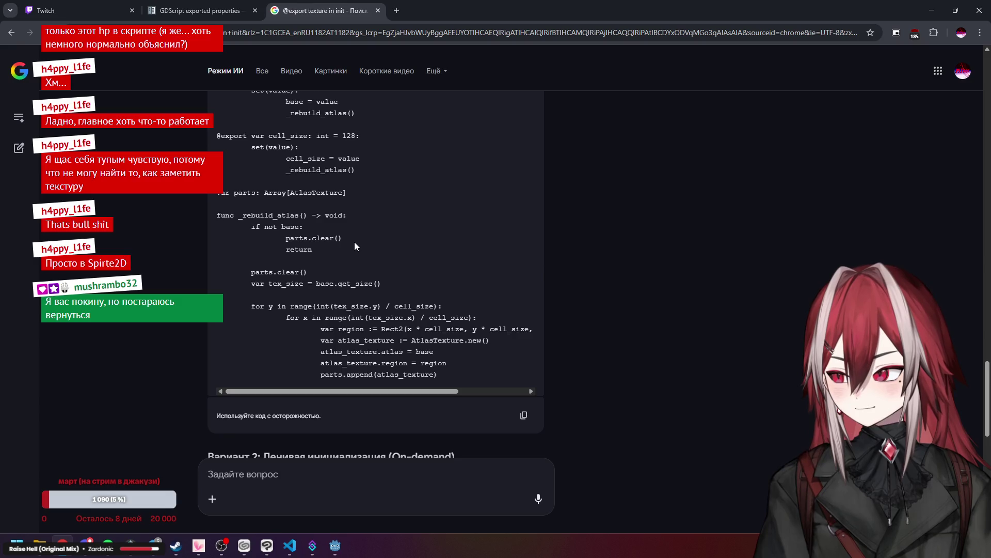
scroll(354, 246, "up", 1)
left_click_drag(354, 243, 361, 212)
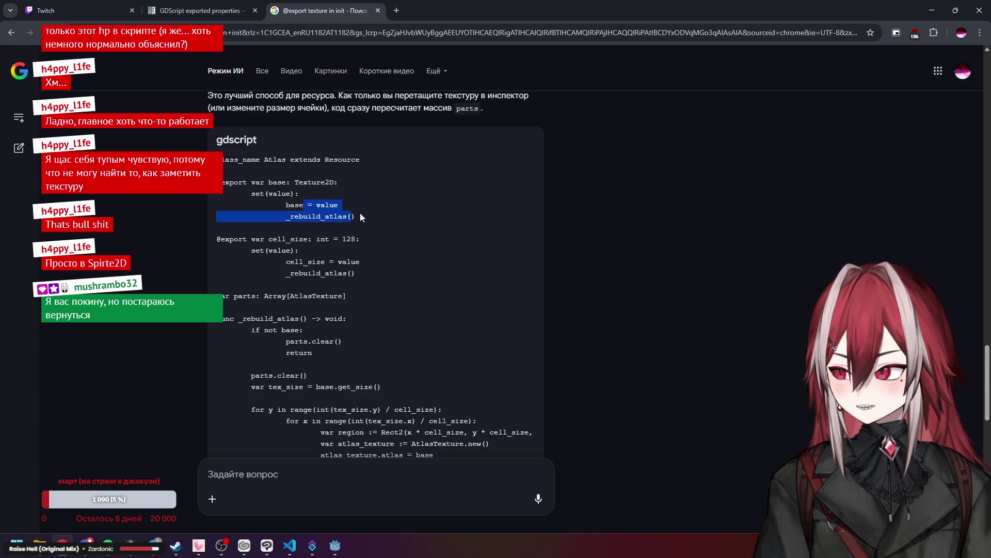
left_click(299, 236)
left_click_drag(287, 239, 380, 242)
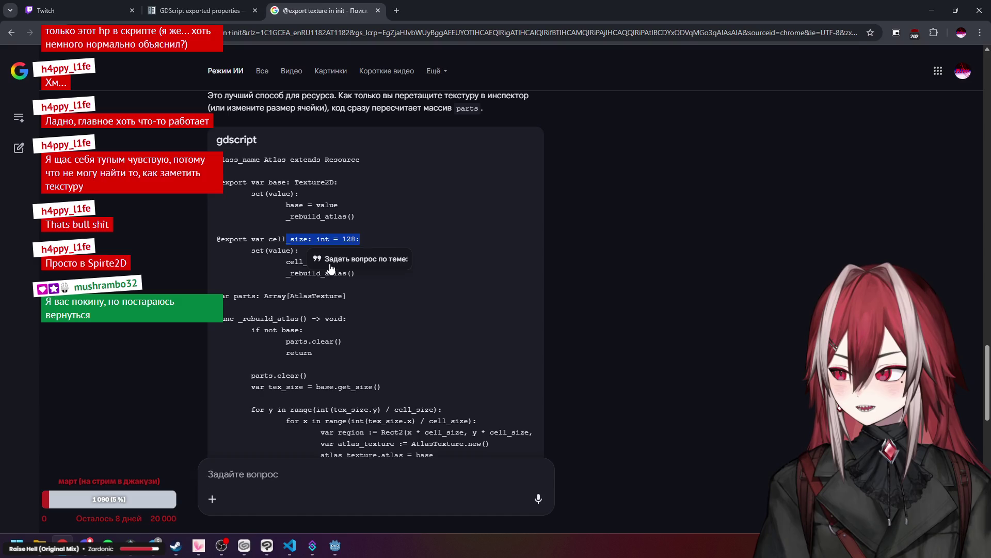
left_click(357, 254)
left_click(535, 428)
- Read through the lazy get_parts() getter variant, then close the AI search tab
scroll(414, 232, "down", 6)
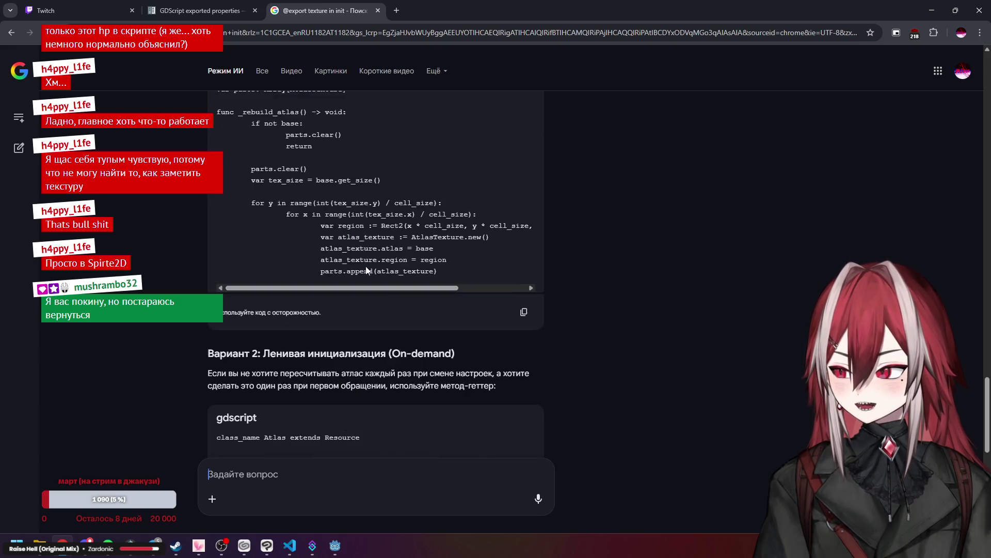
scroll(389, 225, "down", 1)
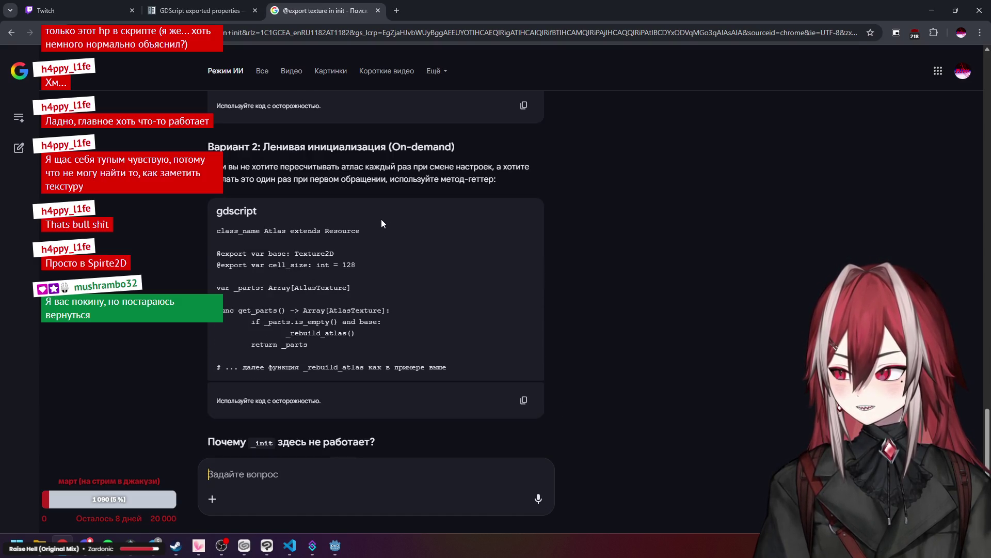
left_click_drag(302, 321, 382, 323)
scroll(398, 310, "down", 2)
left_click(420, 234)
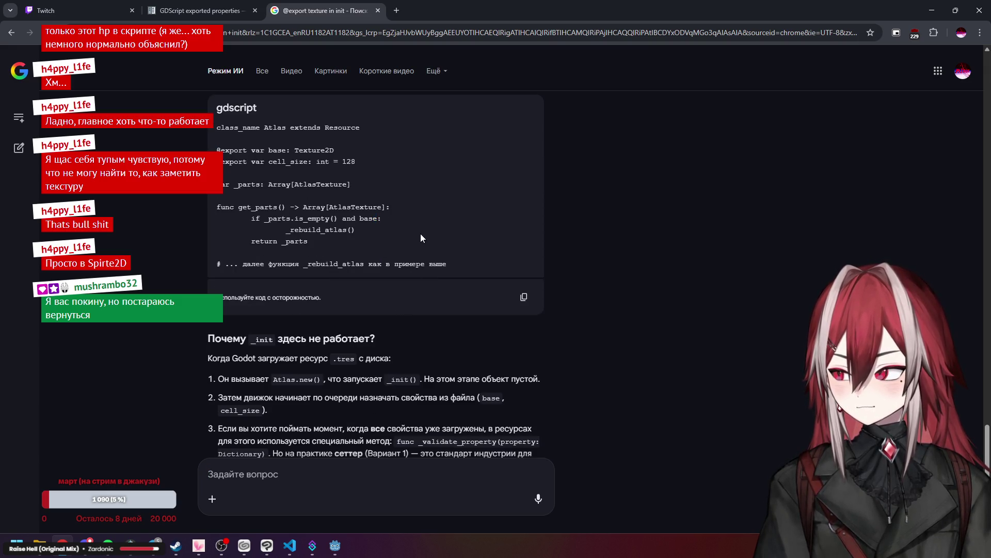
scroll(420, 233, "down", 2)
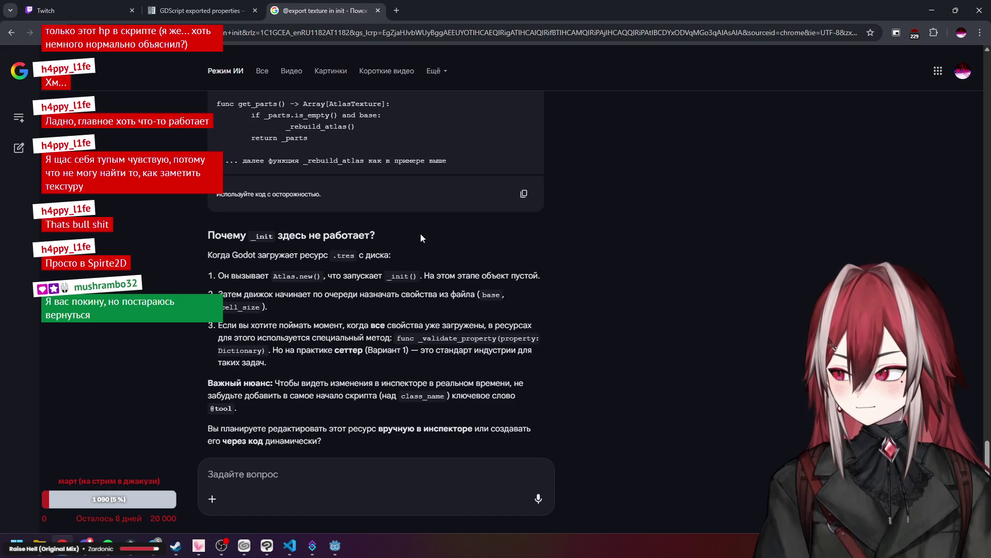
scroll(420, 233, "down", 1)
scroll(421, 233, "up", 1)
scroll(420, 238, "up", 4)
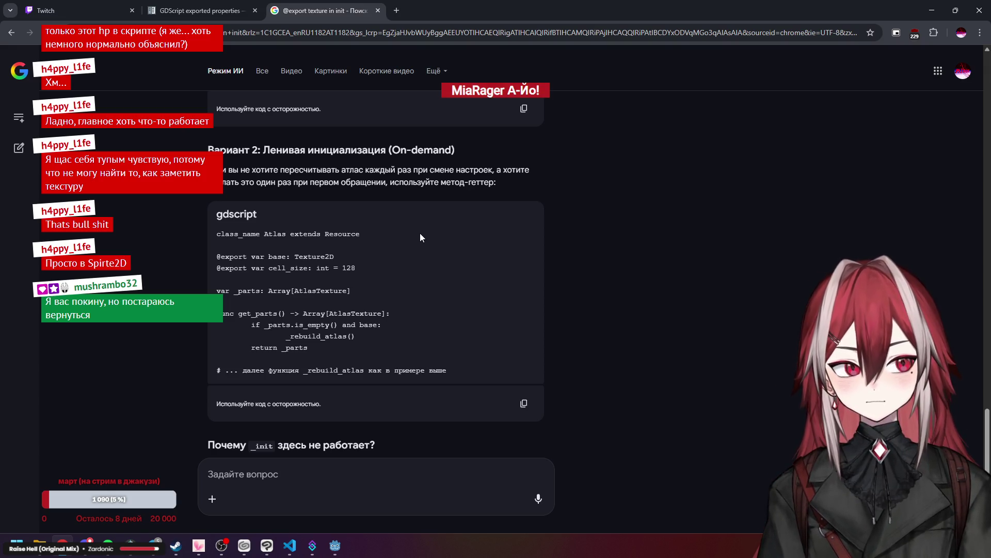
scroll(376, 221, "up", 1)
scroll(404, 220, "down", 1)
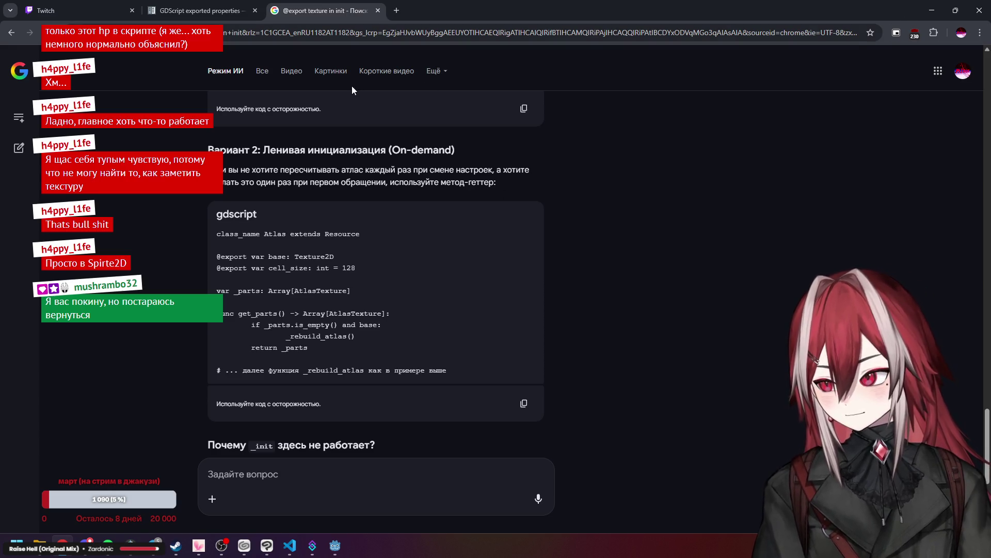
left_click(380, 11)
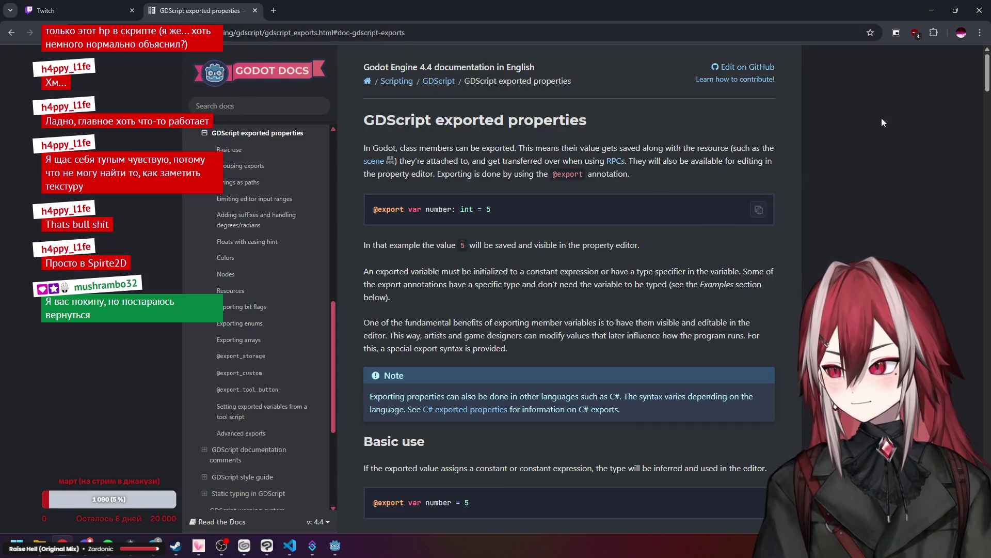
- Delete the base setter lines and the leftover blank line in atlas.gd
left_click(932, 10)
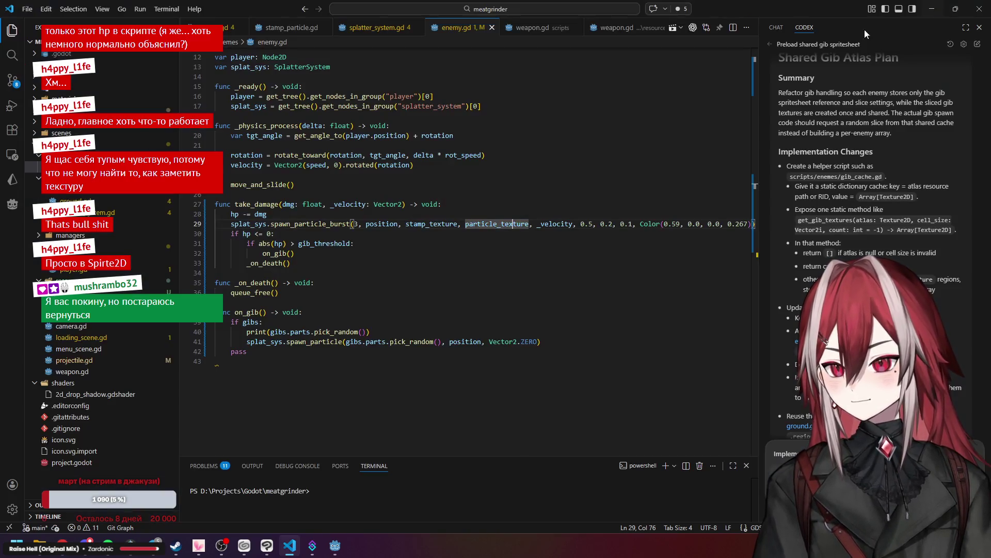
left_click(330, 550)
left_click(396, 148)
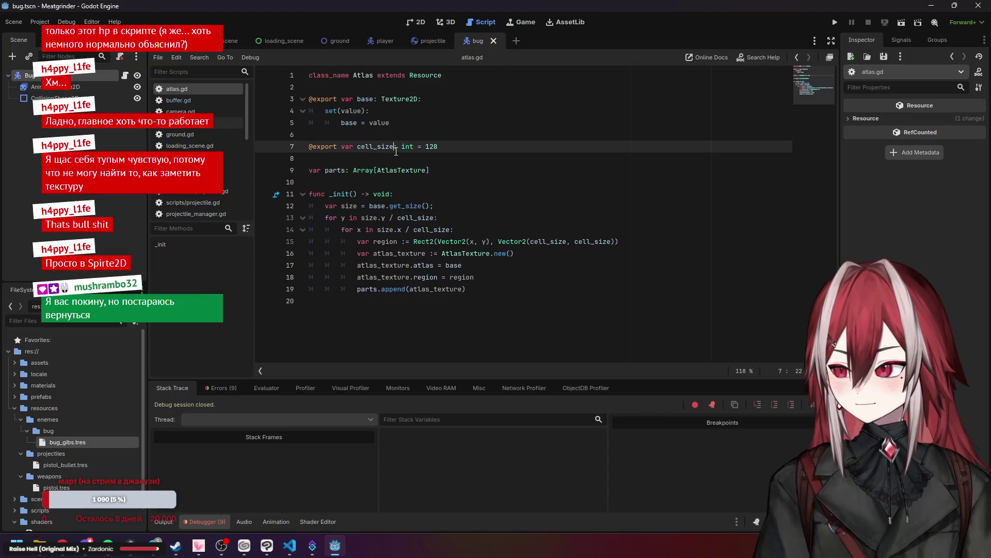
left_click_drag(394, 122, 422, 98)
key("BackSpace")
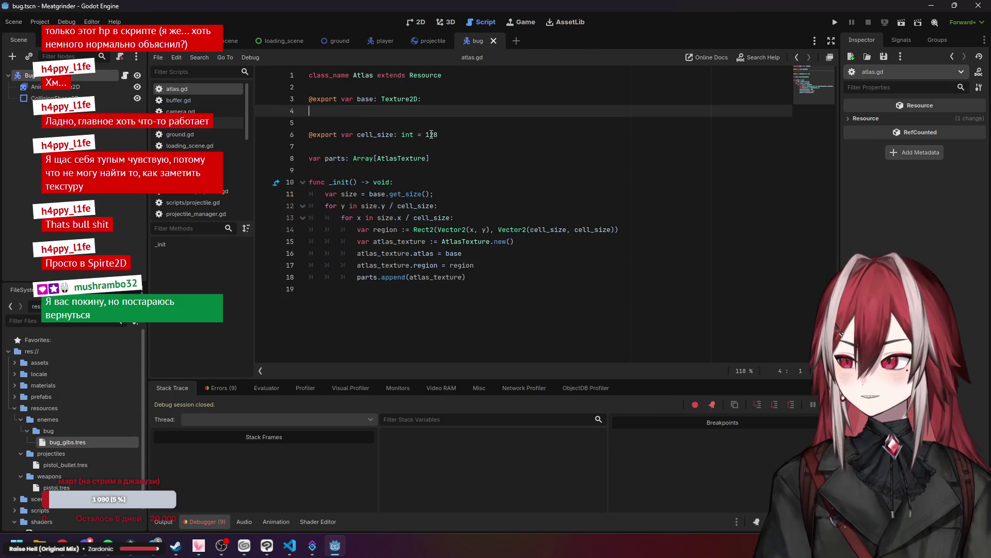
key("Delete")
- Rename the parts array to _parts and add a blank line after its declaration
left_click(396, 128)
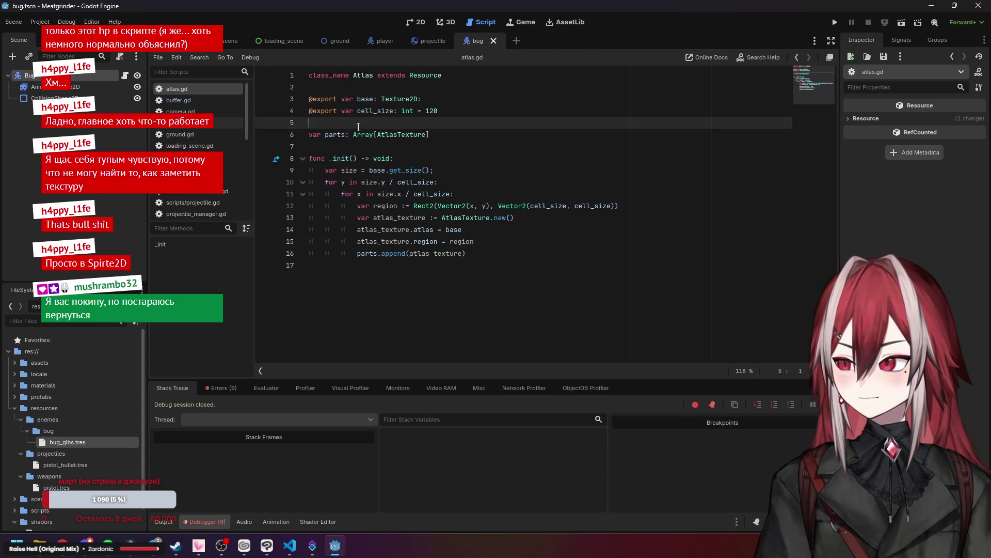
left_click(325, 135)
type("_")
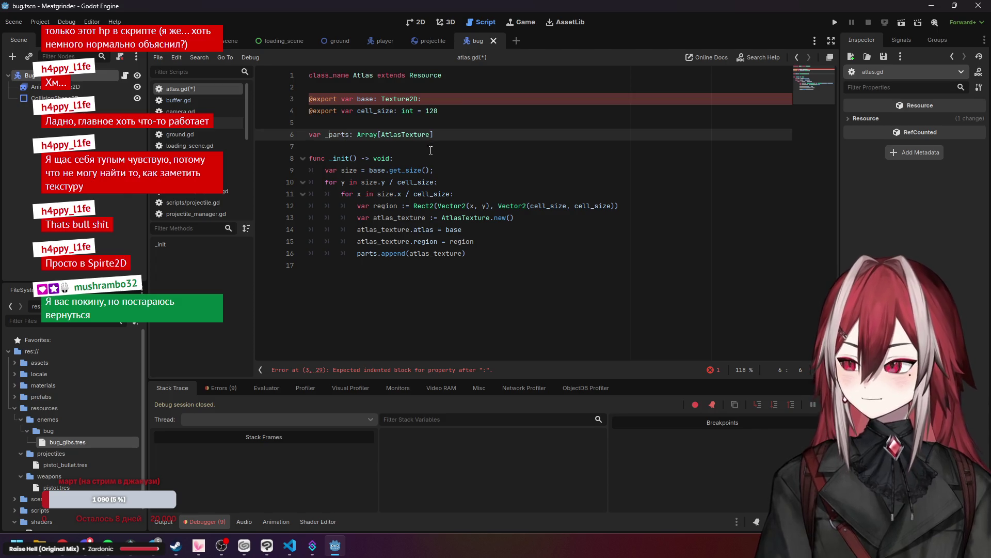
left_click(395, 158)
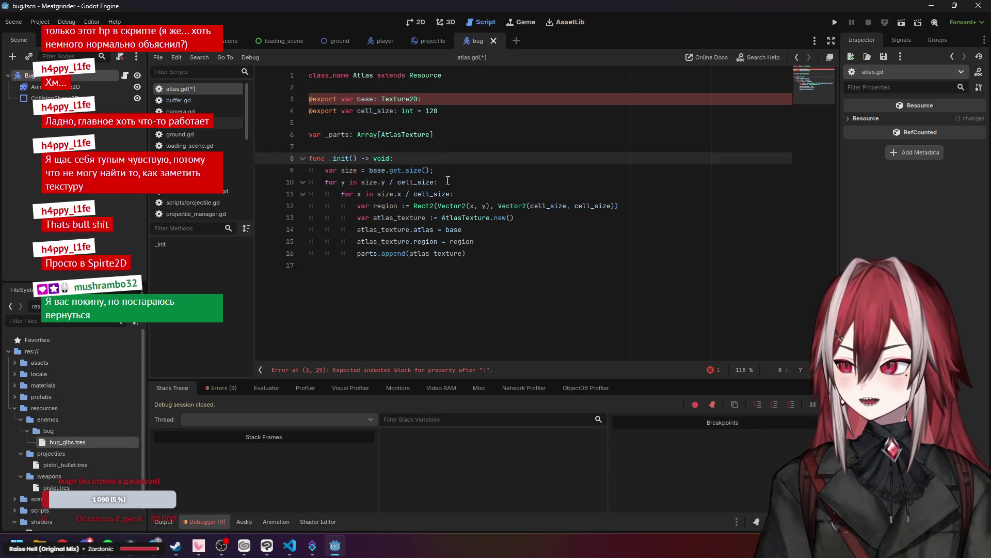
left_click(449, 139)
key("Return")
key("Return")
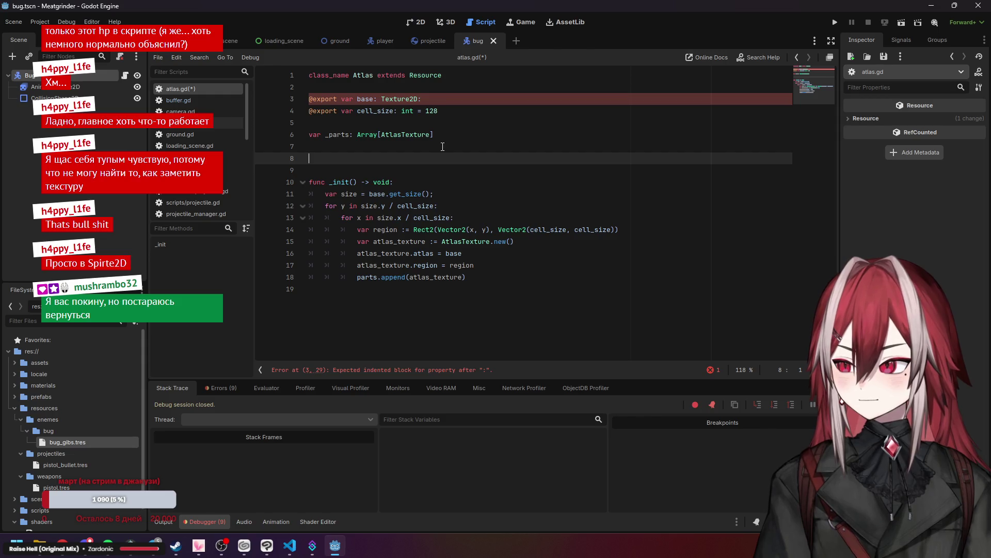
- Check the exported-properties docs, then begin typing 'func get _parts()' in atlas.gd
key("alt+Tab")
key("alt+Tab")
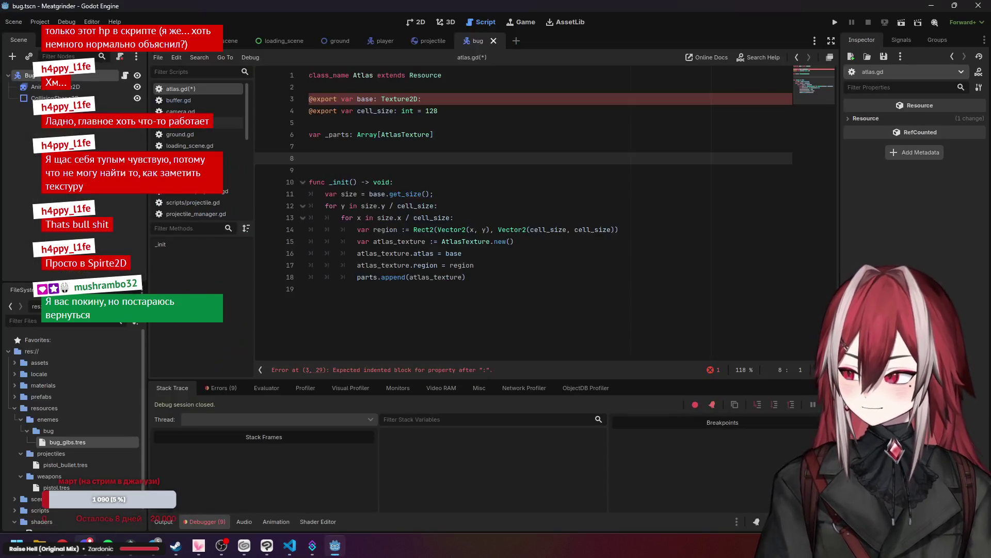
left_click(56, 554)
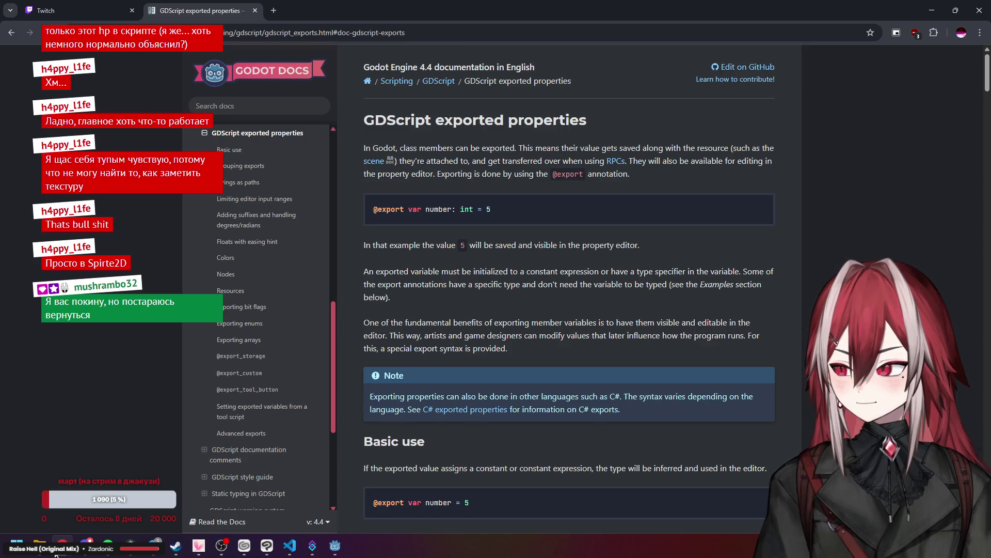
key("alt+Tab")
type("func get ")
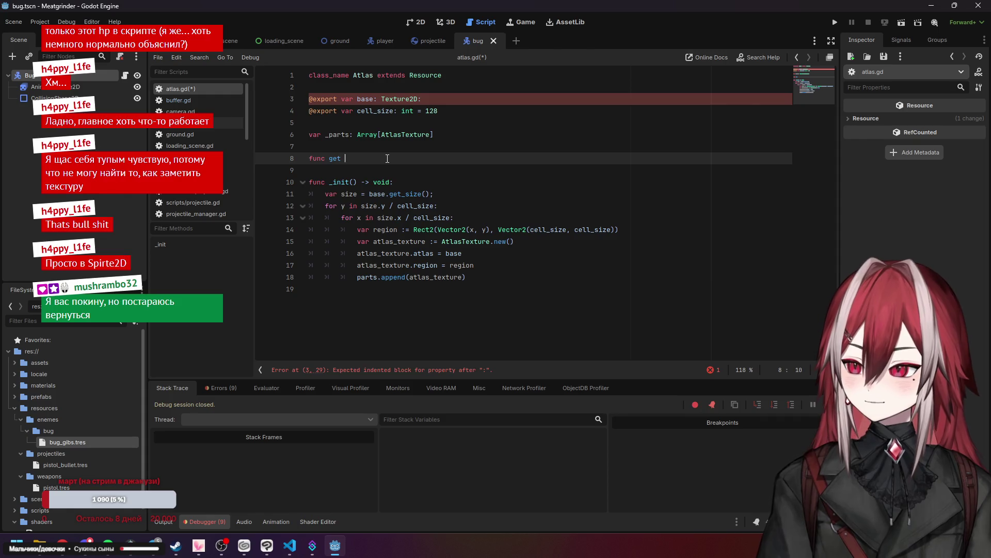
type("_")
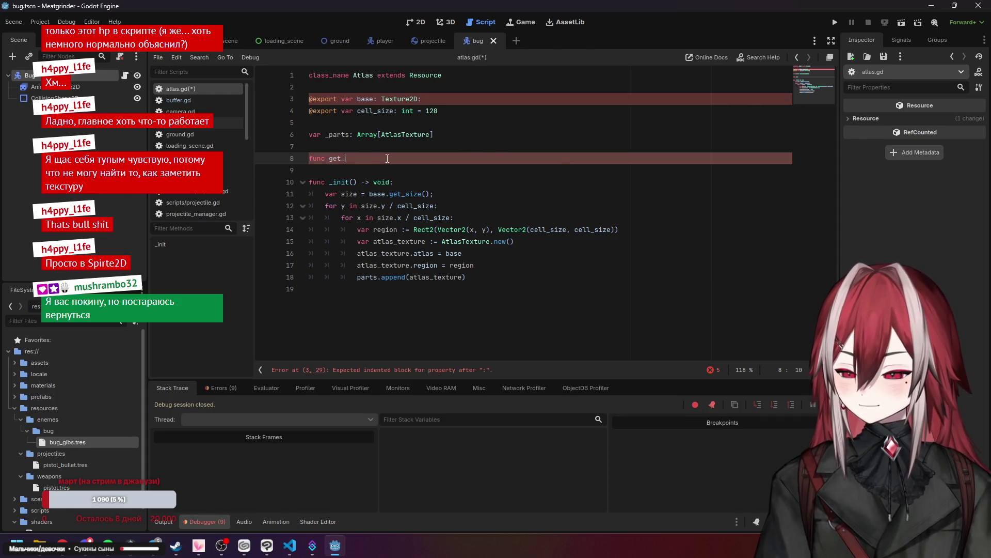
type("part")
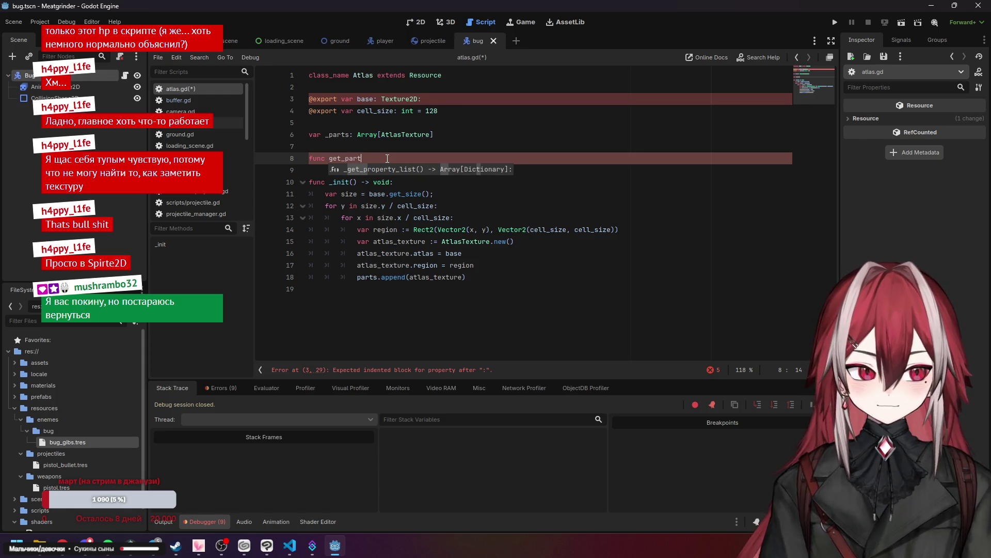
type("s()")
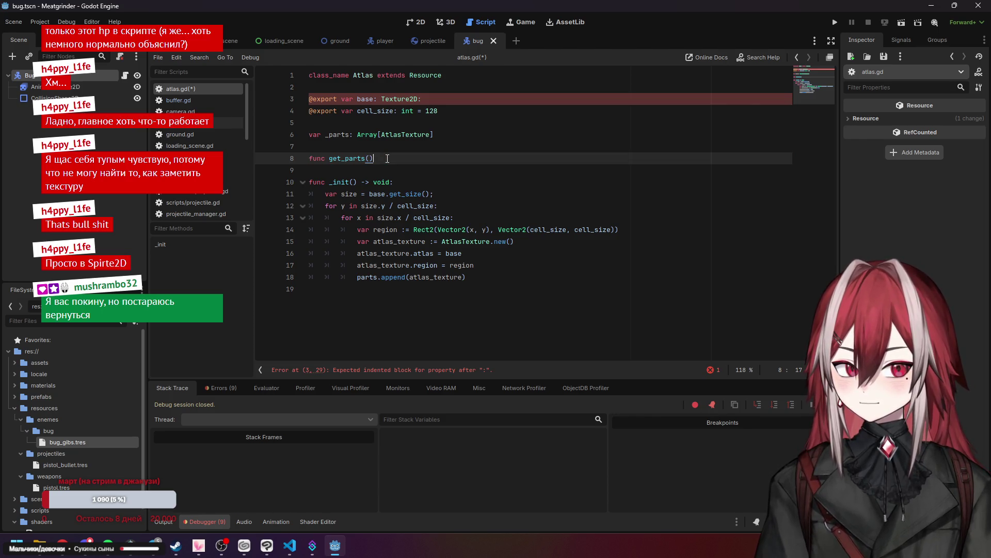
- Rewrite line 8 as 'func get_random_part() -> void:' and start its body with 'if'
key("BackSpace")
key("BackSpace")
key("BackSpace")
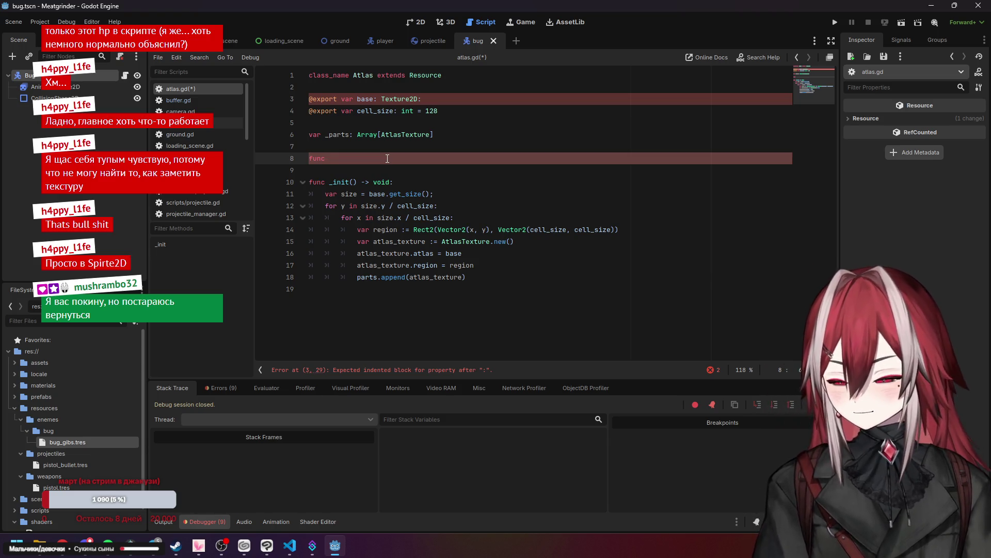
type("get")
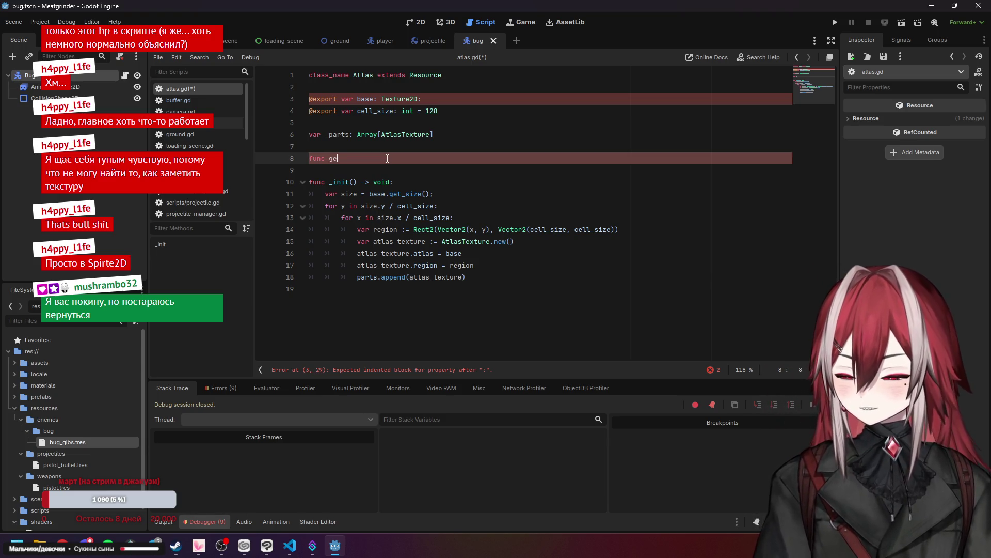
type("_random()")
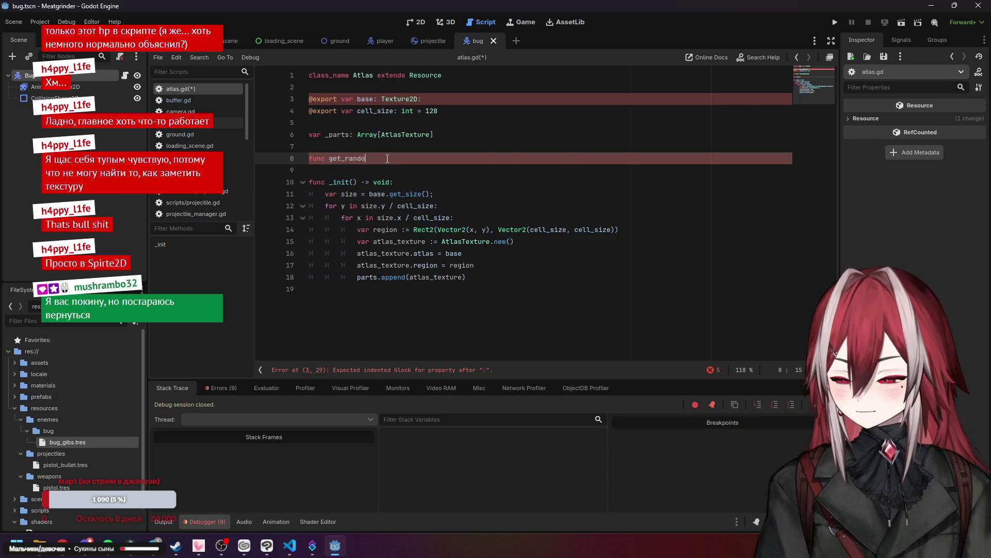
key("BackSpace")
key("BackSpace")
type("_part")
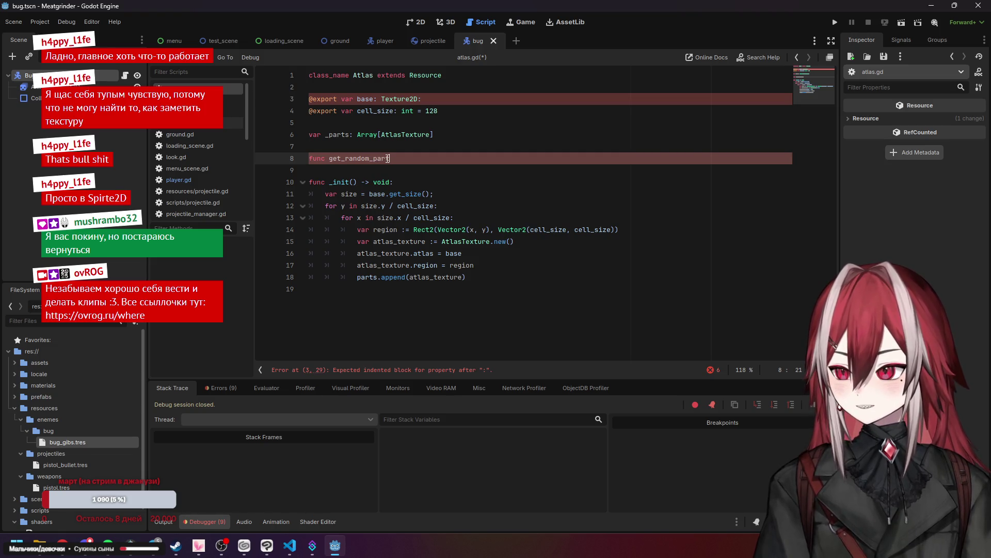
type("()")
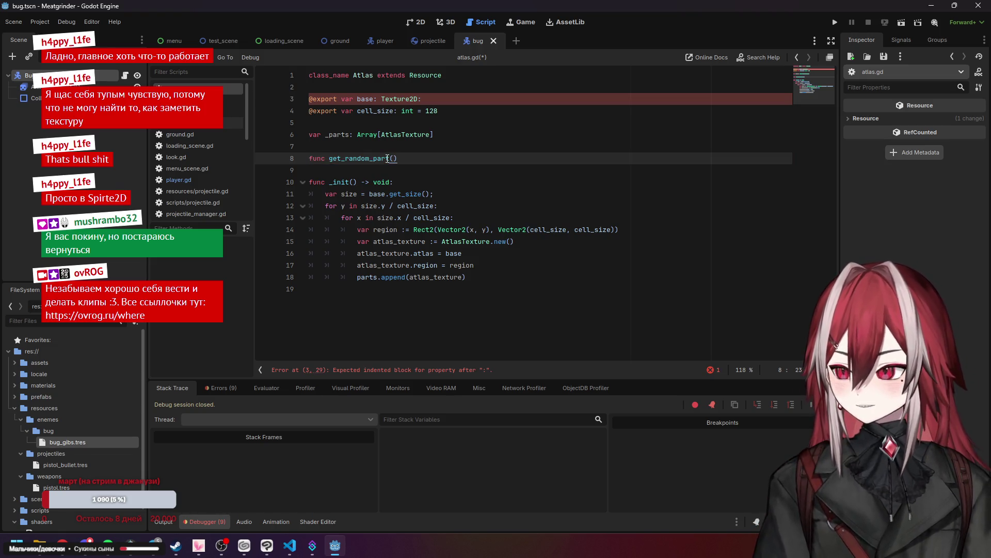
type(" -> var")
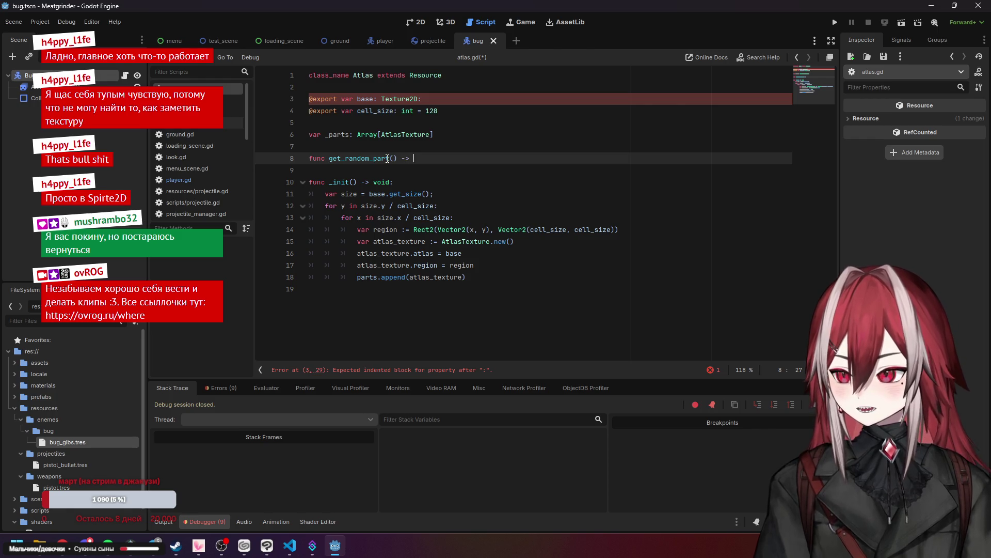
key("BackSpace")
key("BackSpace")
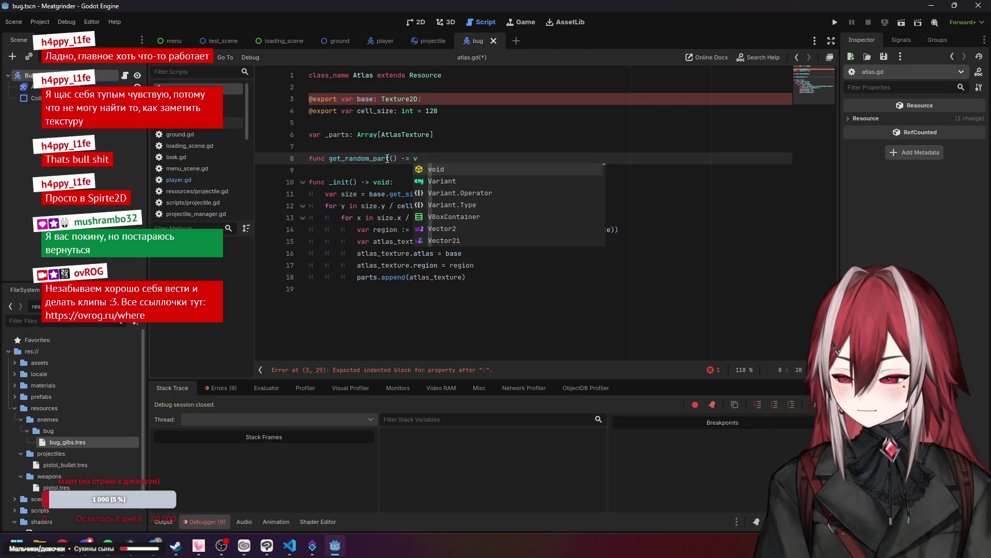
type("oid:")
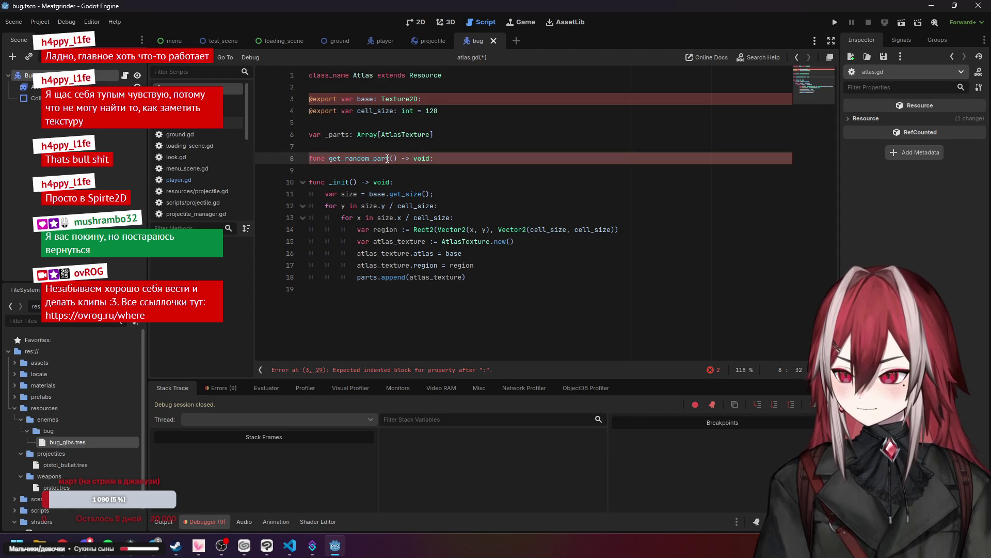
key("Return")
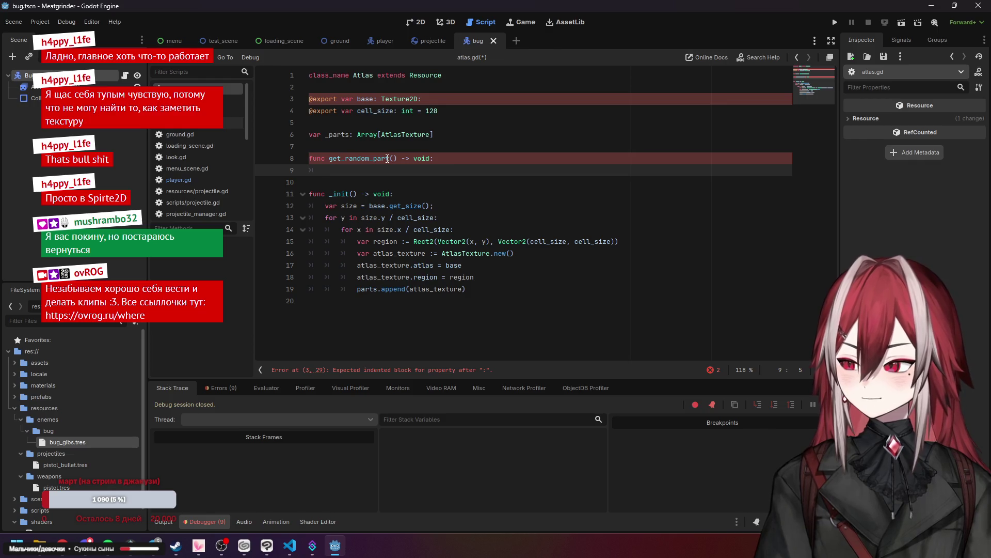
type("if")
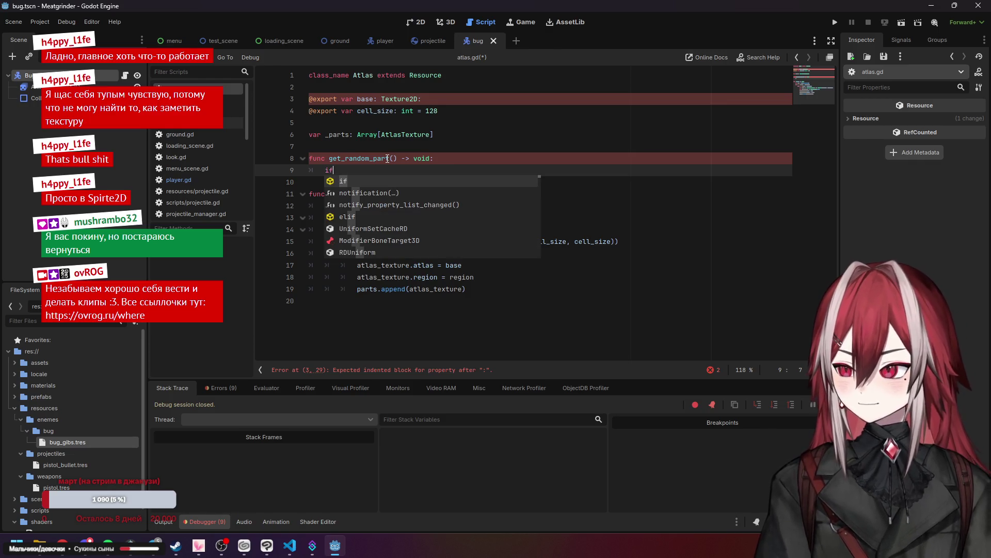
- Complete the line-9 if condition with base
left_click(470, 94)
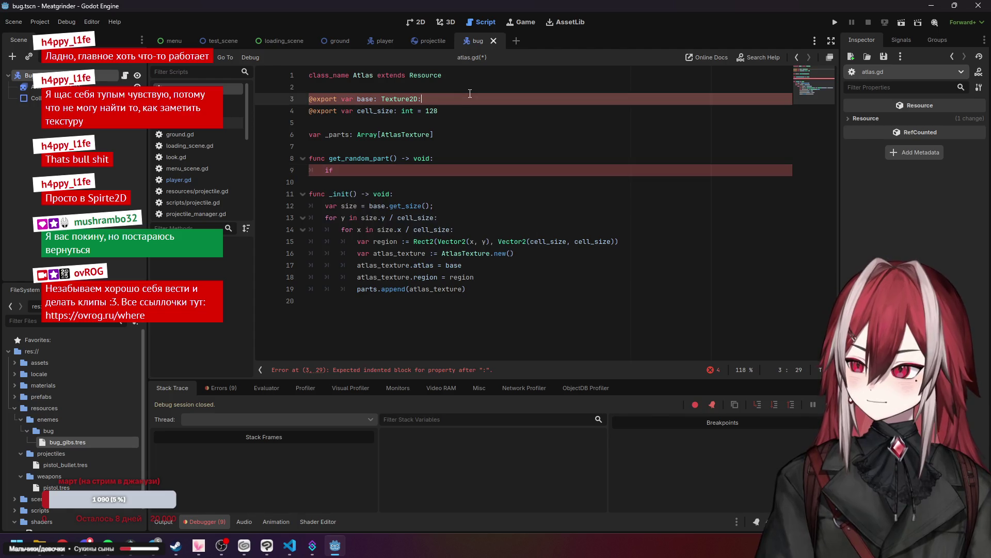
left_click(370, 167)
type("b")
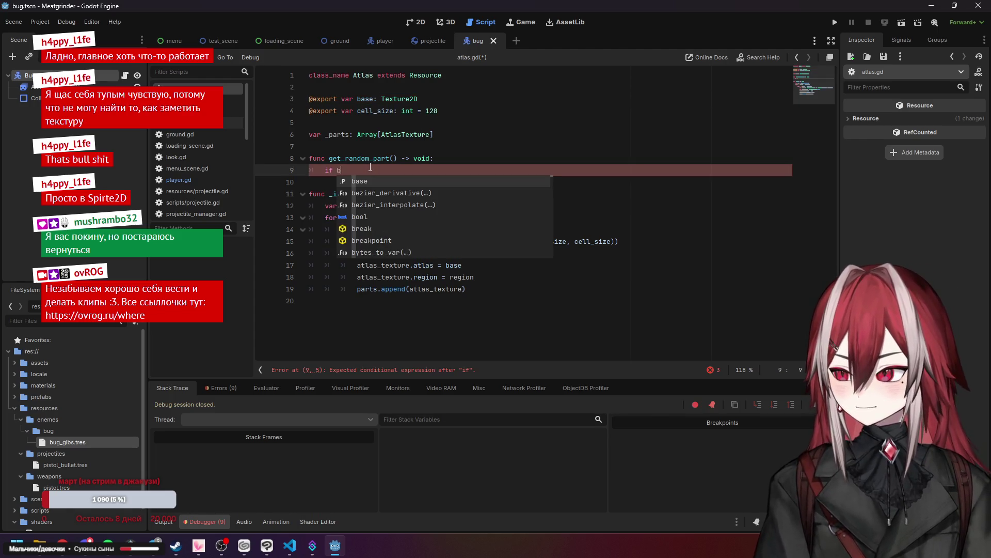
key("Return")
key("Return")
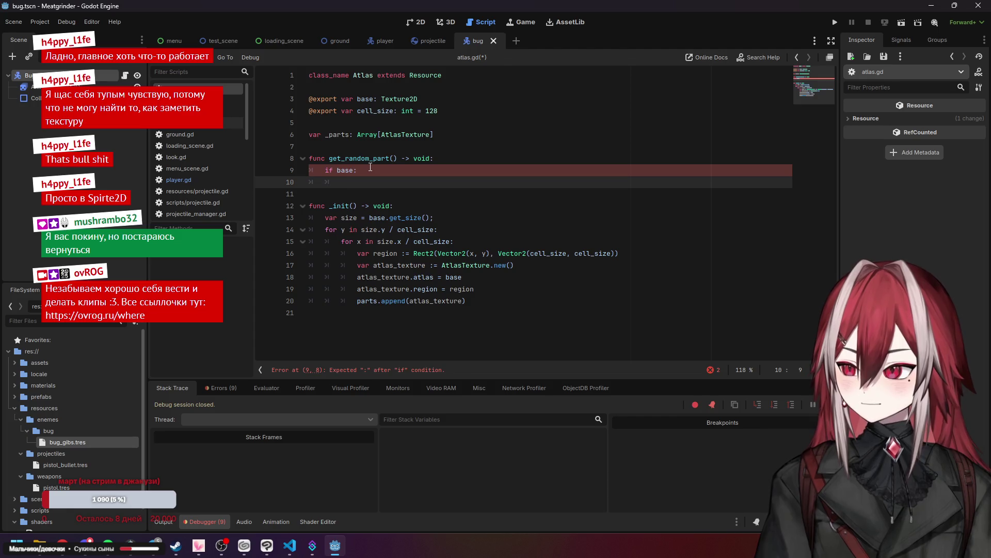
- Rename the _init function to _generate_parts
mouse_move(325, 217)
left_mouse_down()
mouse_move(454, 243)
mouse_move(522, 300)
left_mouse_up()
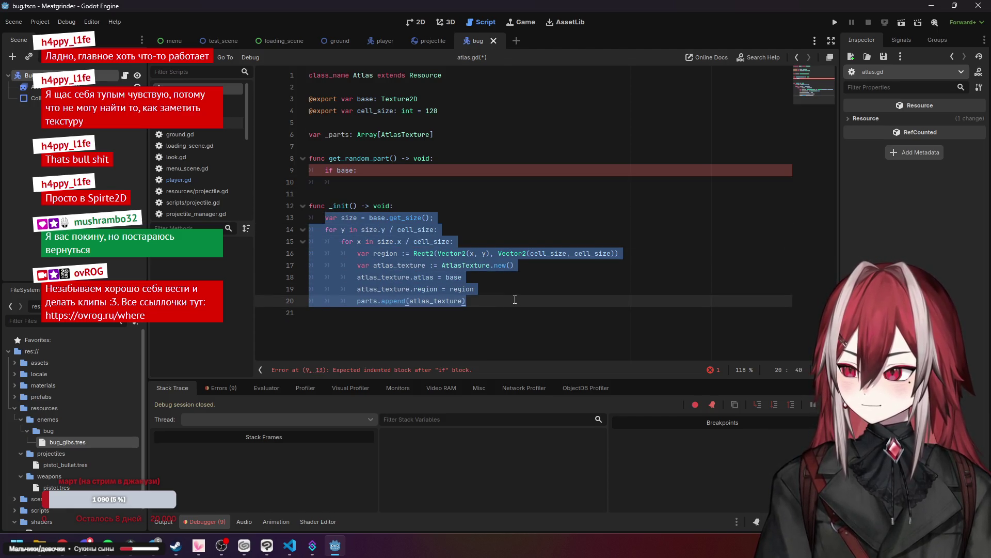
left_click(374, 195)
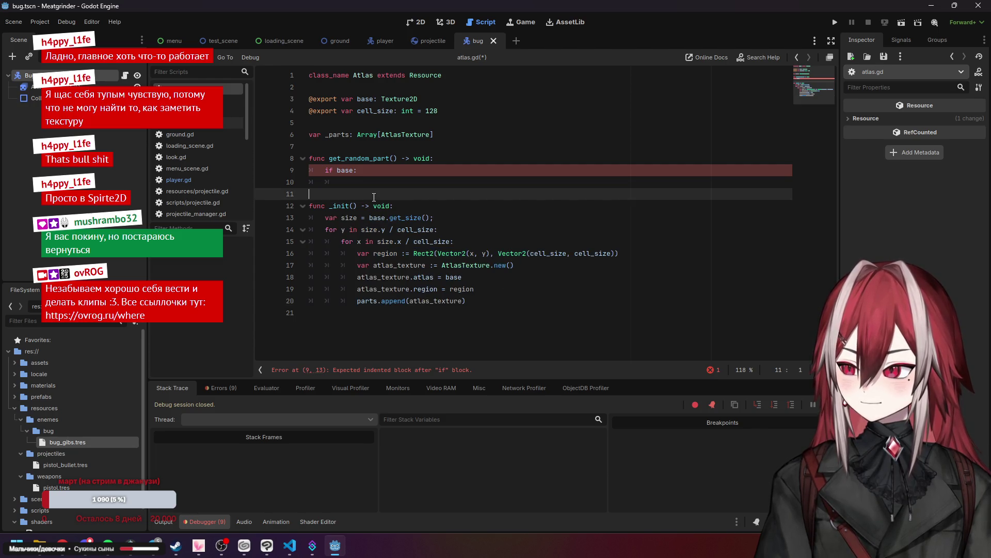
left_click_drag(349, 208, 332, 207)
type("generate_parts")
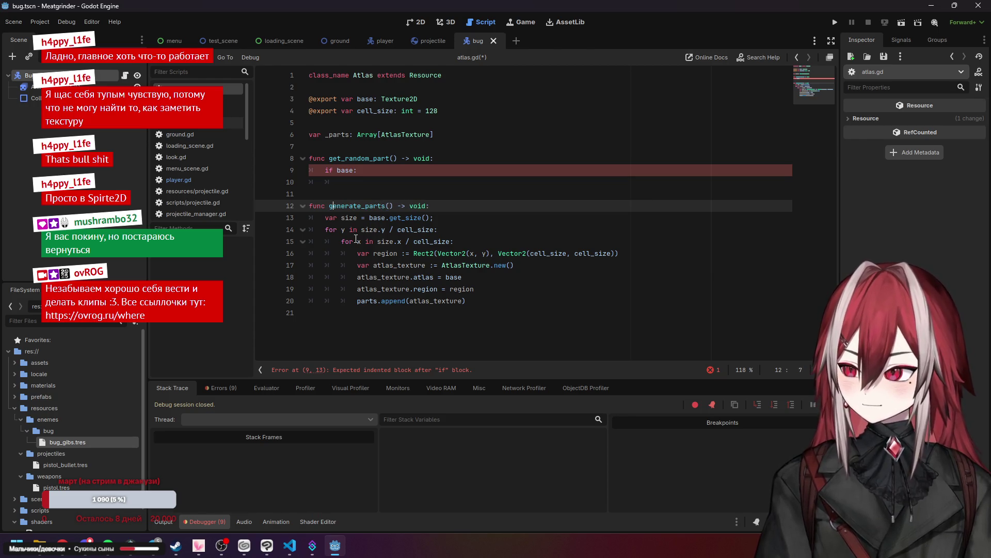
type("_")
left_click(350, 195)
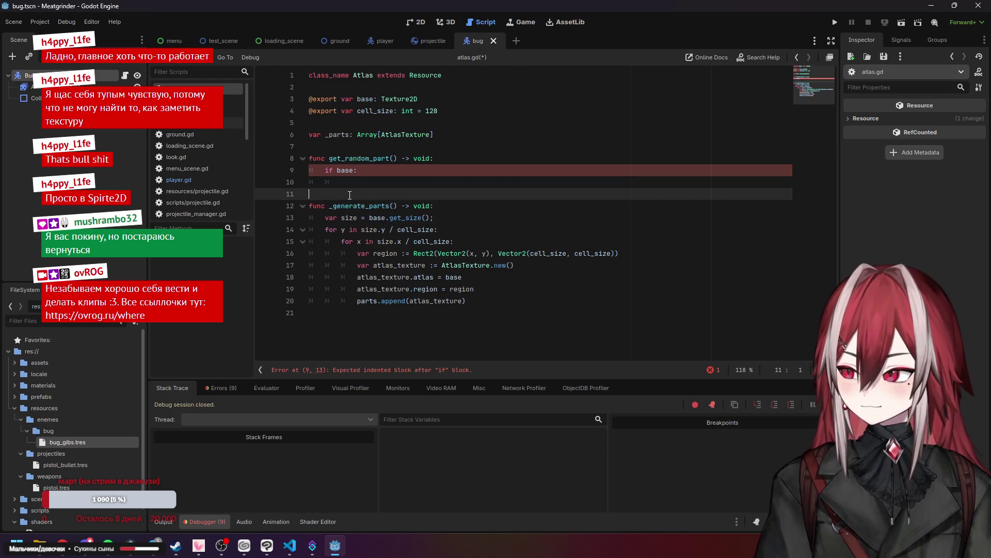
left_click(349, 184)
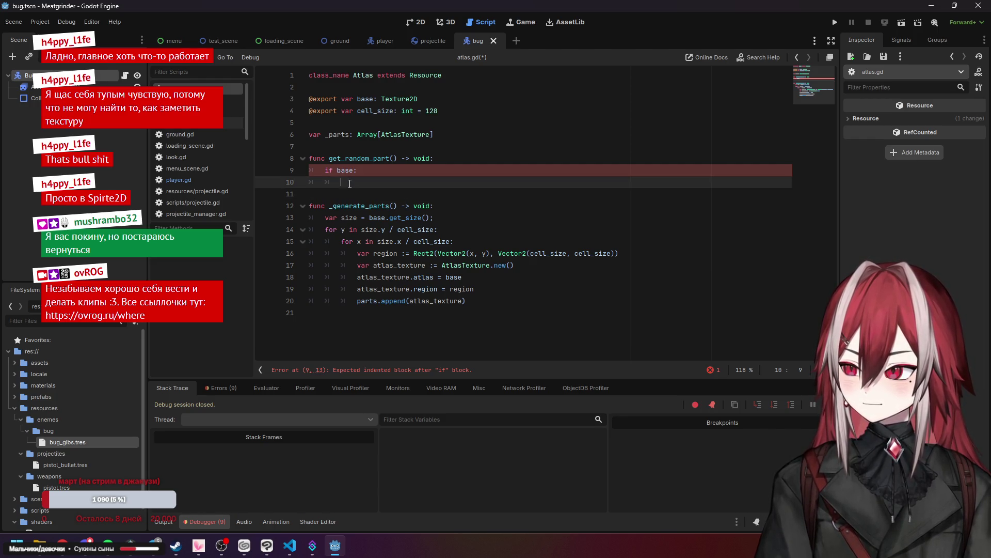
- Change the if condition to check _parts.size() = 0 instead of base
double_click(332, 137)
key("ctrl+c")
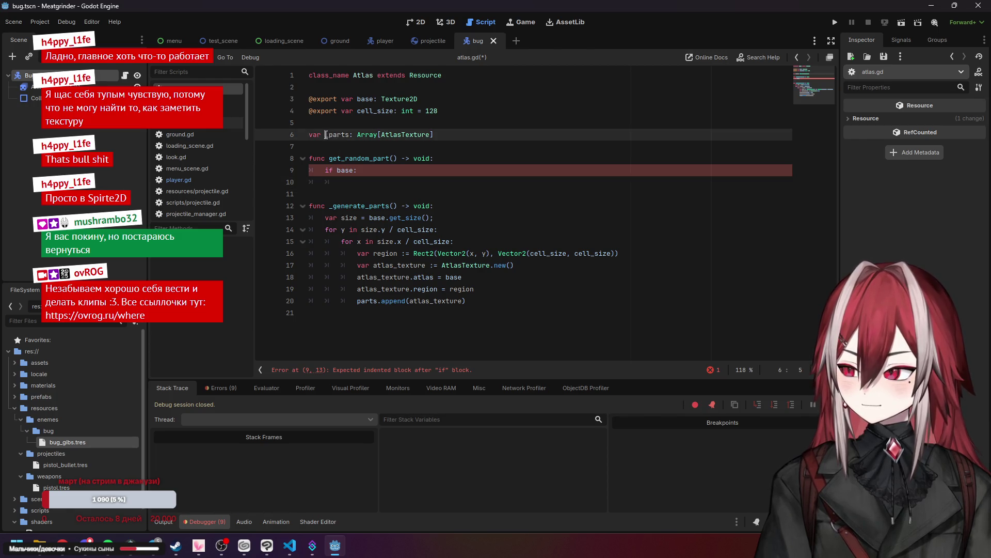
left_click_drag(337, 170, 356, 170)
key("ctrl+v")
type(".s")
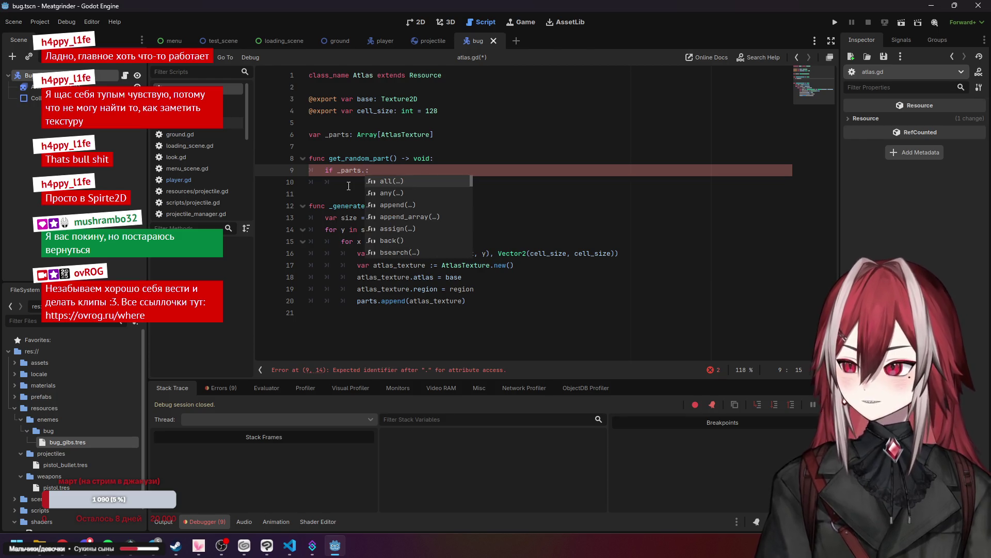
key("Down")
key("Down")
key("Return")
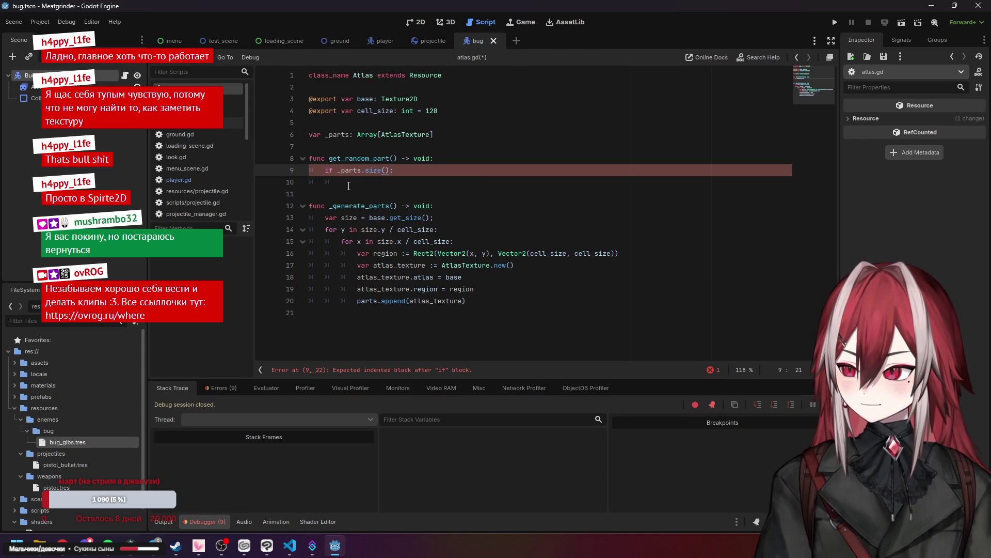
type("<")
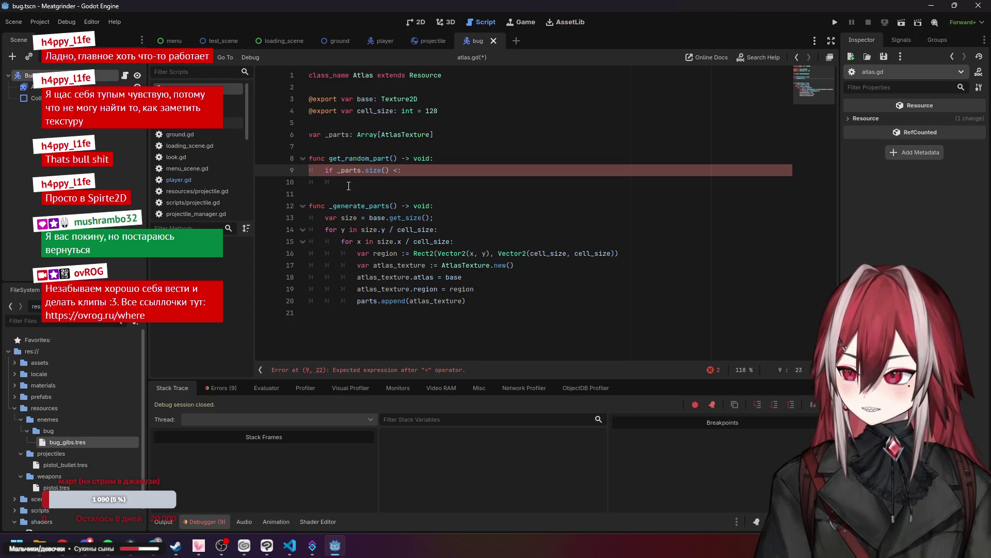
type("= 0")
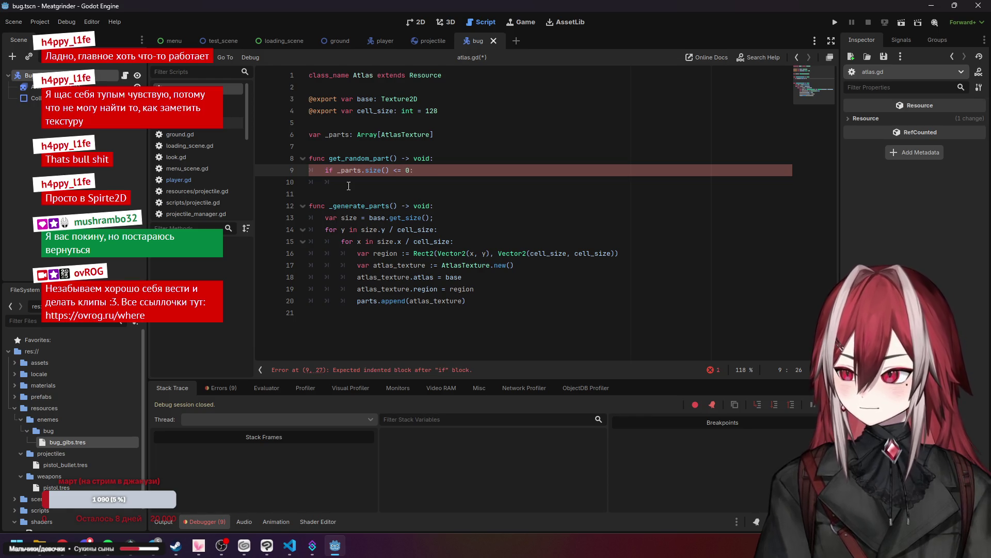
key("BackSpace")
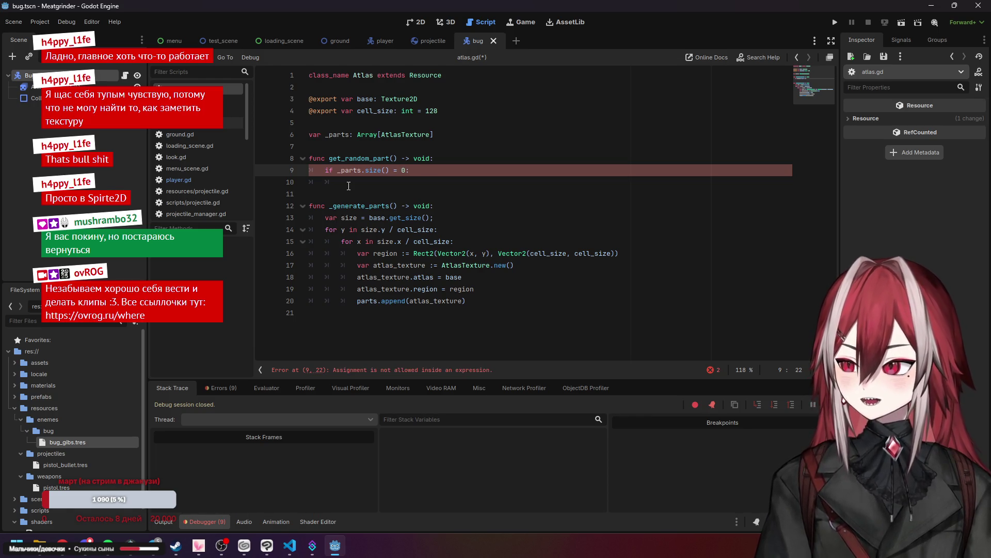
- Inside that check, add an 'if base != null:' block calling _generate_parts()
left_click(420, 170)
key("Return")
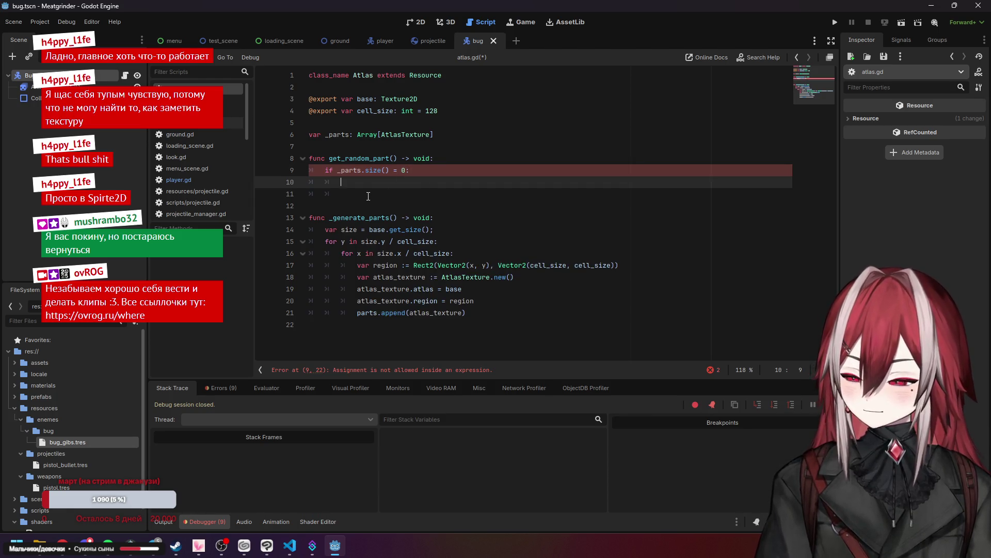
type("if ")
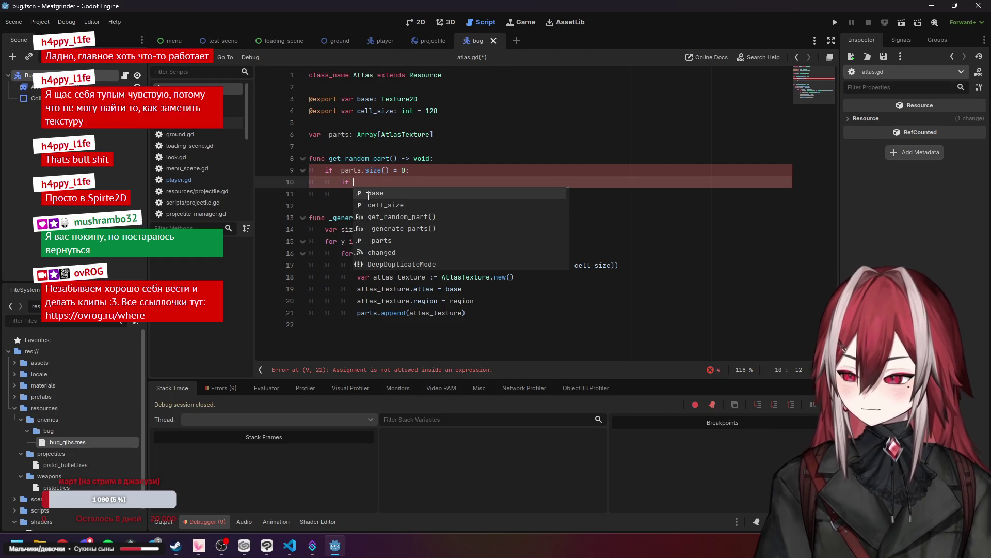
type("(")
type("ase !=")
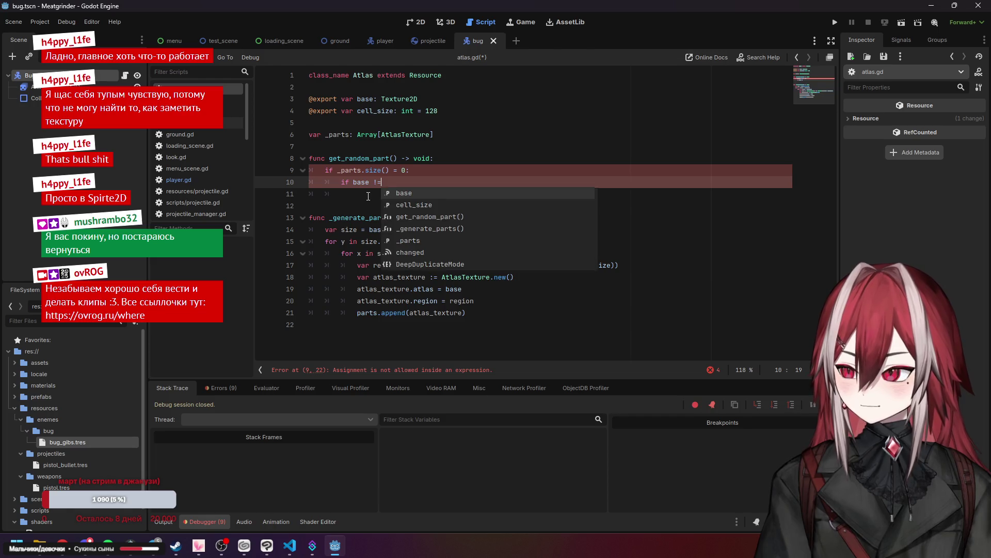
type(" null:")
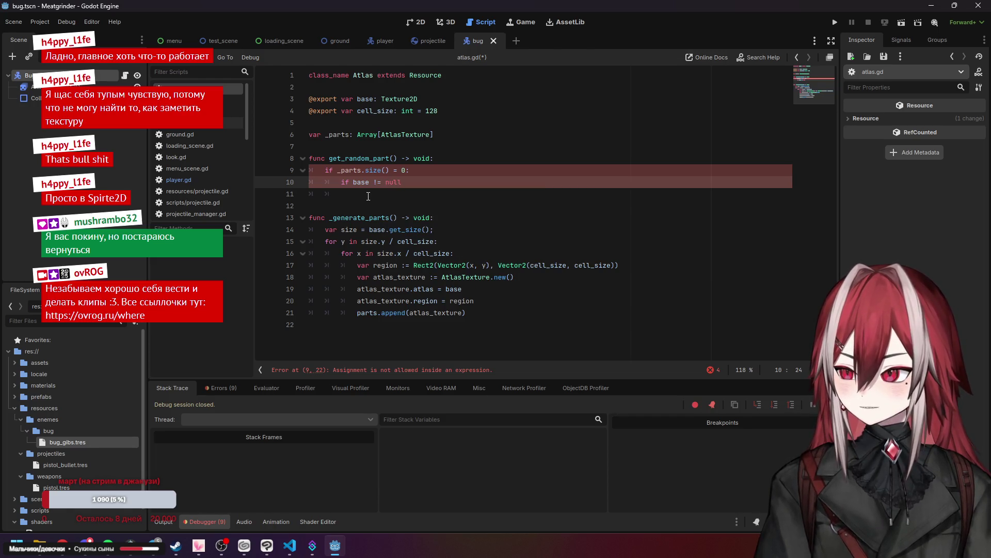
key("Return")
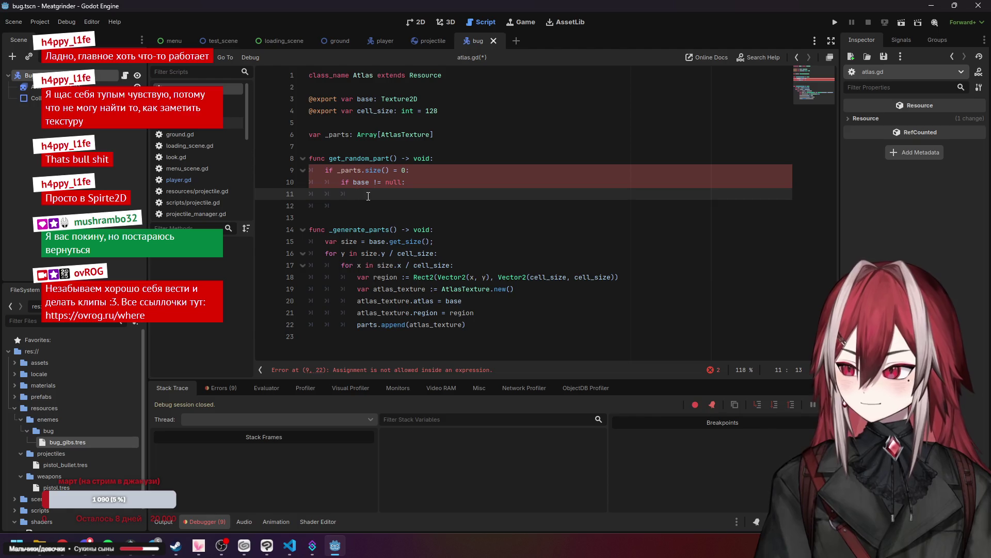
type("ge")
key("Return")
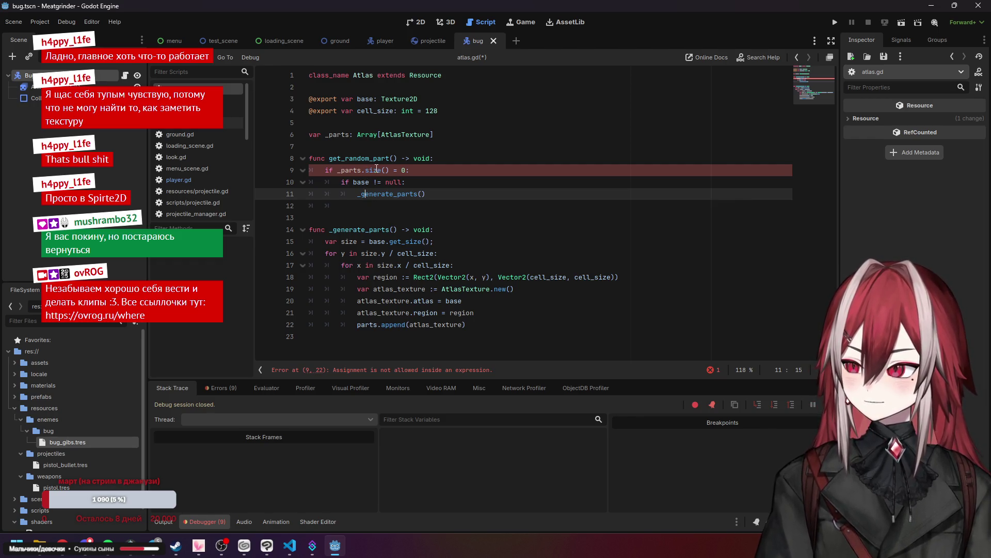
- Fix the size comparison from '= 0' to '== 0'
left_click(392, 170)
type("=")
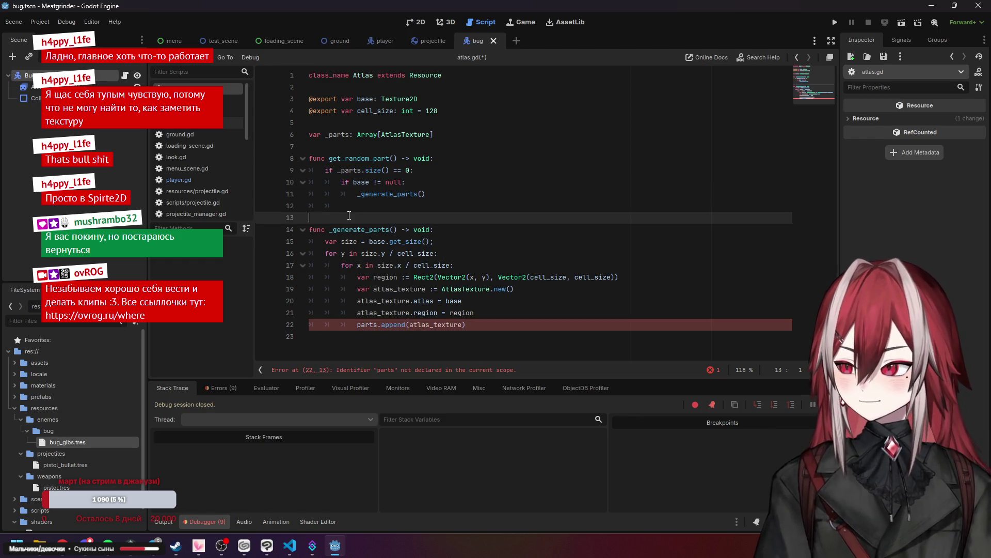
left_click(354, 207)
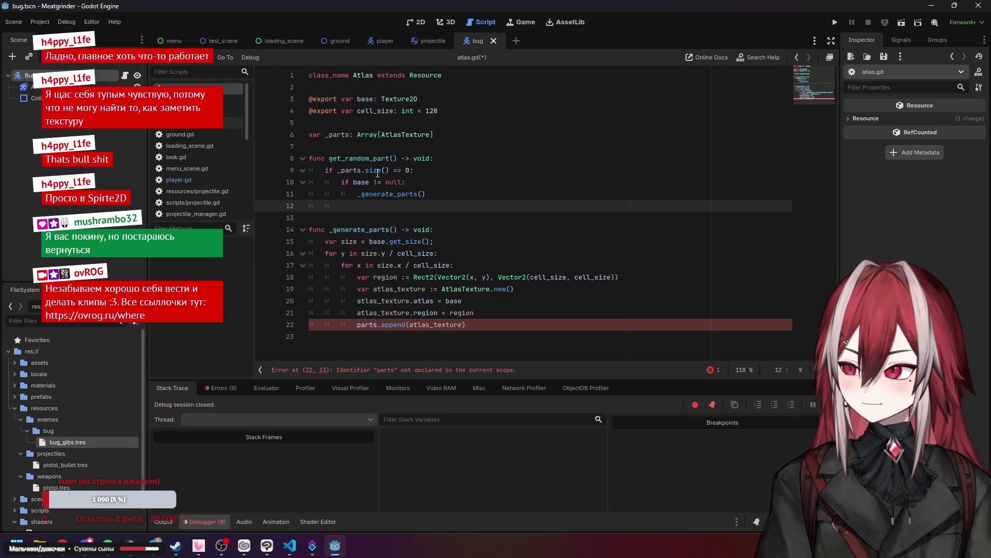
left_click(357, 171)
left_click(352, 204)
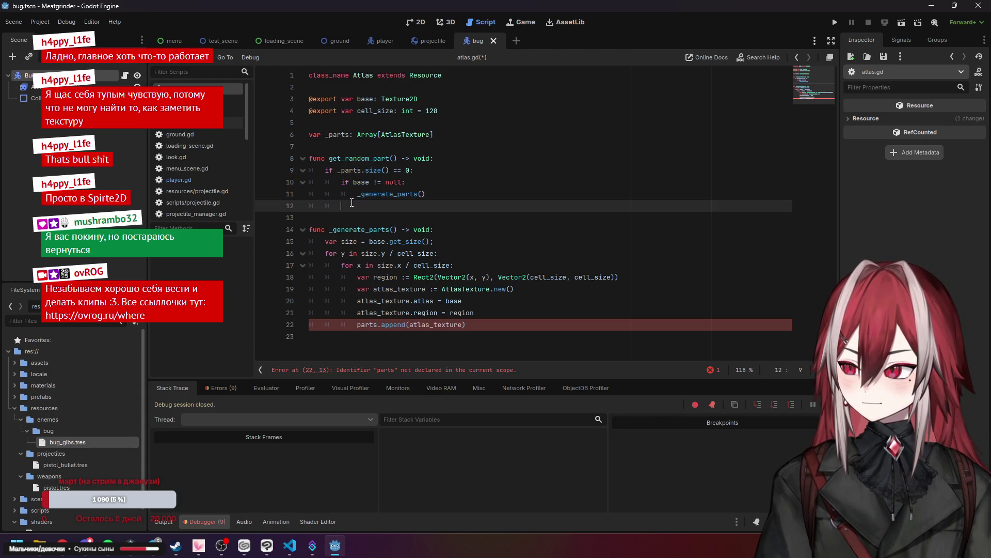
left_click(374, 196)
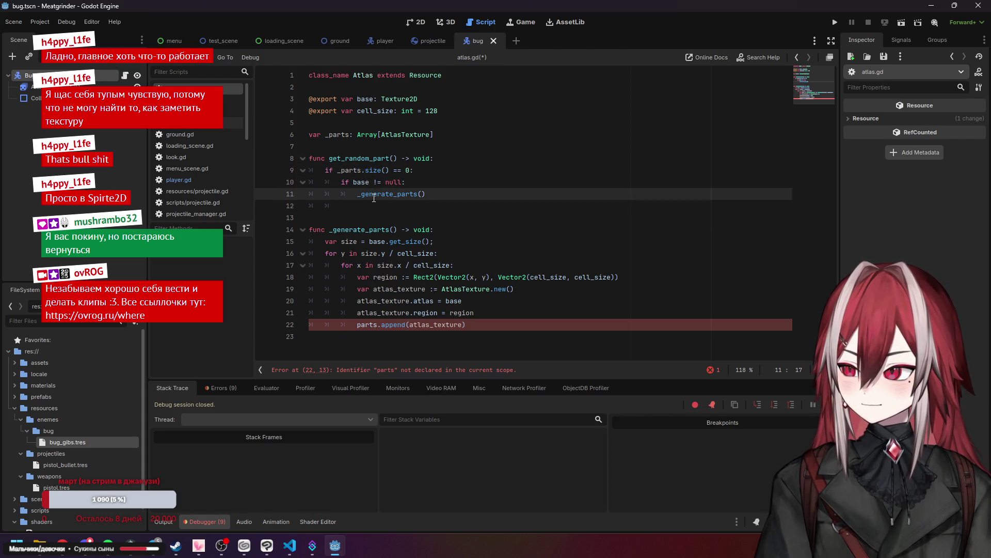
left_click(353, 170)
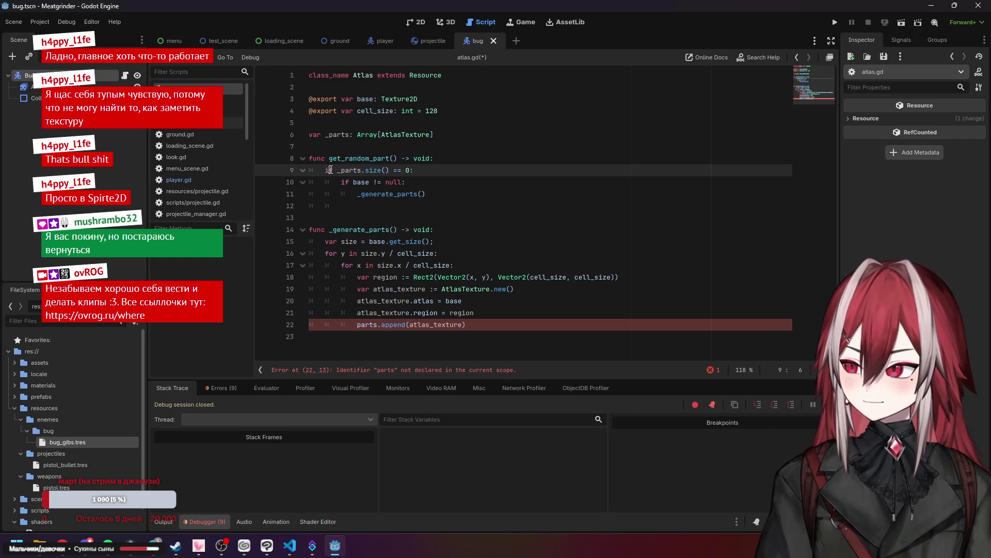
left_click(353, 206)
- Dedent to the function body and start 'return _parts.pick_random()'
key("BackSpace")
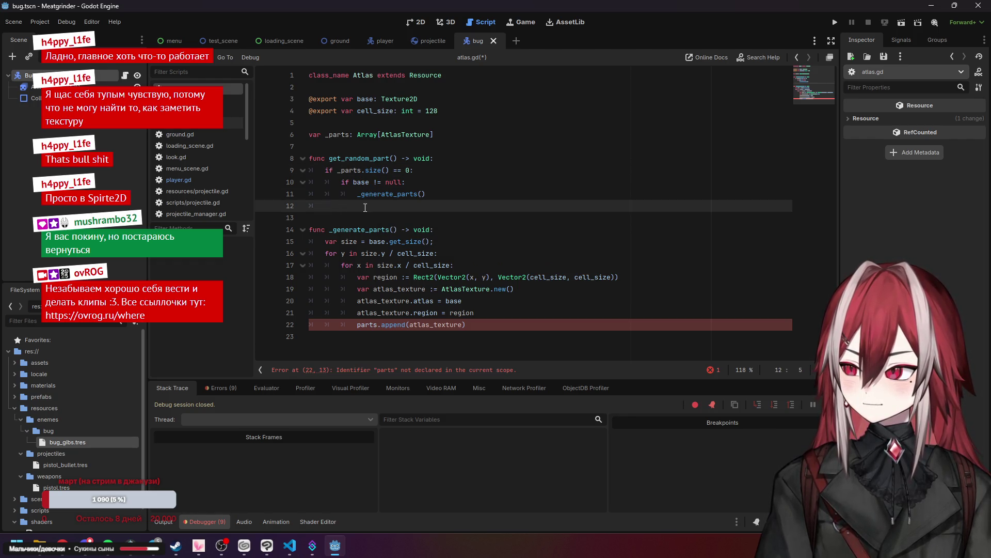
key("Return")
type("return _parts.pick")
key("Return")
- Change 'parts' to '_parts' in the append call on line 23
left_click(493, 341)
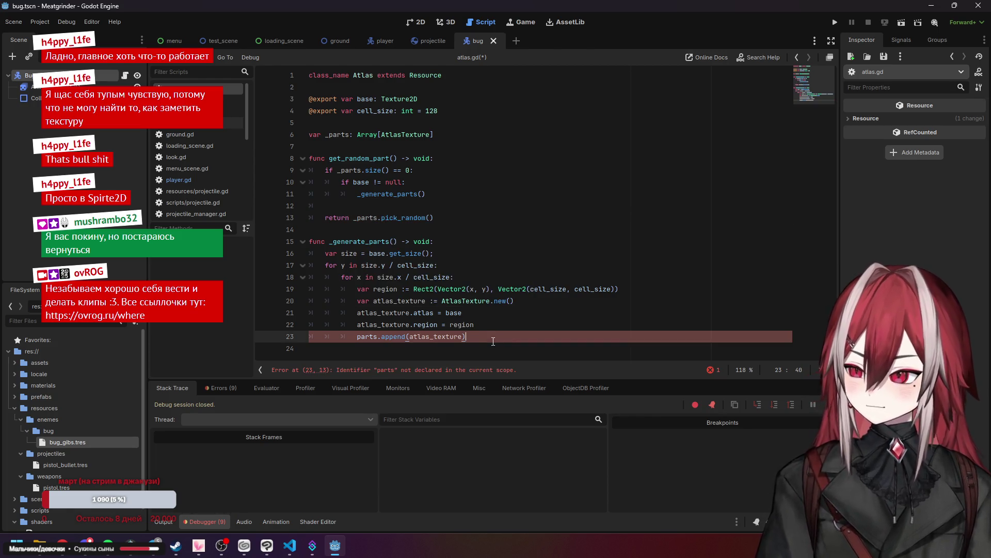
left_click_drag(493, 341, 309, 267)
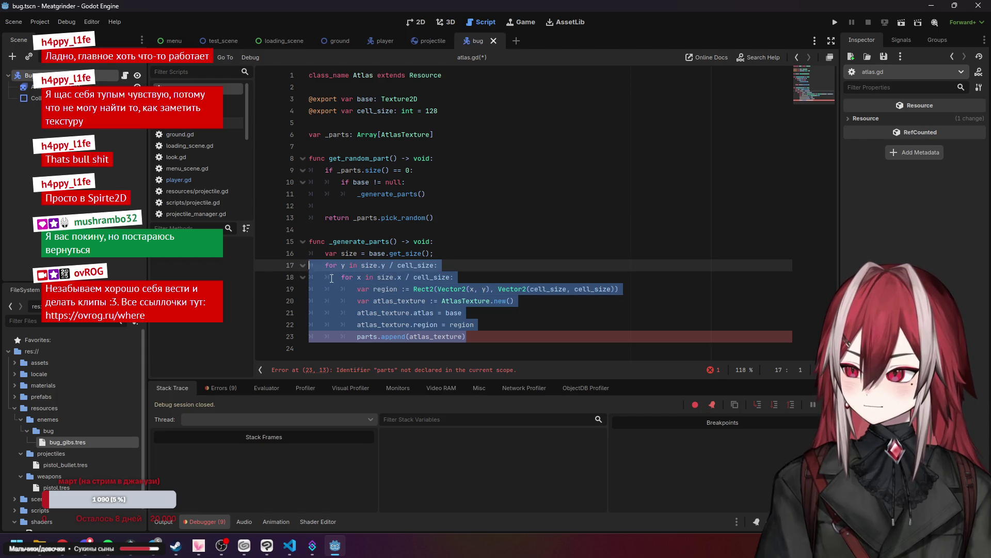
left_click(501, 315)
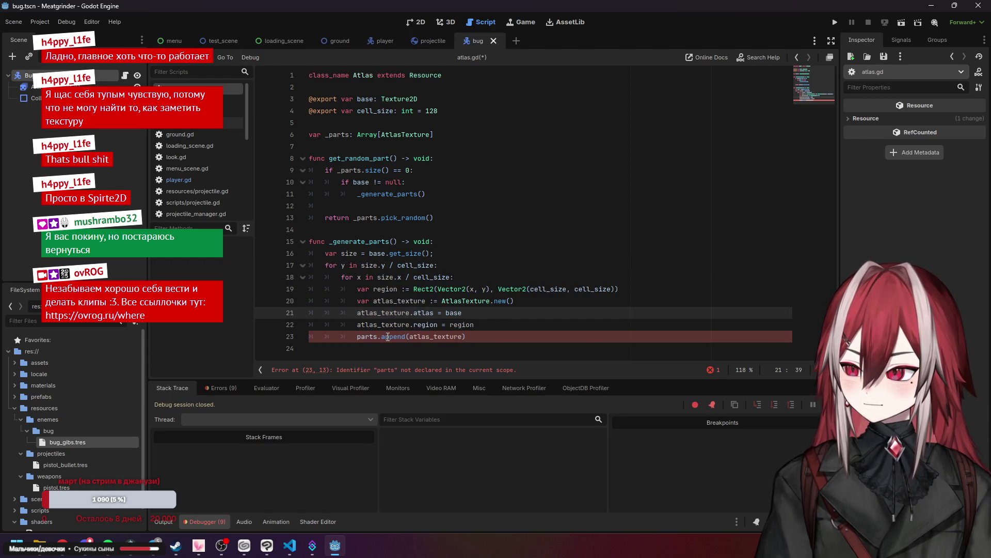
left_click(361, 337)
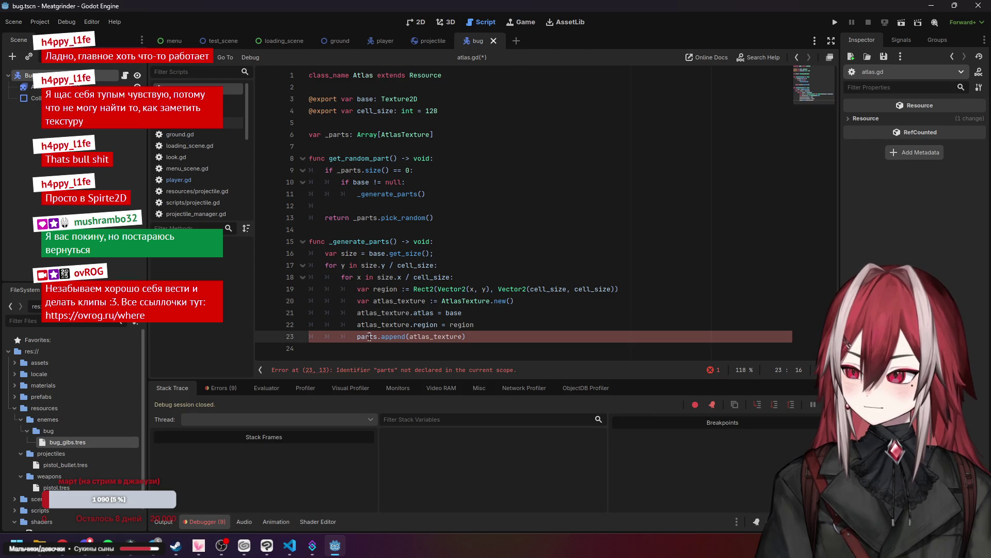
type("_")
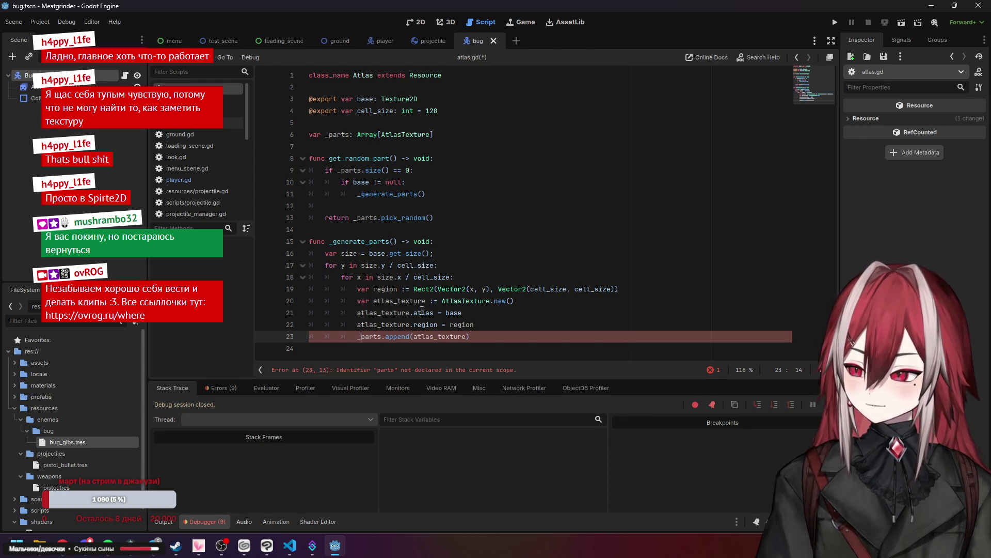
left_click(439, 217)
- Make get_random_part return AtlasTexture instead of void and save atlas.gd
left_click(439, 135)
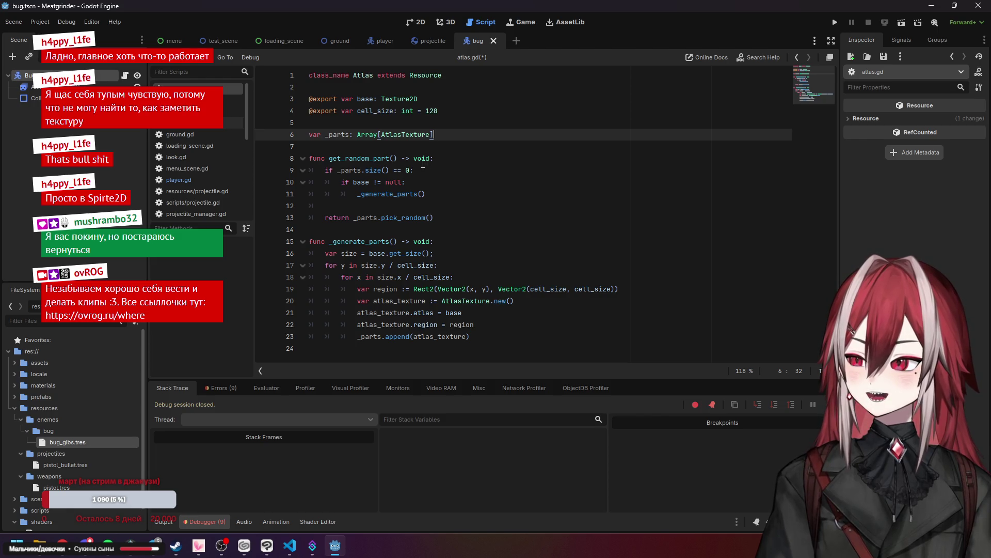
left_click_drag(413, 159, 429, 158)
left_click_drag(382, 135, 430, 133)
key("ctrl+c")
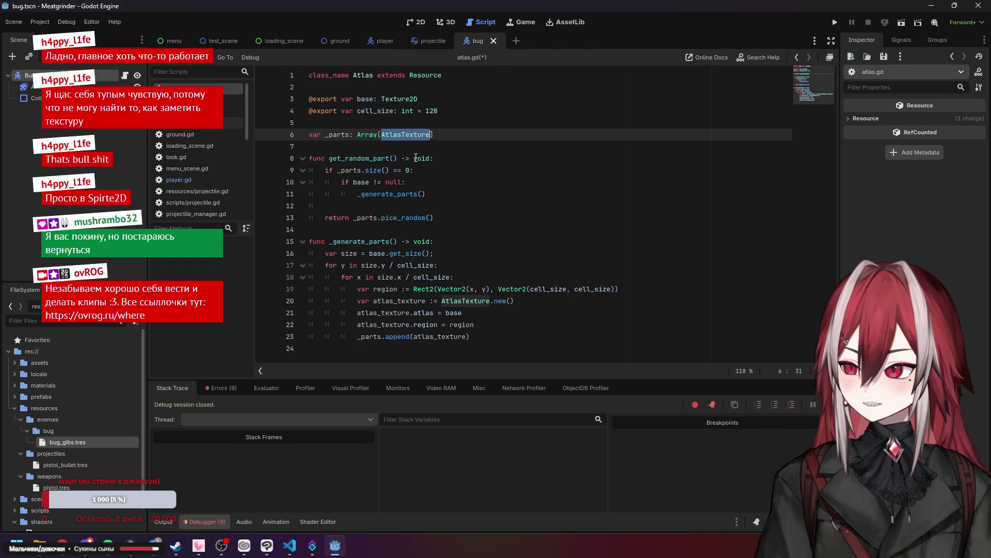
double_click(416, 157)
key("ctrl+v")
left_click(463, 195)
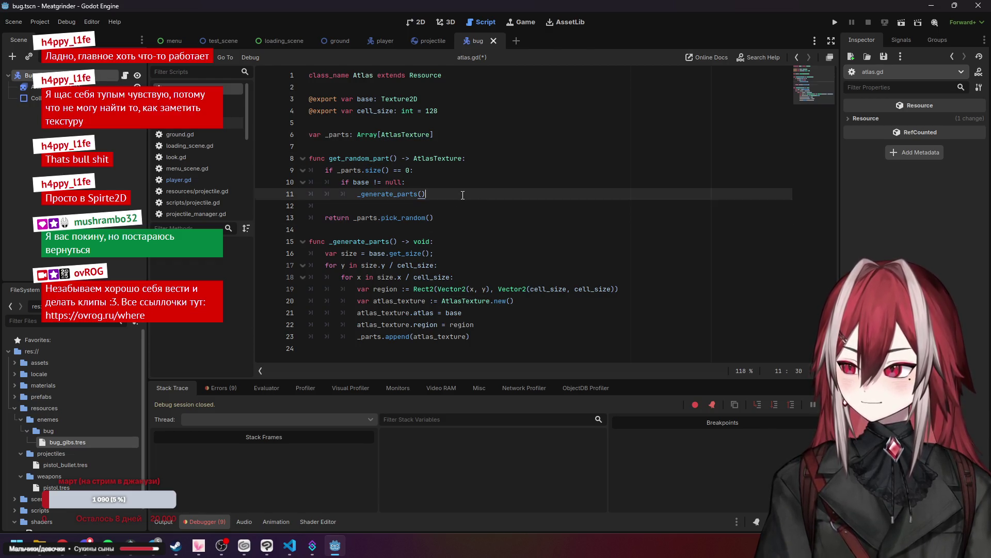
key("ctrl+s")
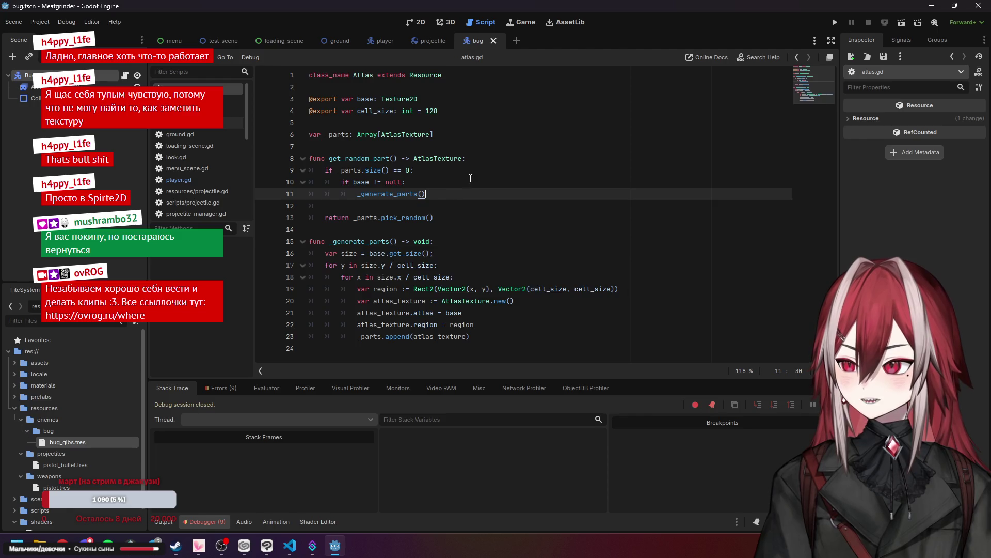
left_click(470, 178)
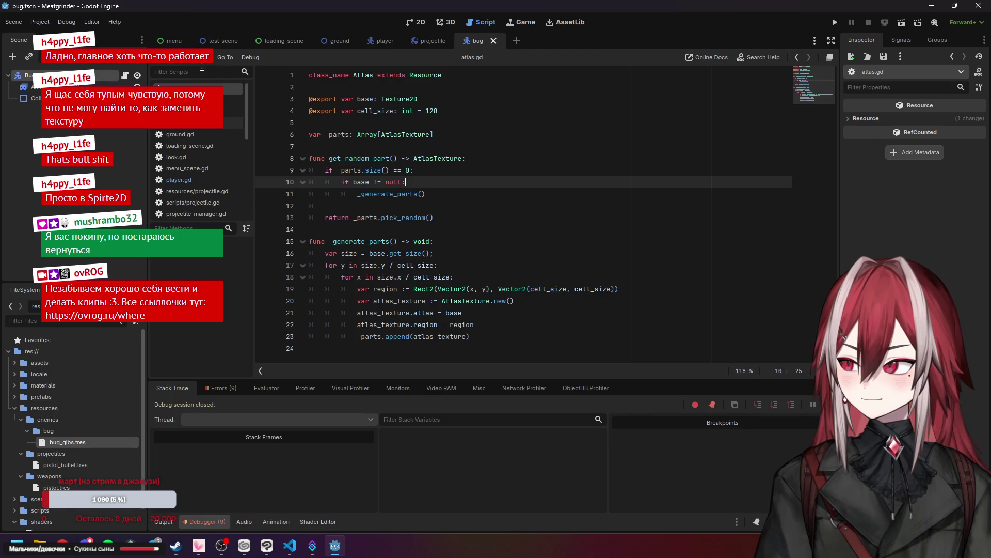
- In enemy.gd, replace parts.pick_random() in the print call with gibs.get_random_part()
left_click(192, 124)
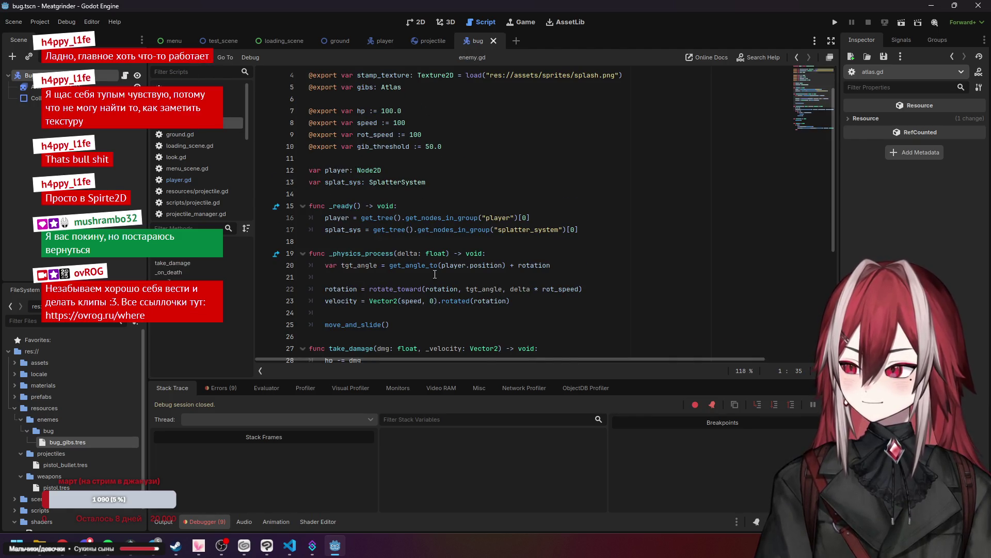
scroll(435, 274, "down", 5)
left_click_drag(386, 313, 462, 316)
key("BackSpace")
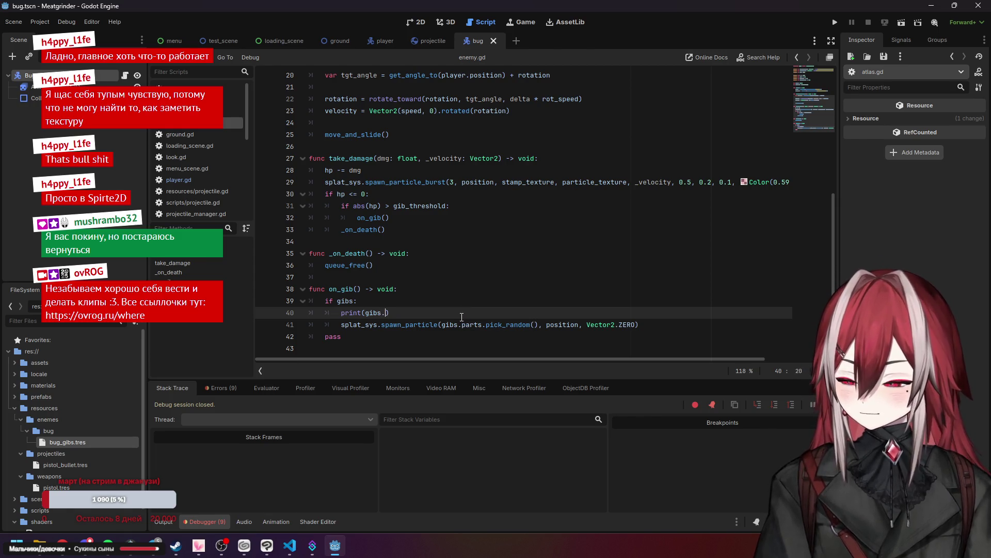
key("ctrl+space")
key("Down")
key("Down")
key("Return")
key("Up")
key("Up")
- Use gibs.get_random_part() on line 41 too, remove the extra dot, and run the project
left_click_drag(382, 313, 535, 325)
key("ctrl+c")
key("ctrl+v")
left_click(462, 324)
key("BackSpace")
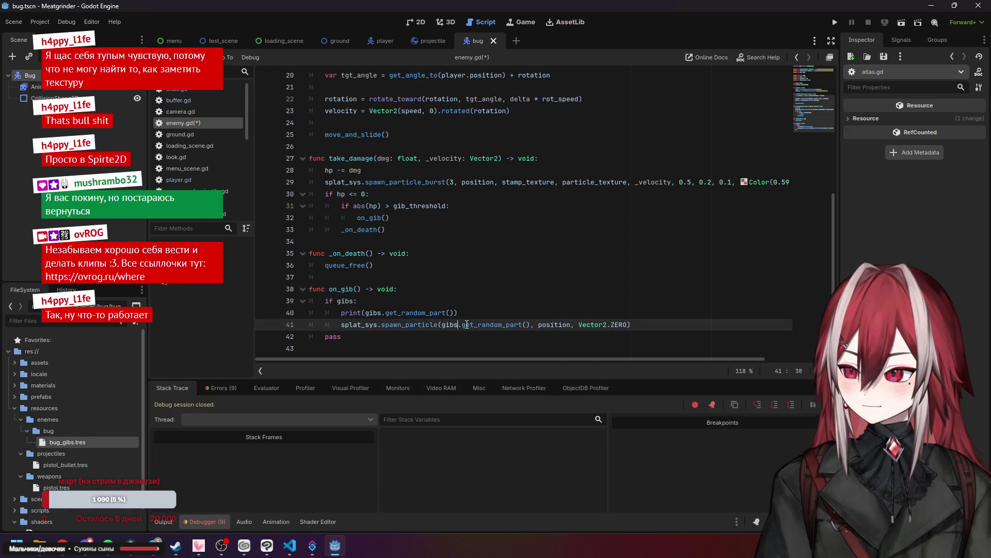
left_click(497, 289)
left_click(516, 306)
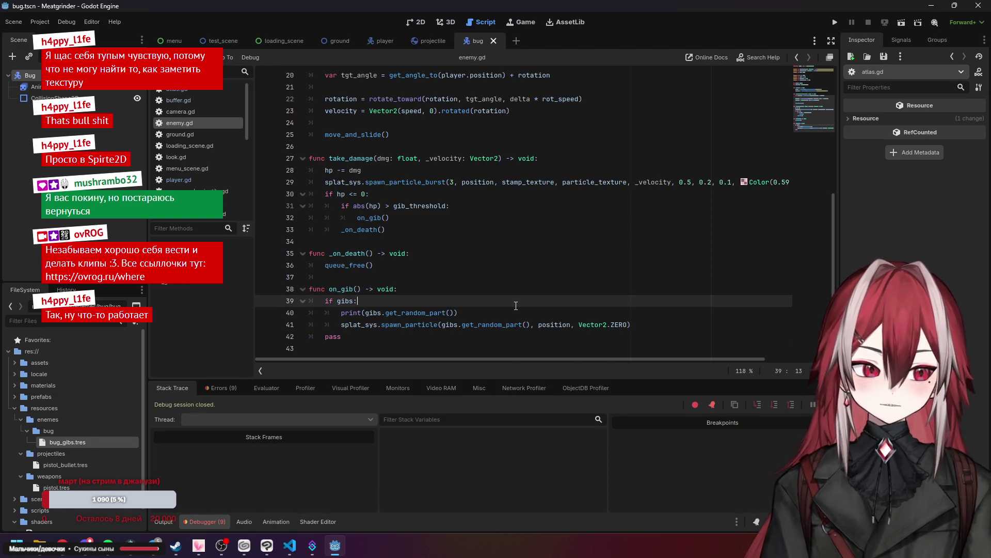
left_click(835, 22)
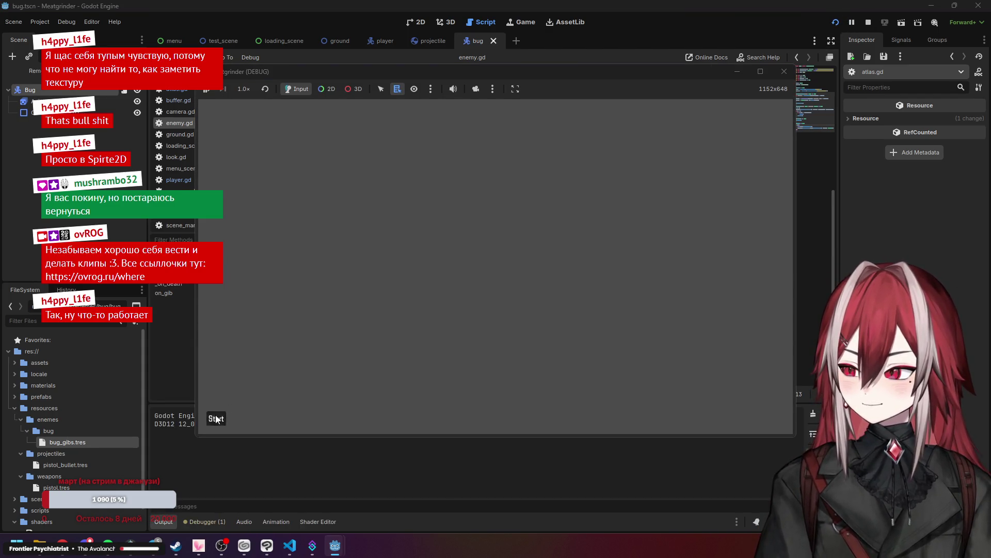
- Walk the player around the map with WASD, then close the game window
key("d")
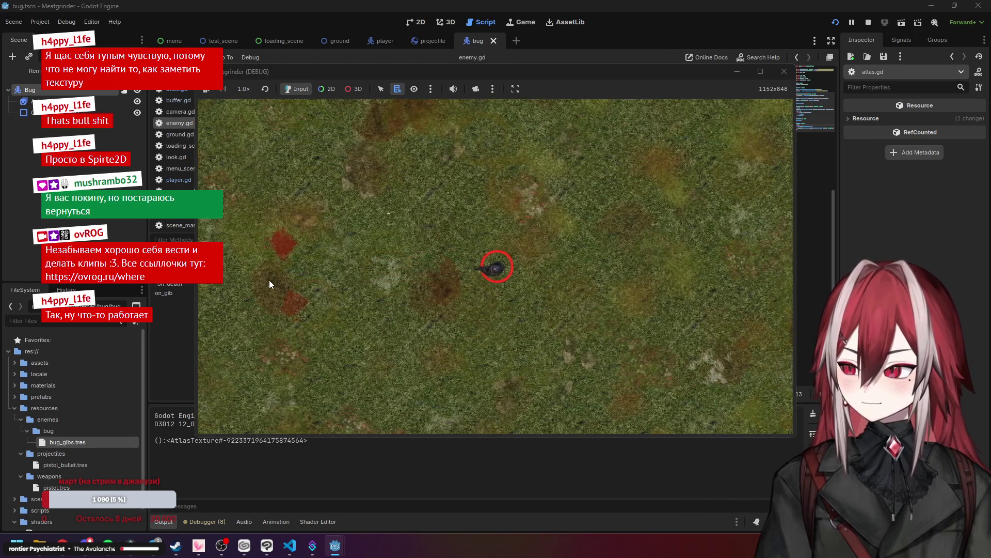
key("a")
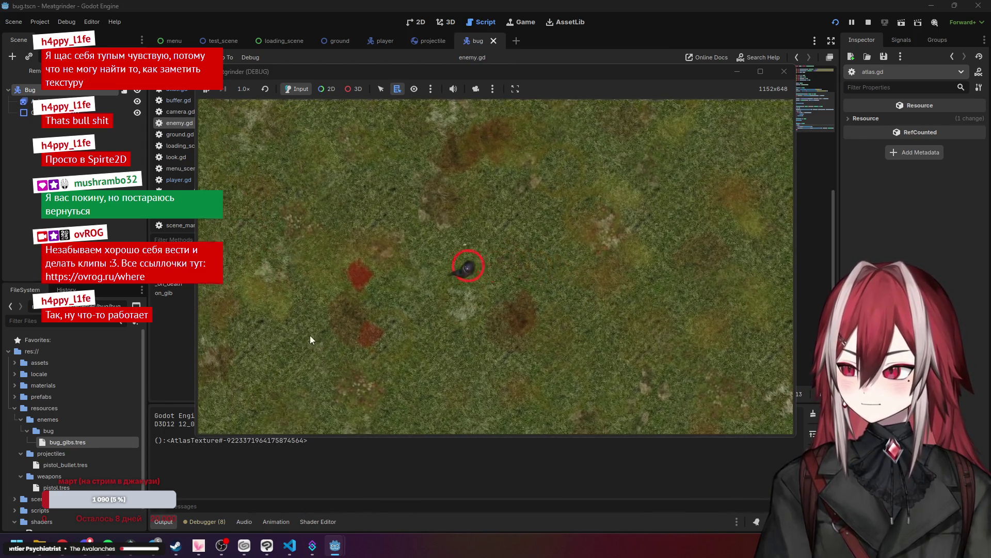
key("a")
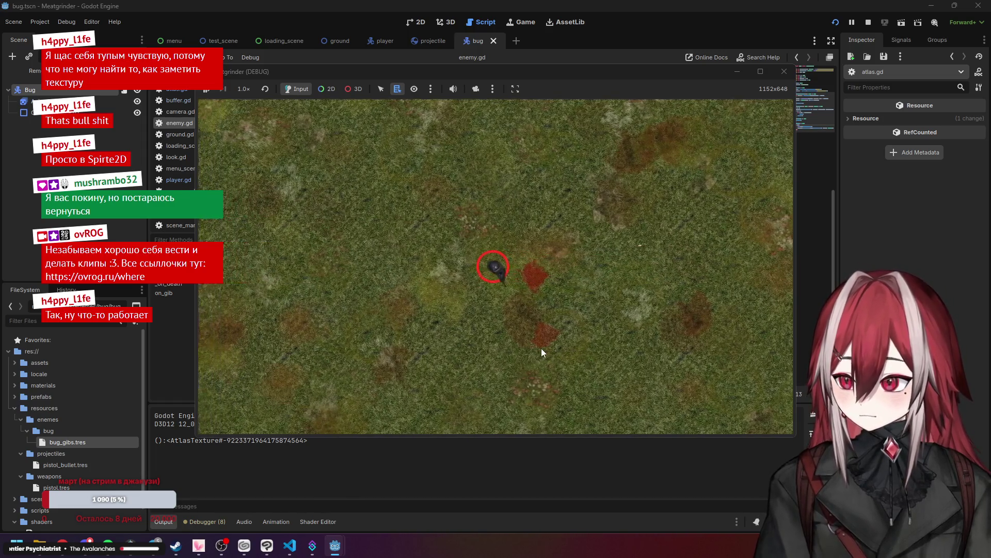
key("a")
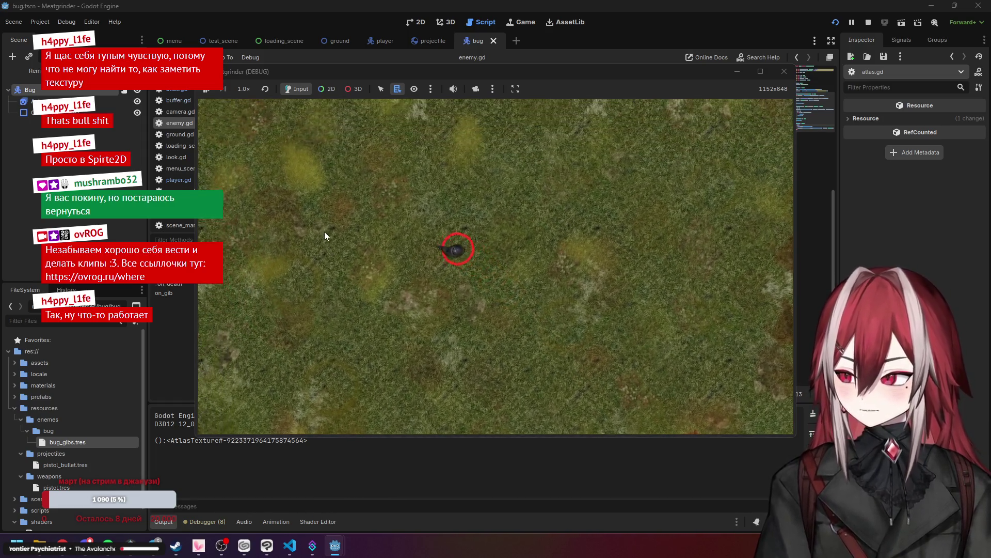
key("s")
key("d")
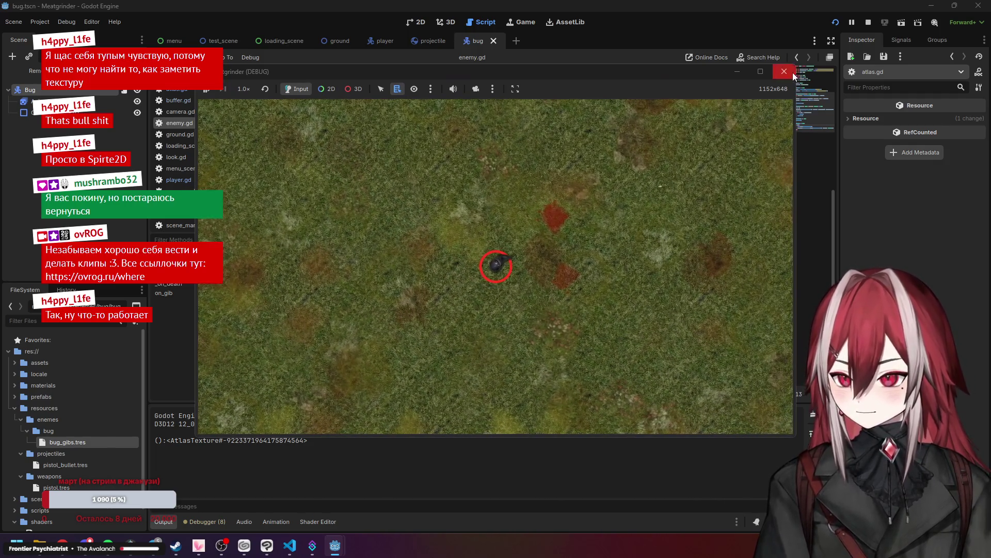
left_click(784, 71)
- Rerun and start the game, walk right, stop it, and return to on_gib in enemy.gd
key("F5")
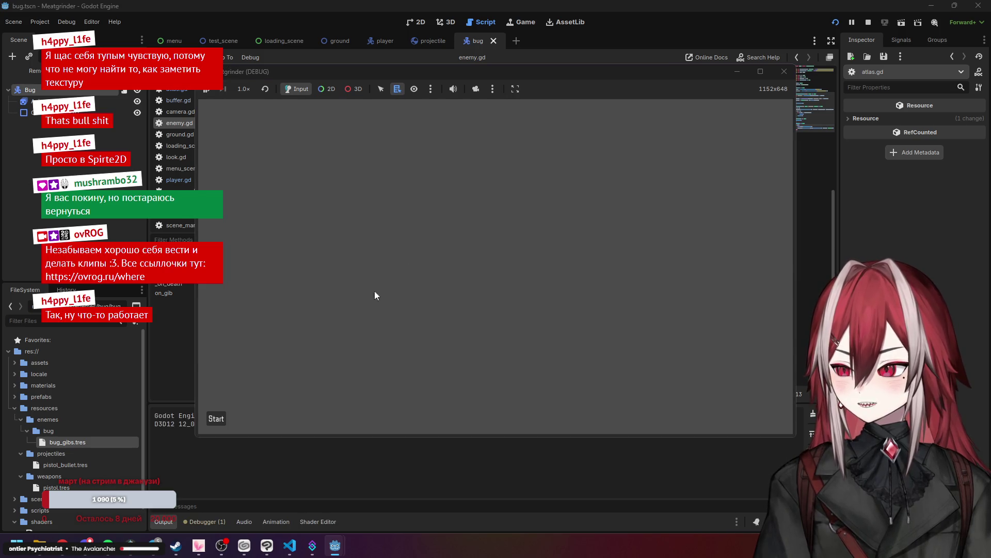
left_click(224, 419)
key("d")
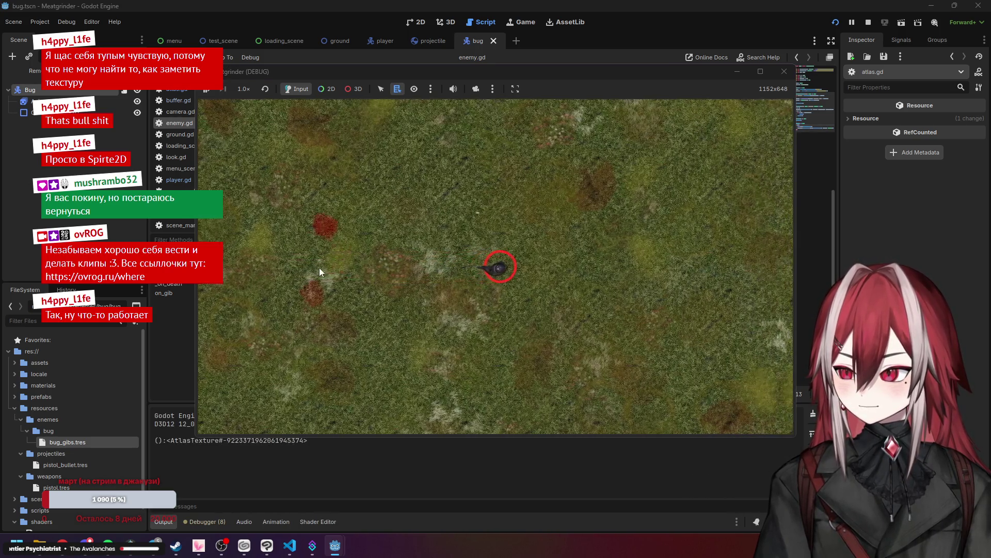
key("F8")
left_click(464, 268)
left_click(467, 312)
left_click(471, 325)
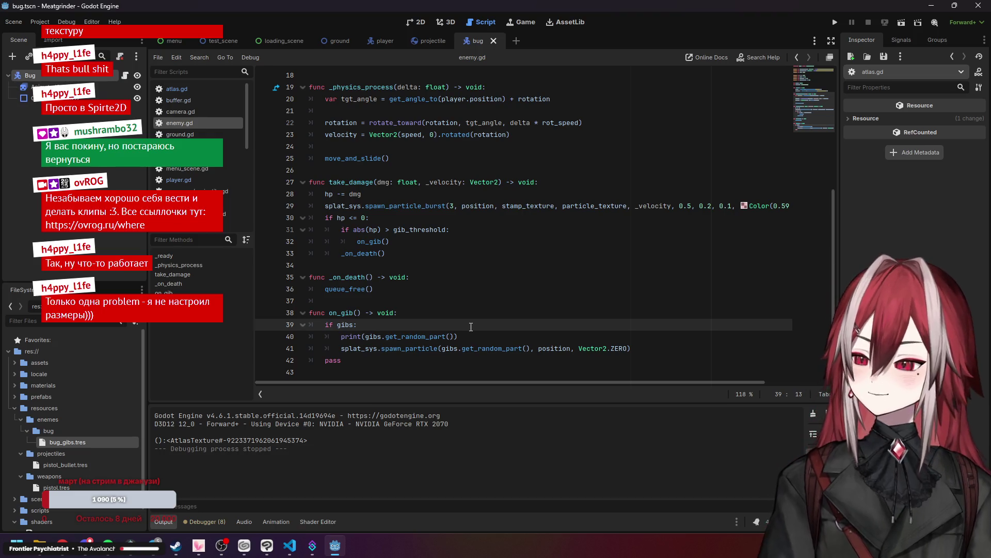
- Replace Vector2.ZERO with position in the on_gib spawn call, save, and run the game
mouse_move(427, 350)
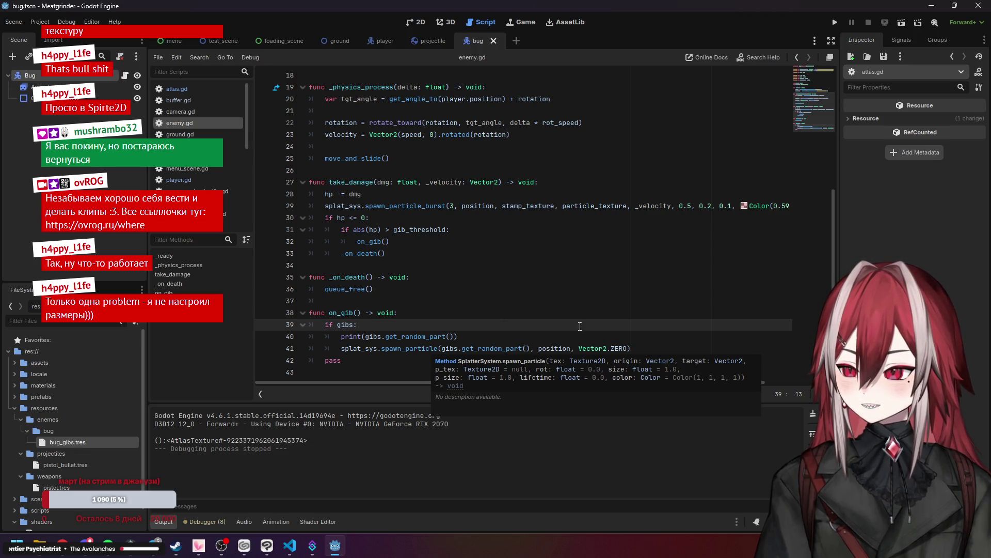
double_click(547, 349)
left_click(585, 348)
key("ctrl+v")
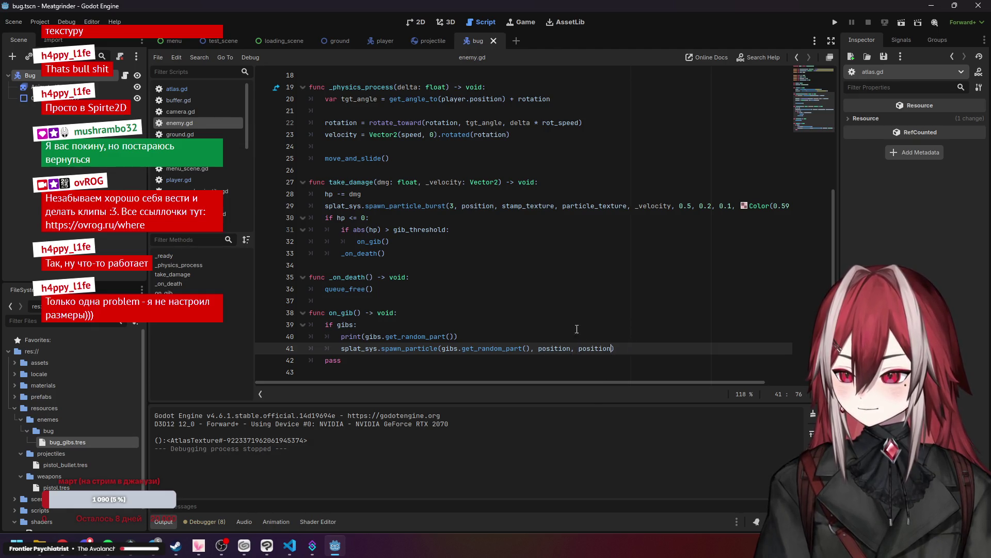
left_click(646, 313)
key("ctrl+s")
left_click(836, 23)
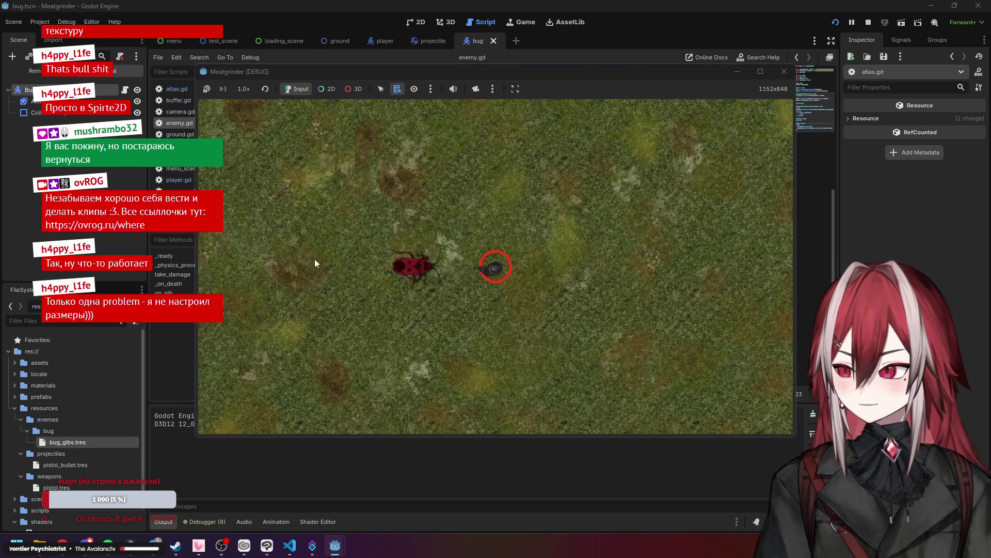
- Shoot a bug to gib it, restart and play again, then close the game window
left_click(315, 255)
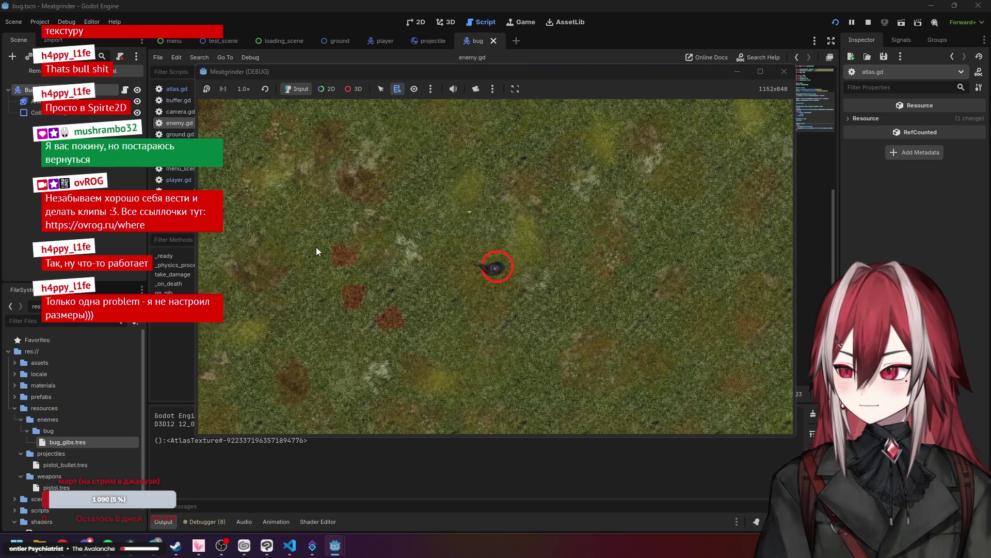
key("s")
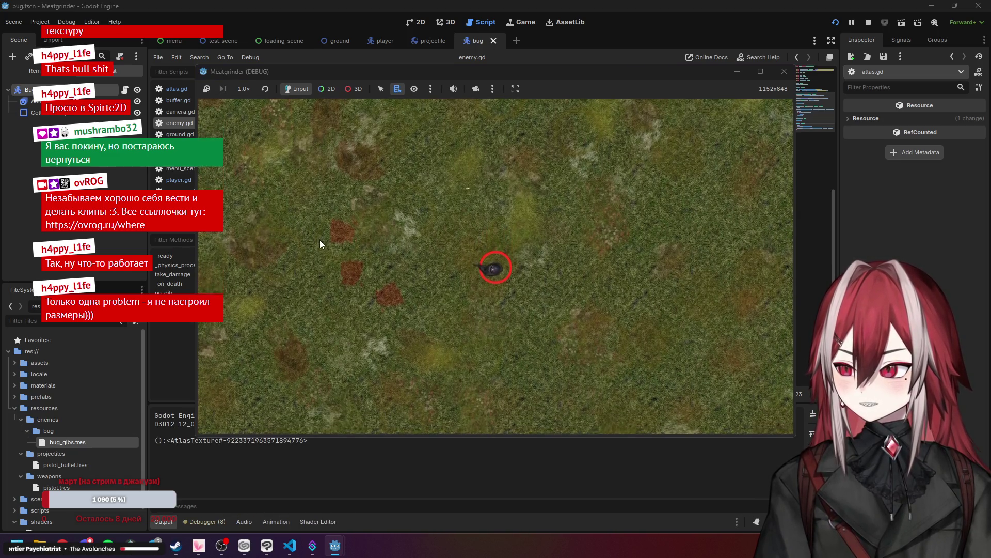
left_click(836, 22)
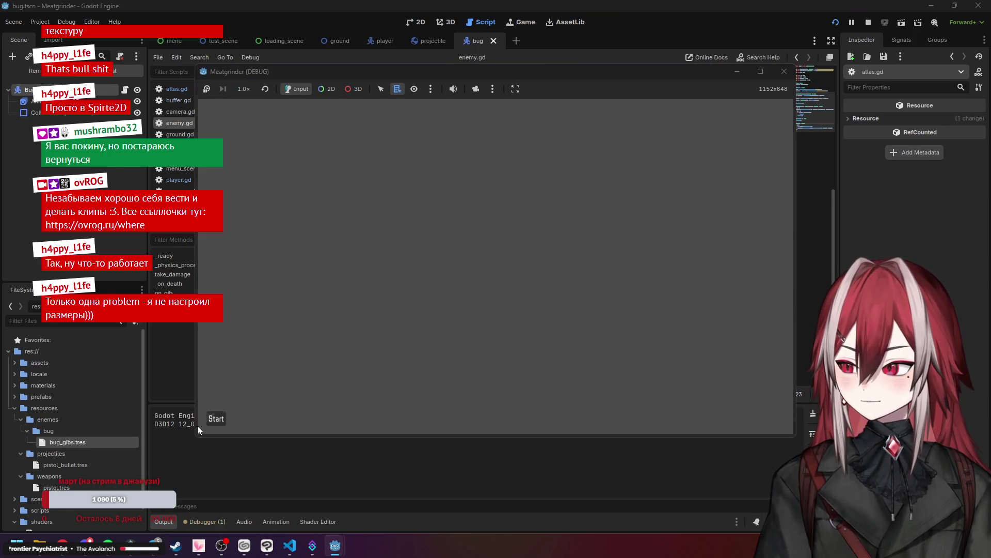
left_click(216, 419)
key("d")
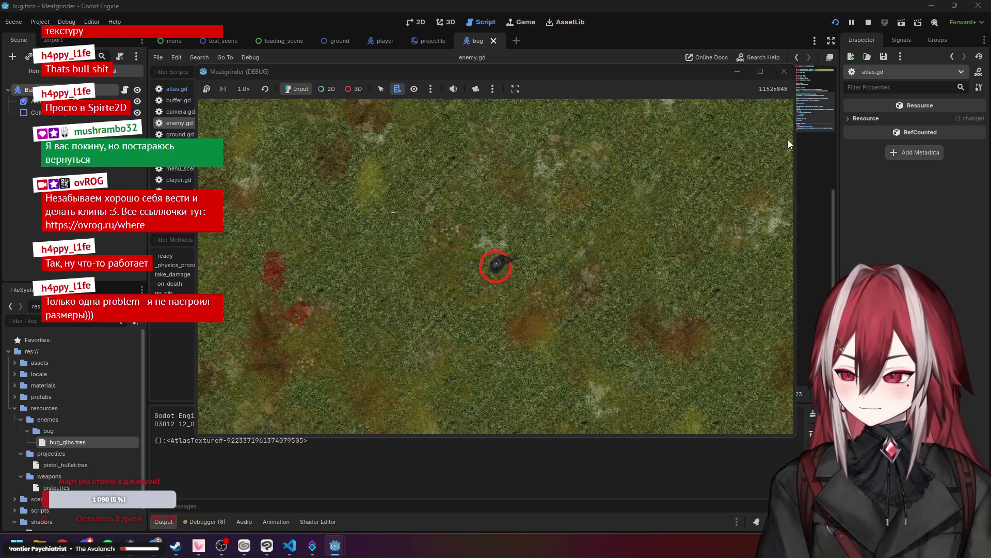
left_click(785, 72)
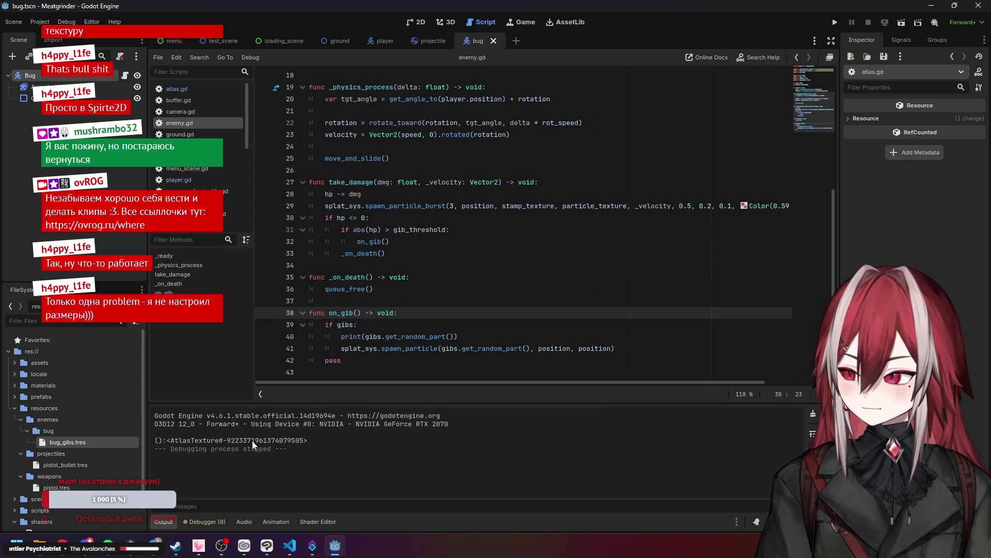
- Jump to spawn_particle in splatter_system.gd and change its lifetime default from 0 to 1
left_click(402, 336)
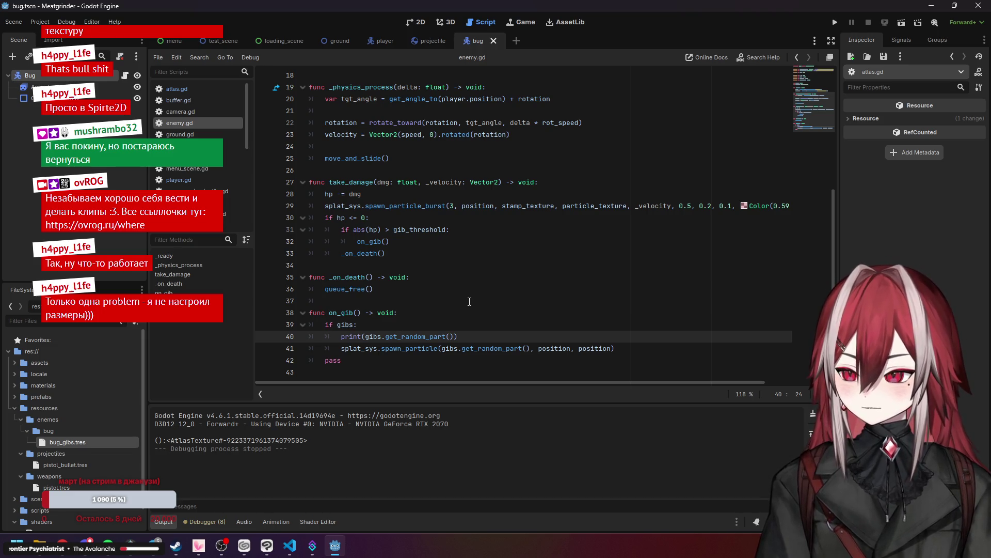
left_click(415, 348)
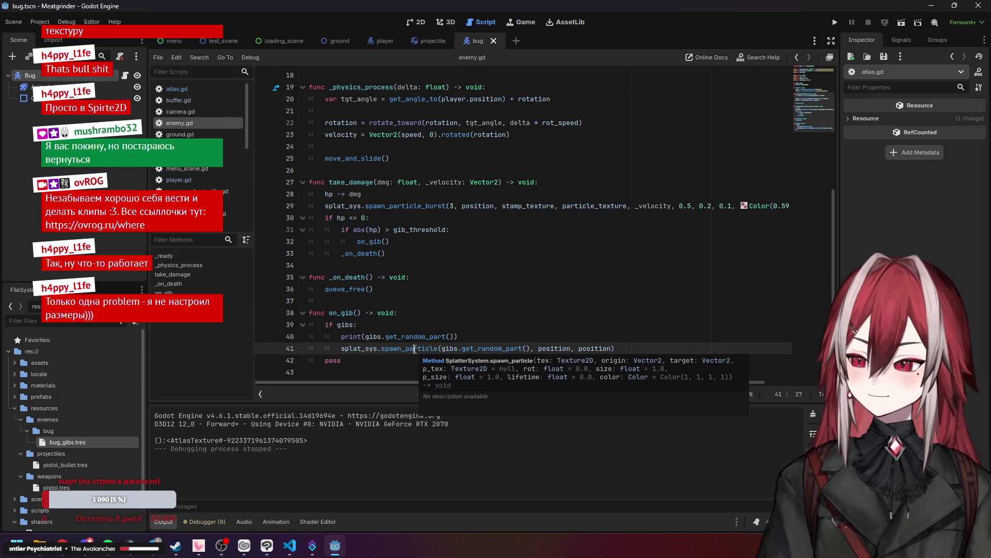
left_click(415, 349, "ctrl")
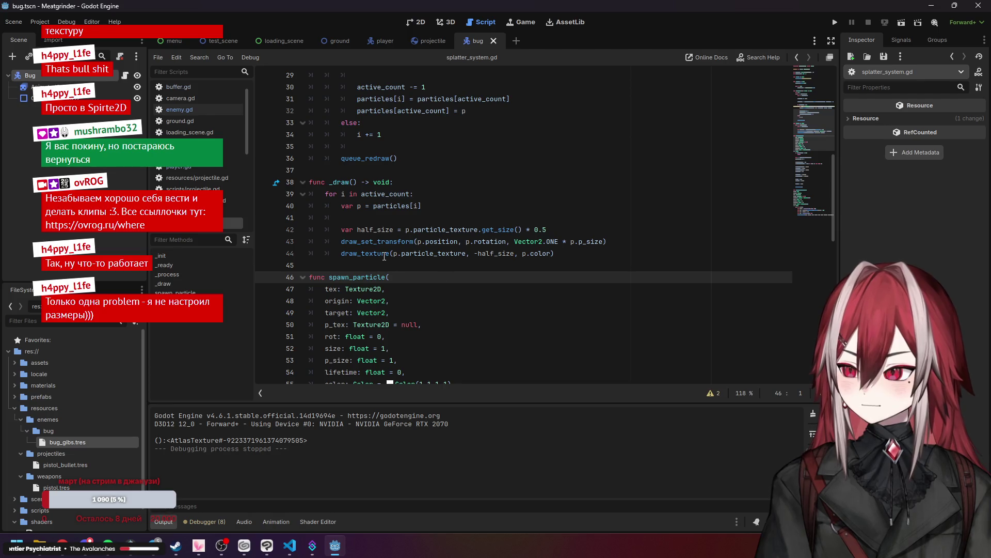
scroll(384, 257, "down", 3)
left_click(400, 253)
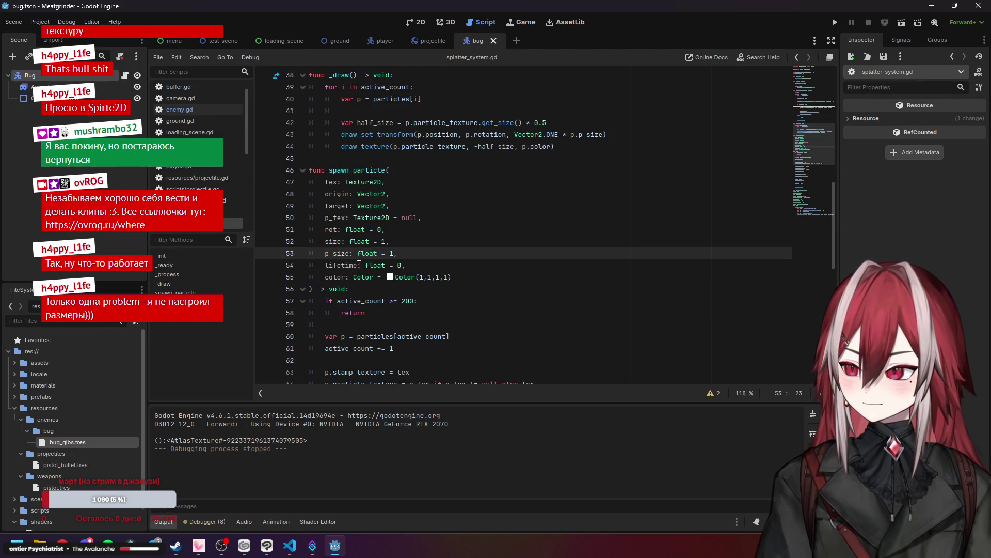
double_click(398, 266)
type("1")
left_click(445, 246)
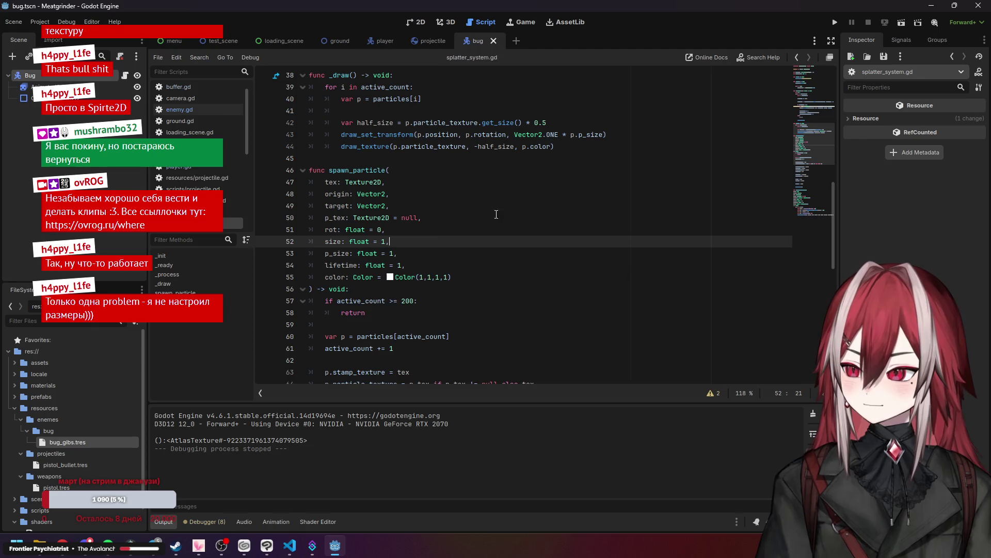
- Run the game, walk the player around, then stop it
left_click(835, 22)
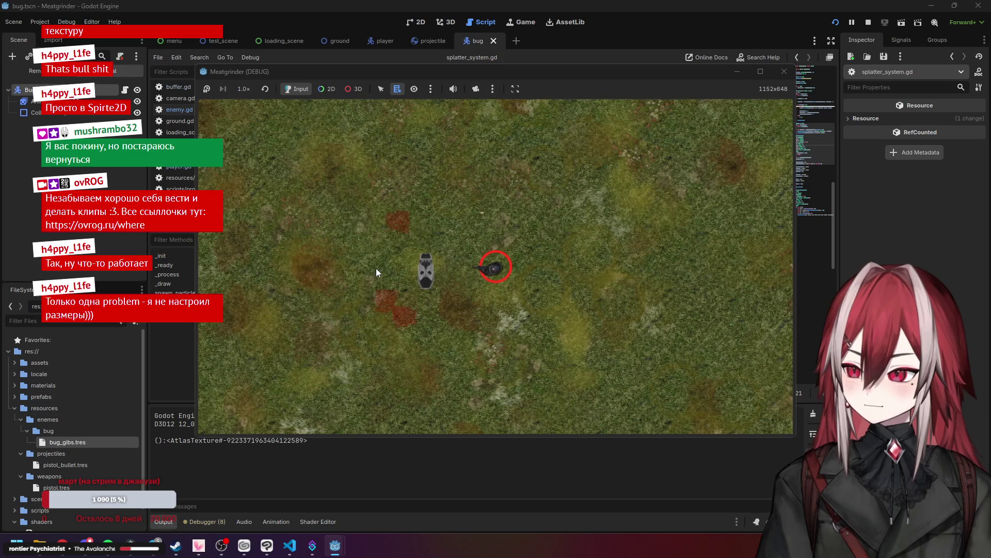
key("a")
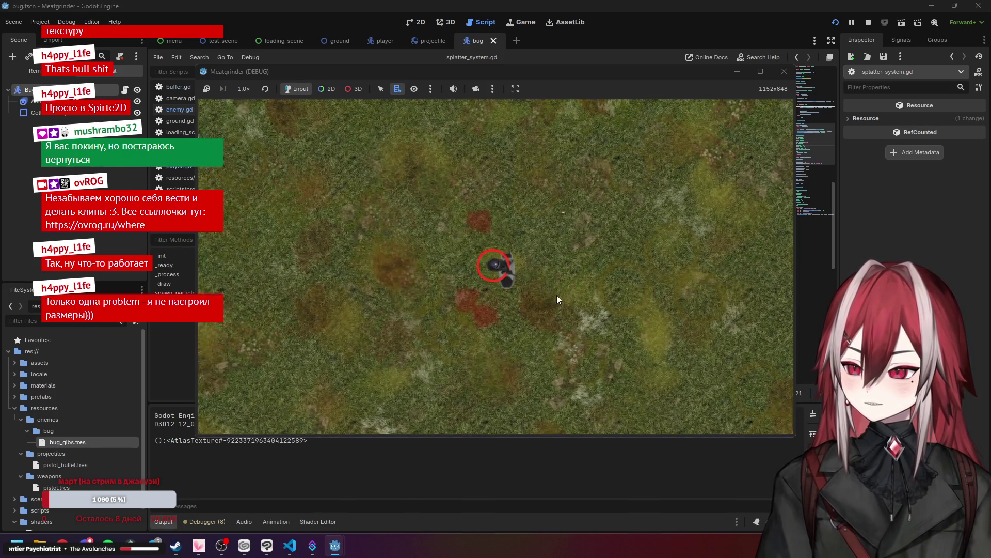
key("s")
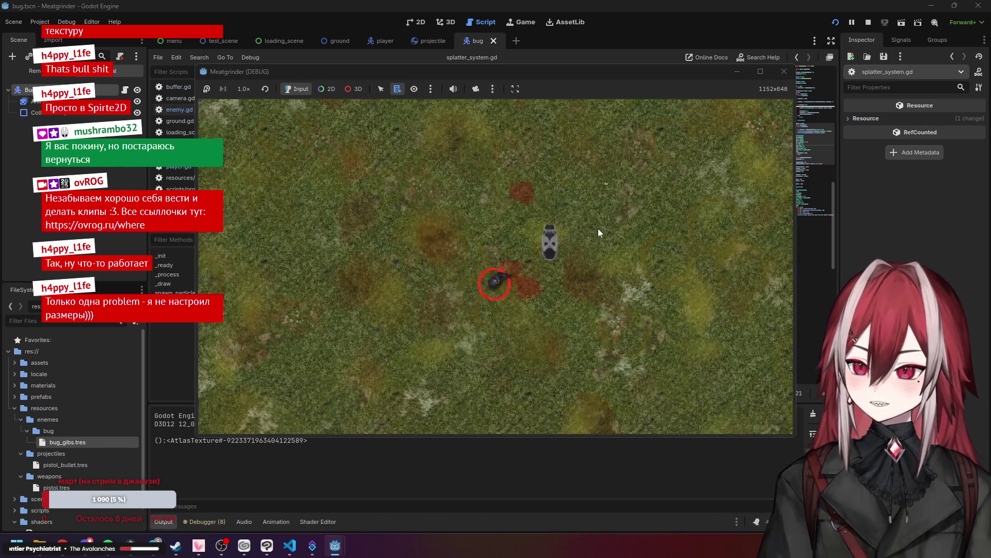
key("d")
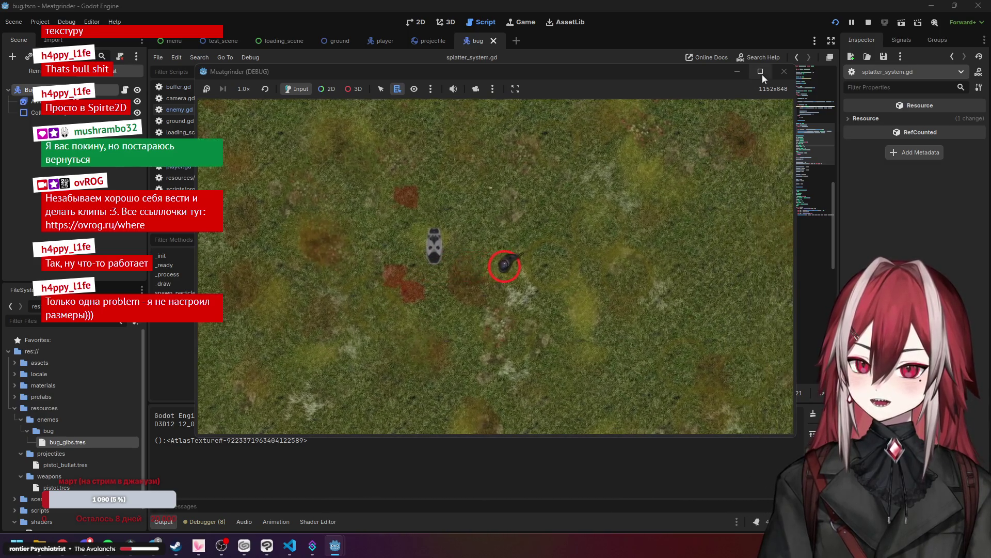
left_click(779, 73)
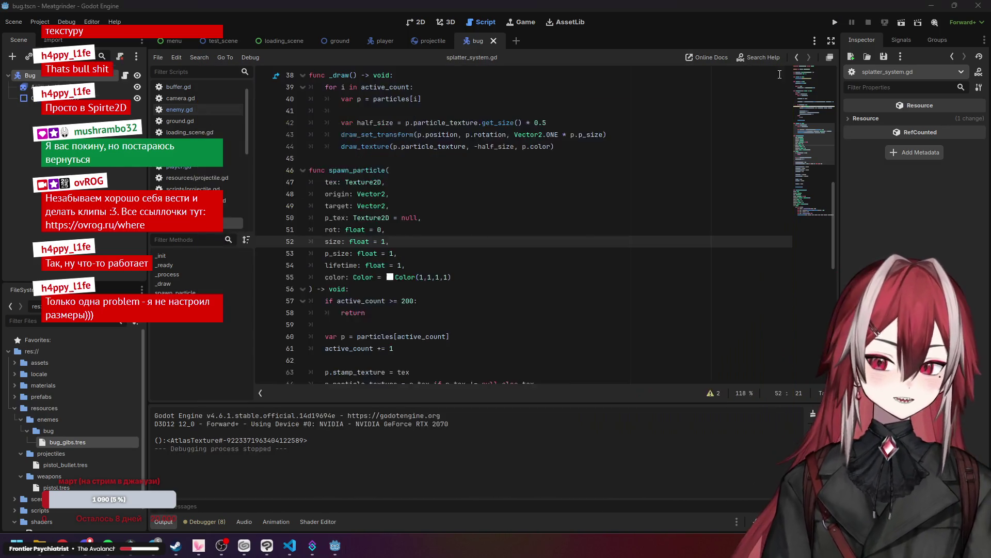
scroll(507, 241, "down", 9)
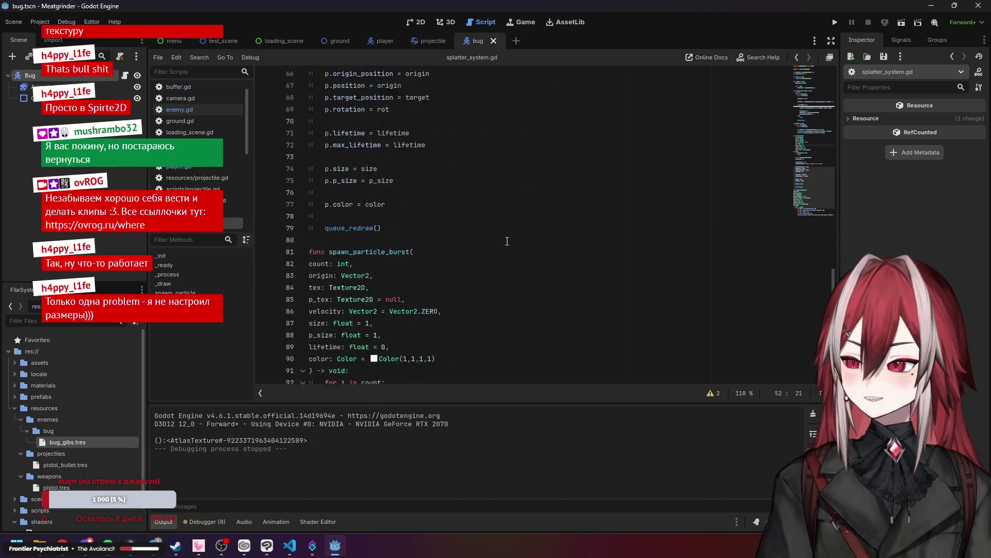
left_click(377, 162)
scroll(419, 217, "up", 16)
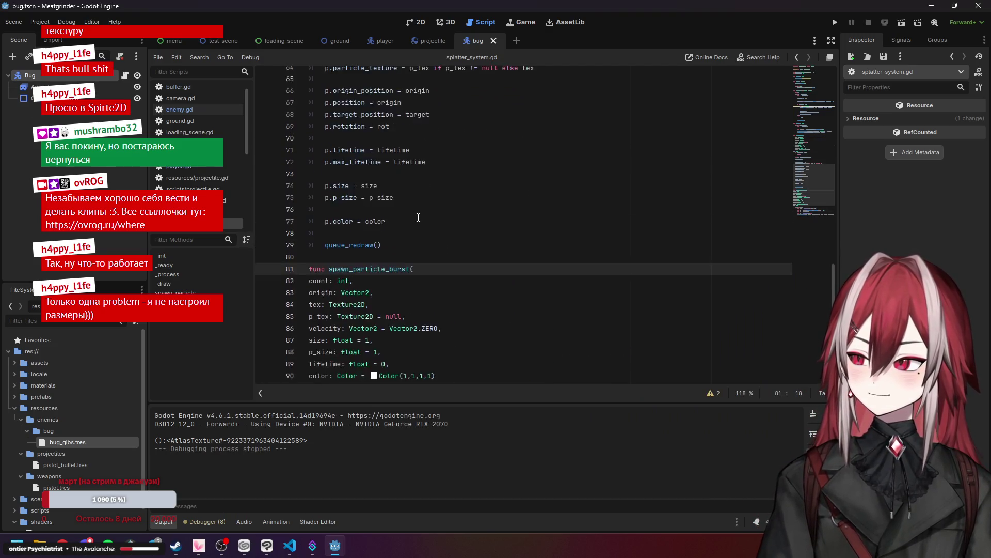
scroll(419, 218, "up", 5)
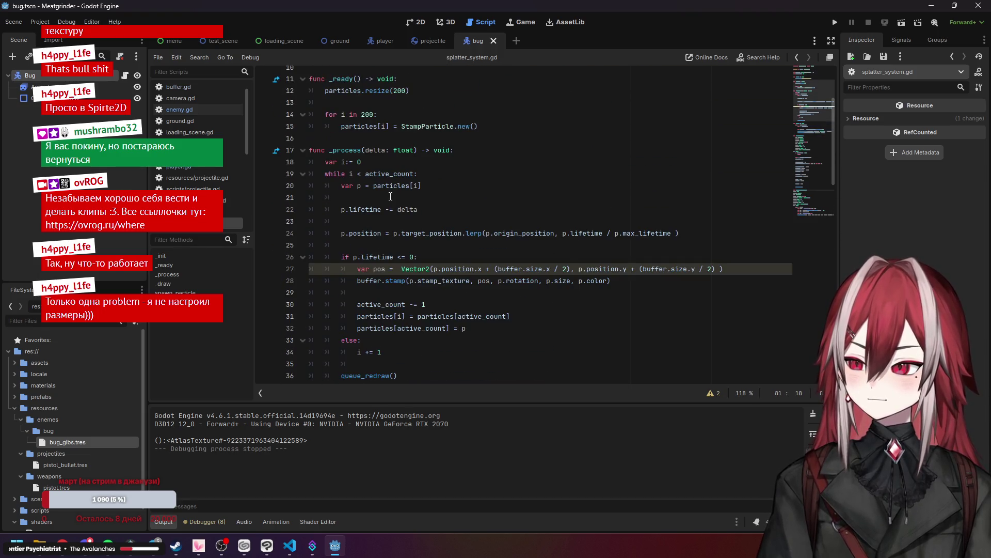
left_click_drag(362, 233, 364, 240)
left_click(364, 241)
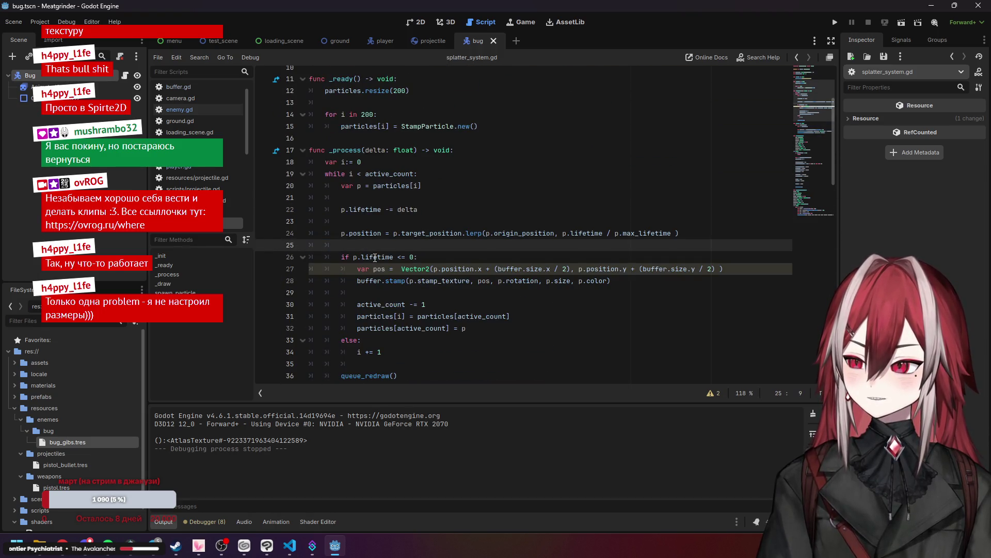
left_click(397, 174)
scroll(393, 235, "down", 3)
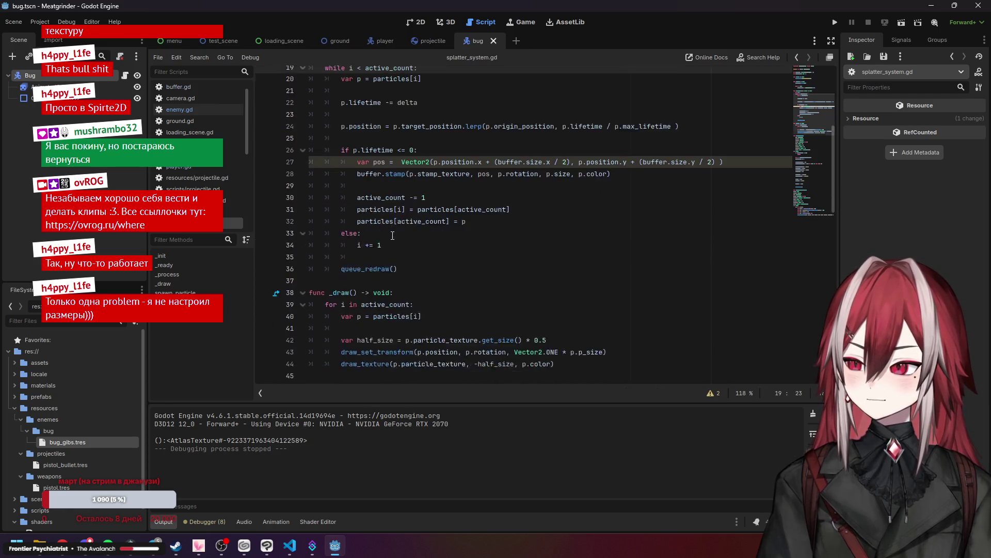
scroll(393, 235, "down", 13)
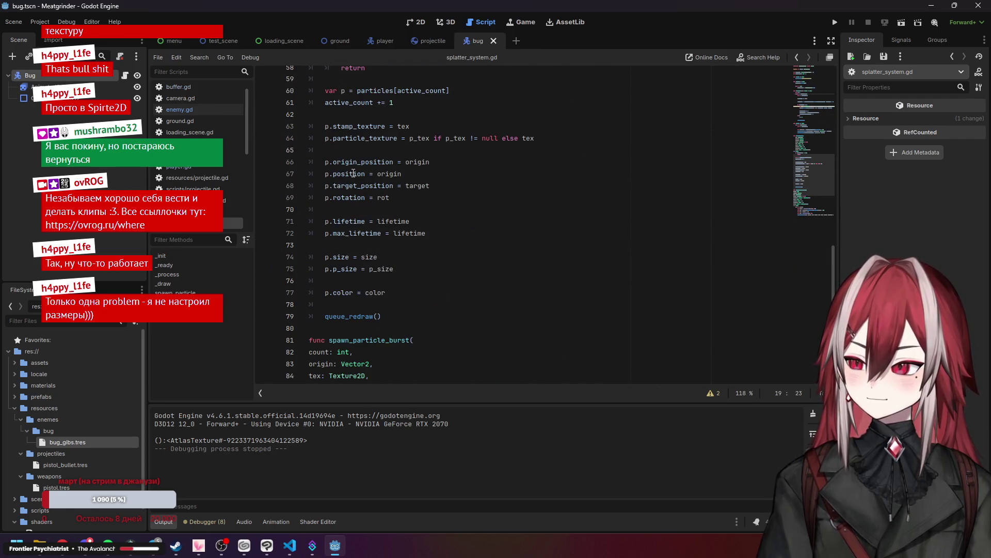
left_click(353, 173)
key("Down")
key("Down")
key("Down")
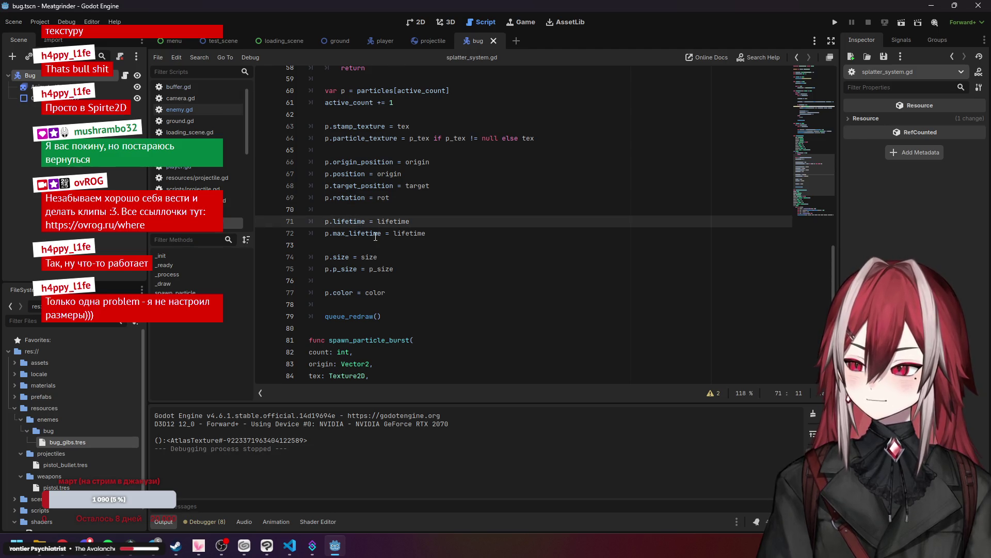
left_click(376, 236)
scroll(392, 233, "down", 5)
scroll(415, 229, "up", 3)
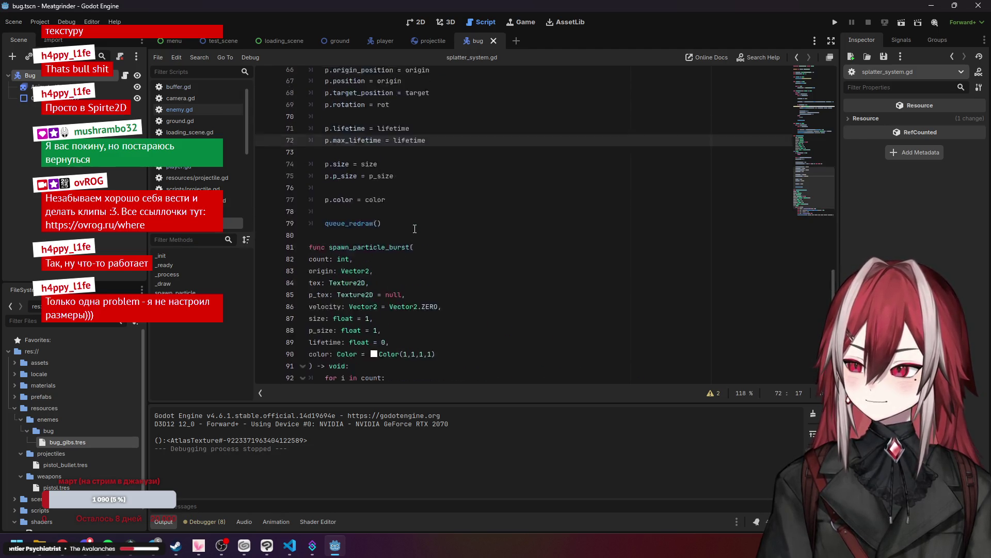
scroll(415, 228, "up", 20)
left_click(333, 260)
left_click(334, 269)
left_click(379, 281)
scroll(379, 281, "down", 2)
left_click(358, 222)
left_click(366, 233)
left_click(370, 243)
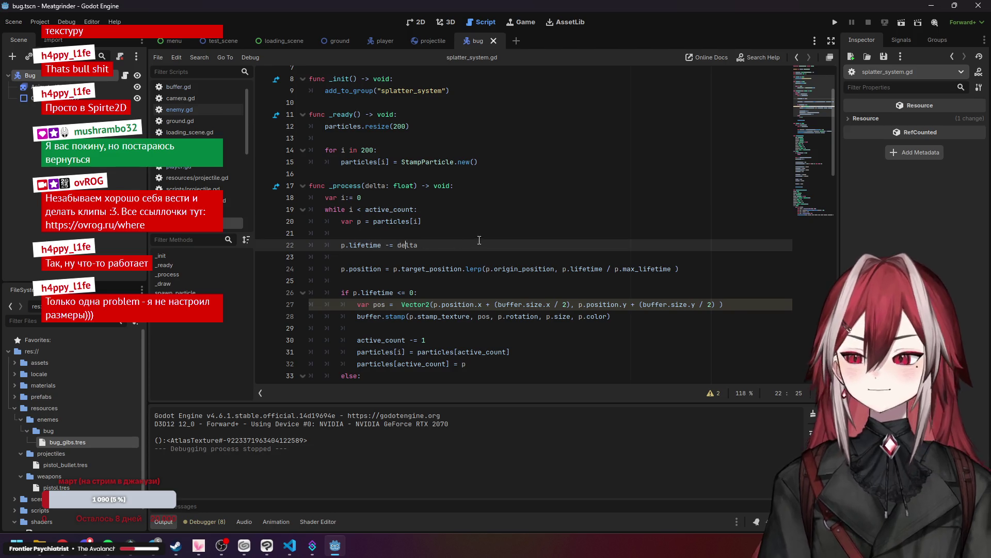
scroll(475, 226, "down", 2)
left_click(379, 222)
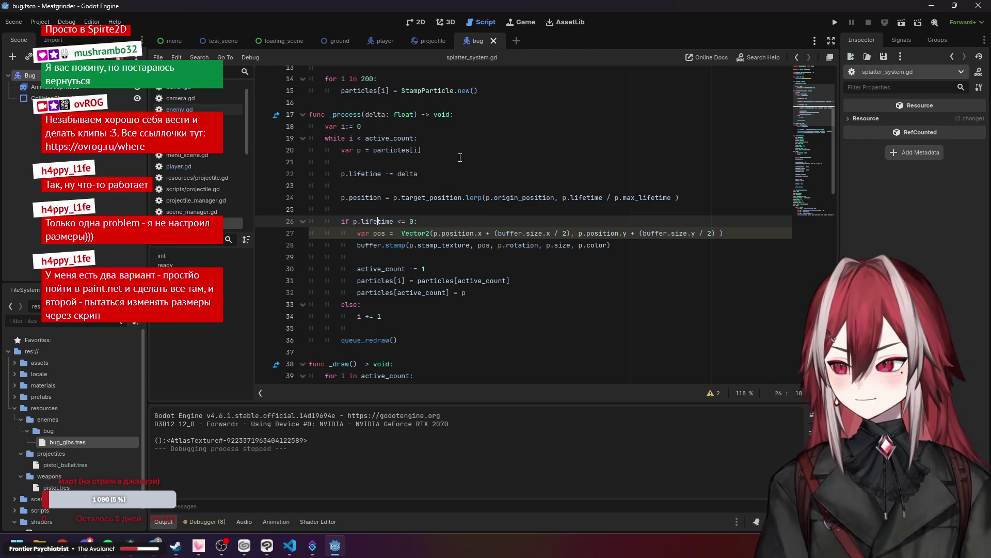
scroll(460, 157, "up", 2)
left_click(209, 42)
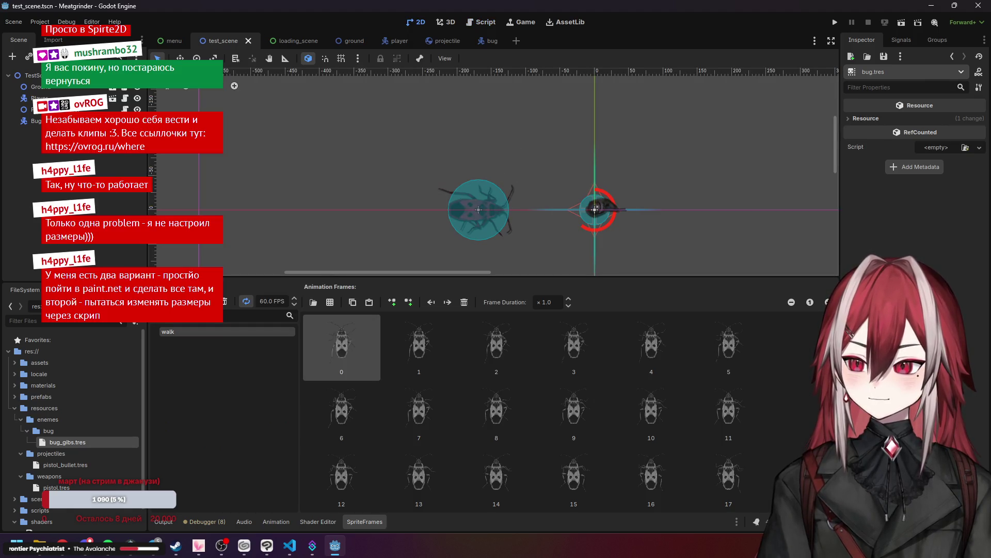
- Move from the TestScene to the splatter_system.gd script, scroll through its particle code, and run the game
left_click(31, 76)
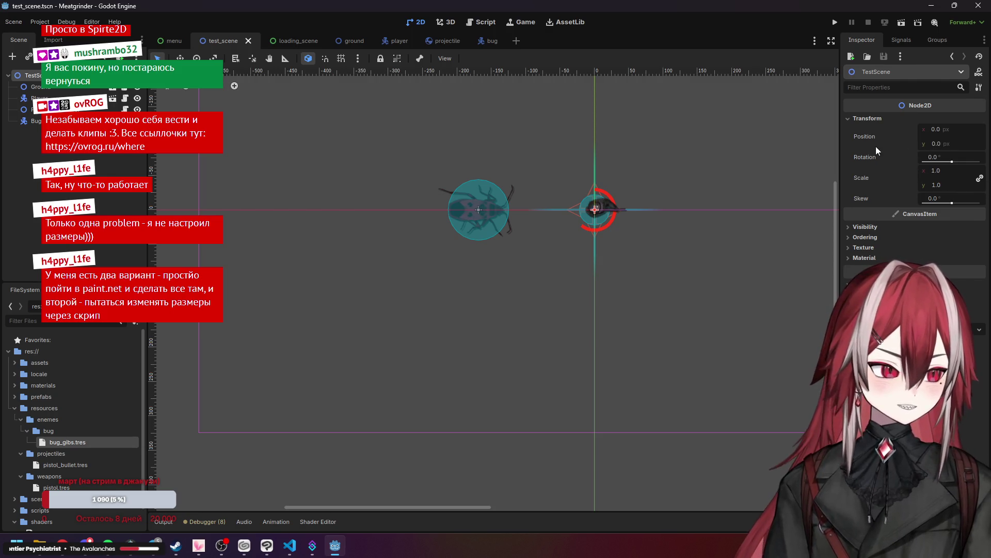
left_click(484, 42)
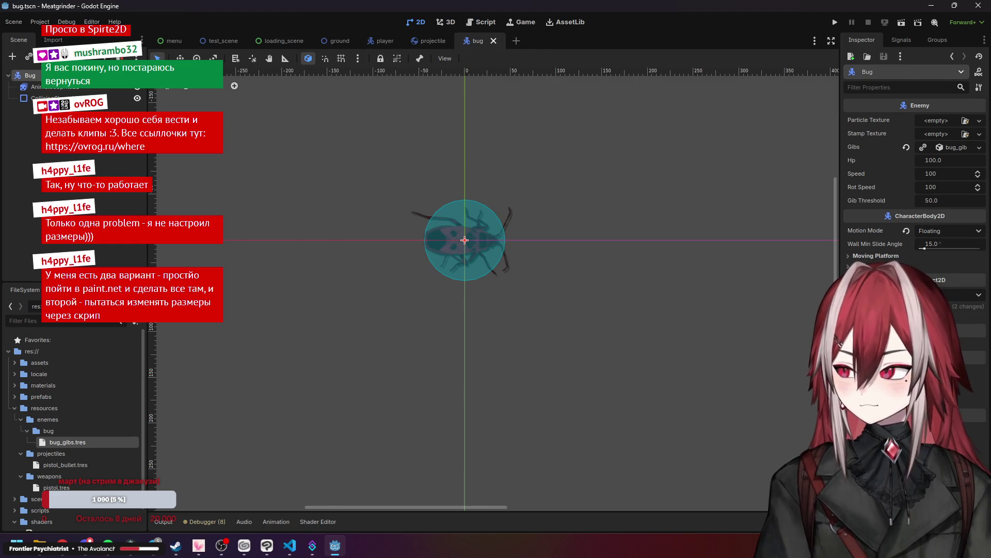
left_click(478, 21)
scroll(498, 230, "down", 3)
left_click(499, 231)
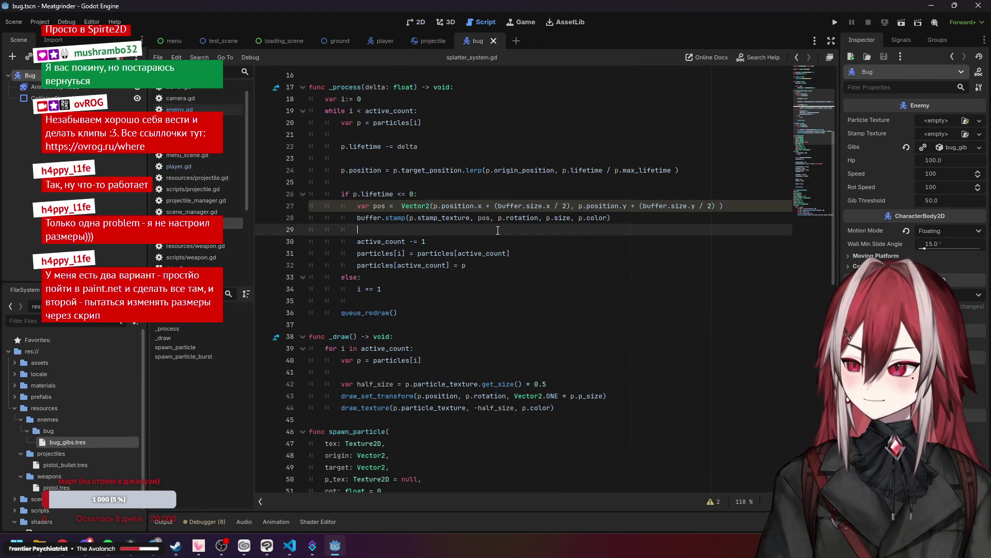
scroll(496, 230, "down", 2)
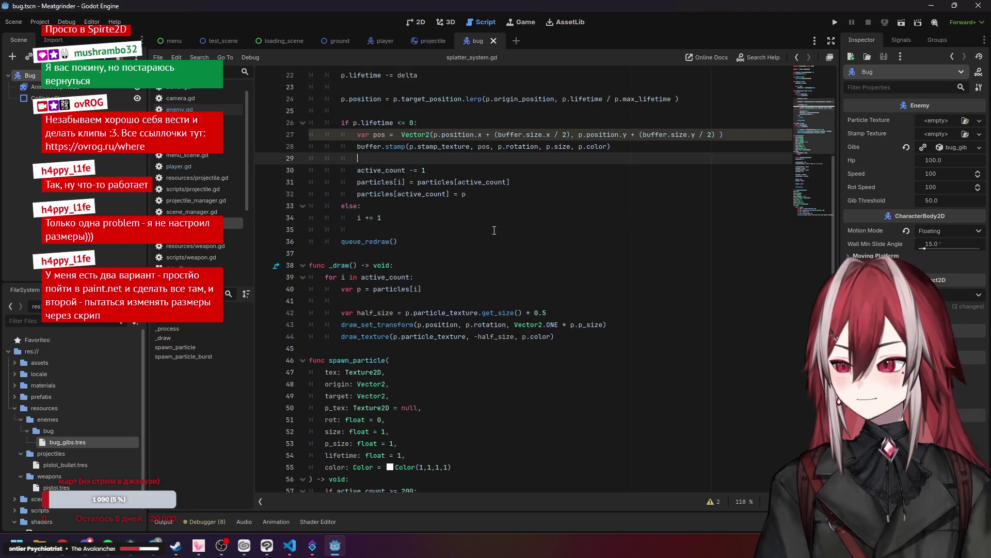
scroll(494, 230, "down", 14)
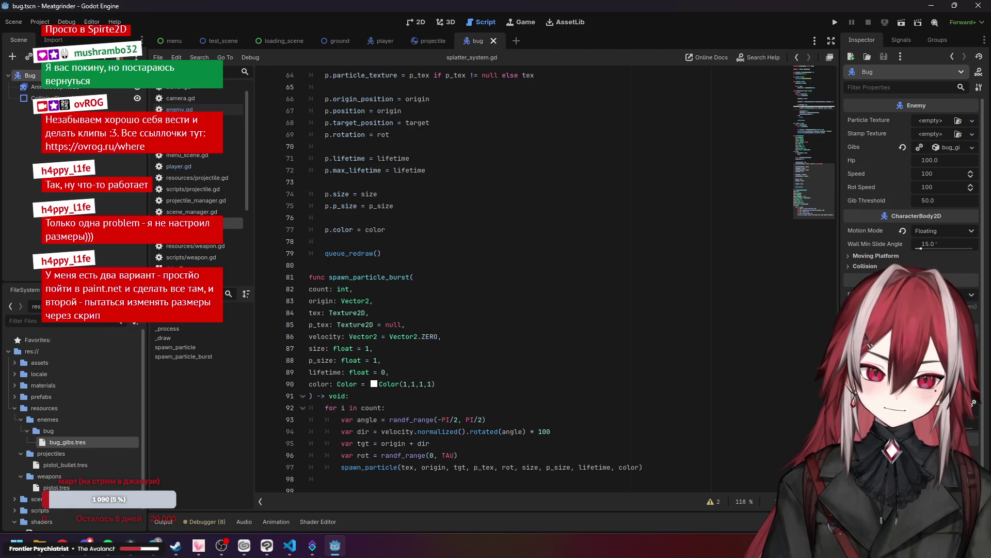
left_click(909, 281)
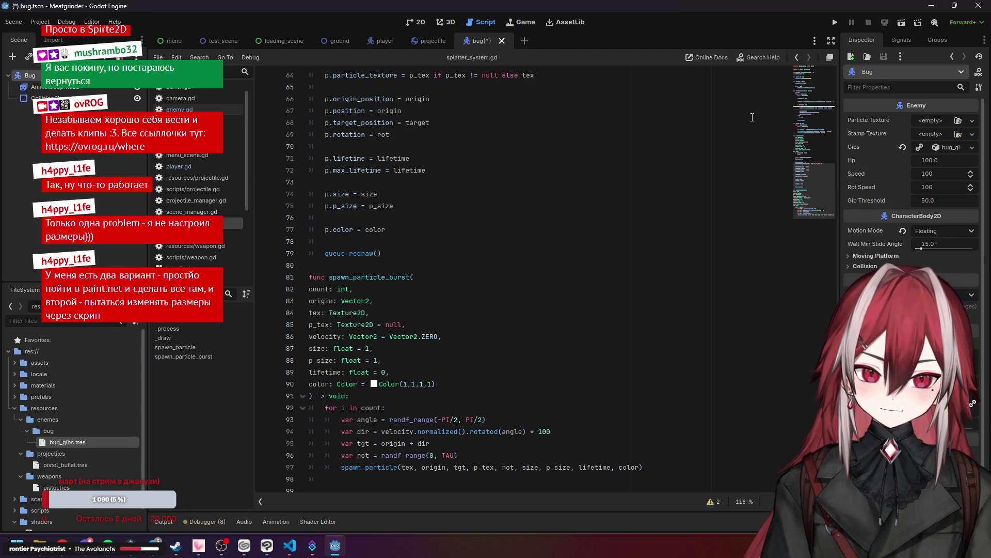
left_click(835, 22)
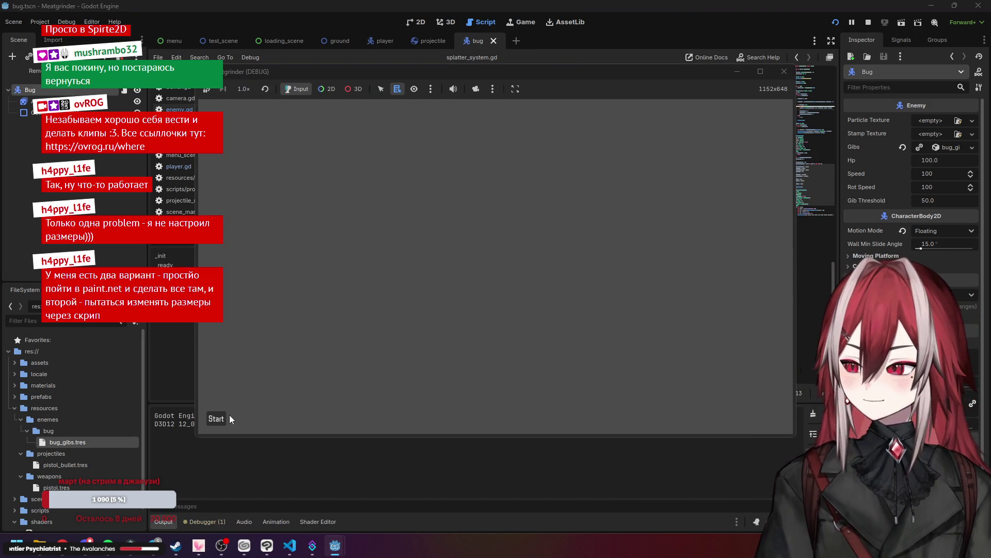
- Start a game and shoot a bug to spawn gibs, relaunch and play again, then stop with F8
left_click(226, 413)
left_click(345, 257)
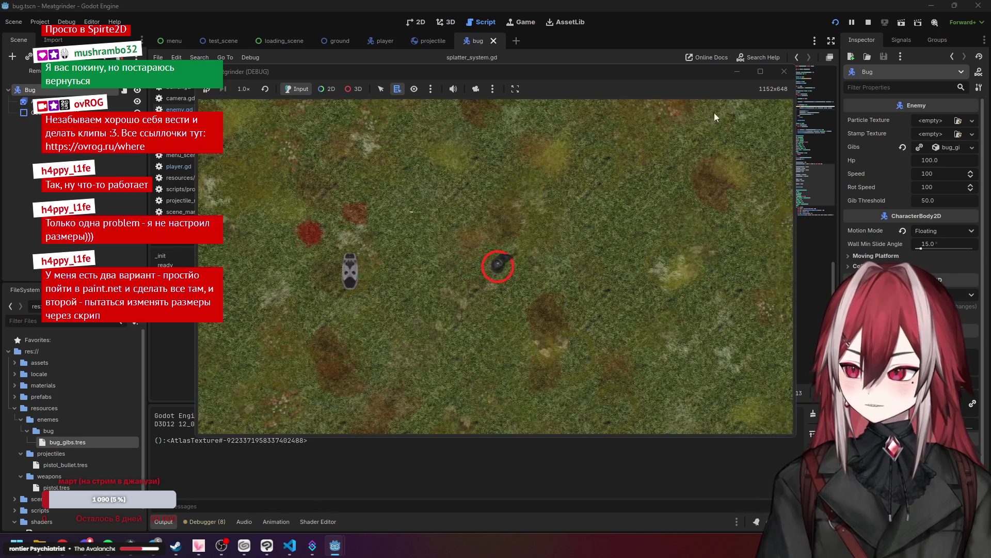
left_click(784, 71)
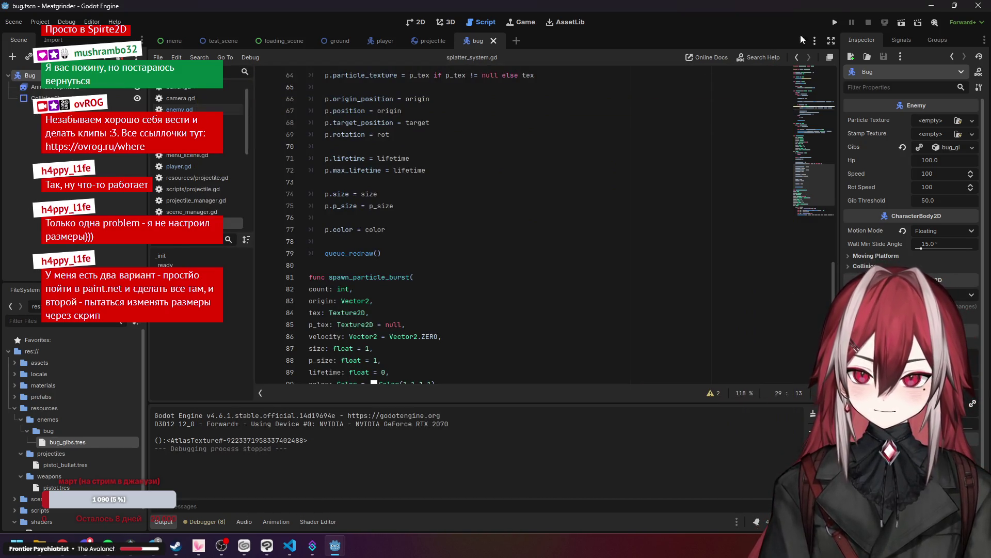
key("F5")
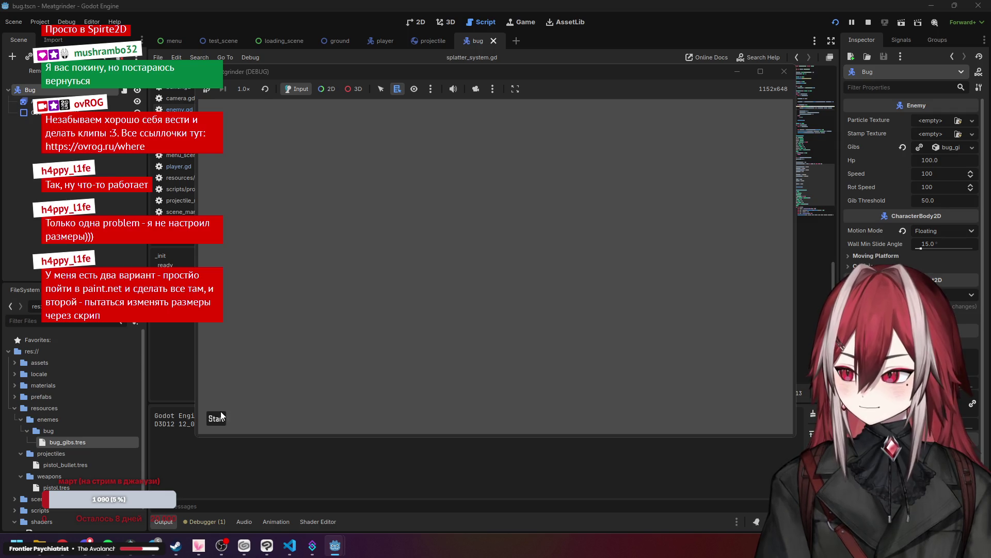
left_click(218, 416)
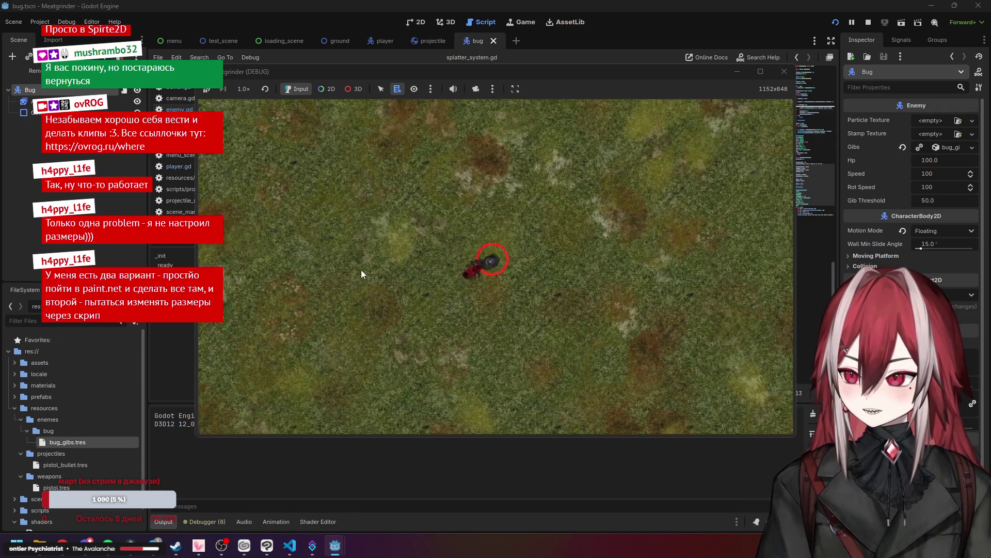
key("s")
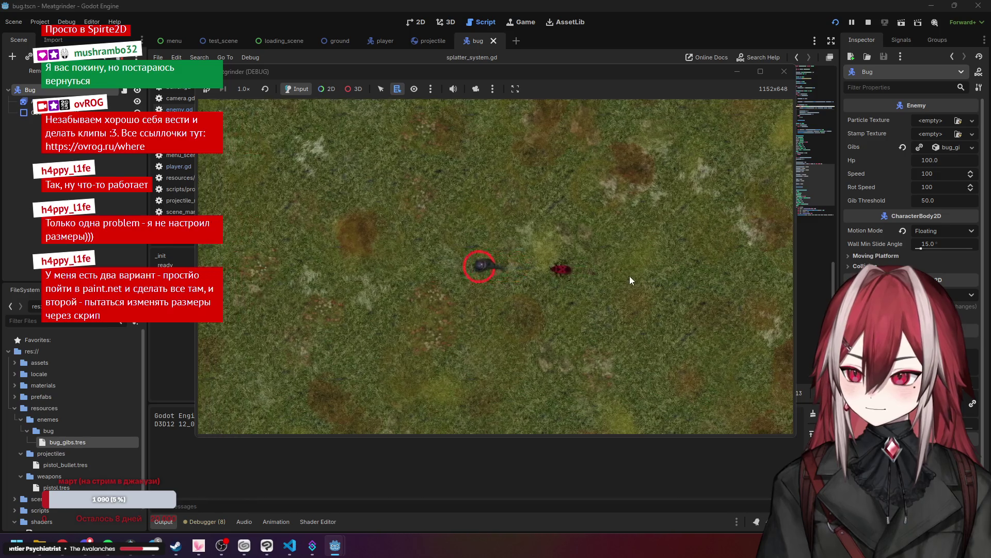
key("F8")
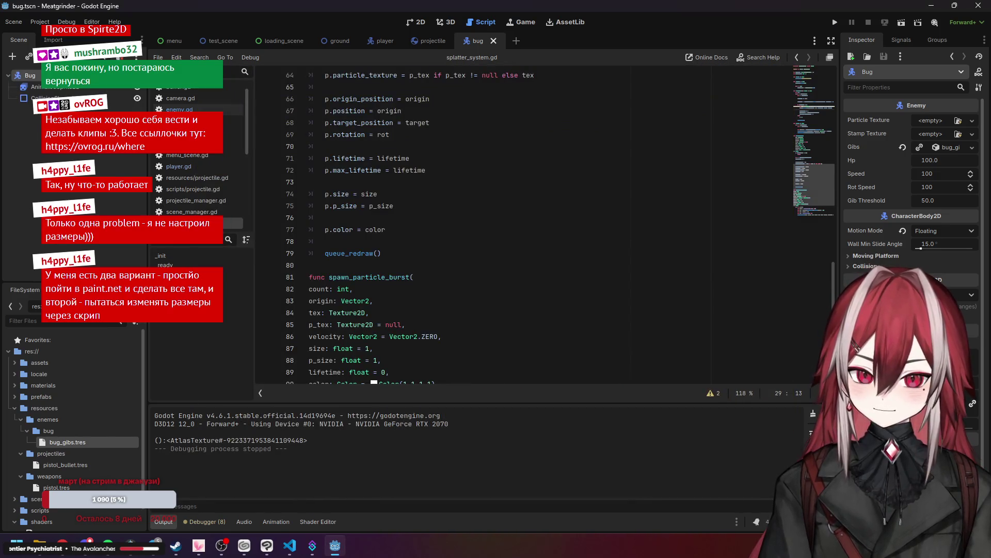
left_click(594, 253)
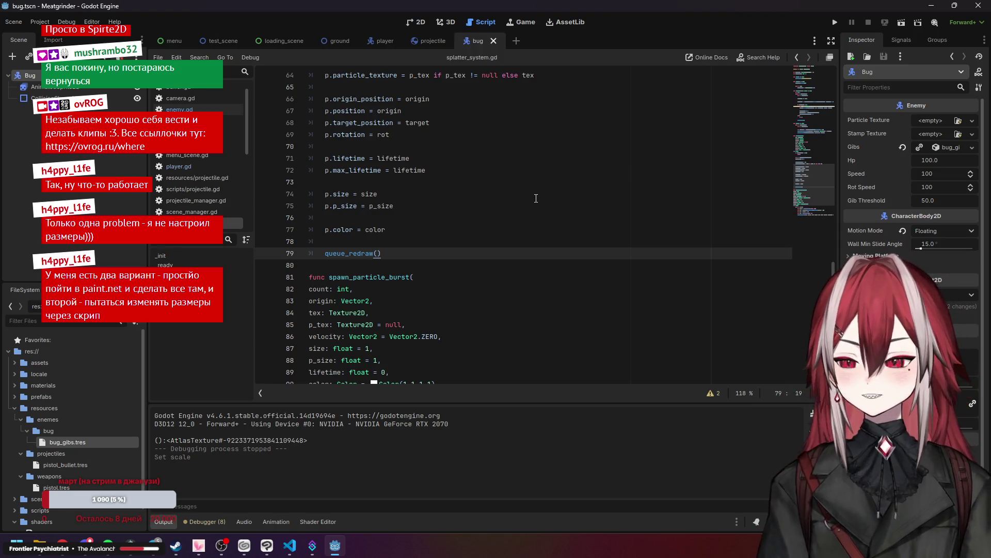
scroll(516, 217, "down", 2)
scroll(436, 190, "up", 7)
scroll(436, 191, "up", 5)
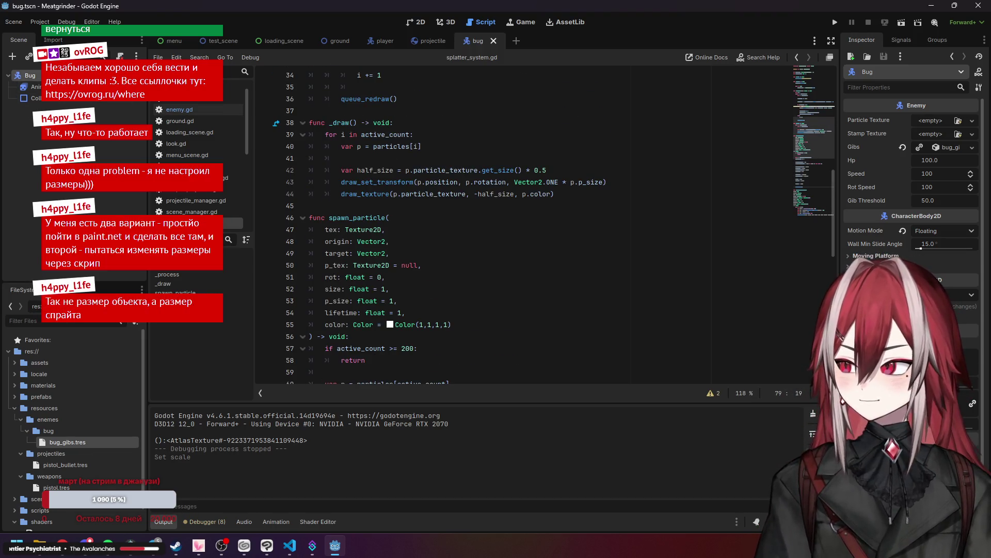
left_click(30, 87)
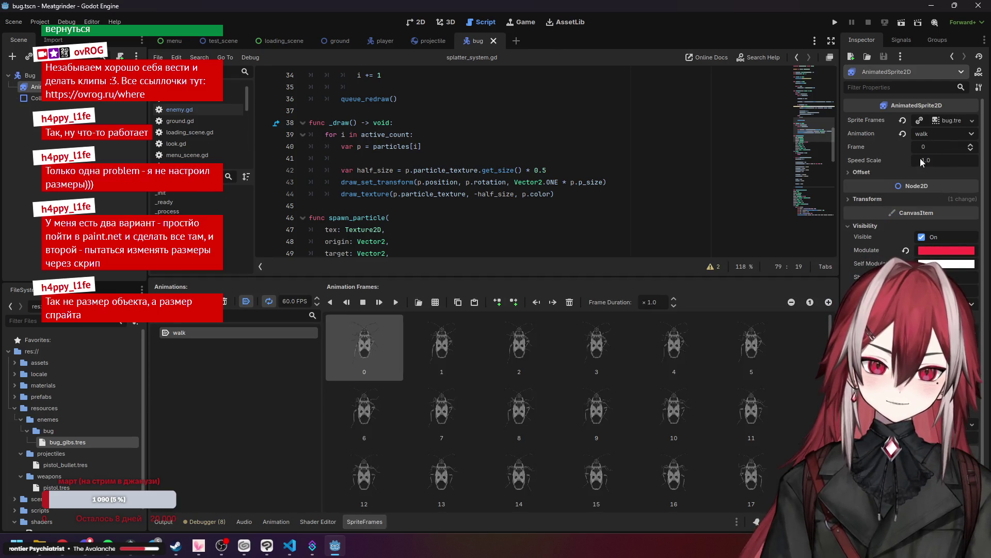
left_click(869, 171)
left_click(869, 172)
left_click(867, 198)
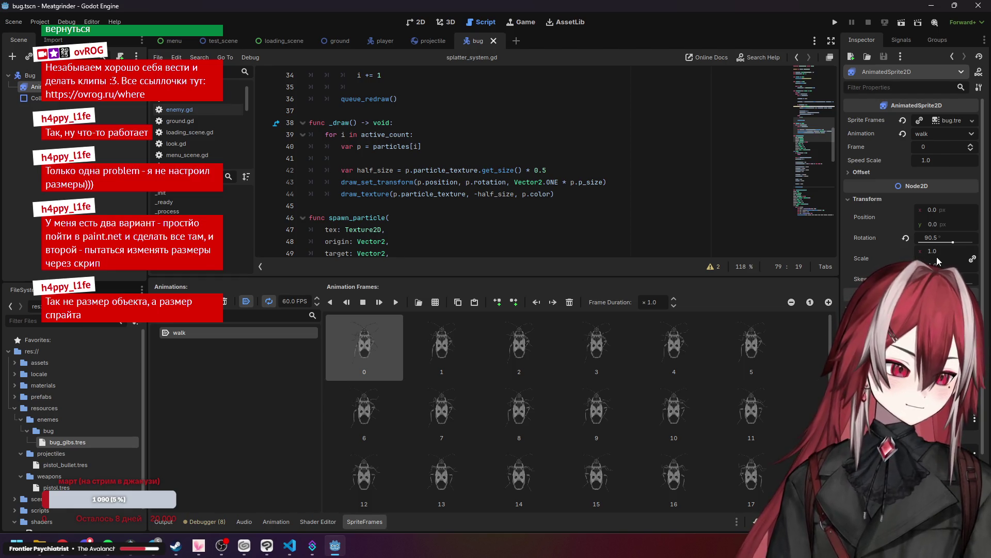
left_click(861, 199)
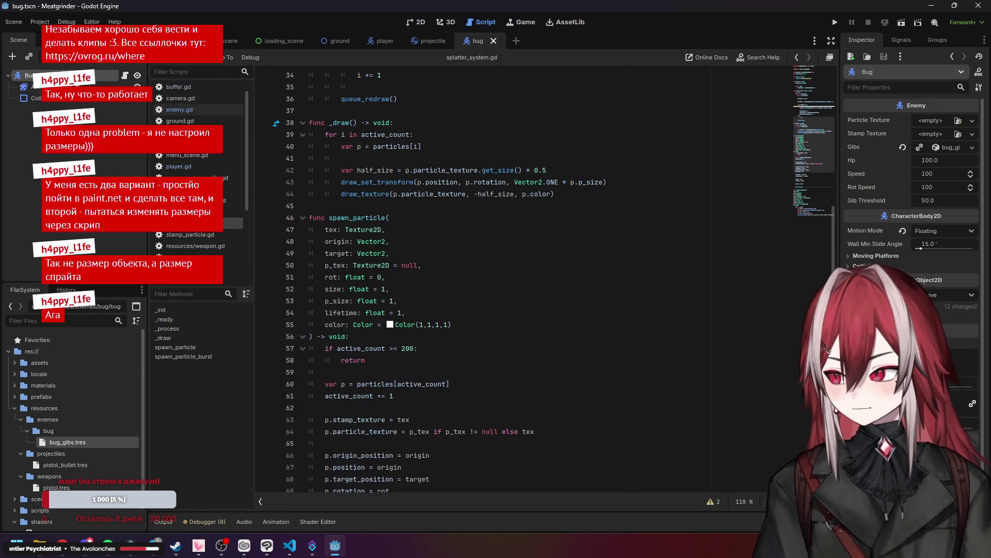
left_click(544, 237)
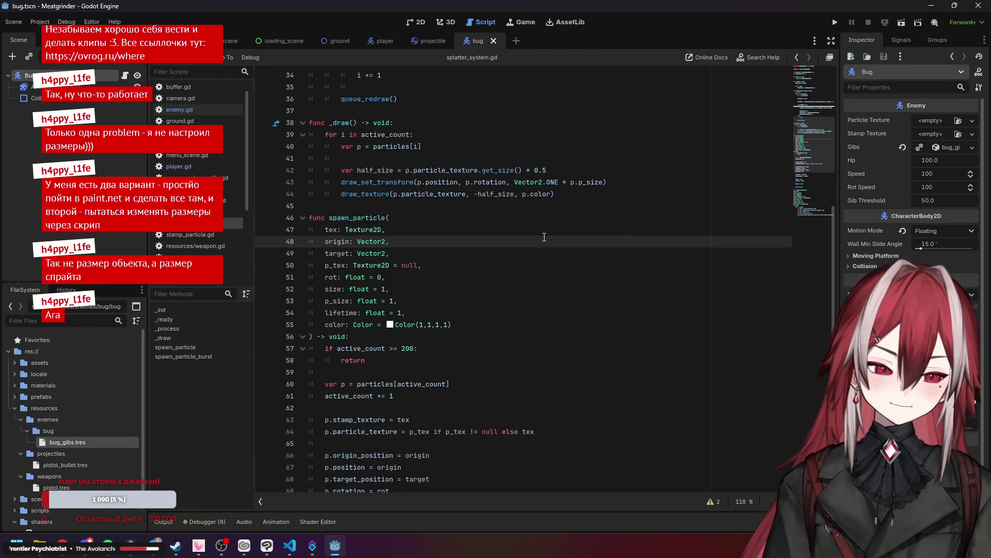
scroll(431, 205, "up", 5)
scroll(432, 204, "up", 2)
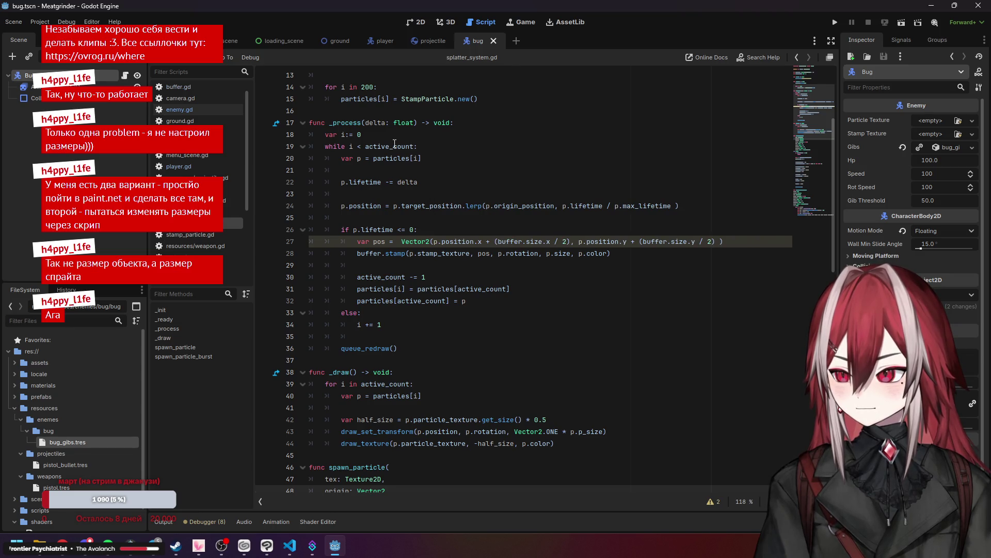
left_click(348, 181)
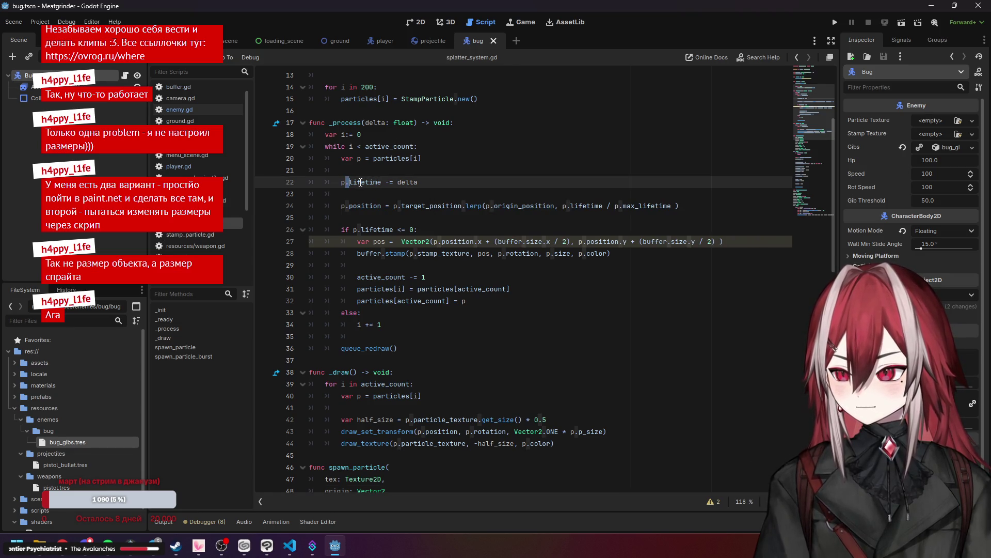
left_click(359, 233)
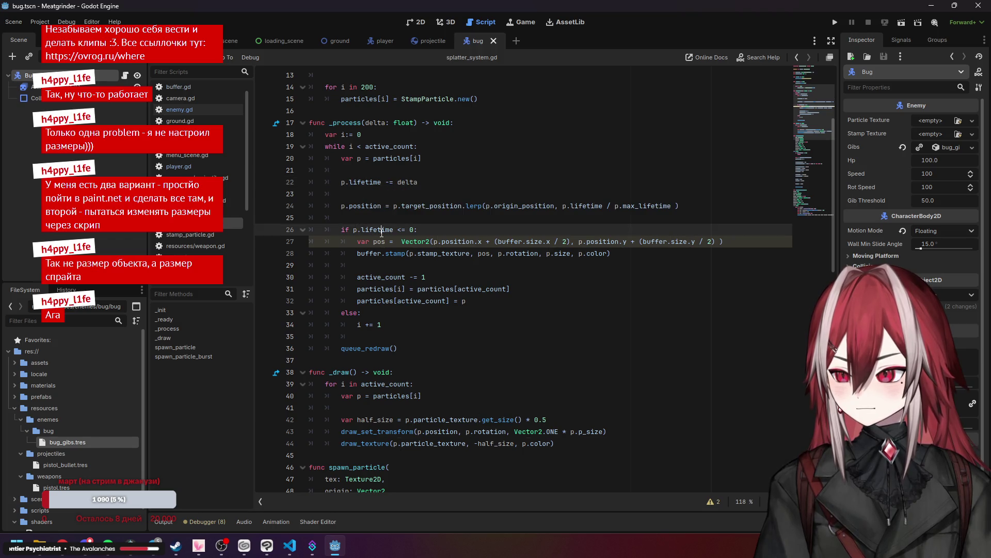
left_click(438, 176)
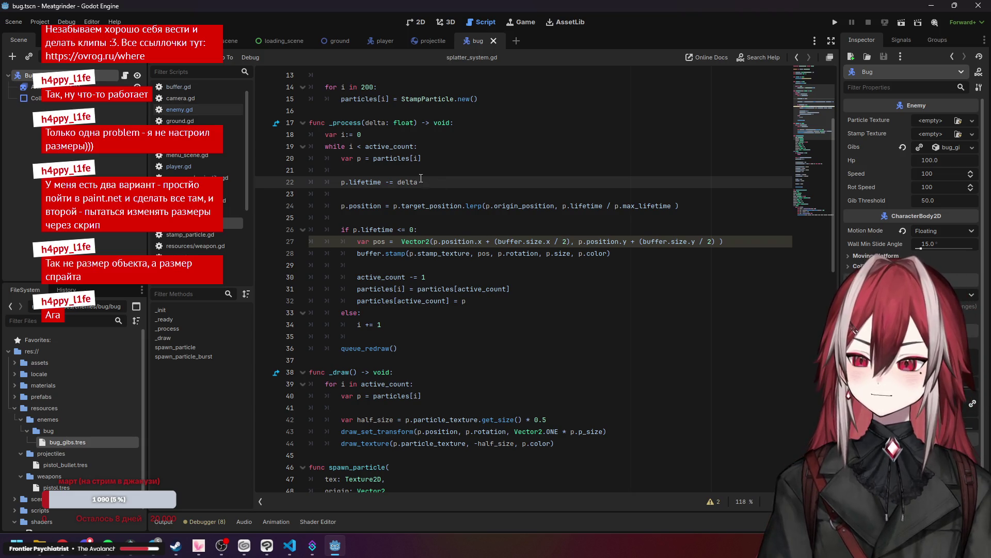
left_click_drag(561, 206, 671, 206)
left_click(637, 226)
double_click(586, 205)
left_click(598, 218)
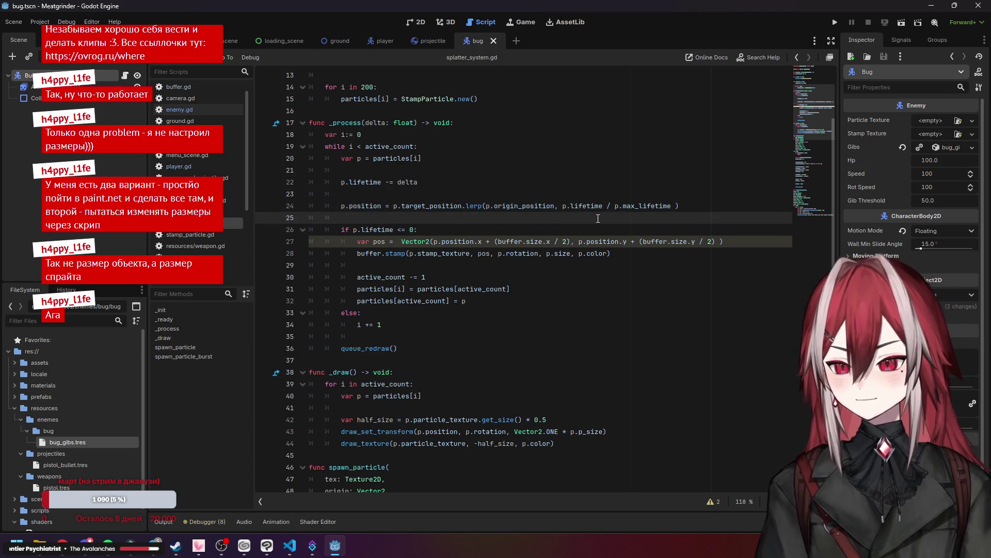
left_click(562, 206)
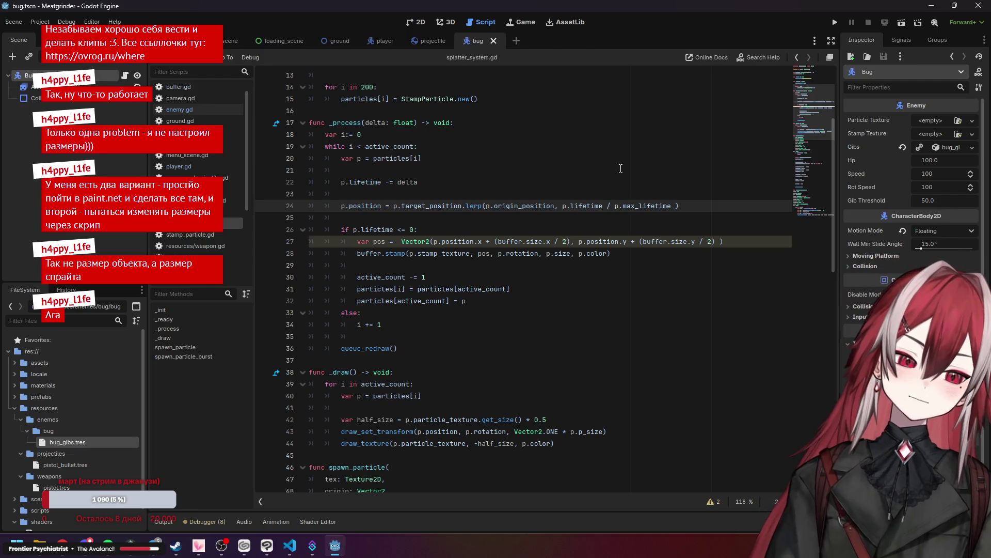
left_click_drag(615, 205, 673, 207)
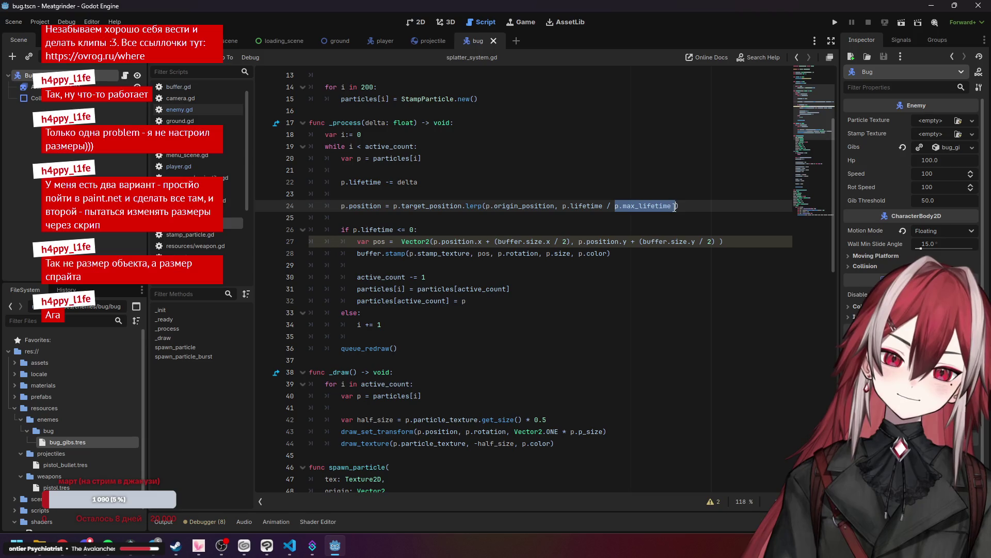
double_click(673, 207)
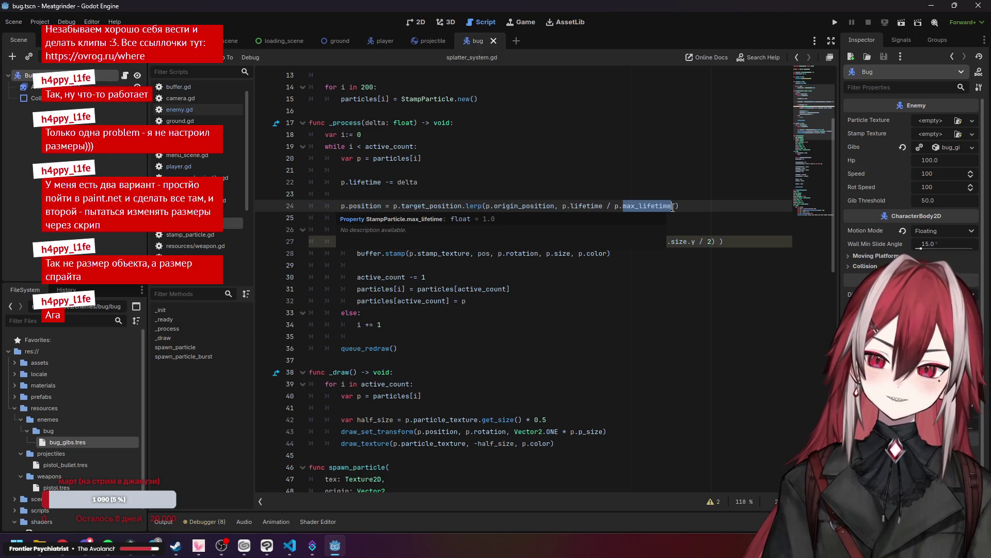
left_click(545, 169)
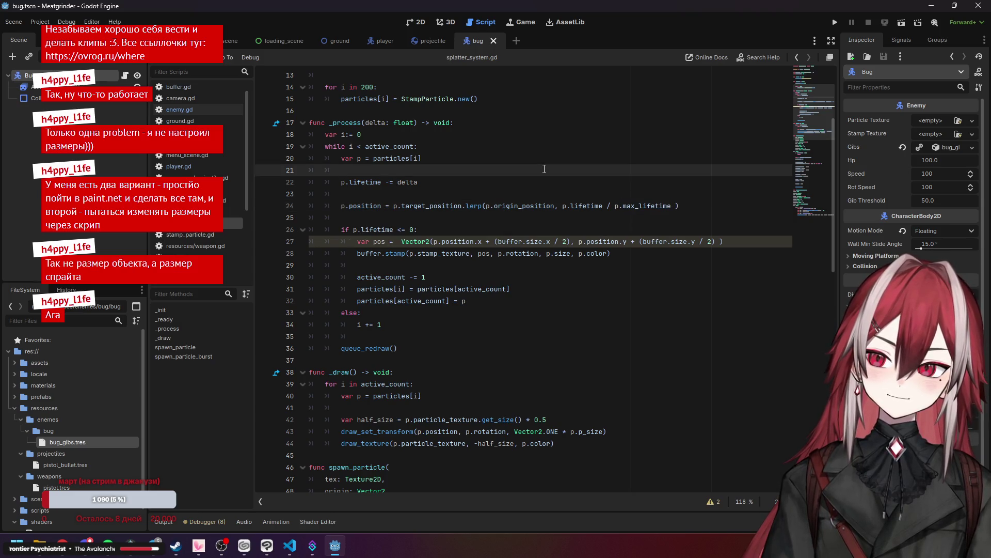
left_click(375, 205)
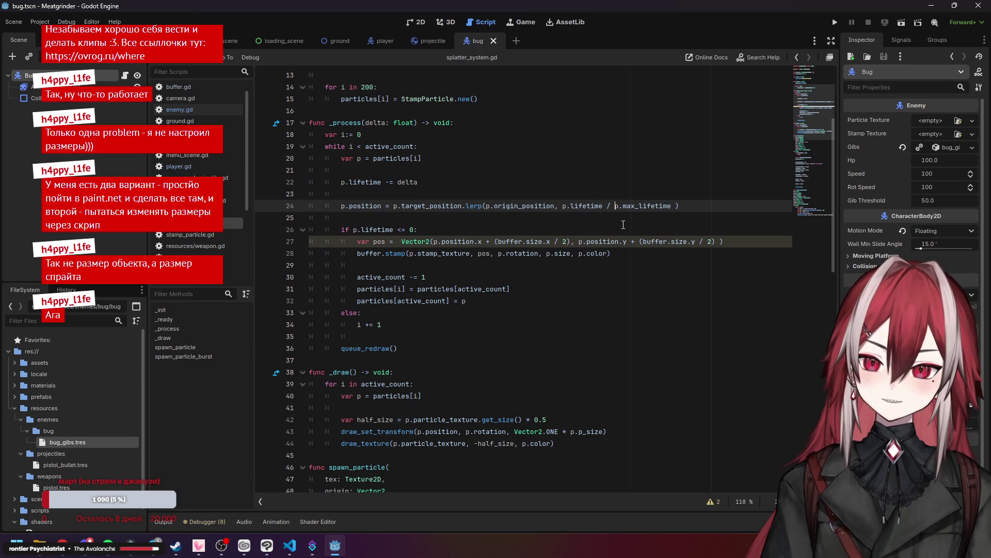
left_click(564, 218)
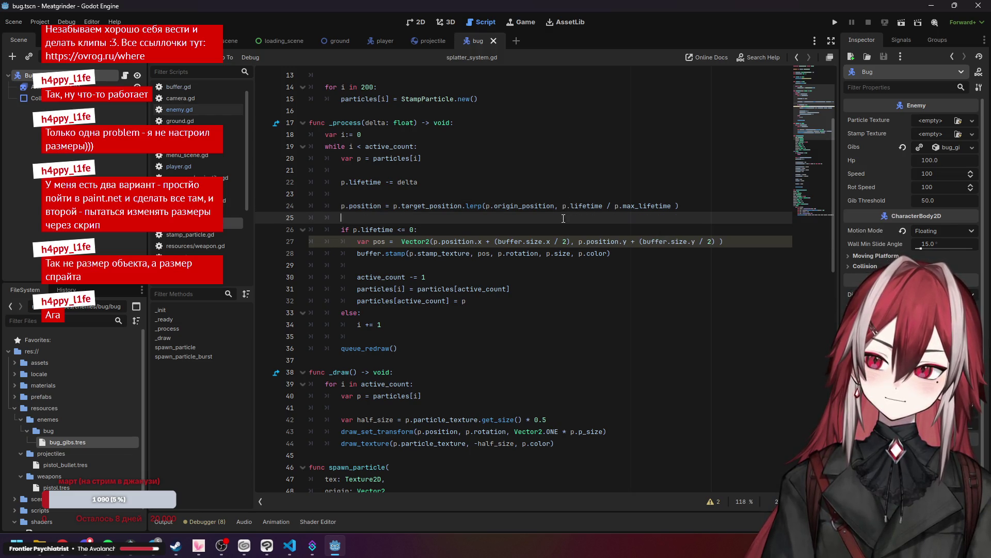
left_click(383, 230)
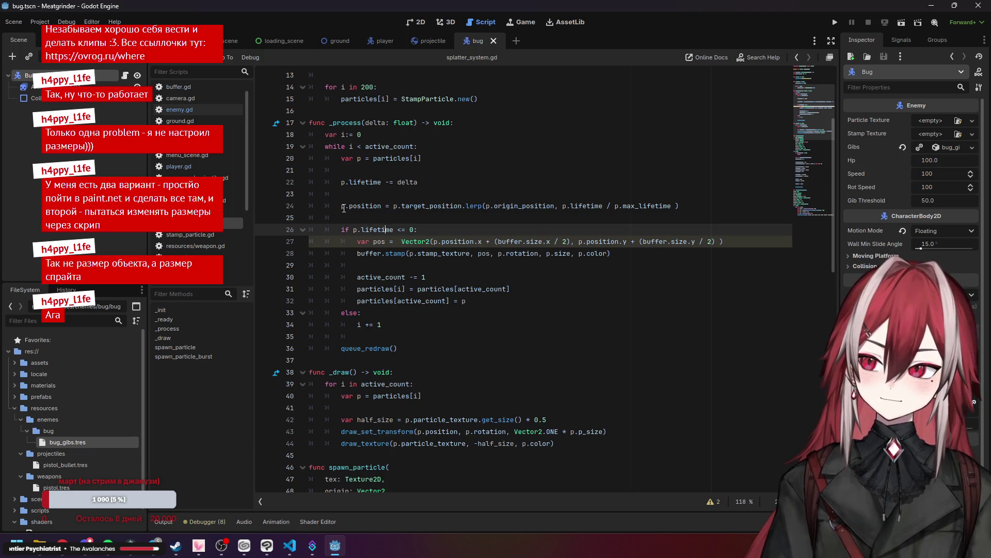
left_click(344, 207)
left_click(352, 217)
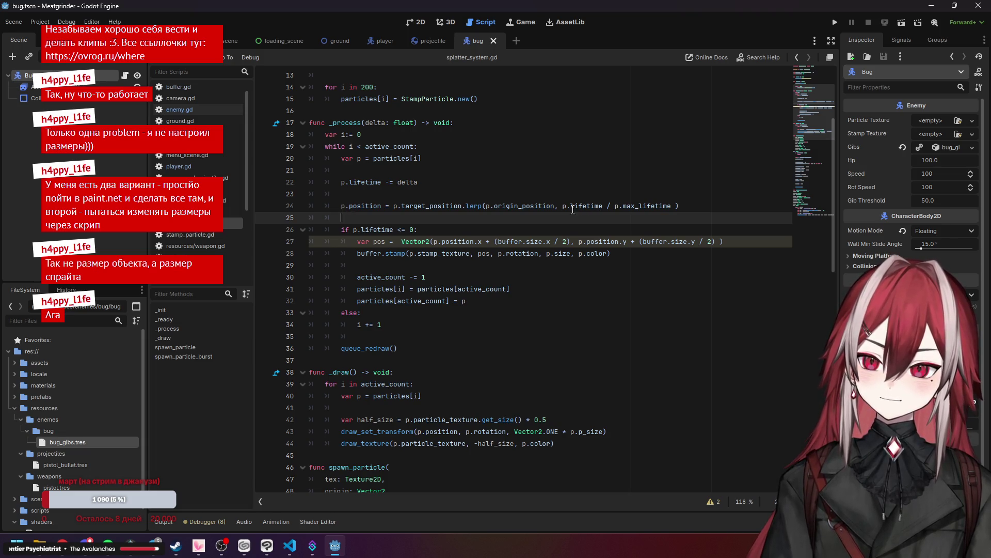
left_click_drag(620, 205, 672, 205)
left_click(627, 225)
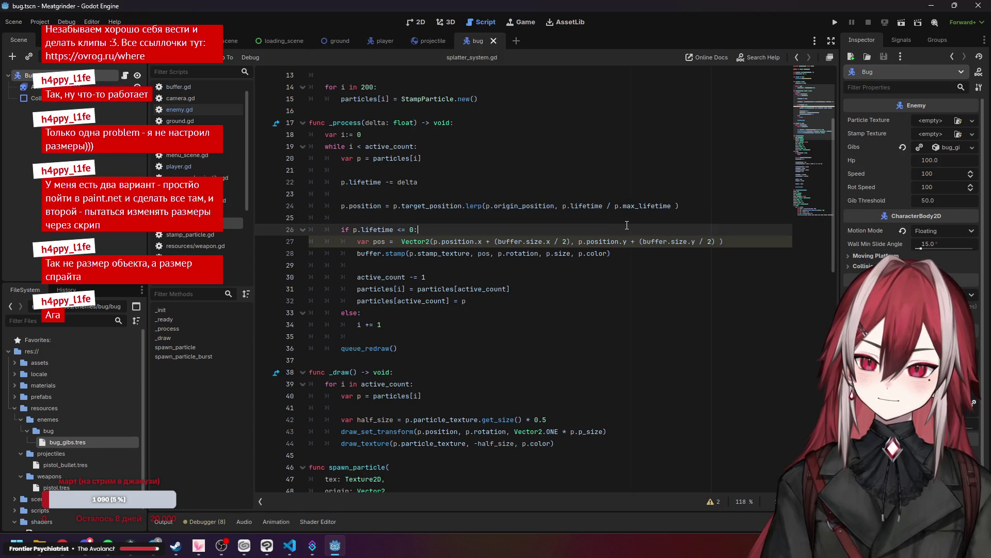
scroll(612, 226, "down", 14)
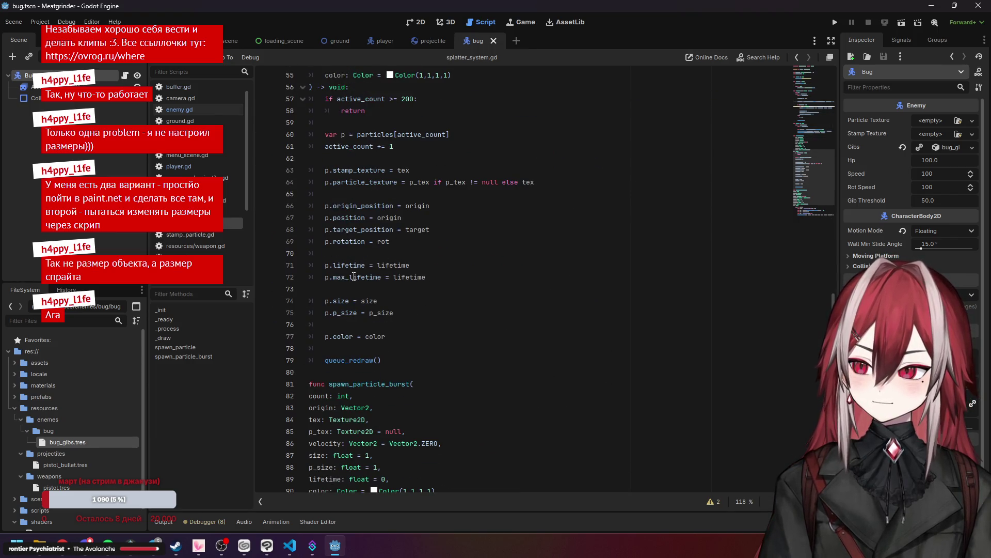
- Rewrite line 72 so max_lifetime uses lifetime, falling back to 1 when lifetime is 0
left_click(351, 277)
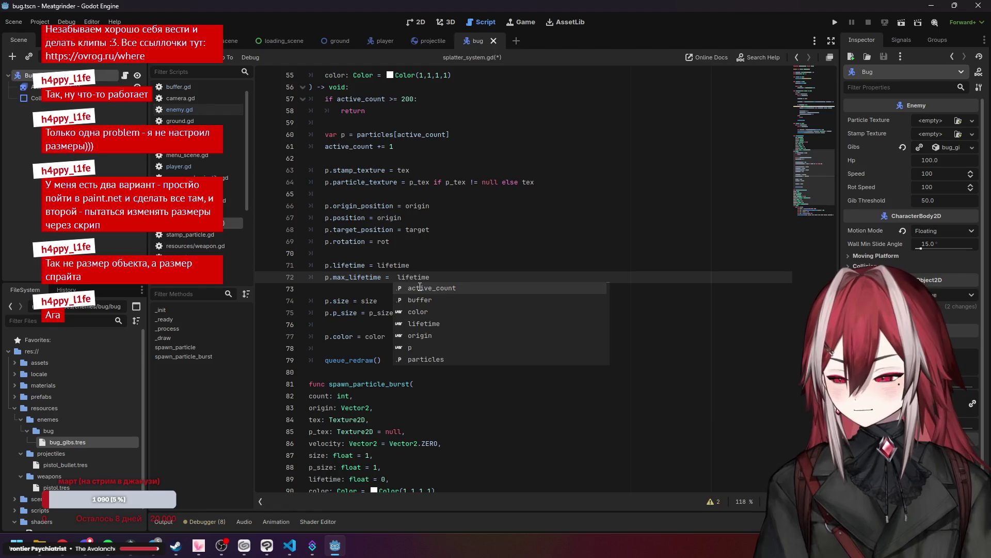
key("BackSpace")
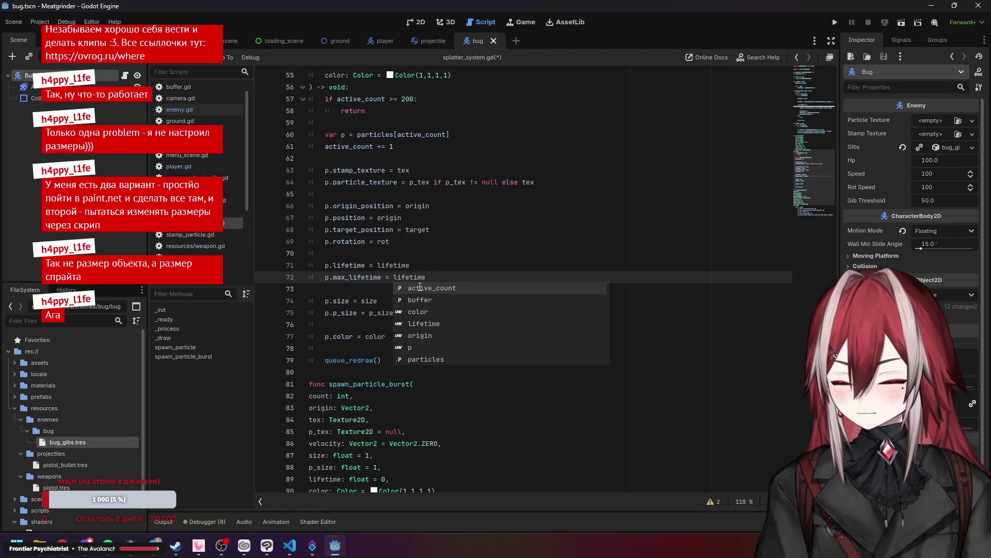
type("max")
key("Tab")
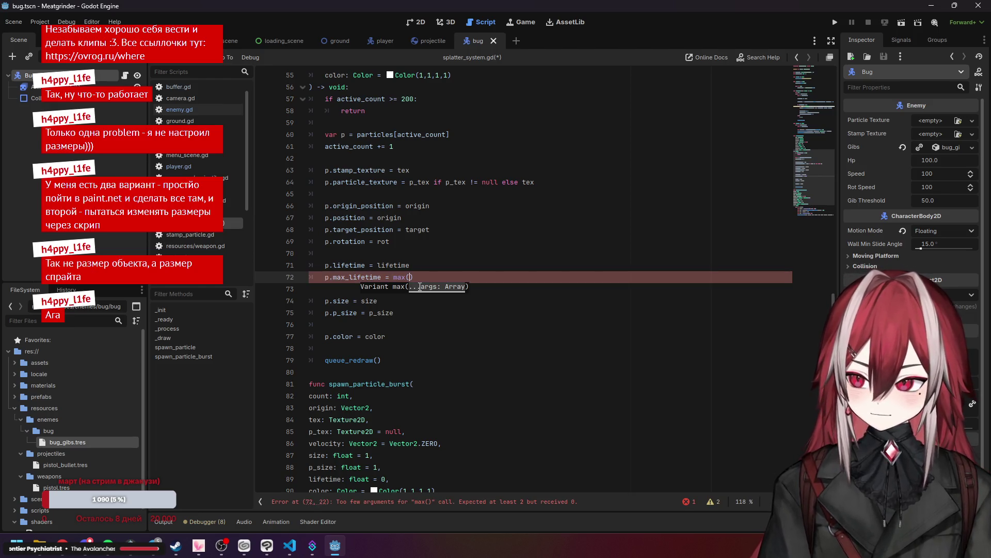
key("ctrl+z")
key("ctrl+z")
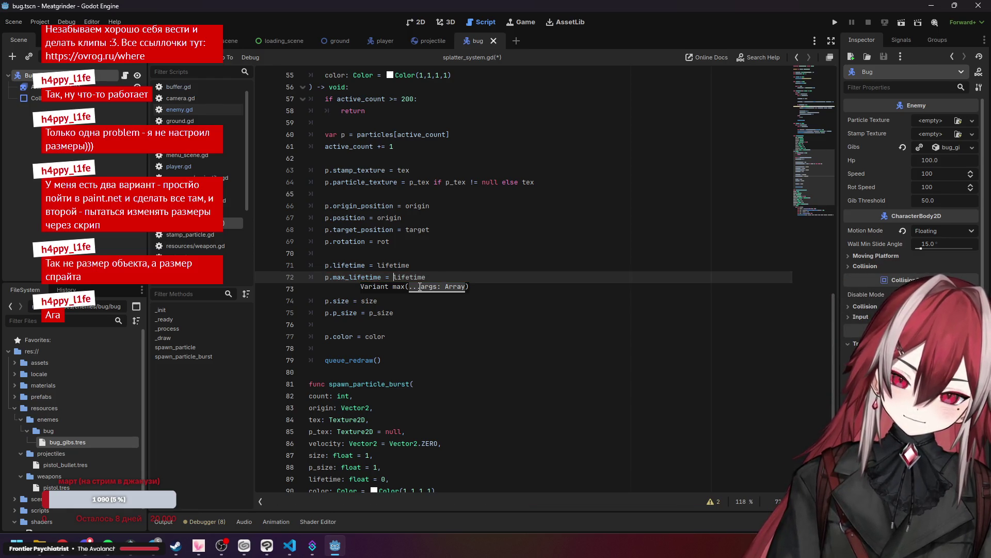
key("Left")
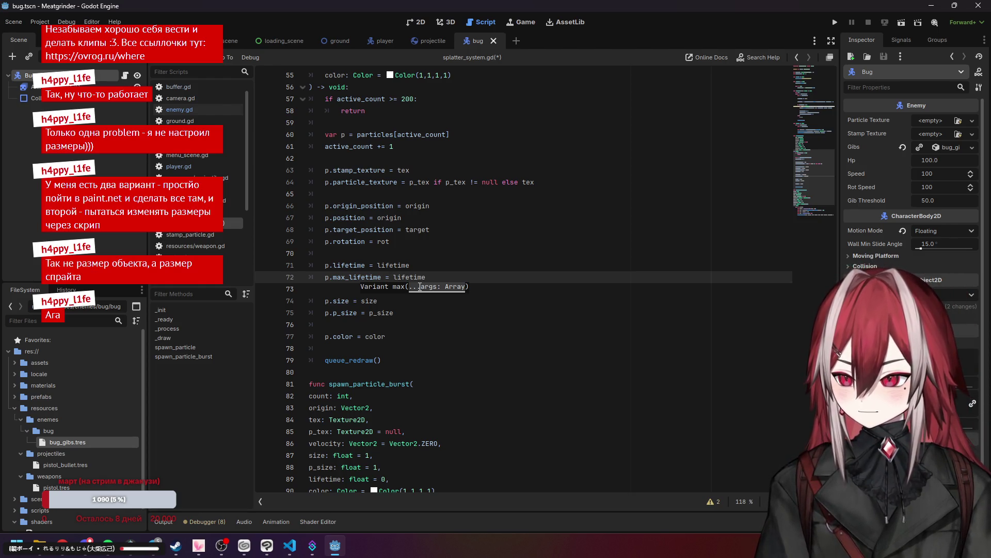
key("Right")
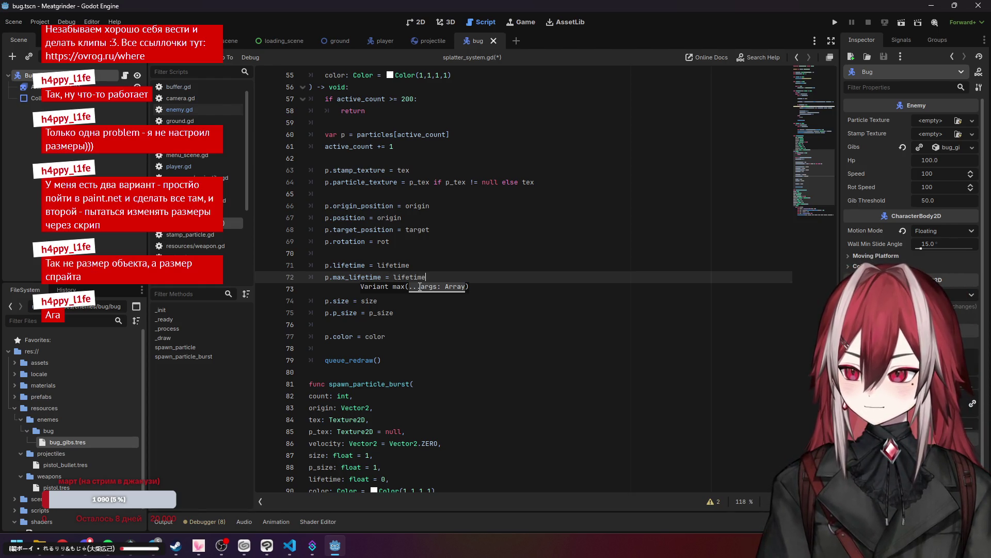
type("if len(")
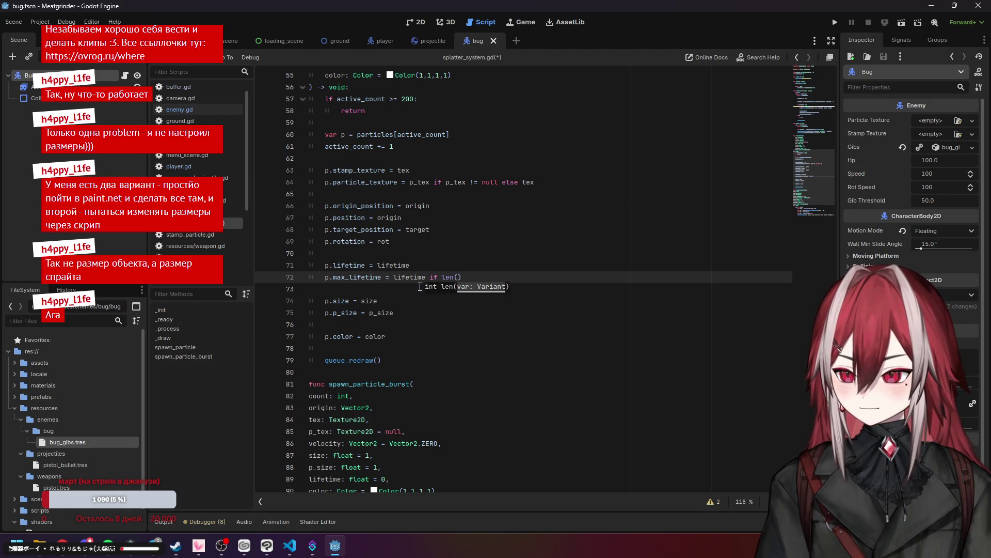
key("BackSpace")
key("BackSpace")
key("BackSpace")
type("e")
key("Return")
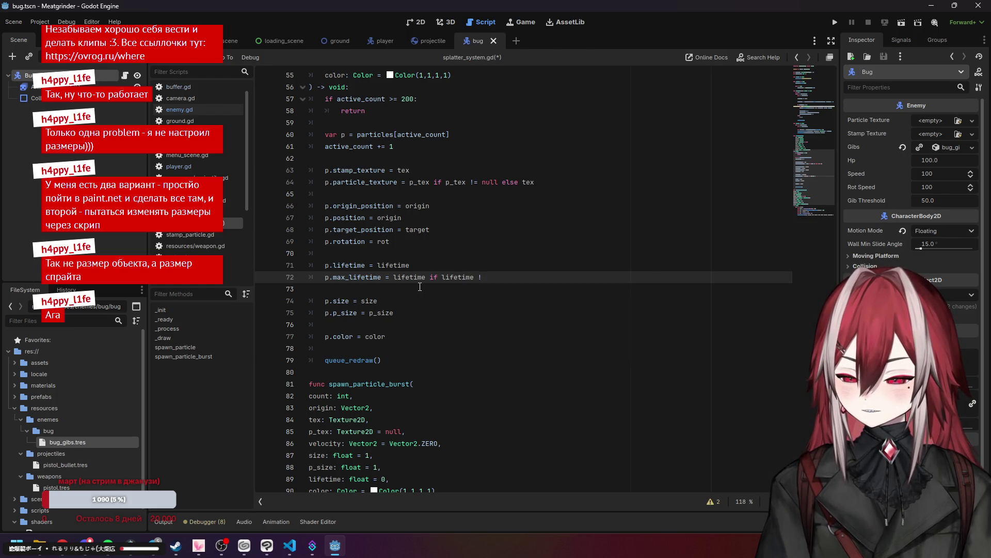
type("lse 1")
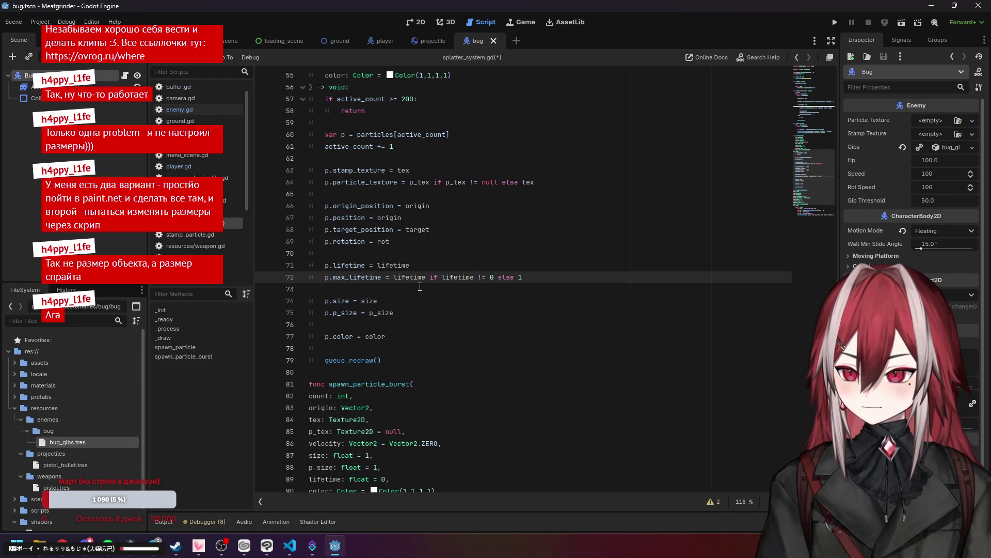
- Save splatter_system.gd and check the list of script warnings
left_click(442, 245)
key("ctrl+s")
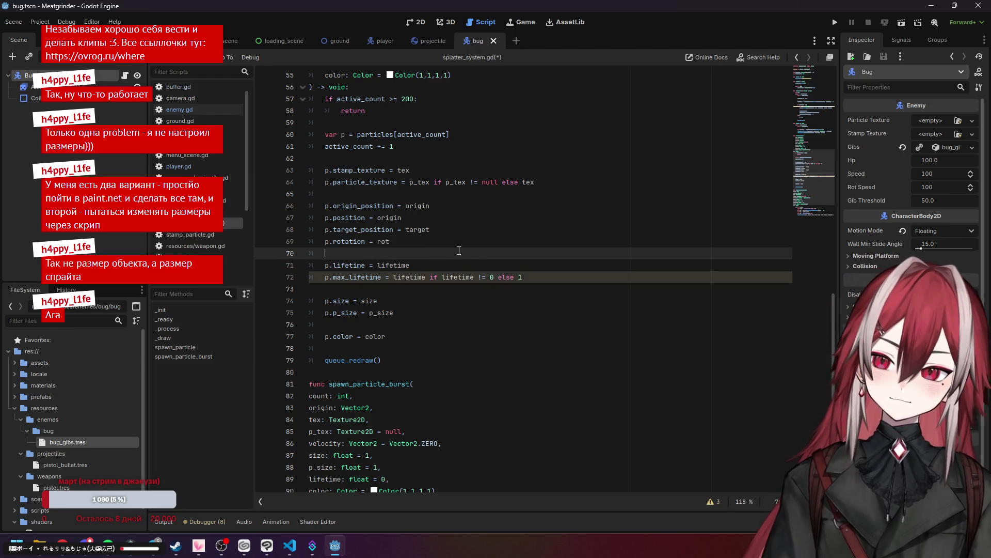
left_click(443, 246)
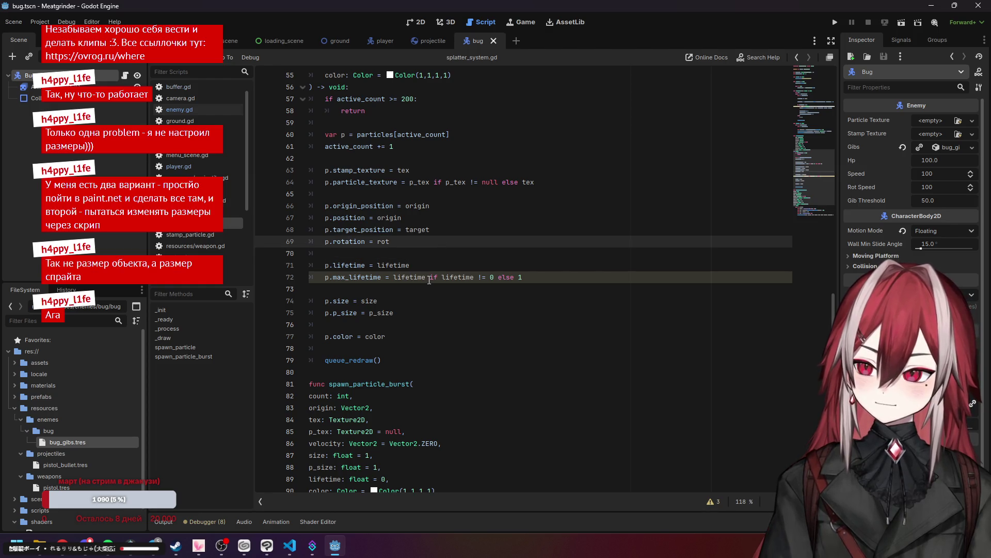
left_click(722, 505)
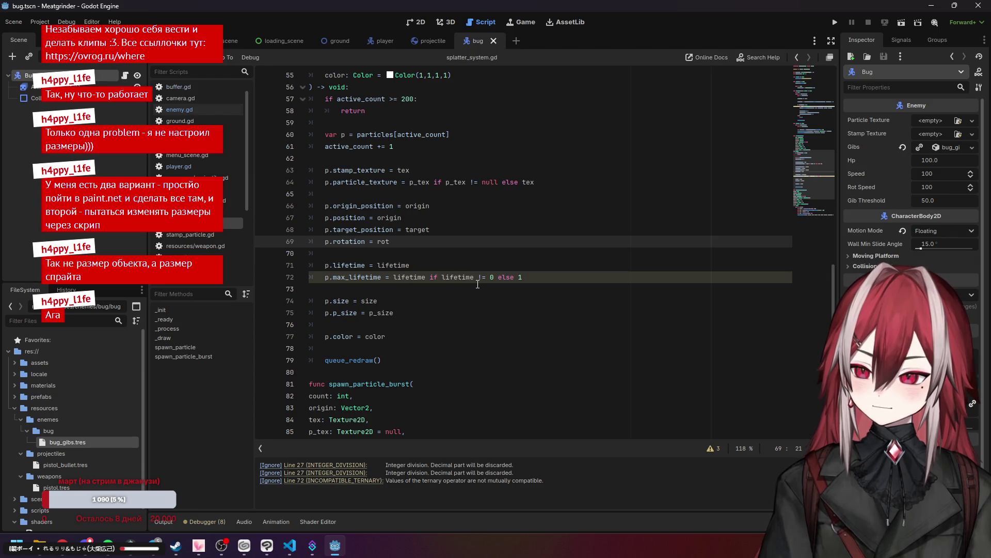
- Change the fallback to 1.0 to clear the incompatible-ternary warning, then run the game
left_click(410, 278)
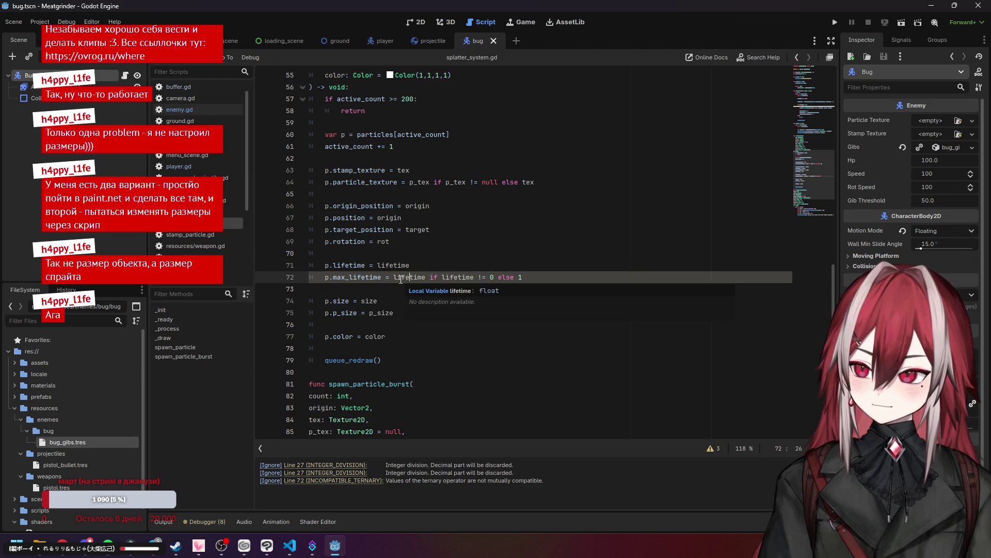
type(".0")
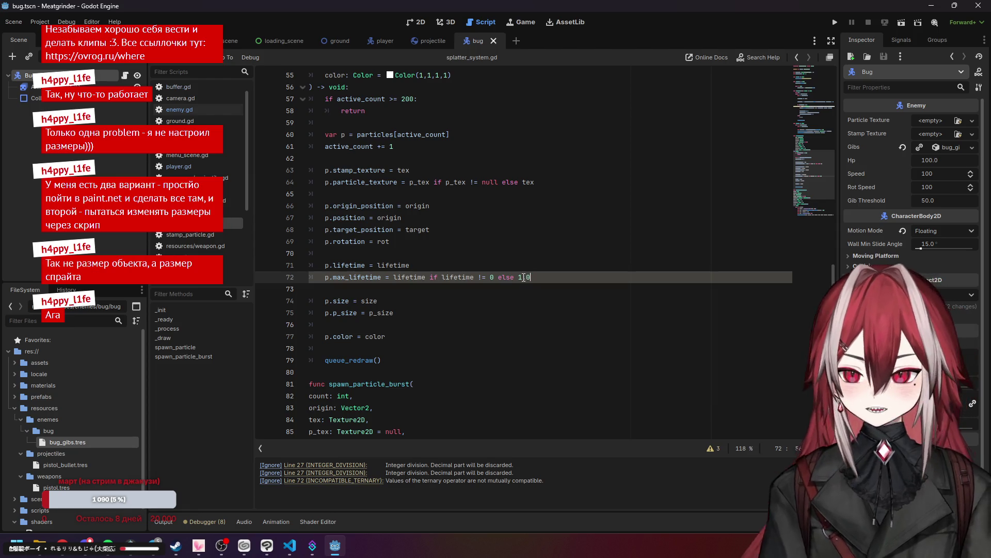
left_click(510, 257)
left_click(511, 265)
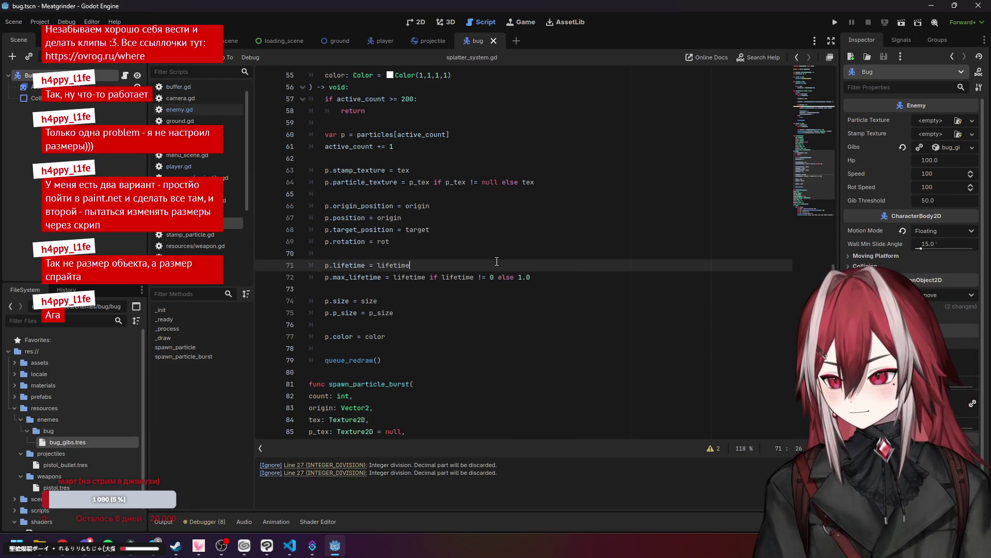
left_click(837, 24)
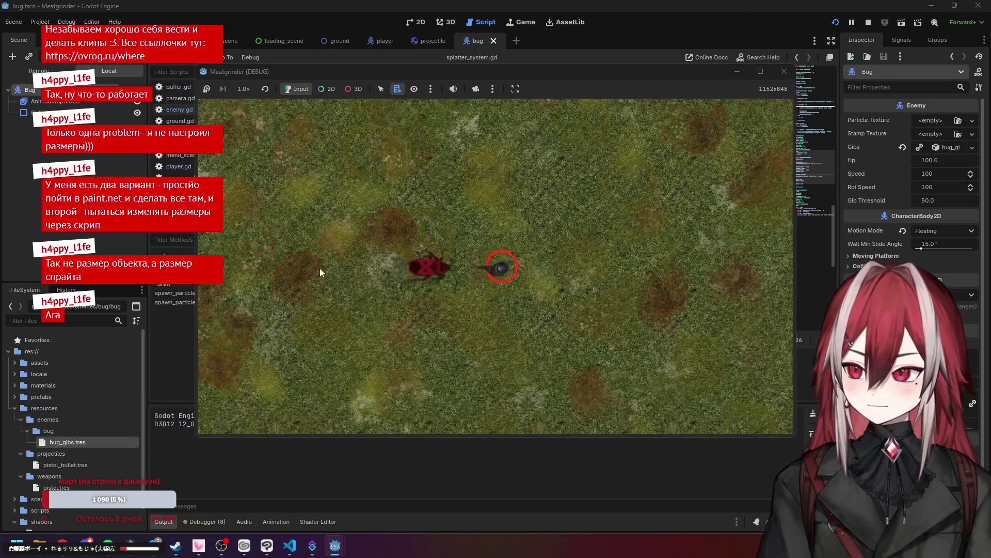
- Stop the running game and return to splatter_system.gd
key("d")
left_click(784, 71)
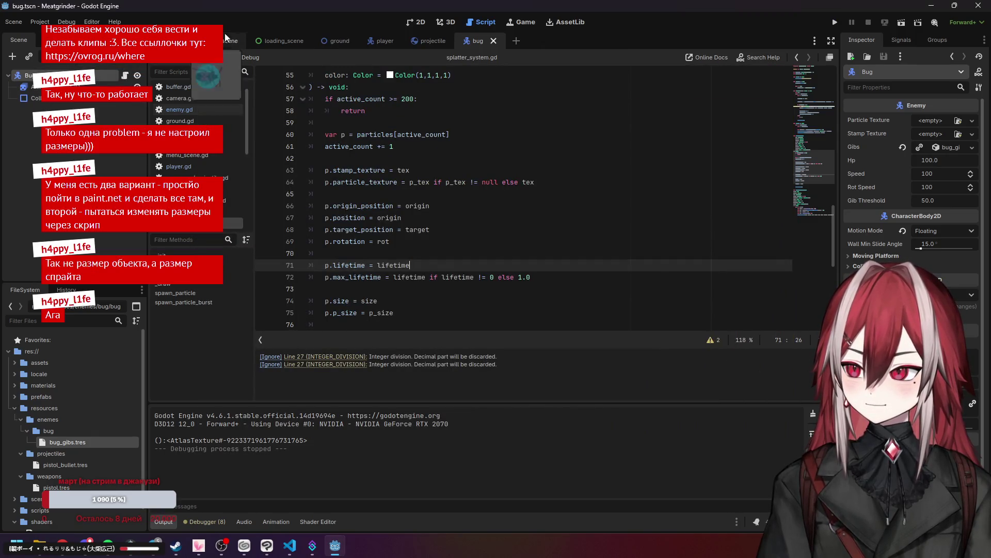
left_click(186, 107)
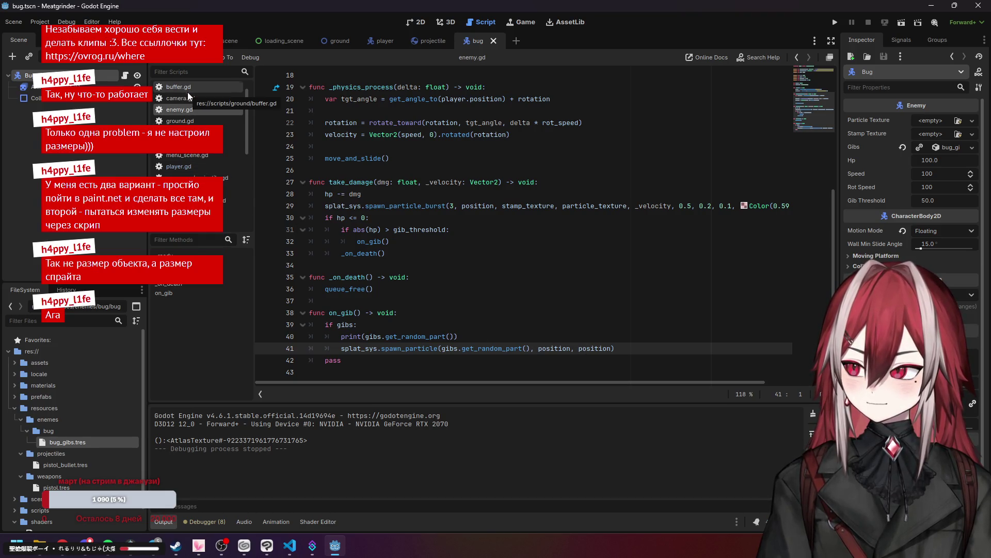
left_click(186, 222)
scroll(326, 240, "down", 8)
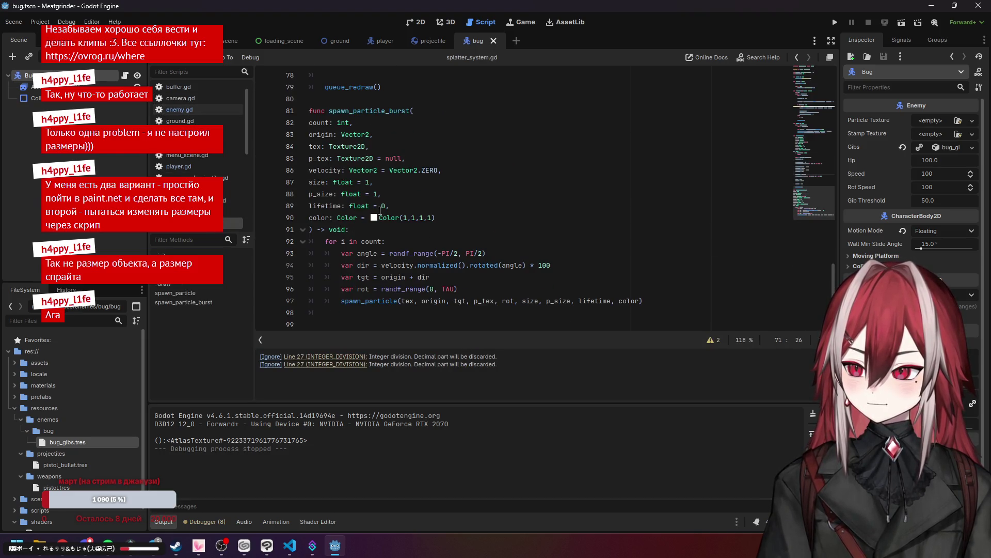
- Set spawn_particle's default lifetime on line 54 to 0, then relaunch and start the level
left_click(381, 206)
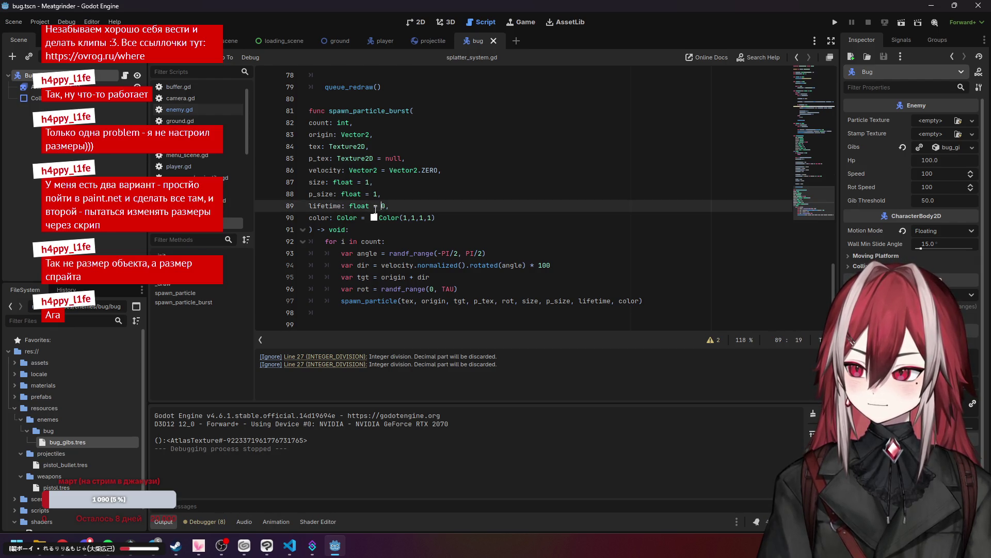
scroll(358, 204, "up", 13)
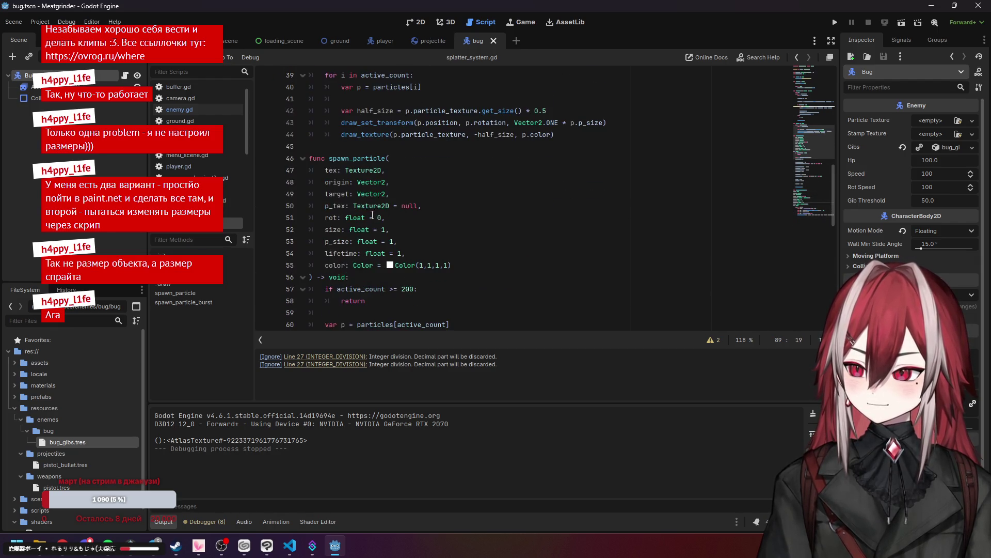
left_click(398, 252)
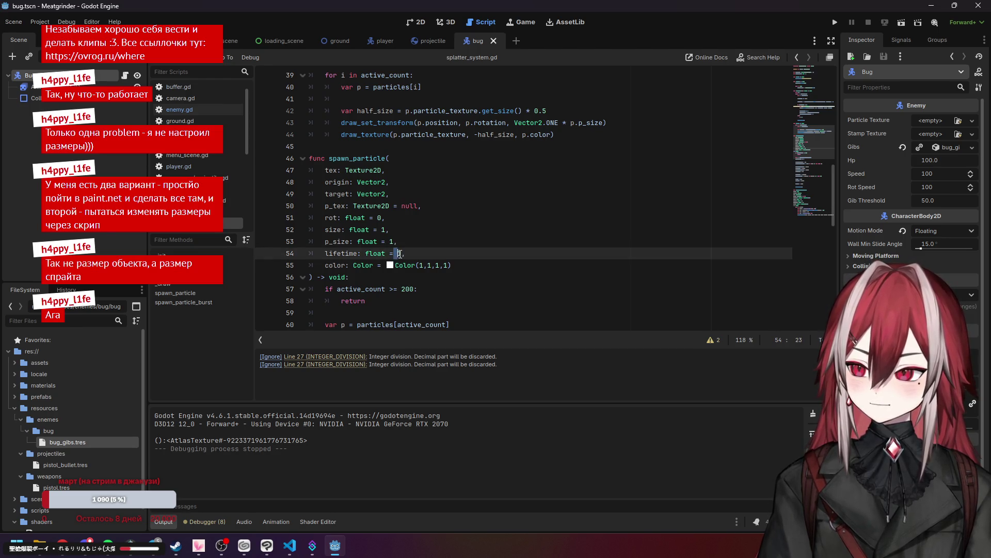
left_click(402, 253)
left_click_drag(402, 254, 398, 254)
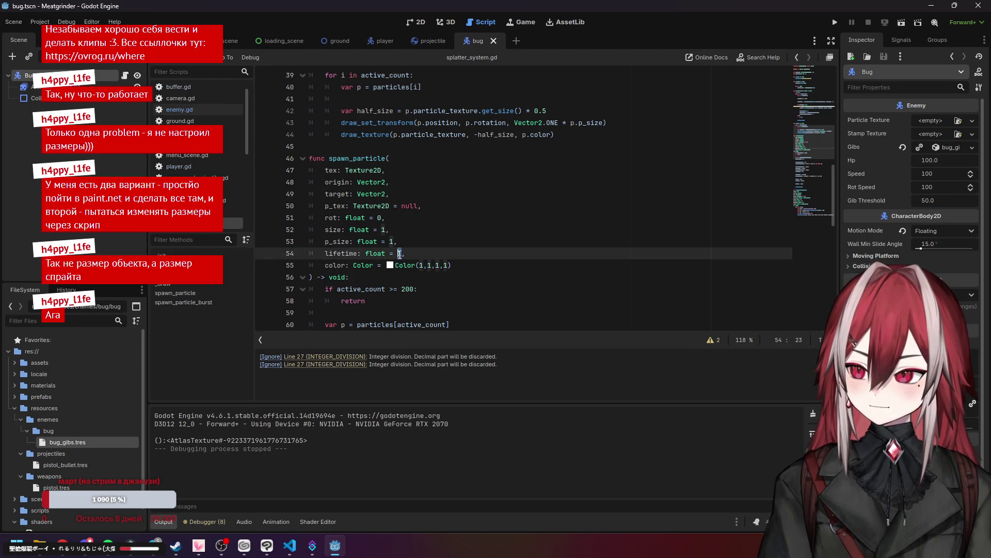
type("0")
key("Up")
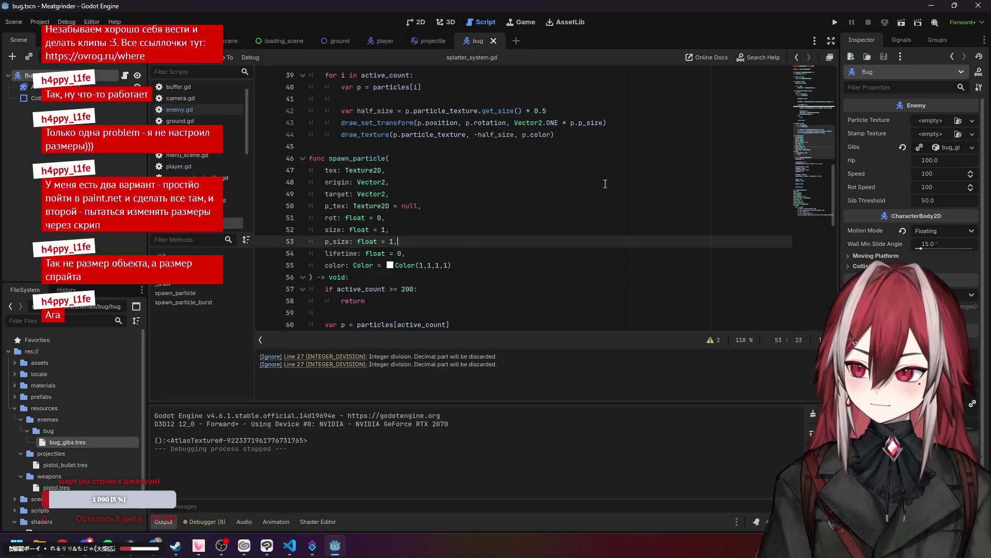
left_click(837, 27)
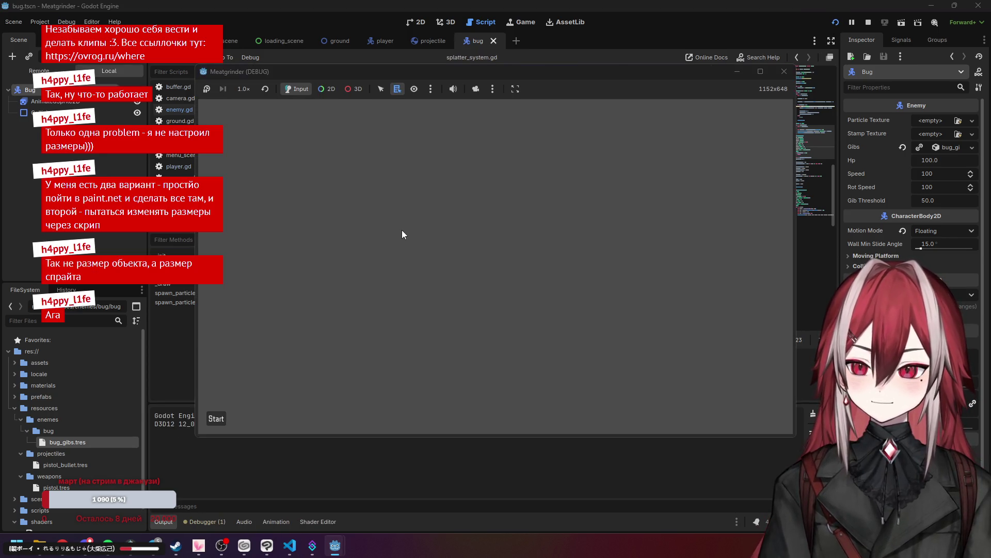
left_click(215, 415)
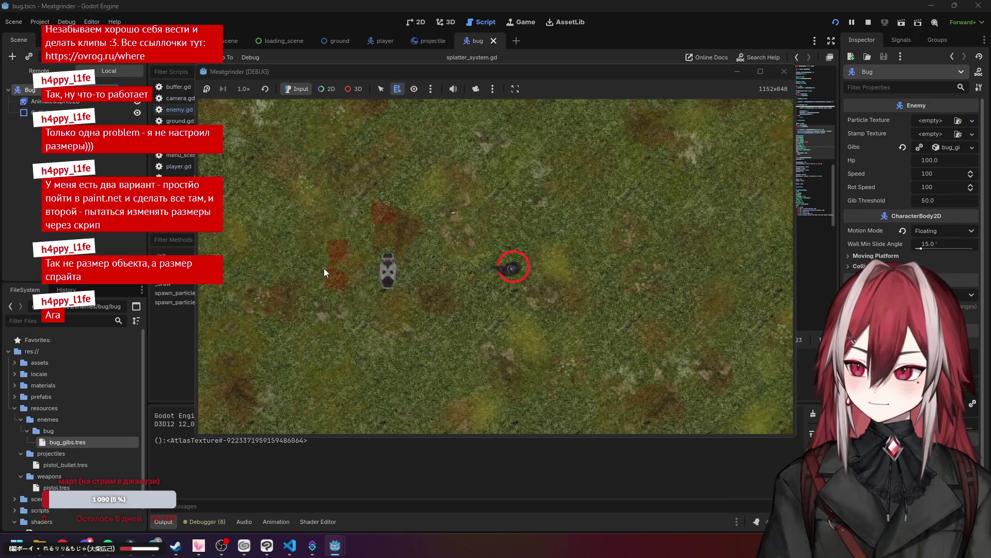
- Walk the player around the bug enemy with S and D, then stop the game
key("s")
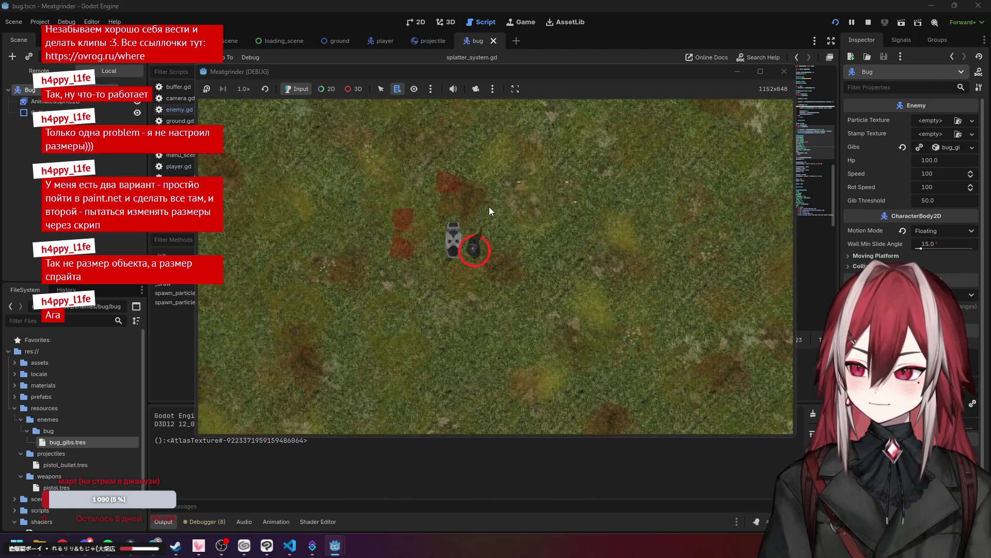
key("d")
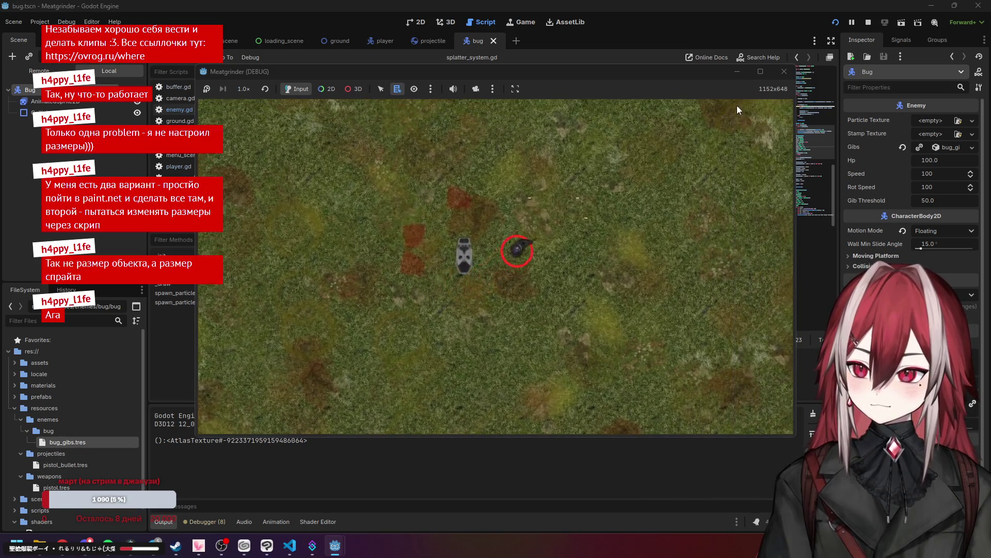
left_click(783, 72)
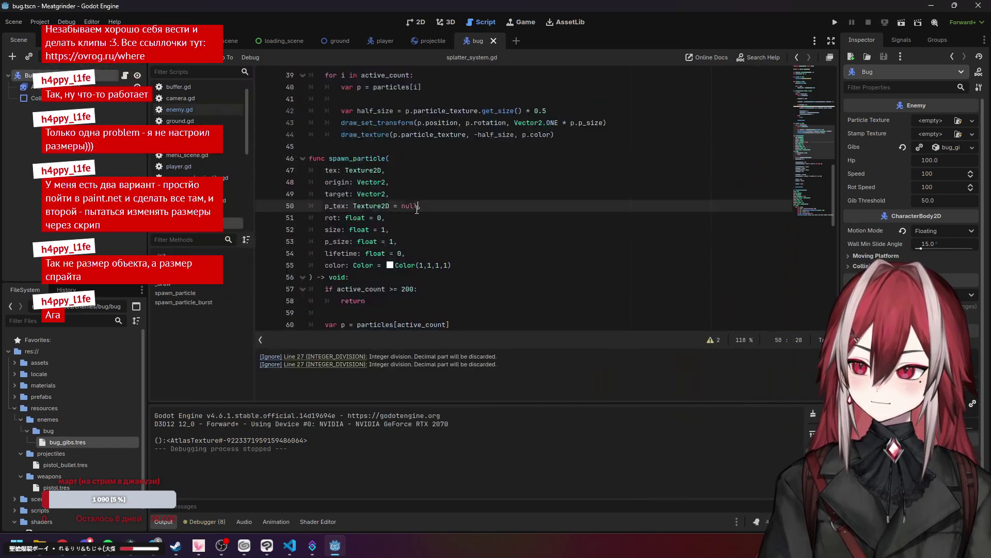
- Review the on_gib and spawn_particle calls in enemy.gd, then switch to the Godot docs in the browser
left_click(212, 108)
left_click(530, 246)
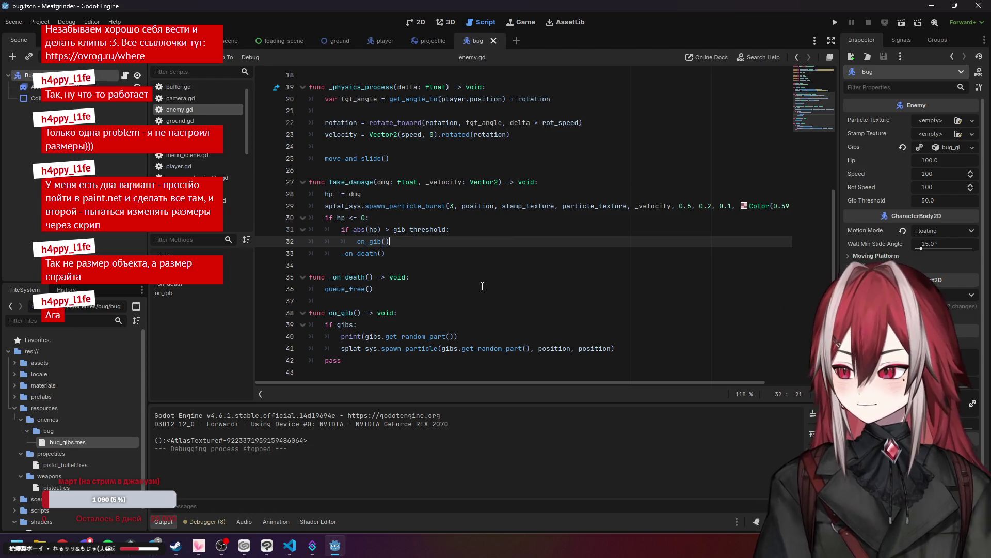
left_click(469, 347)
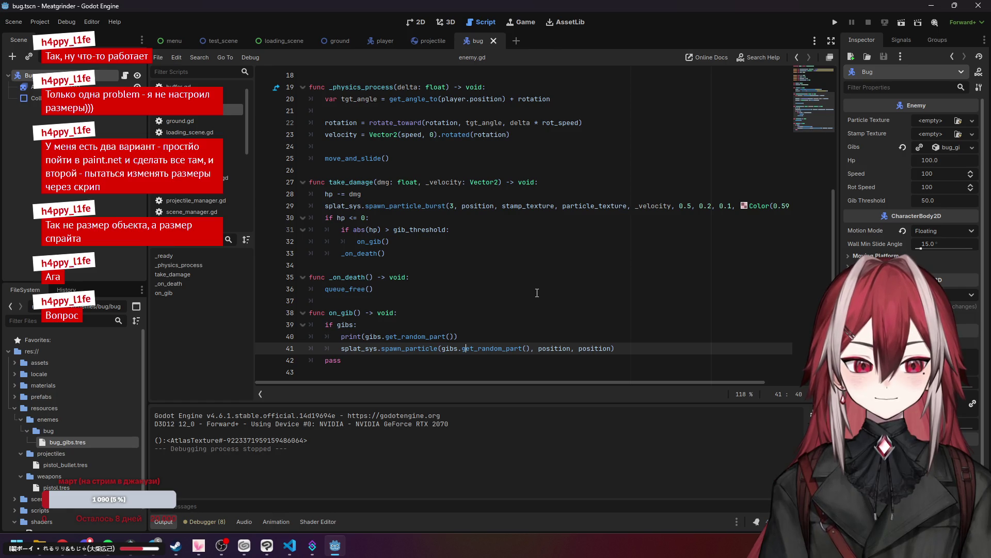
left_click(62, 546)
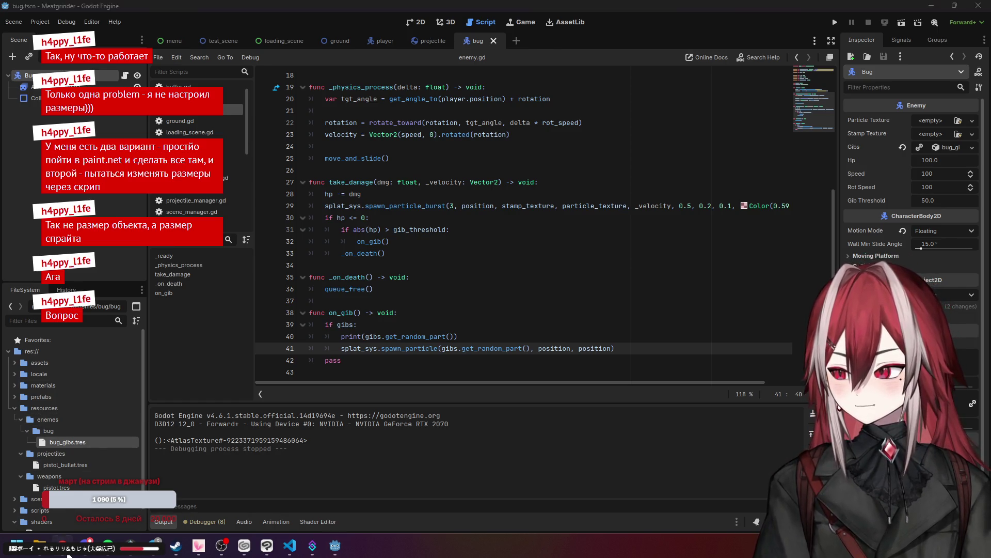